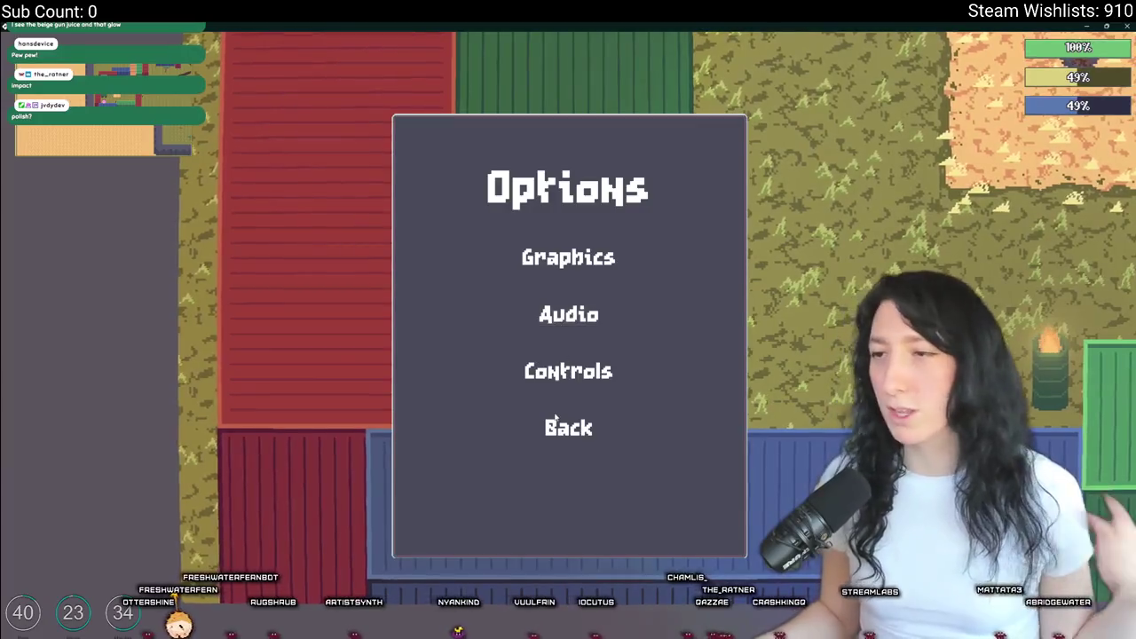
- Back out of the Options menu and resume play from the Paused menu
{"action": "left_click", "coordinate": [573, 427]}
{"action": "left_click", "coordinate": [612, 244]}
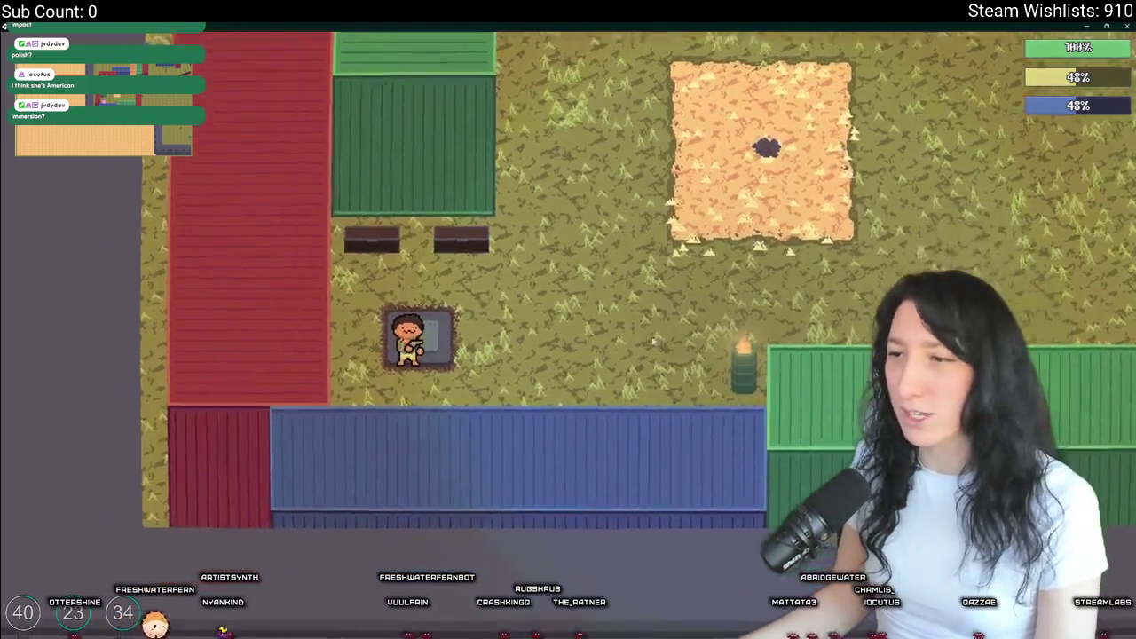
- Walk the player up-right across the map, briefly opening and closing the inventory panel
{"action": "key", "text": "d"}
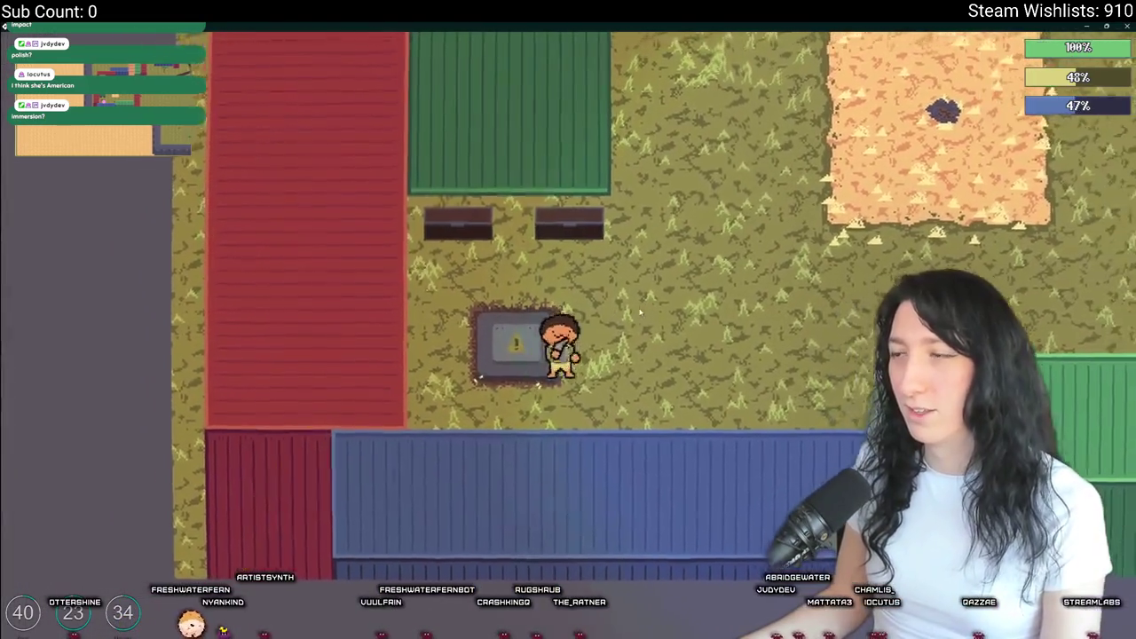
{"action": "key", "text": "w"}
{"action": "key", "text": "d"}
{"action": "key", "text": "w"}
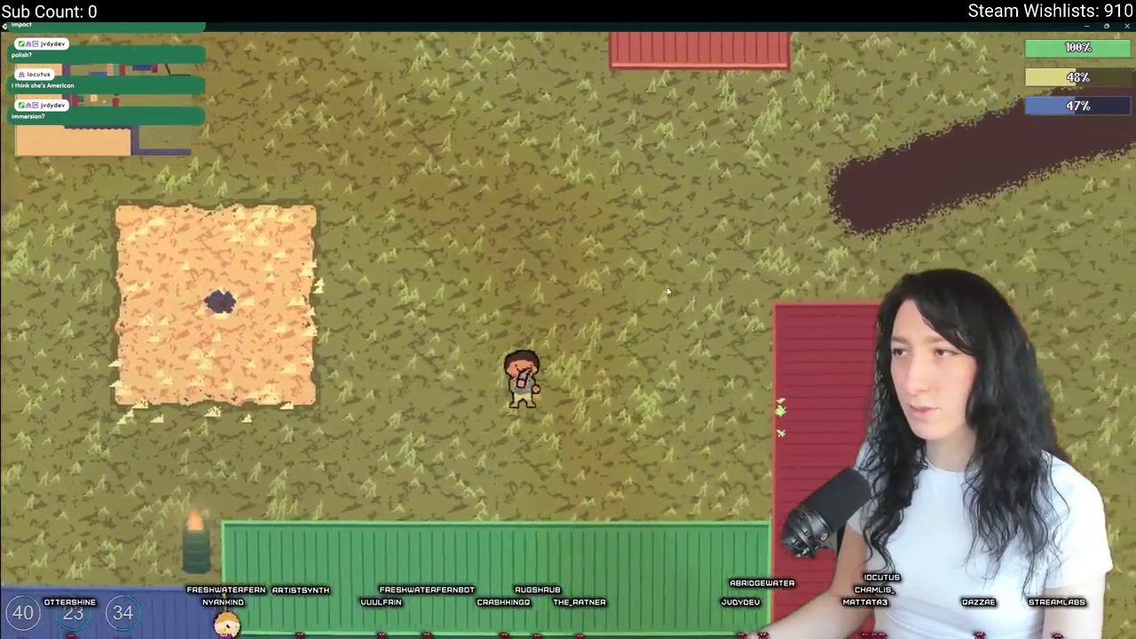
{"action": "key", "text": "w"}
{"action": "key", "text": "d"}
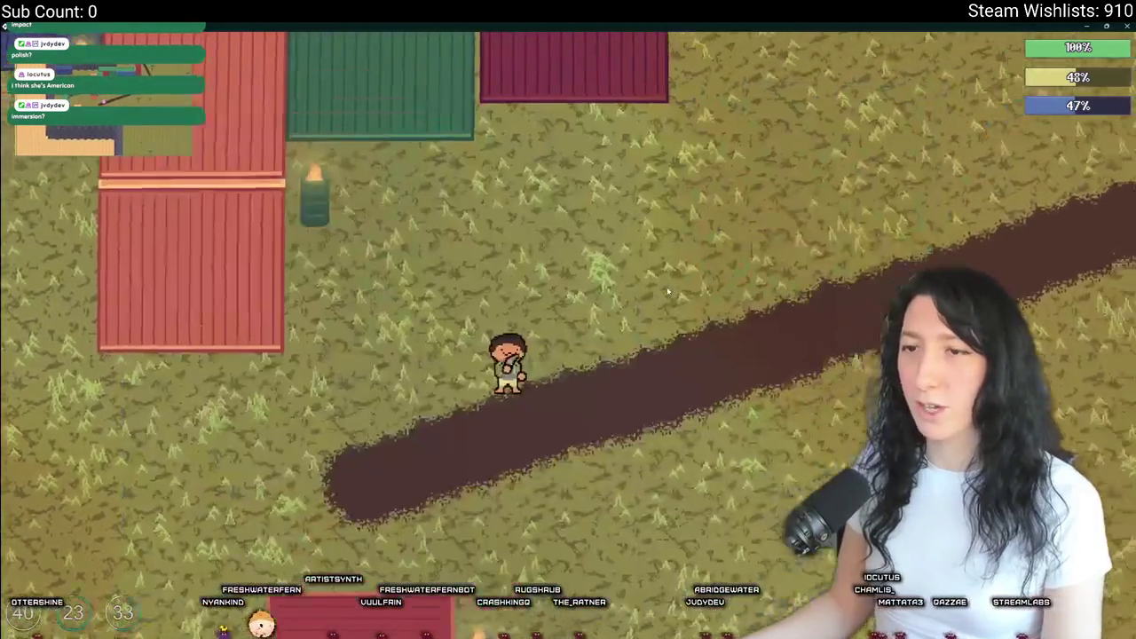
{"action": "key", "text": "Tab"}
{"action": "key", "text": "Tab"}
{"action": "key", "text": "w"}
- Walk past the containers toward the top wall and fire a shot to test the gunfire blur
{"action": "key", "text": "a"}
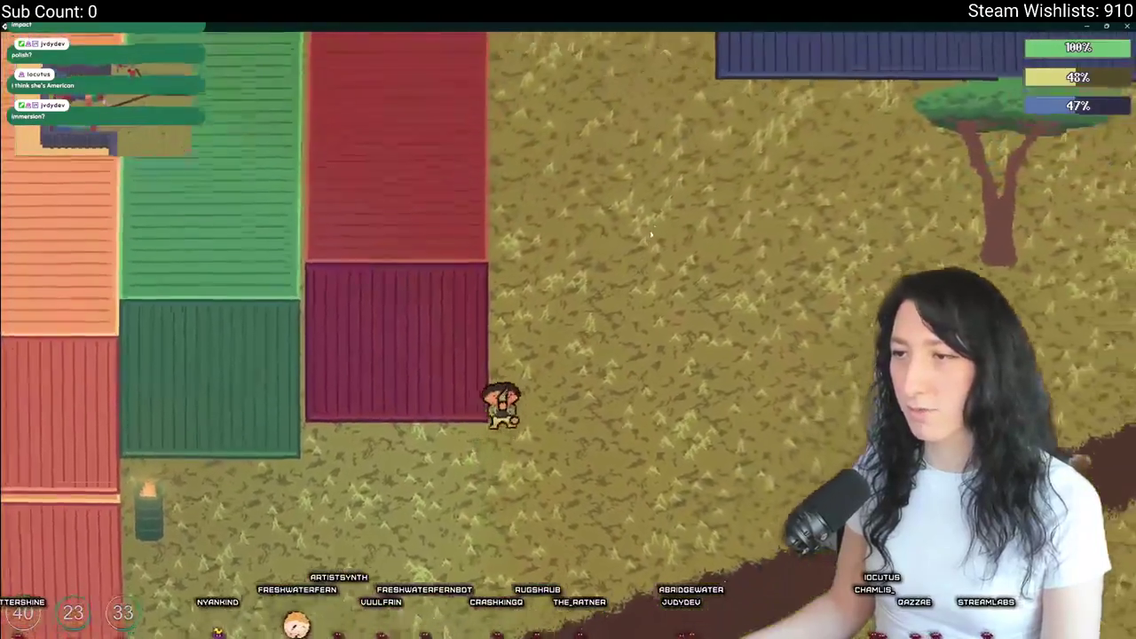
{"action": "key", "text": "d"}
{"action": "key", "text": "w"}
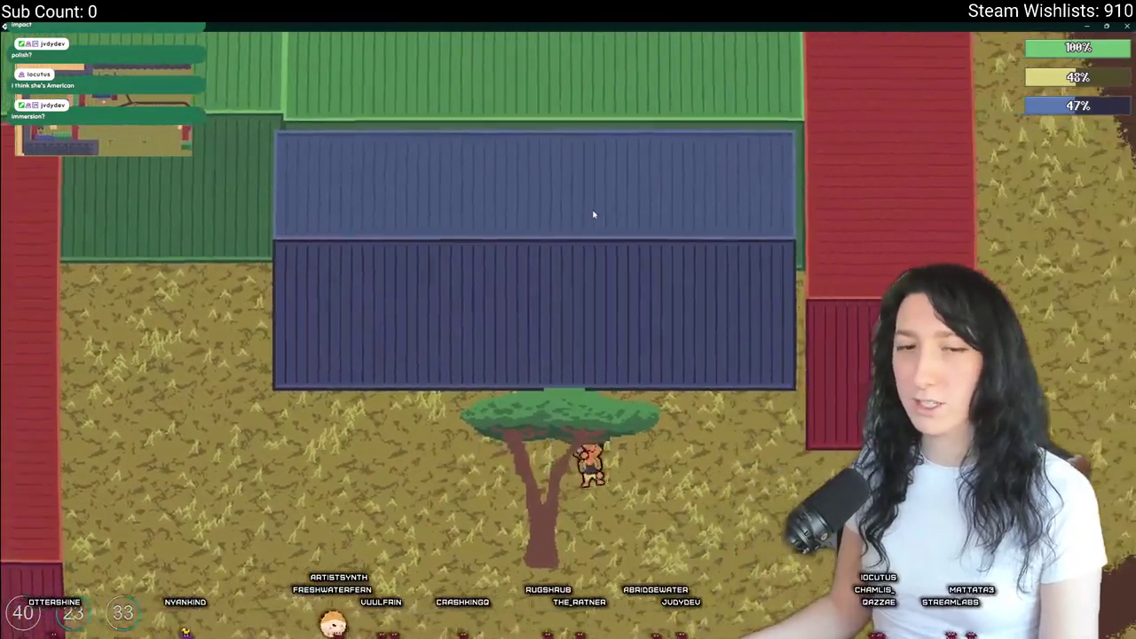
{"action": "key", "text": "w"}
{"action": "key", "text": "d"}
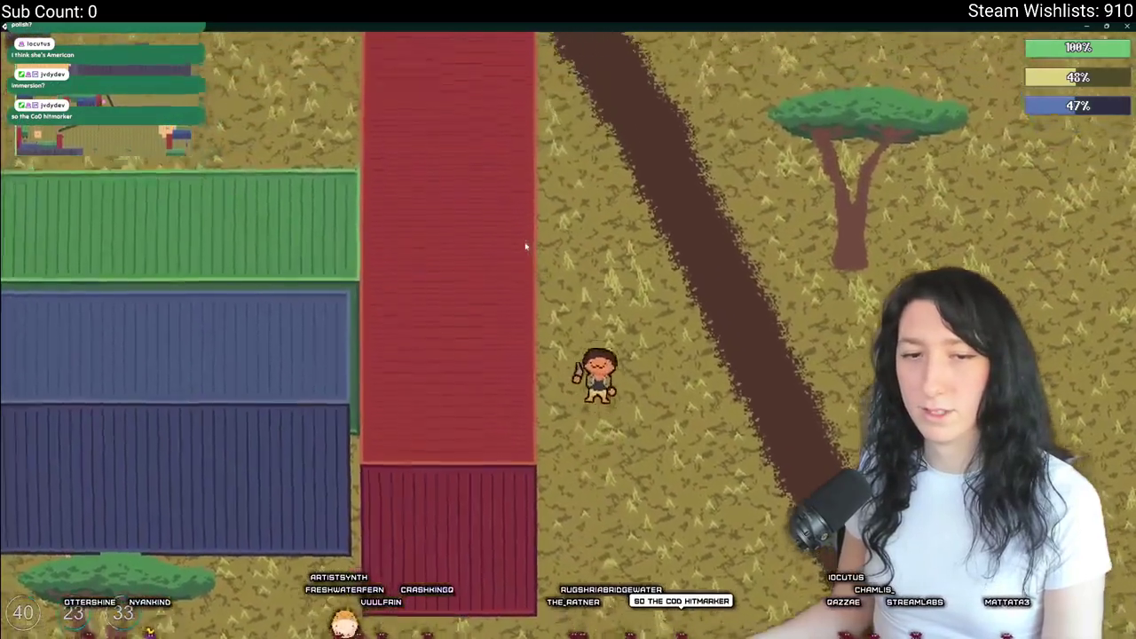
{"action": "key", "text": "w"}
{"action": "key", "text": "a"}
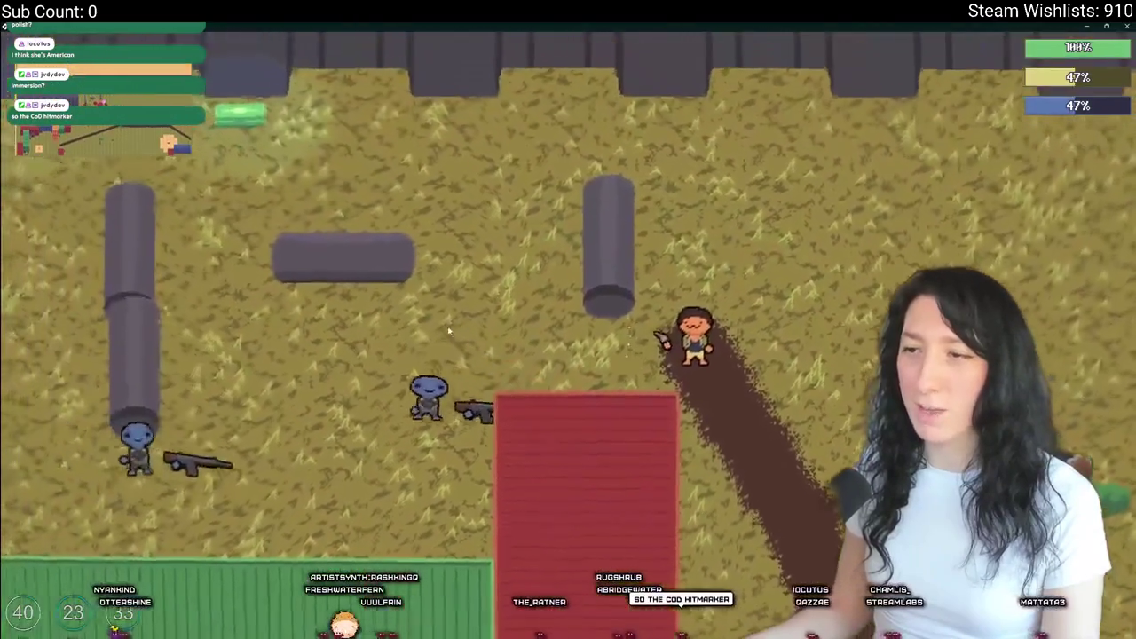
{"action": "key", "text": "w"}
{"action": "key", "text": "d"}
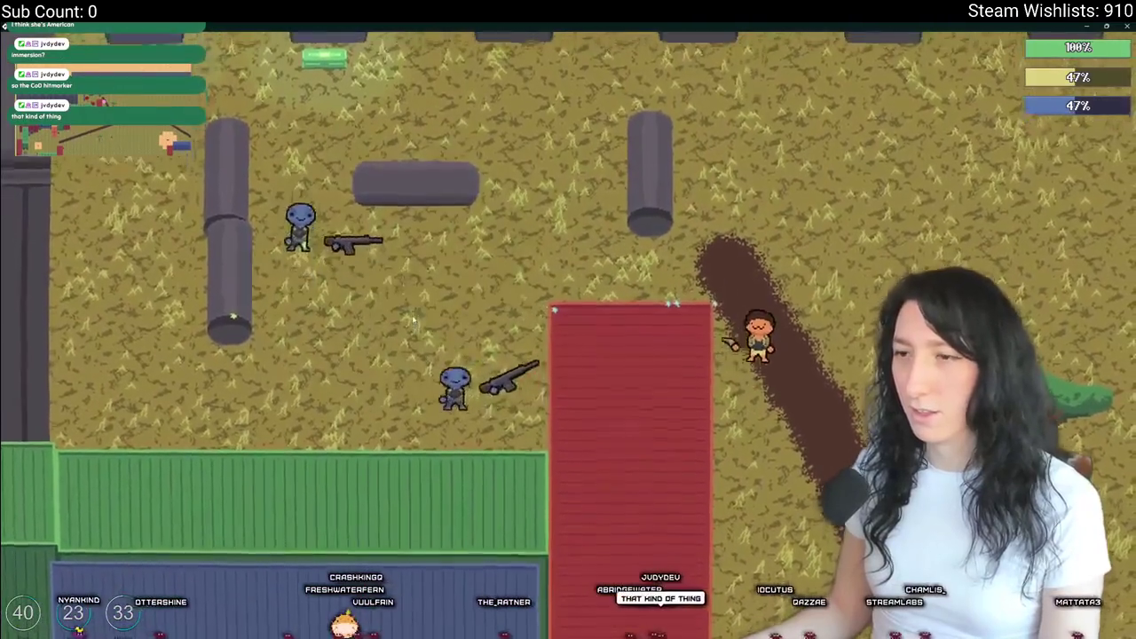
{"action": "key", "text": "d"}
{"action": "key", "text": "s"}
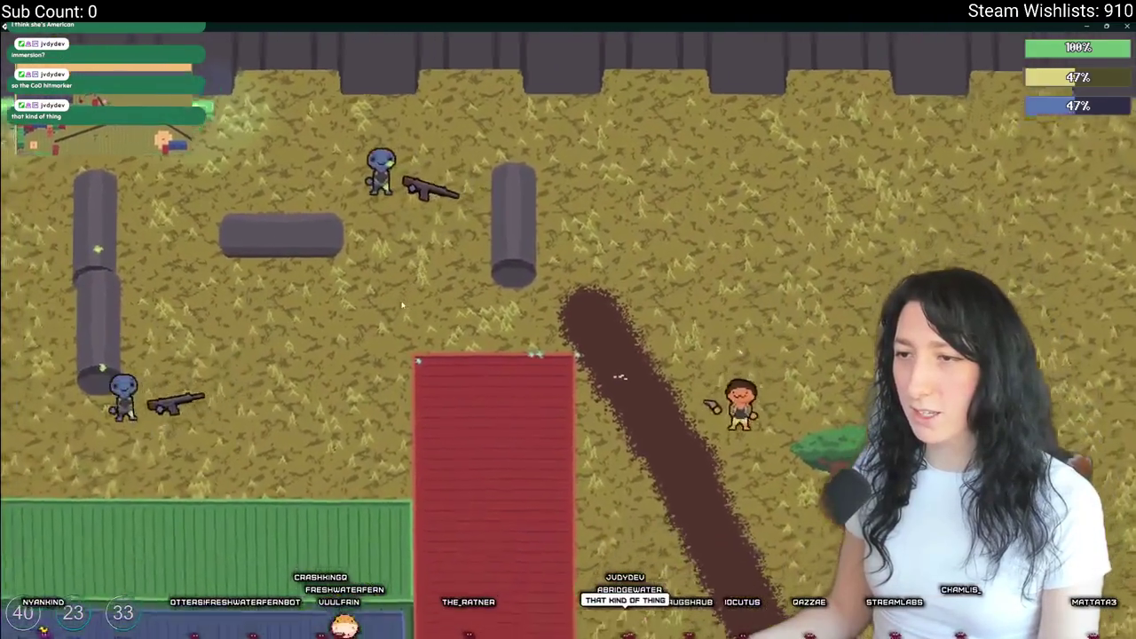
{"action": "left_click", "coordinate": [463, 251]}
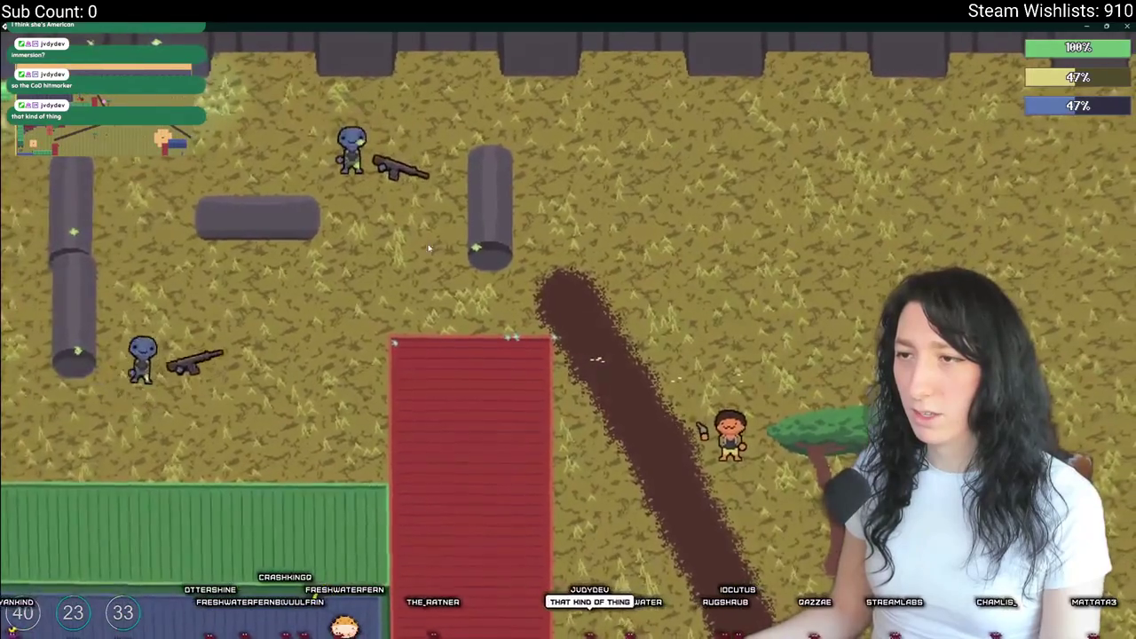
- Walk back down toward the containers, check the blur code in the editor, and return to the game
{"action": "key", "text": "s"}
{"action": "key", "text": "a"}
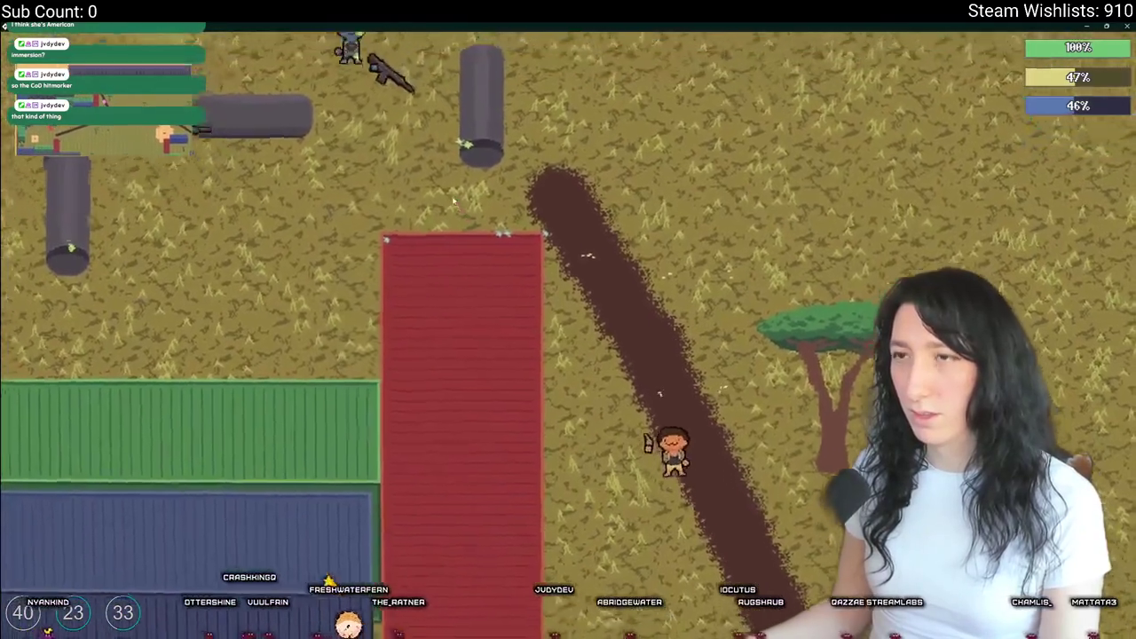
{"action": "key", "text": "w"}
{"action": "key", "text": "s"}
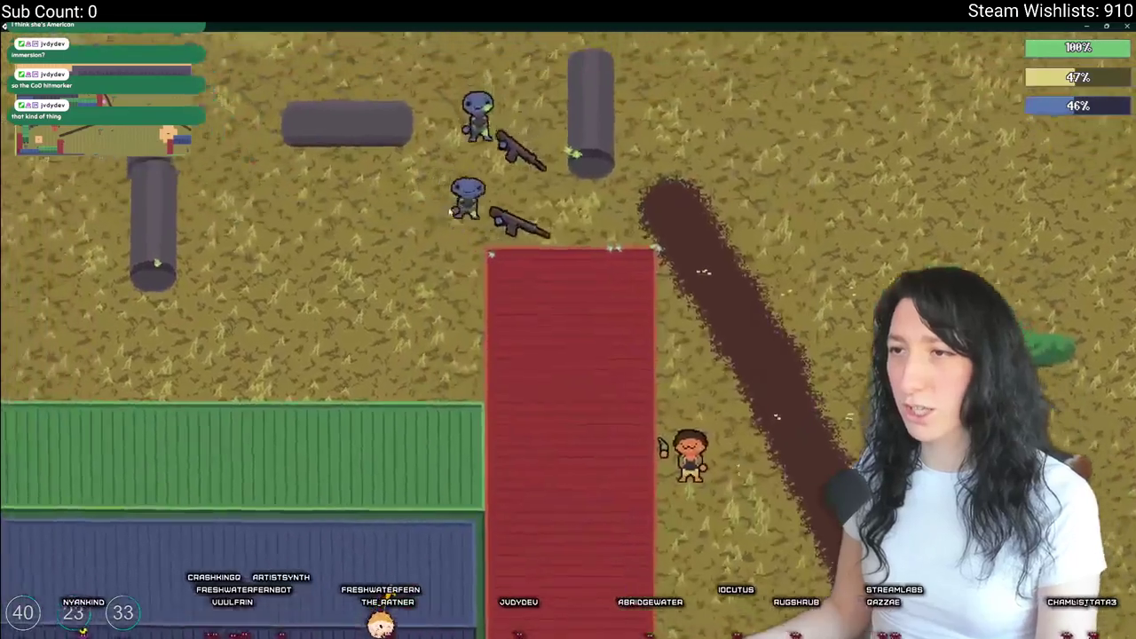
{"action": "key", "text": "a"}
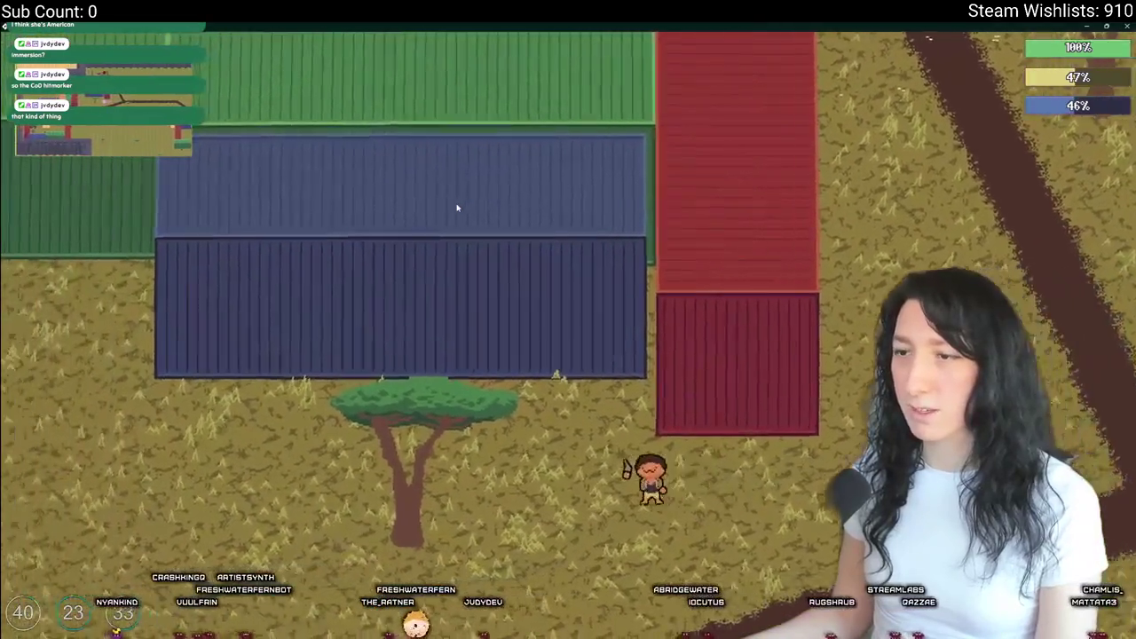
{"action": "key", "text": "alt+Tab"}
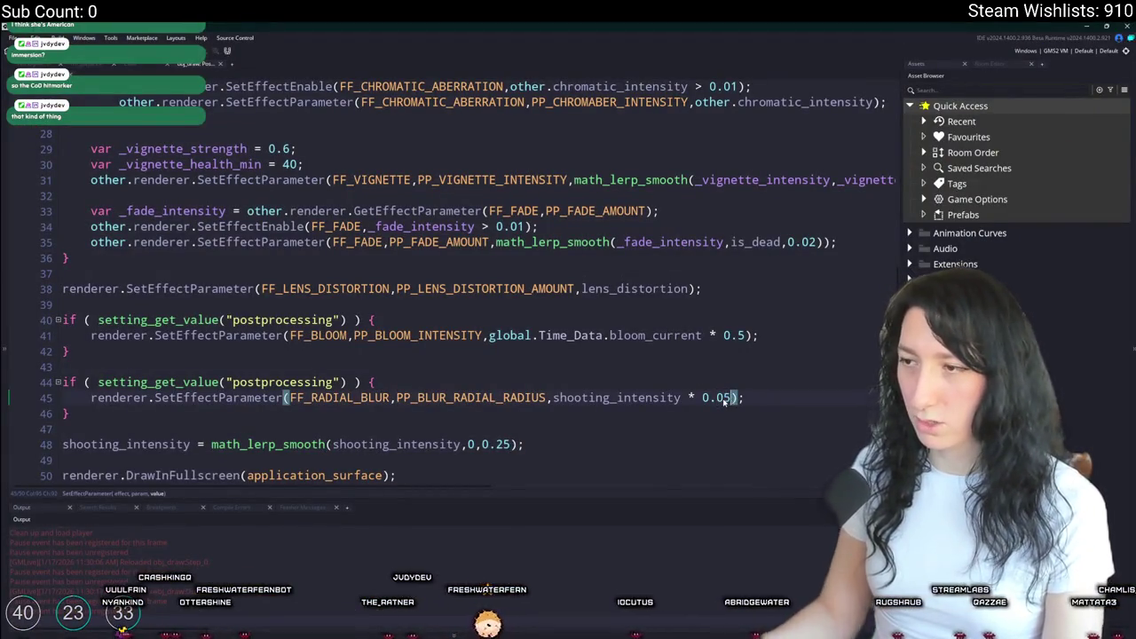
{"action": "key", "text": "alt+Tab"}
- Walk up-right past the tree and shoot at the enemy near it
{"action": "key", "text": "s"}
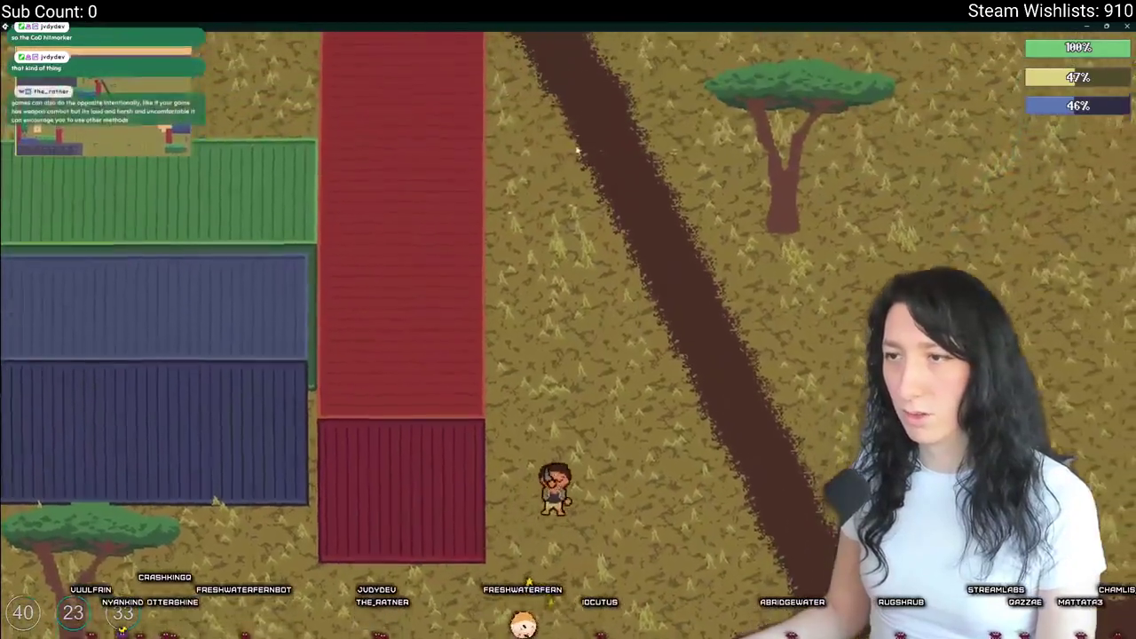
{"action": "key", "text": "w"}
{"action": "key", "text": "d"}
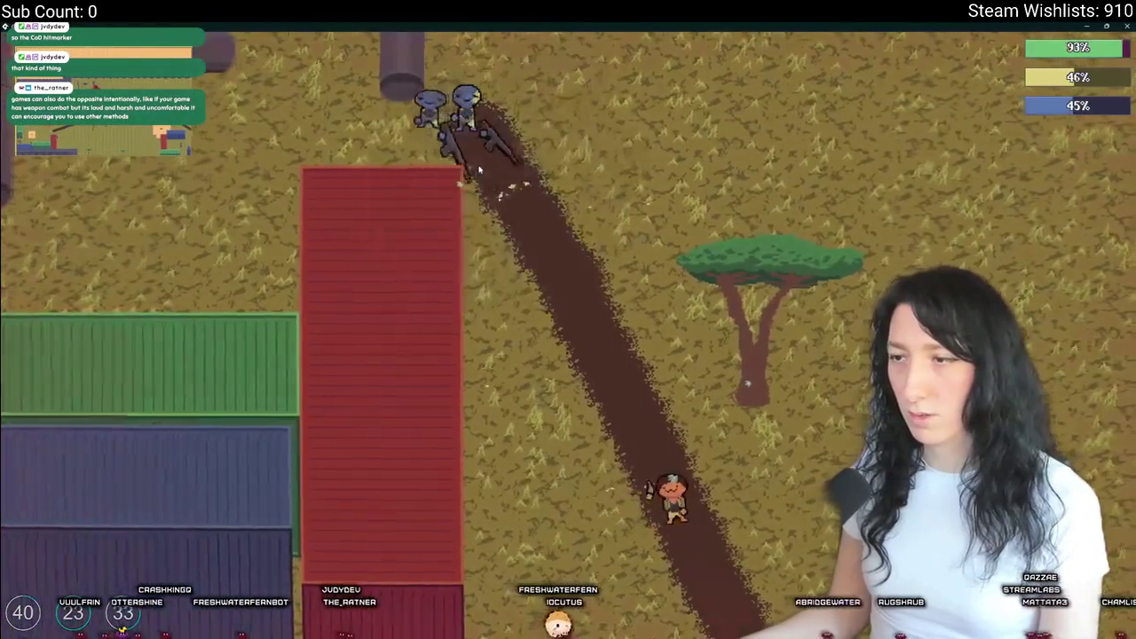
{"action": "key", "text": "w"}
{"action": "key", "text": "d"}
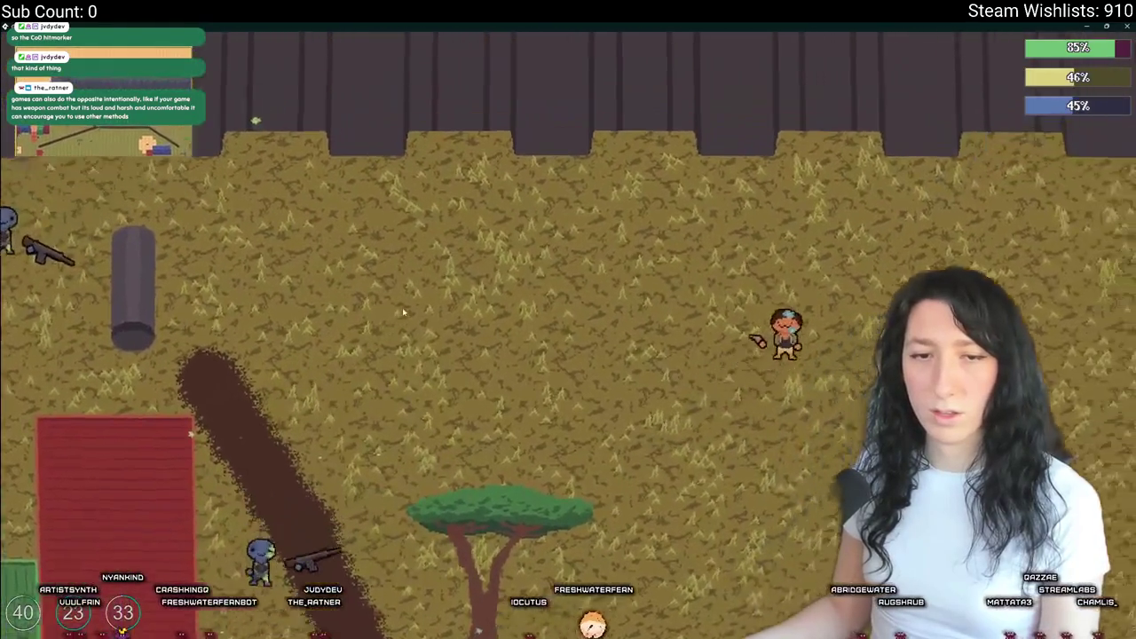
{"action": "key", "text": "w"}
{"action": "key", "text": "d"}
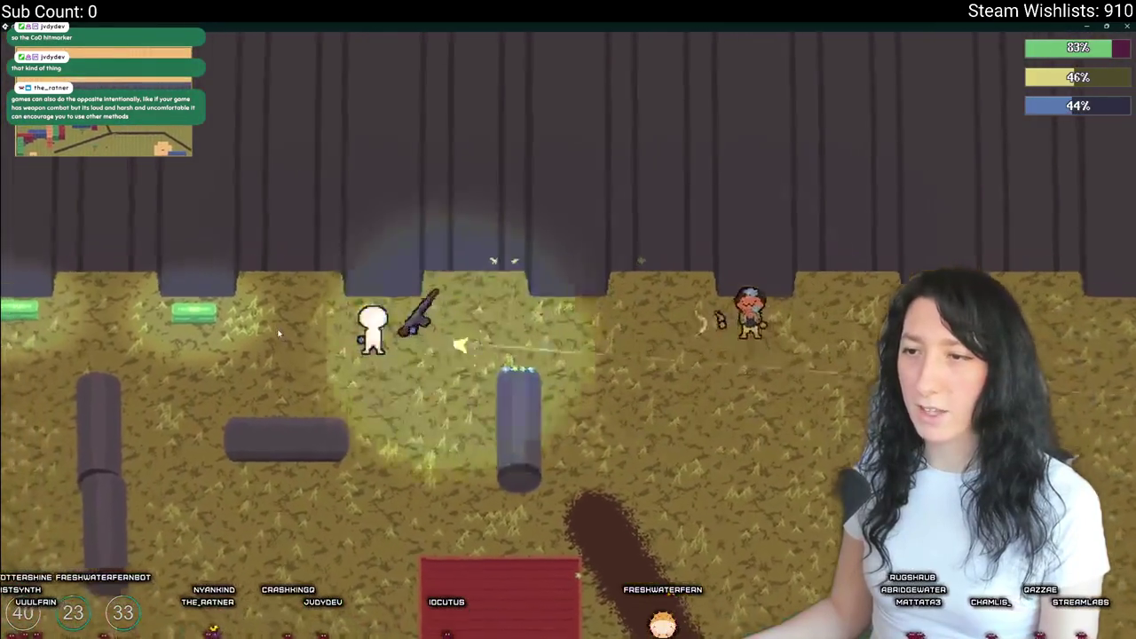
{"action": "key", "text": "s"}
{"action": "key", "text": "d"}
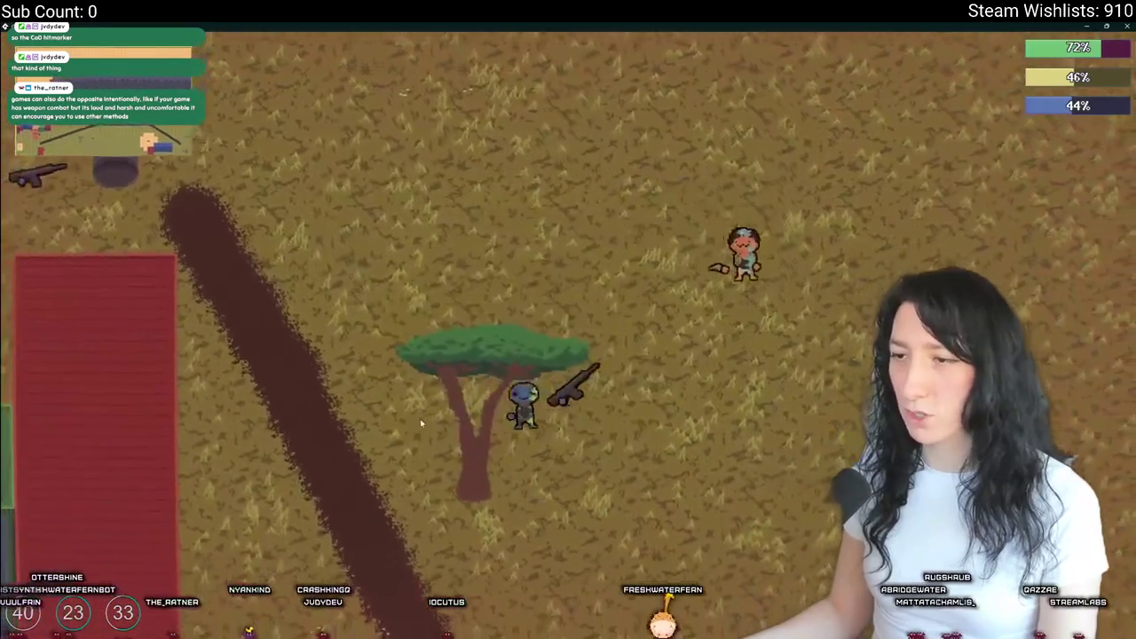
{"action": "left_click", "coordinate": [501, 432]}
- Fire another shot to watch the blur, then walk around the red containers and dirt path
{"action": "key", "text": "s"}
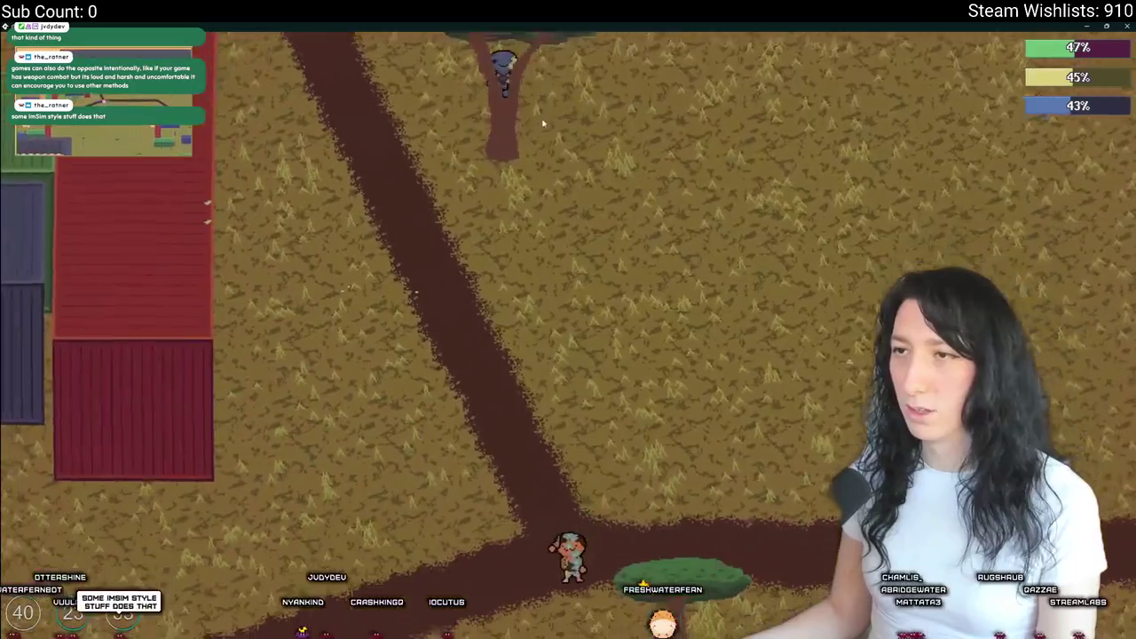
{"action": "left_click", "coordinate": [560, 87]}
{"action": "key", "text": "a"}
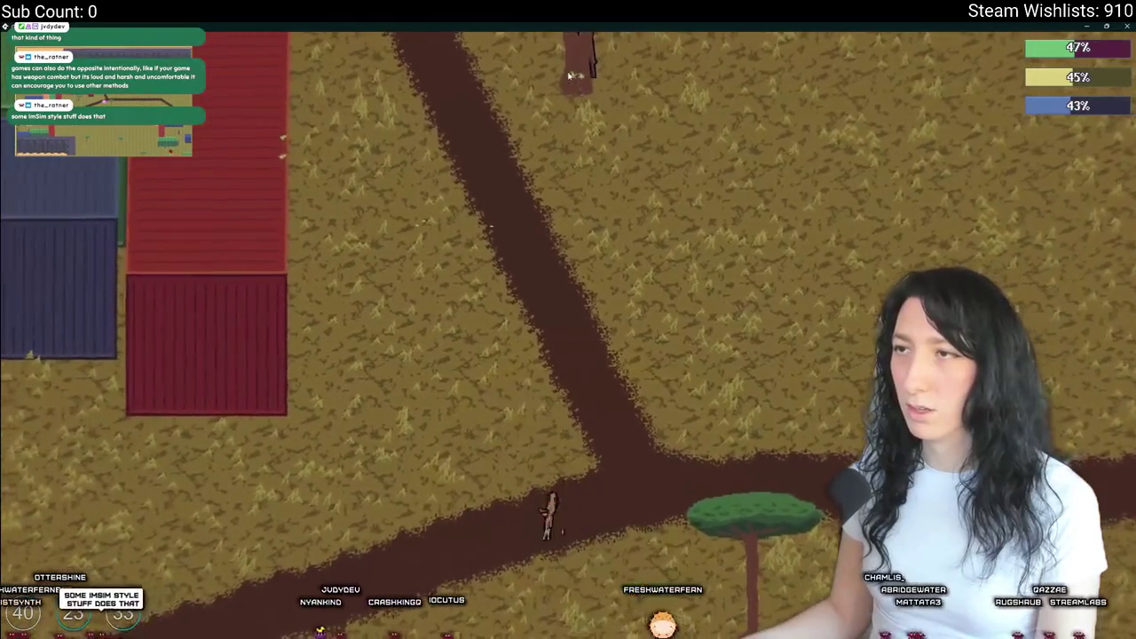
{"action": "key", "text": "w"}
{"action": "key", "text": "w"}
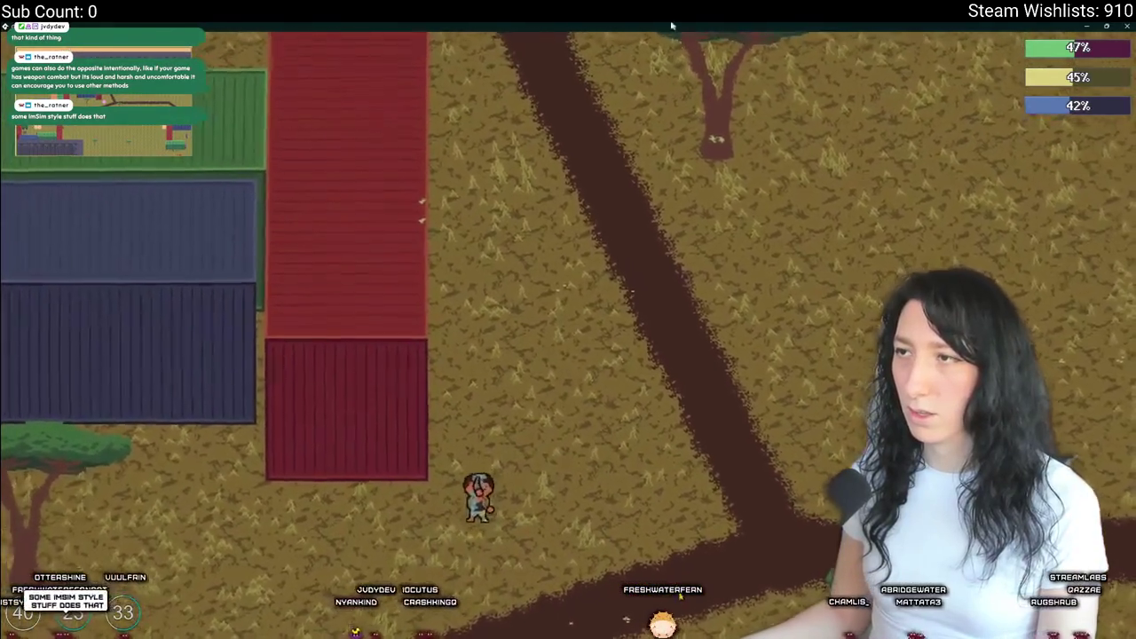
{"action": "key", "text": "d"}
{"action": "key", "text": "s"}
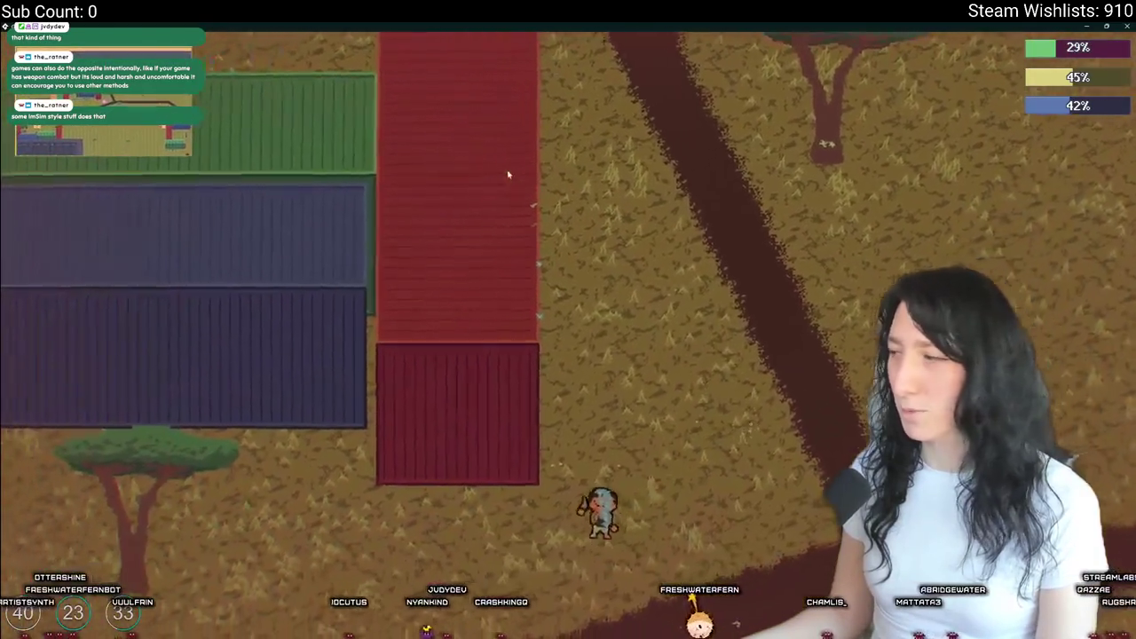
{"action": "key", "text": "w"}
{"action": "key", "text": "d"}
{"action": "key", "text": "s"}
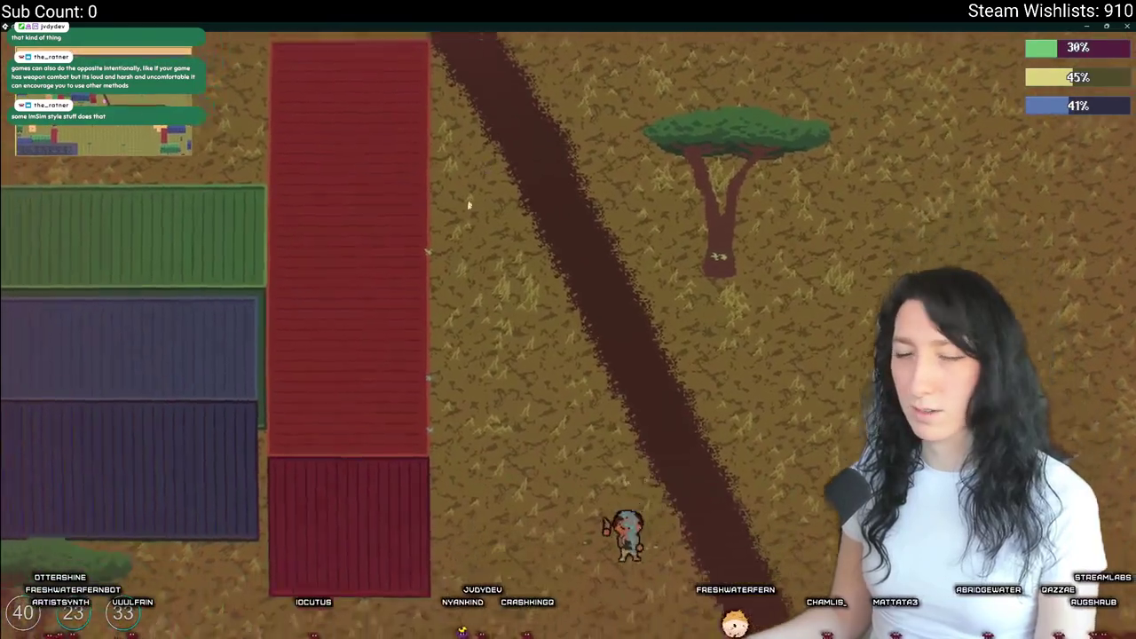
{"action": "key", "text": "d"}
- Walk left back to the shipping containers, pause the game and quit to the main menu
{"action": "key", "text": "a"}
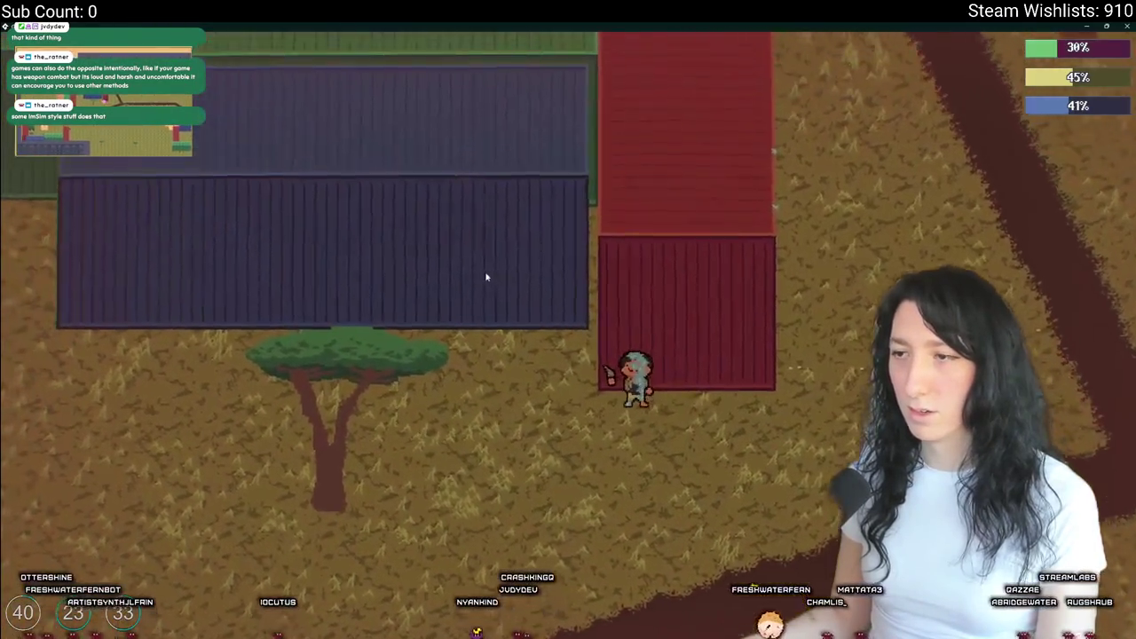
{"action": "key", "text": "a"}
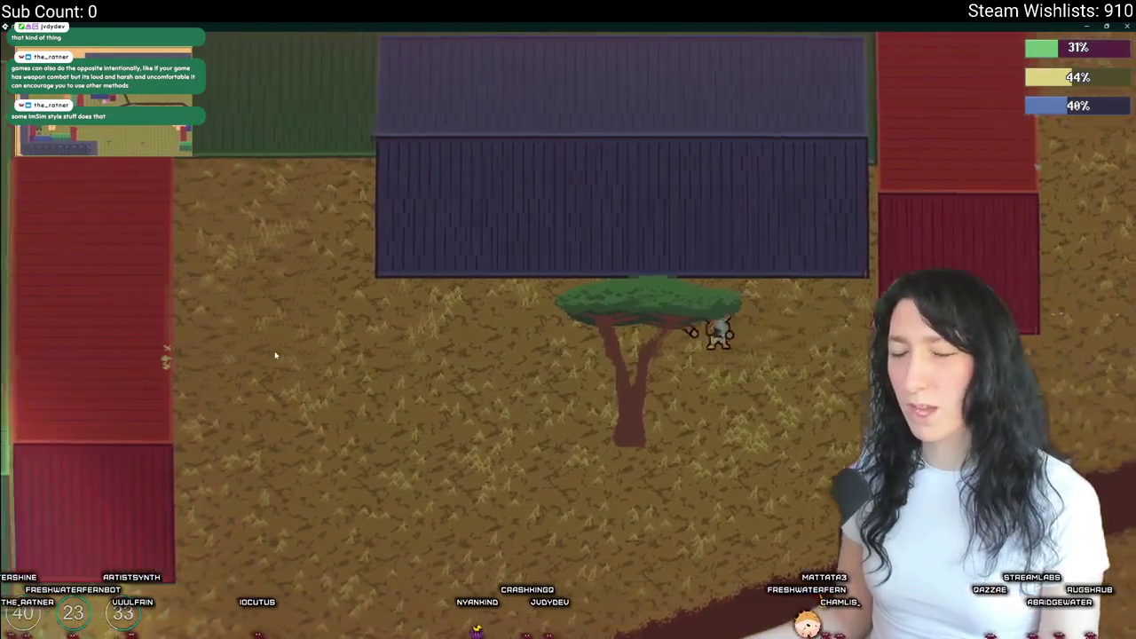
{"action": "key", "text": "s"}
{"action": "key", "text": "a"}
{"action": "key", "text": "s"}
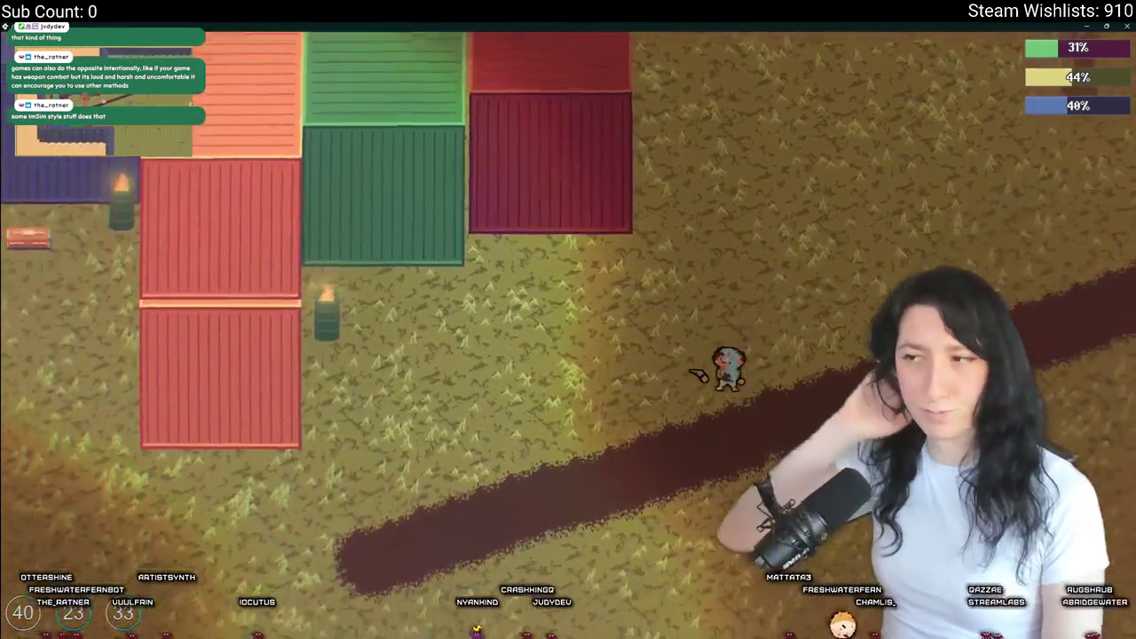
{"action": "key", "text": "w"}
{"action": "key", "text": "a"}
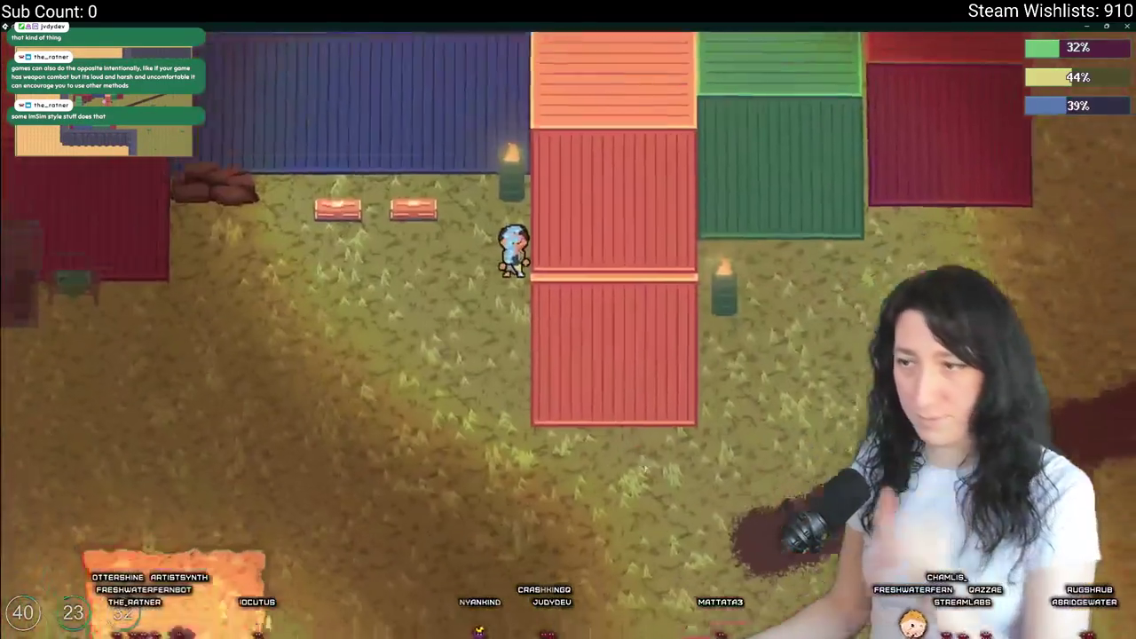
{"action": "key", "text": "Escape"}
{"action": "left_click", "coordinate": [571, 426]}
- Declare shooting_center = [0,0]; on a new line below shooting_intensity in the PPFX renderer setup
{"action": "key", "text": "alt+Tab"}
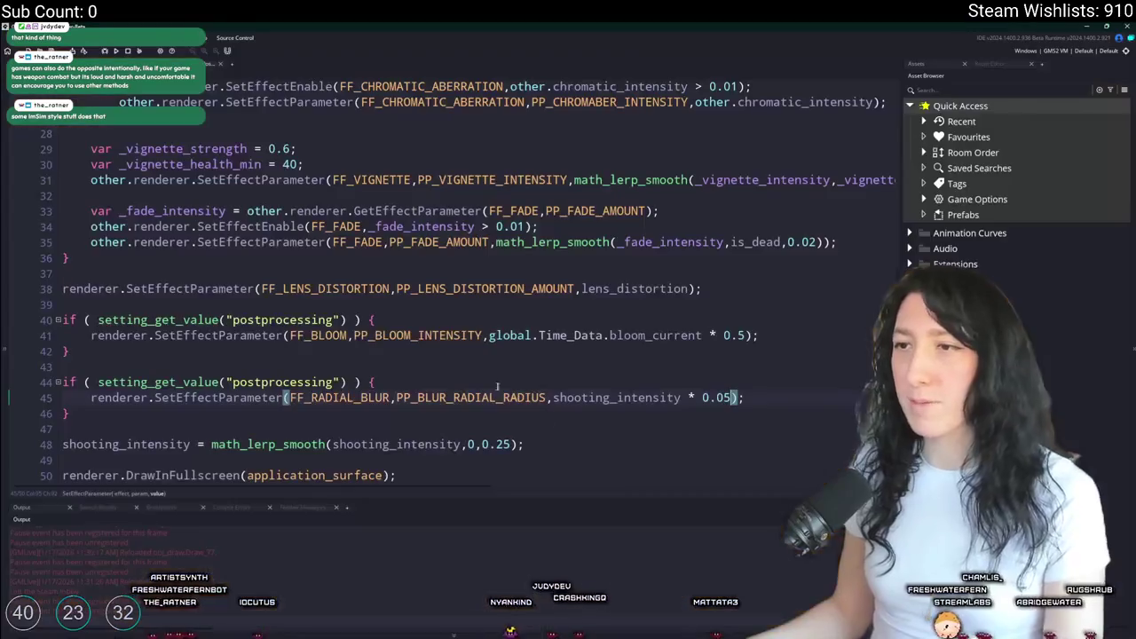
{"action": "double_click", "coordinate": [592, 398]}
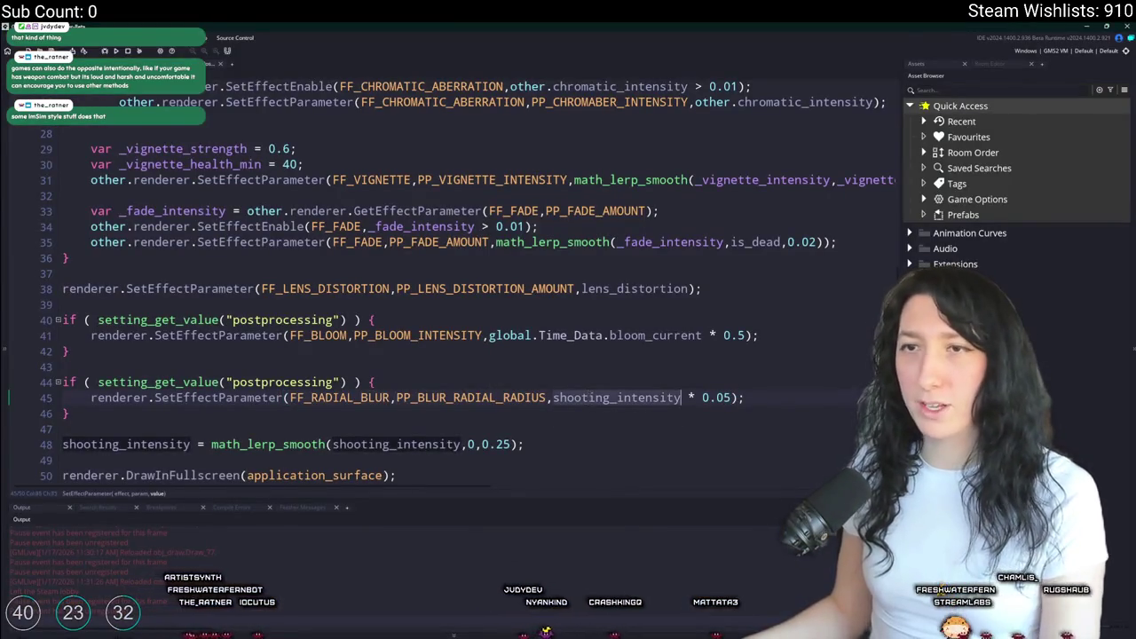
{"action": "key", "text": "ctrl+Tab"}
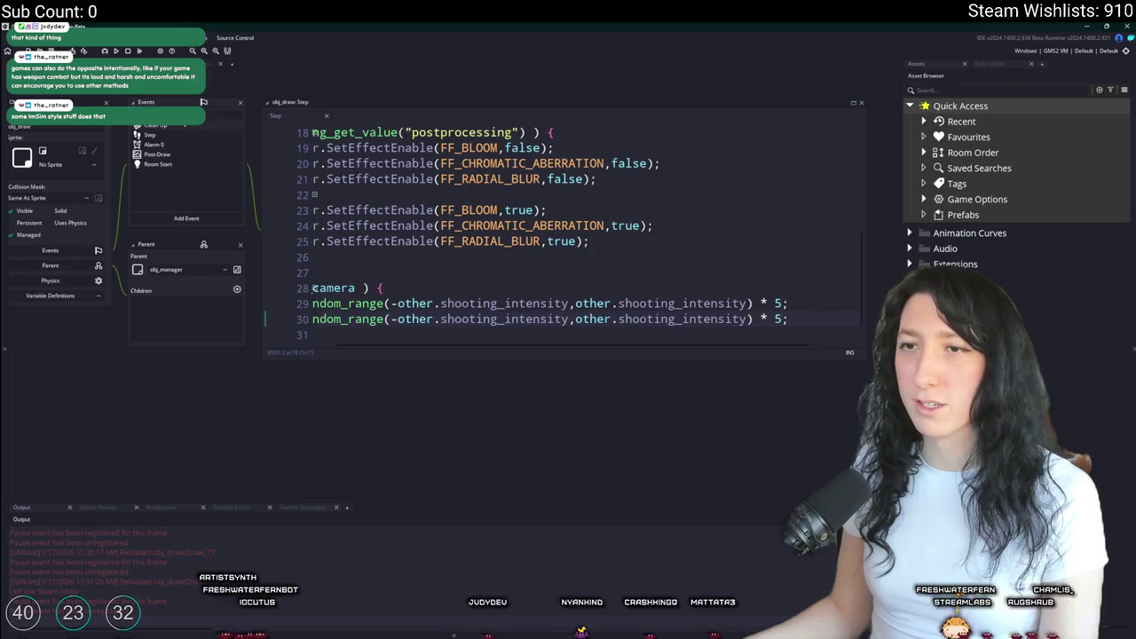
{"action": "key", "text": "ctrl+Tab"}
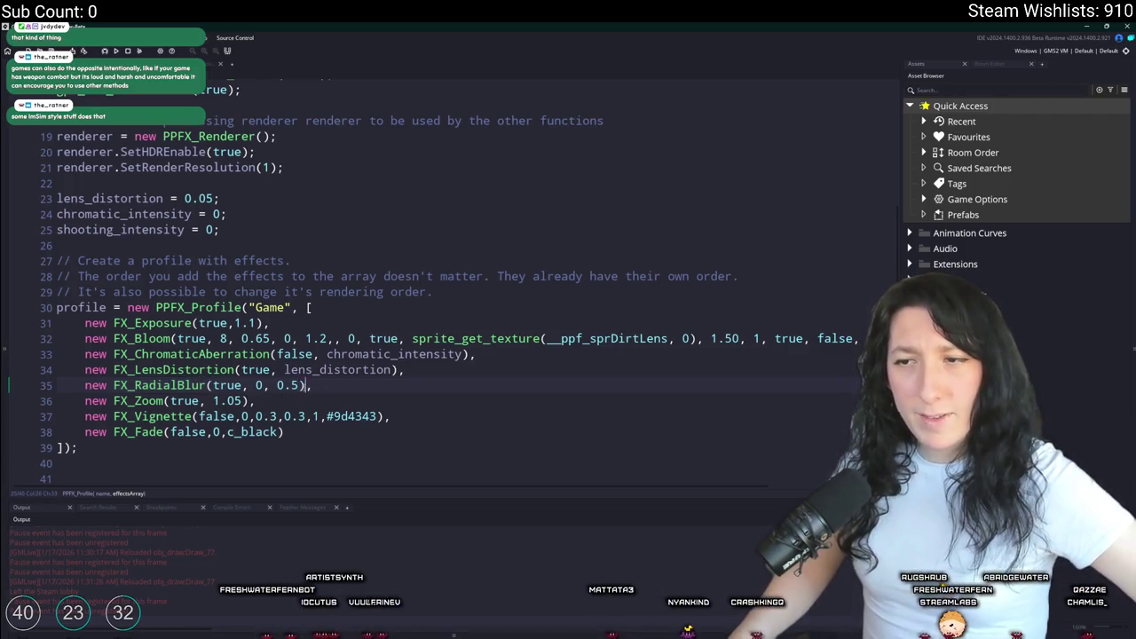
{"action": "key", "text": "Return"}
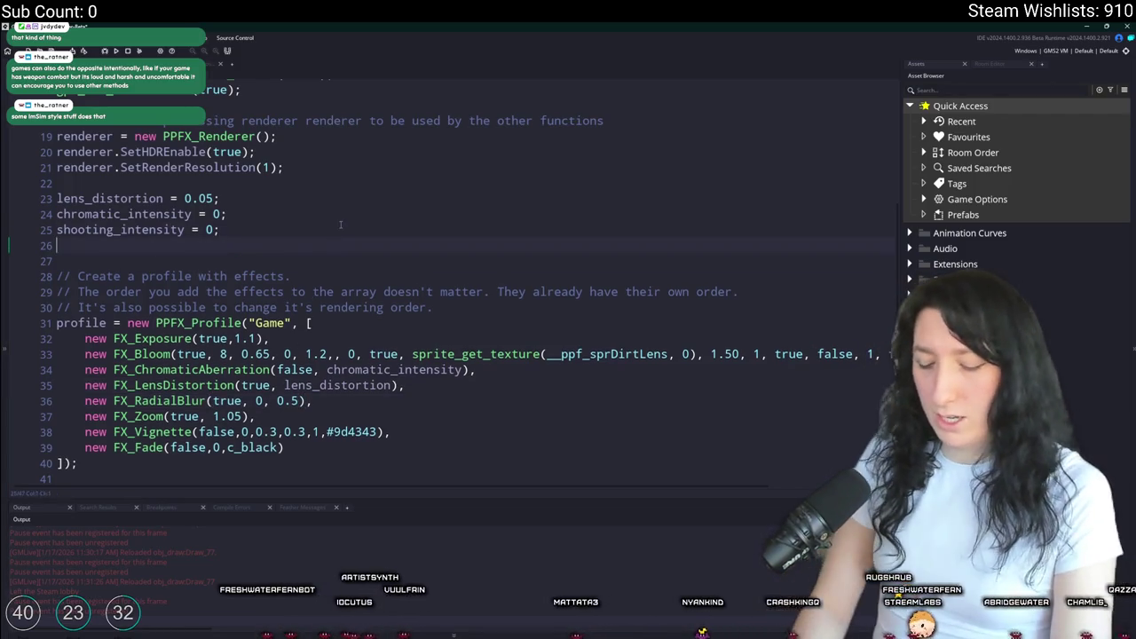
{"action": "type", "text": "shooting_center = [0,0];"}
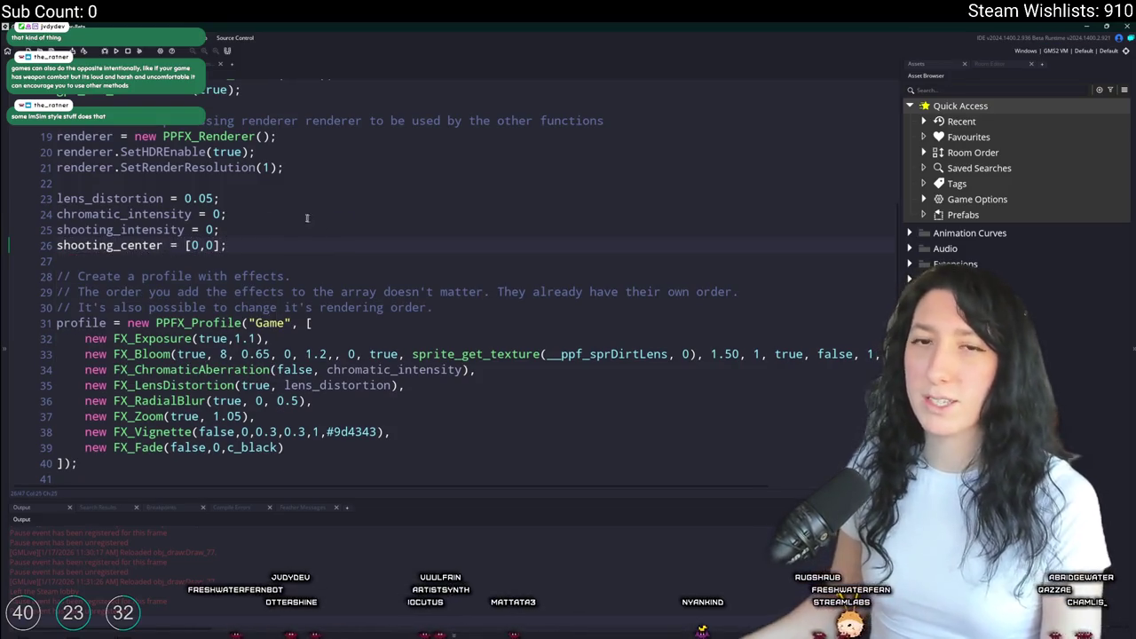
{"action": "double_click", "coordinate": [109, 245]}
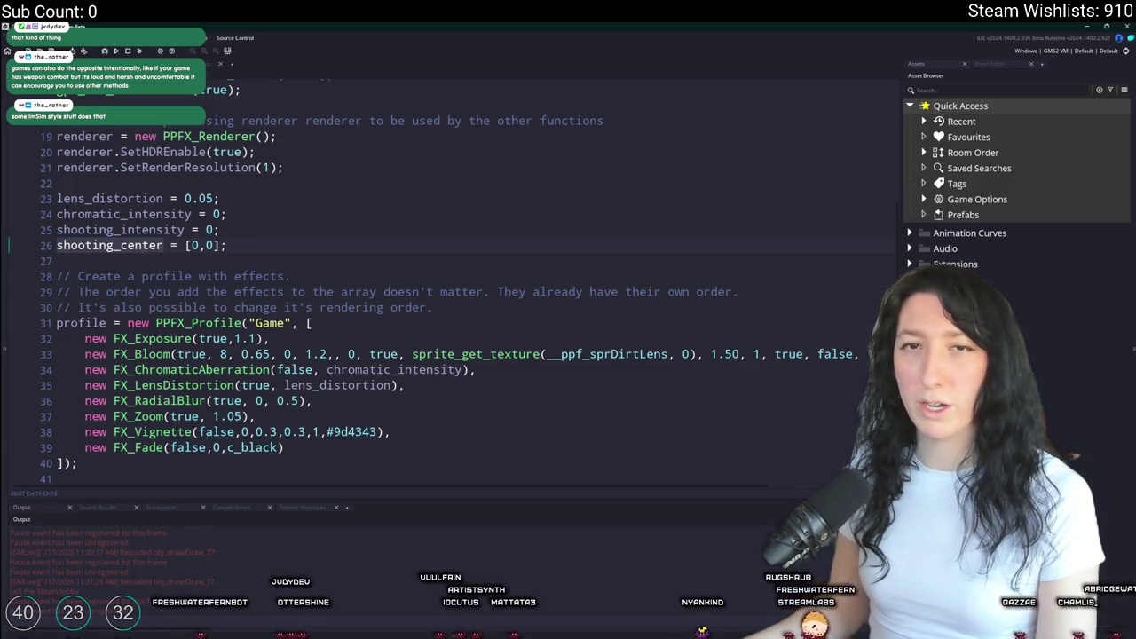
{"action": "key", "text": "ctrl+Tab"}
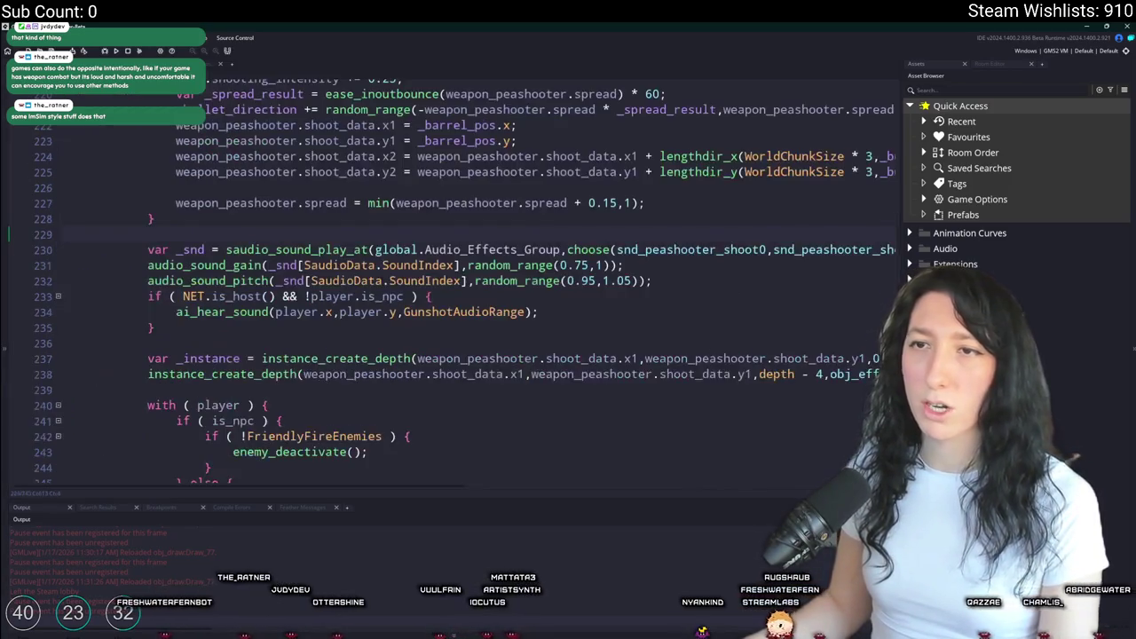
- Add a DRAW.shooting_center line under the shooting_intensity increment in the peashooter code
{"action": "scroll", "coordinate": [591, 229], "scroll_direction": "up", "scroll_amount": 1}
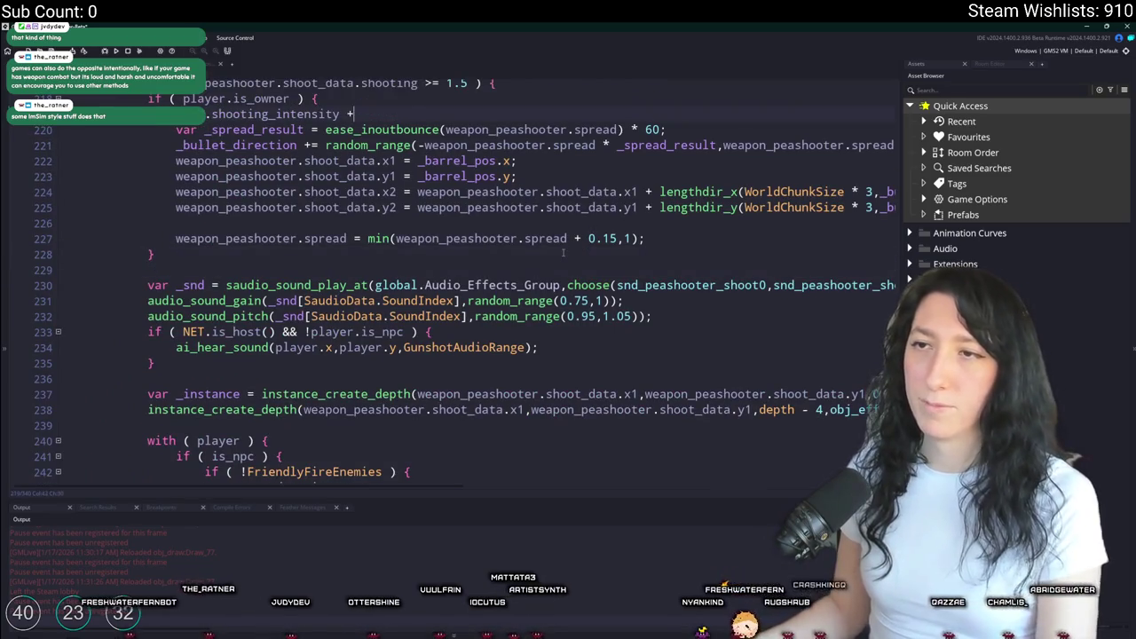
{"action": "type", "text": "= 0.25;"}
{"action": "scroll", "coordinate": [471, 161], "scroll_direction": "up", "scroll_amount": 1}
{"action": "scroll", "coordinate": [386, 270], "scroll_direction": "up", "scroll_amount": 1}
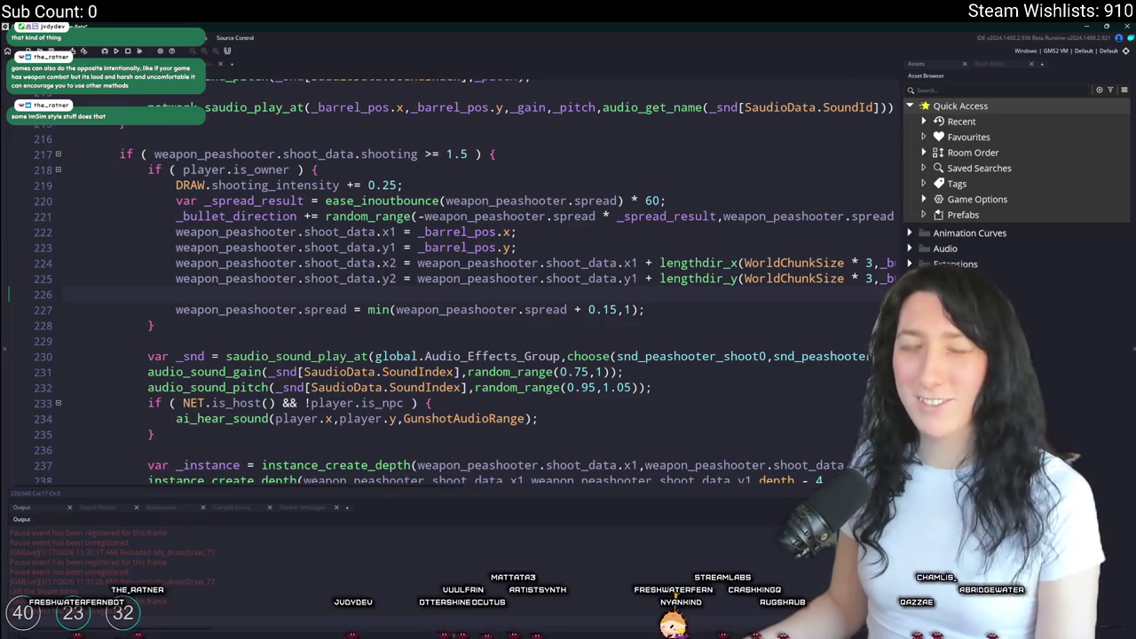
{"action": "key", "text": "Return"}
{"action": "type", "text": "DRAW.shooting_center = ["}
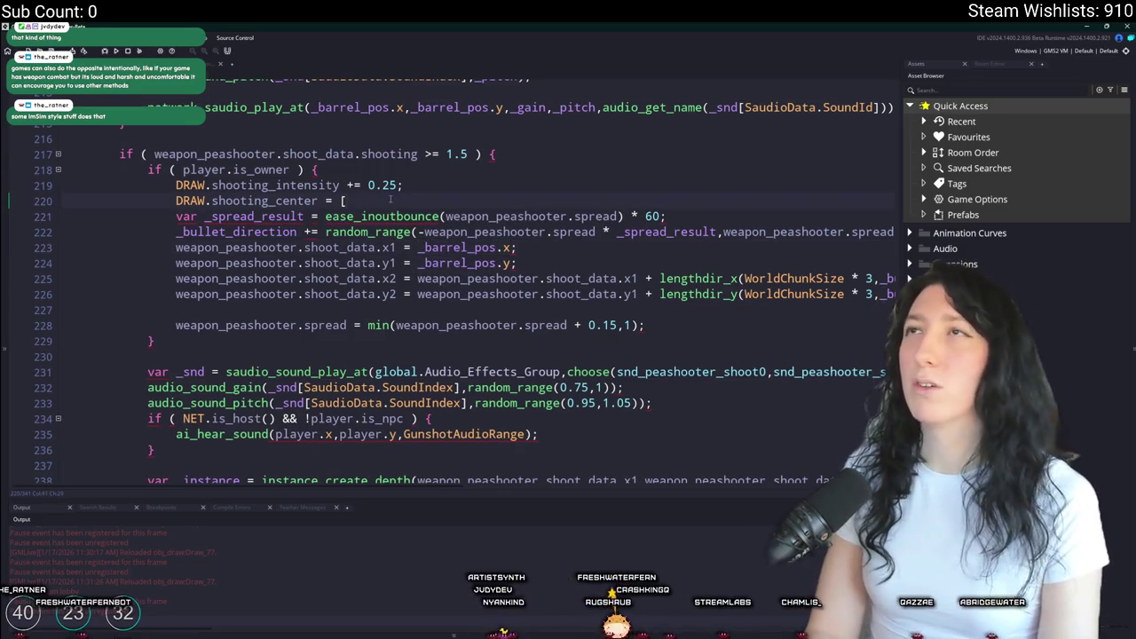
- Try camera references like obj_camera.x_cen and global.Camera, then erase them and search assets for the camera
{"action": "key", "text": "BackSpace"}
{"action": "key", "text": "BackSpace"}
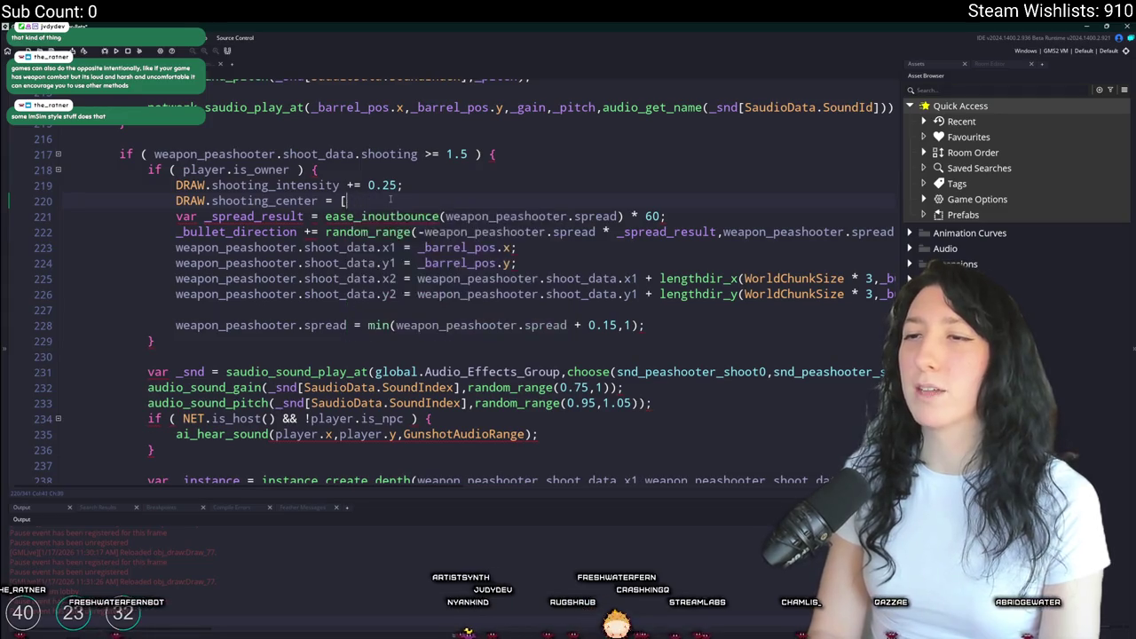
{"action": "type", "text": "CAMER"}
{"action": "key", "text": "BackSpace"}
{"action": "key", "text": "BackSpace"}
{"action": "key", "text": "BackSpace"}
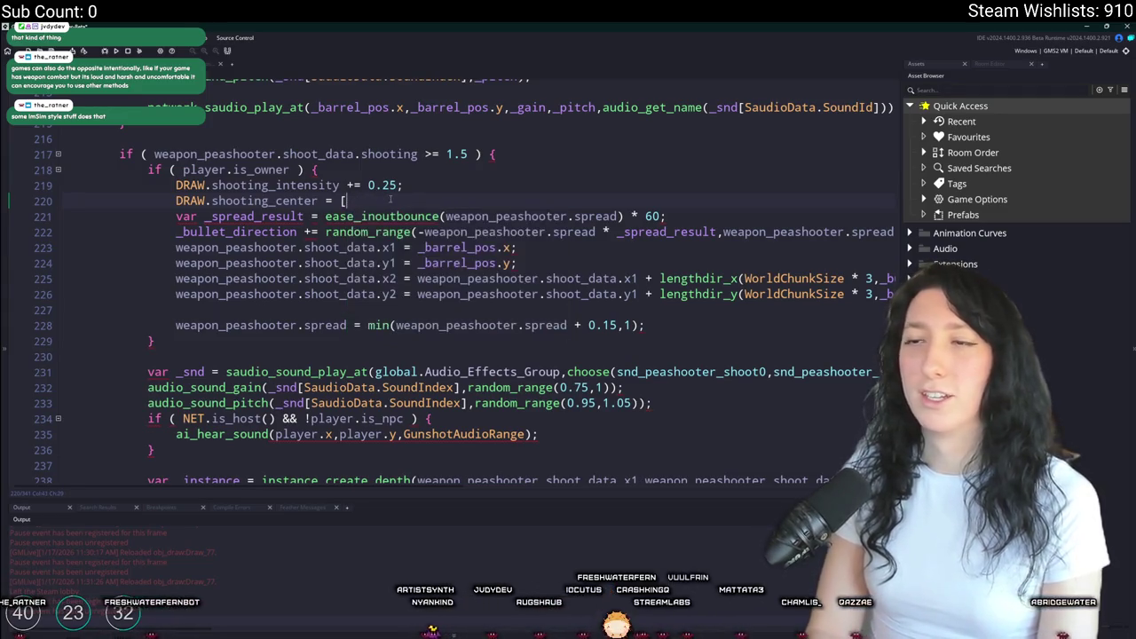
{"action": "type", "text": "obj_camera.x"}
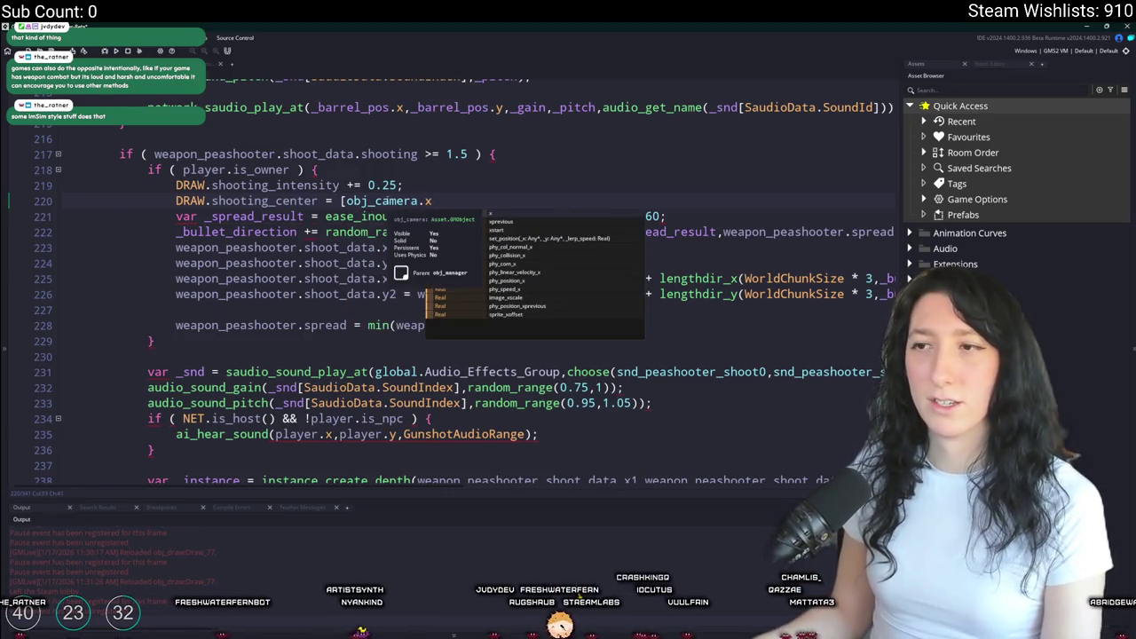
{"action": "type", "text": "_center"}
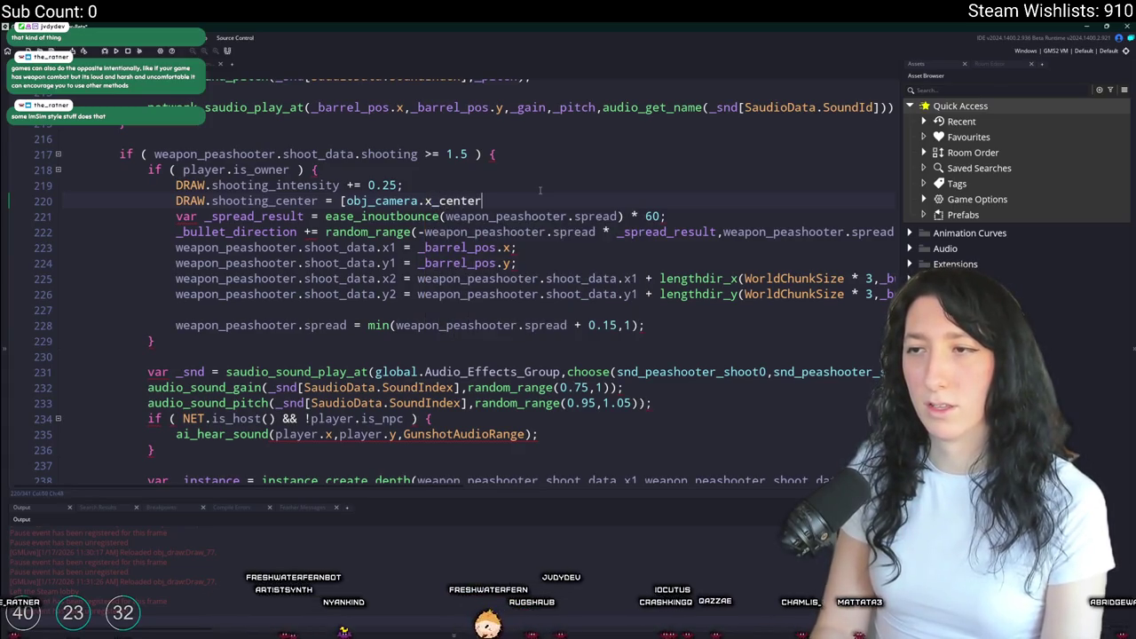
{"action": "key", "text": "BackSpace"}
{"action": "key", "text": "BackSpace"}
{"action": "key", "text": "BackSpace"}
{"action": "type", "text": "x_cen"}
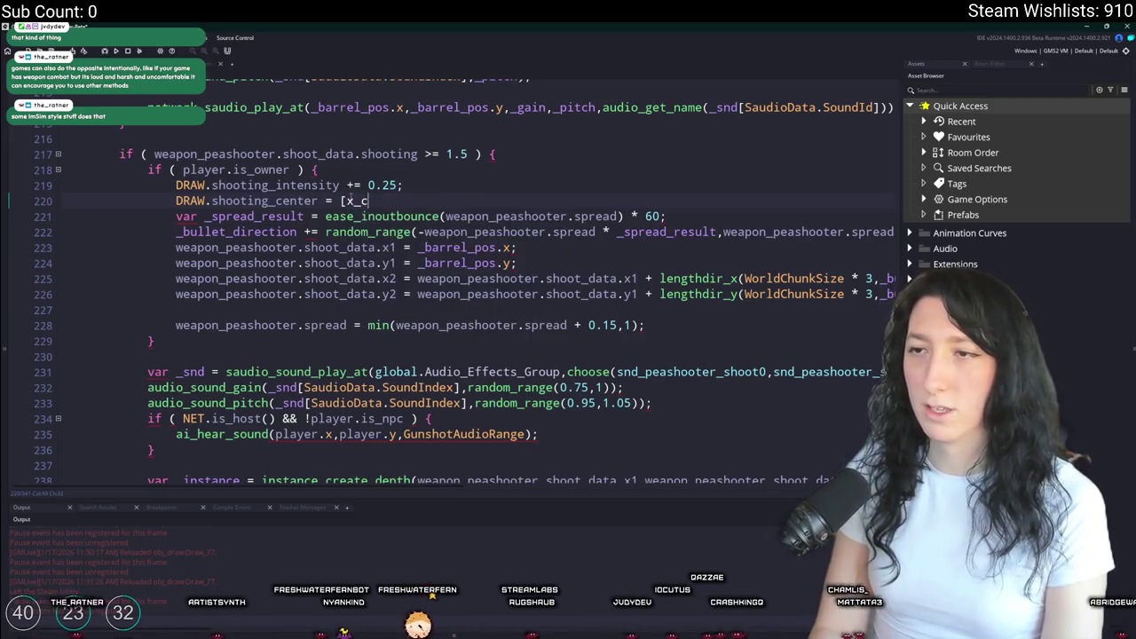
{"action": "key", "text": "BackSpace"}
{"action": "key", "text": "BackSpace"}
{"action": "key", "text": "BackSpace"}
{"action": "type", "text": "global.Camera"}
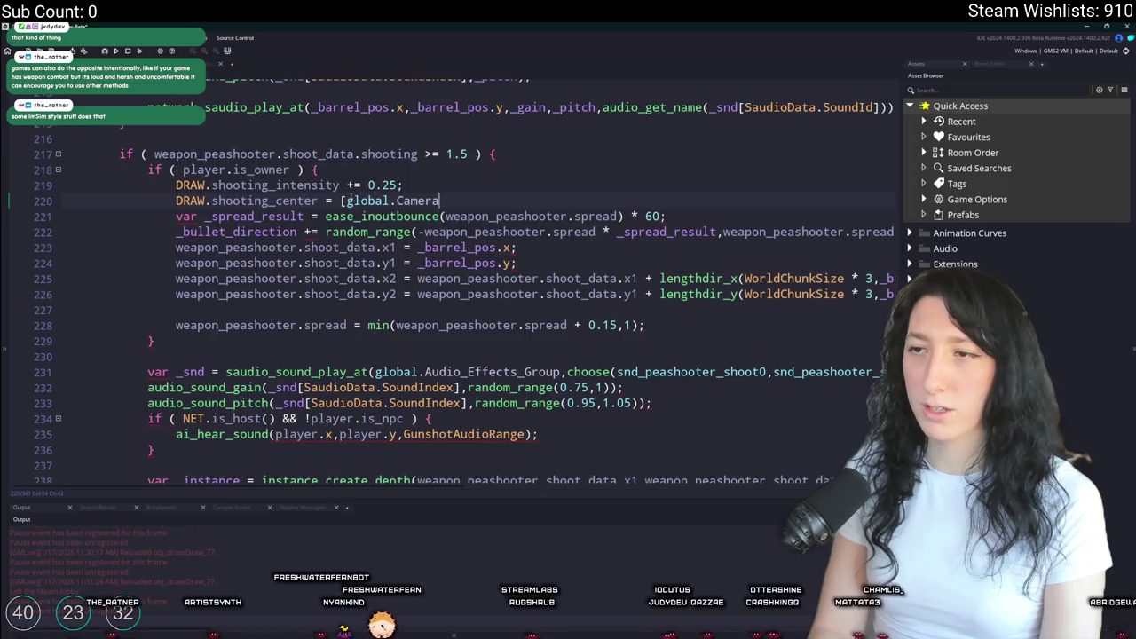
{"action": "key", "text": "ctrl+BackSpace"}
{"action": "key", "text": "ctrl+t"}
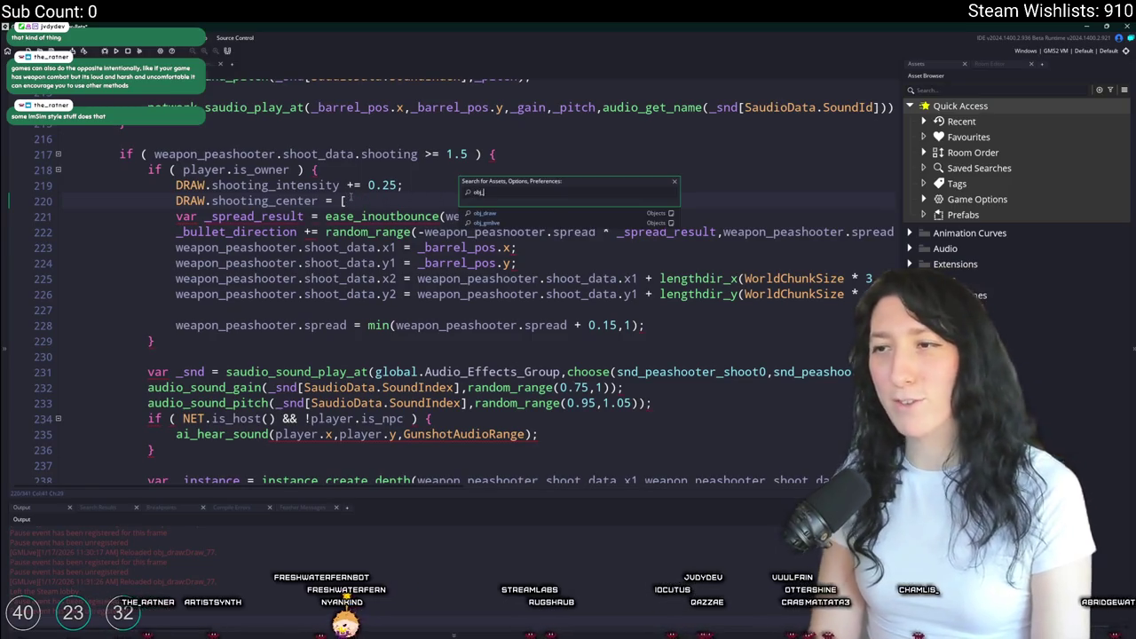
- Open obj_camera from the asset search and browse its Create and End Step event code
{"action": "type", "text": "_ca"}
{"action": "key", "text": "Down"}
{"action": "key", "text": "Down"}
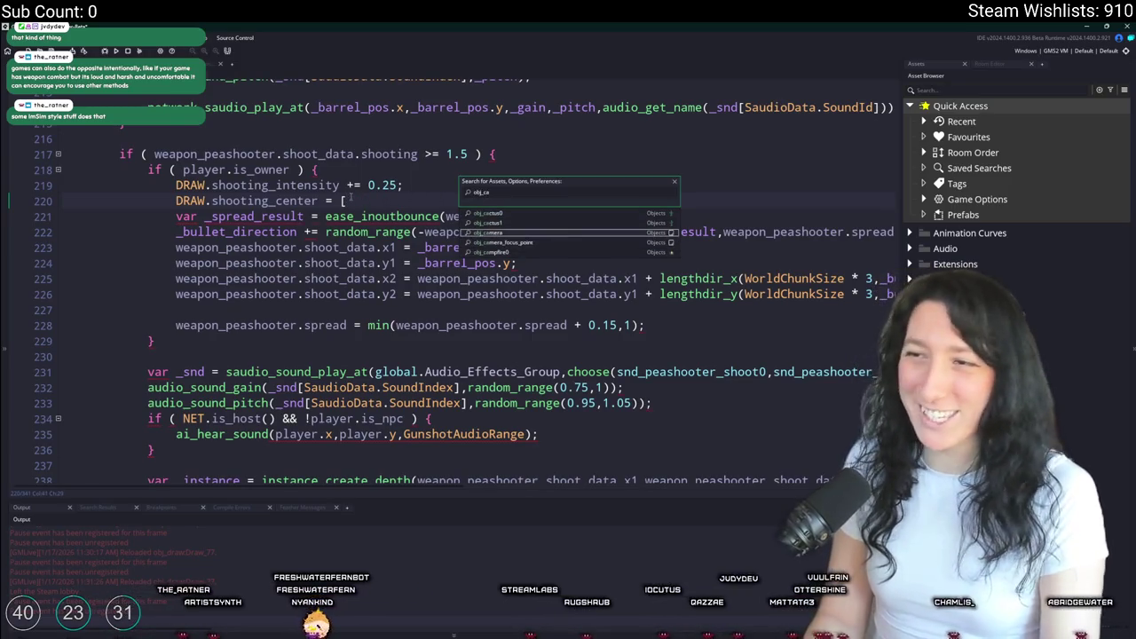
{"action": "key", "text": "Return"}
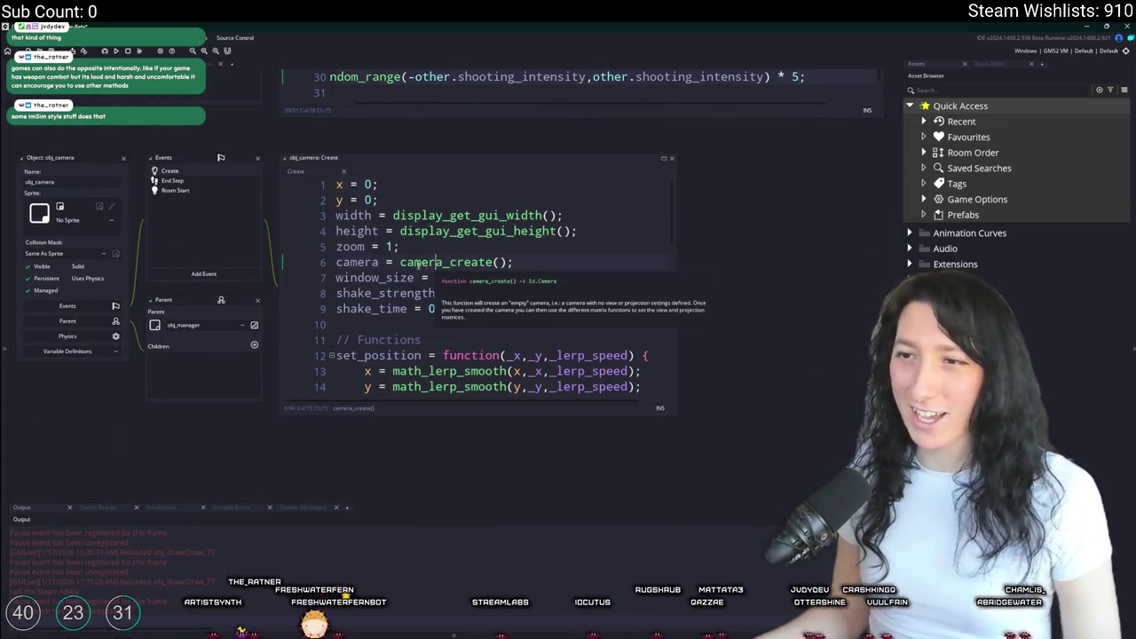
{"action": "scroll", "coordinate": [503, 295], "scroll_direction": "down", "scroll_amount": 2}
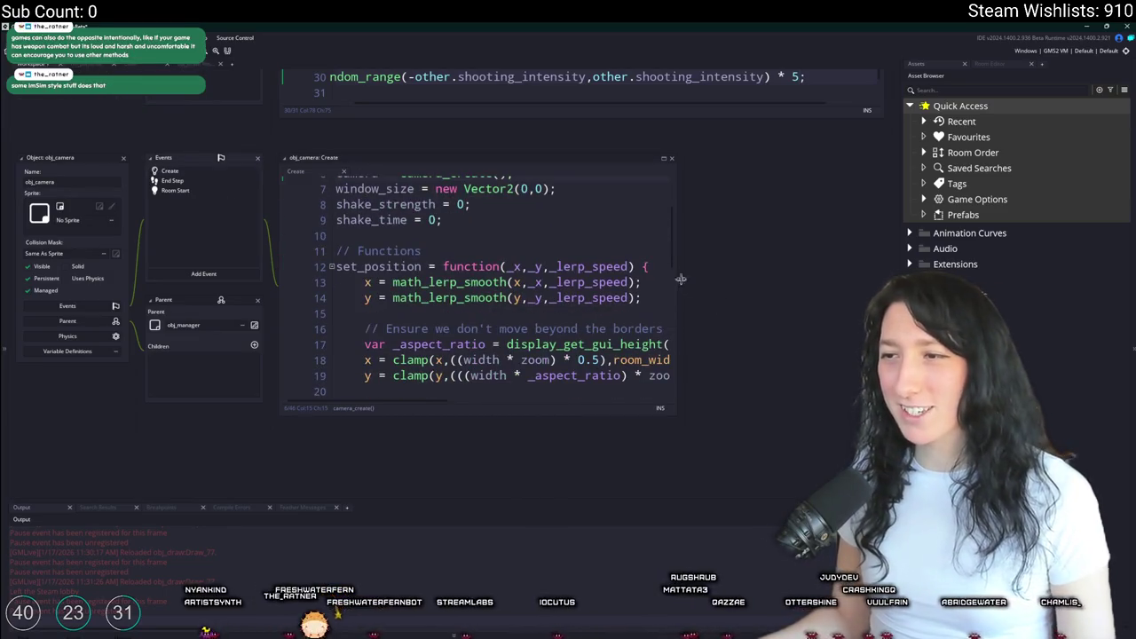
{"action": "scroll", "coordinate": [599, 307], "scroll_direction": "down", "scroll_amount": 2}
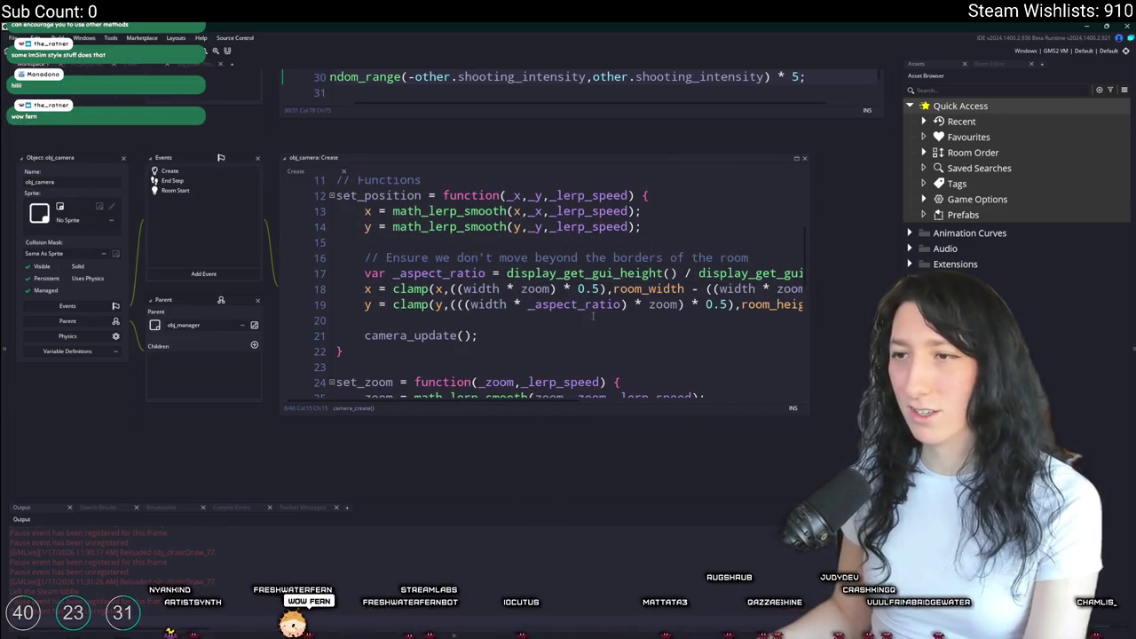
{"action": "left_click", "coordinate": [172, 180]}
{"action": "scroll", "coordinate": [541, 284], "scroll_direction": "down", "scroll_amount": 1}
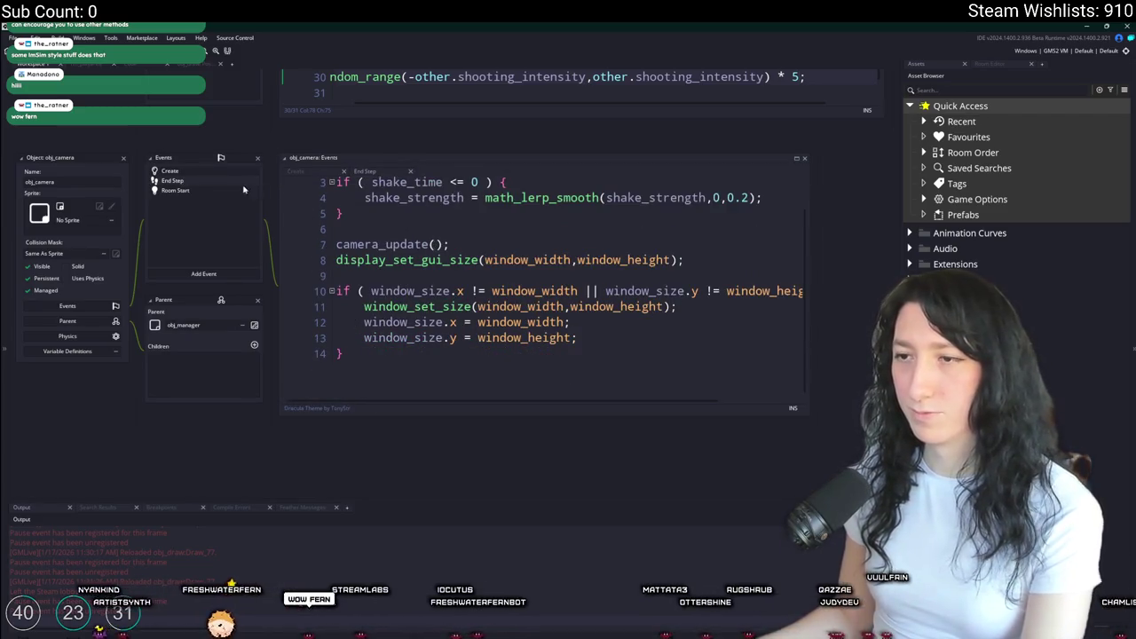
{"action": "left_click", "coordinate": [221, 171]}
{"action": "scroll", "coordinate": [553, 295], "scroll_direction": "down", "scroll_amount": 3}
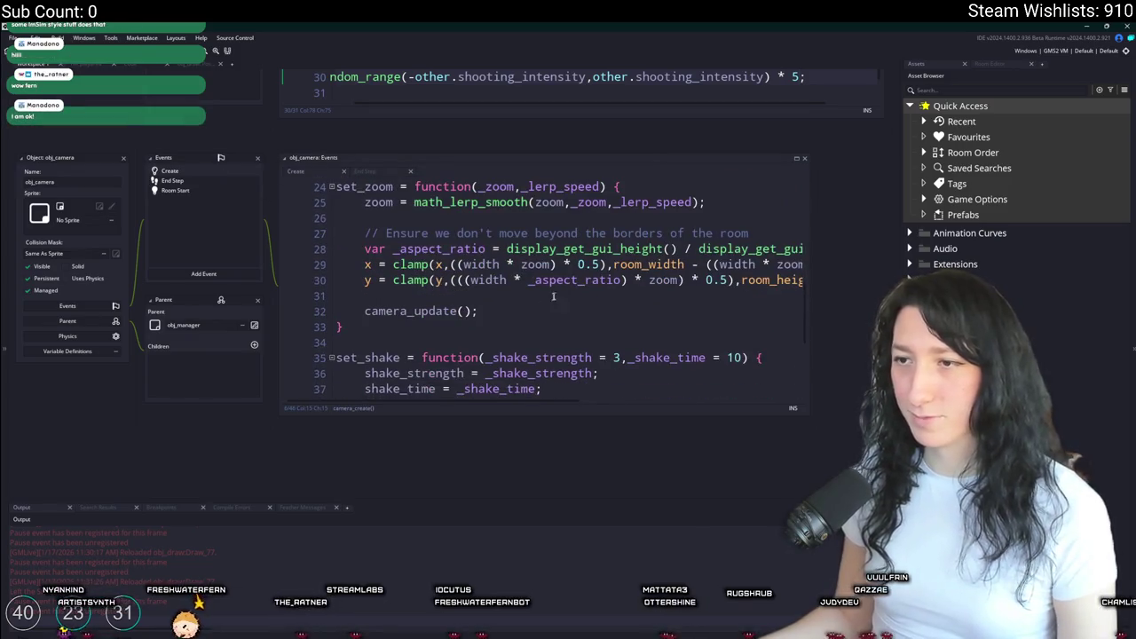
- Pan the workspace to centre the camera code and scroll through the Create event
{"action": "mouse_move", "coordinate": [627, 294]}
{"action": "left_mouse_down"}
{"action": "mouse_move", "coordinate": [557, 226]}
{"action": "mouse_move", "coordinate": [771, 206]}
{"action": "left_mouse_up"}
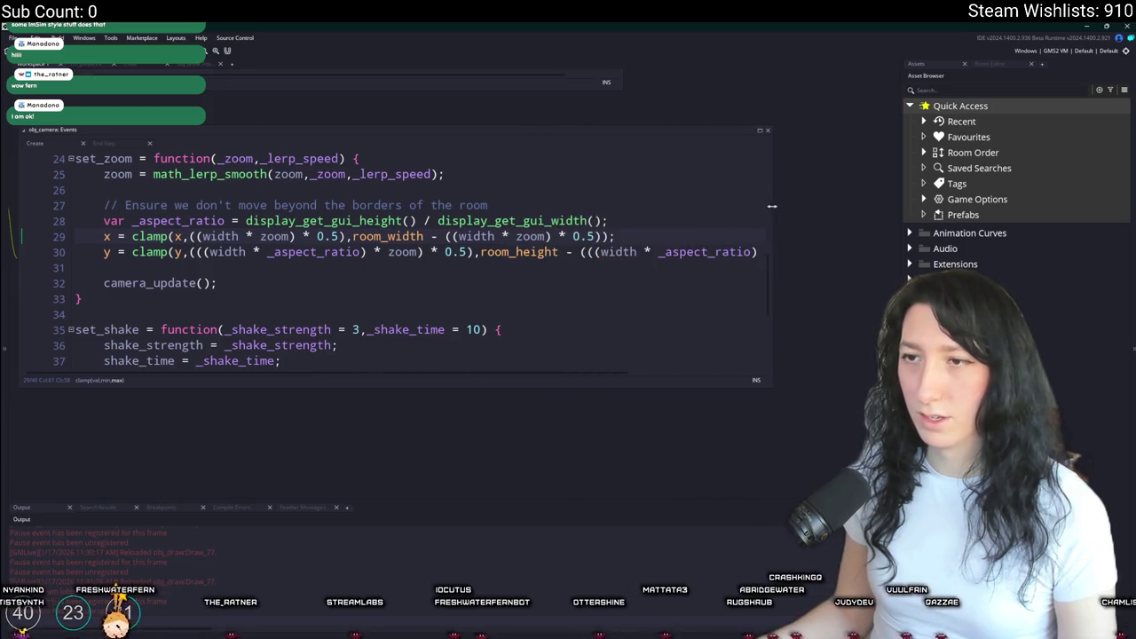
{"action": "left_click", "coordinate": [276, 267]}
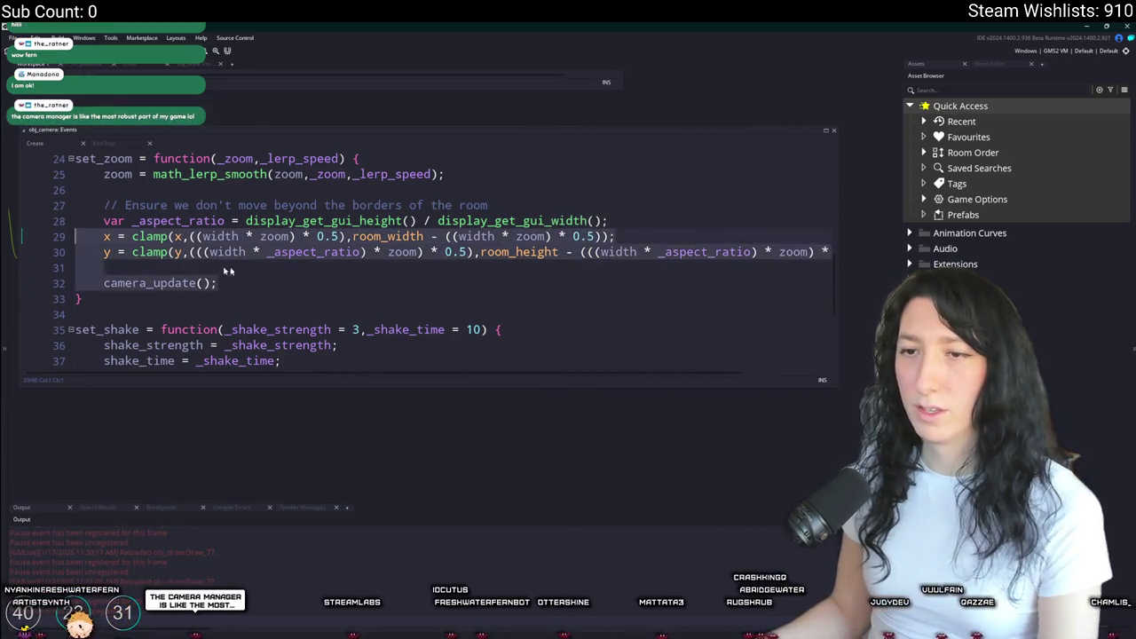
{"action": "scroll", "coordinate": [277, 264], "scroll_direction": "down", "scroll_amount": 3}
{"action": "scroll", "coordinate": [277, 265], "scroll_direction": "down", "scroll_amount": 2}
{"action": "left_click_drag", "start_coordinate": [266, 266], "coordinate": [501, 347]}
{"action": "scroll", "coordinate": [470, 350], "scroll_direction": "up", "scroll_amount": 5}
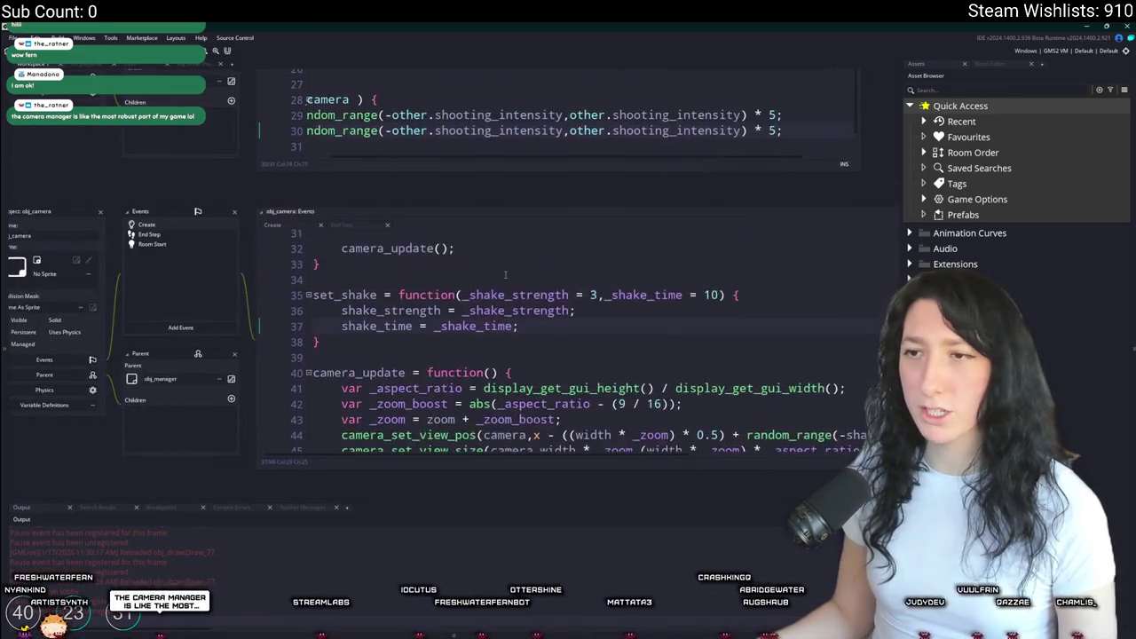
{"action": "scroll", "coordinate": [470, 342], "scroll_direction": "down", "scroll_amount": 3}
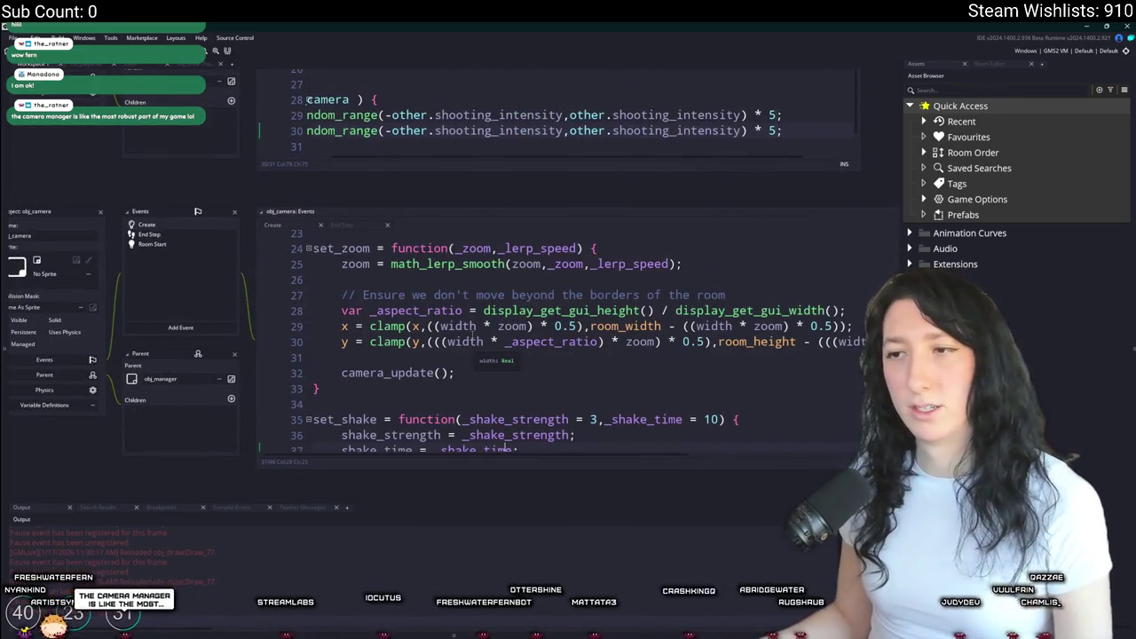
{"action": "scroll", "coordinate": [471, 342], "scroll_direction": "down", "scroll_amount": 1}
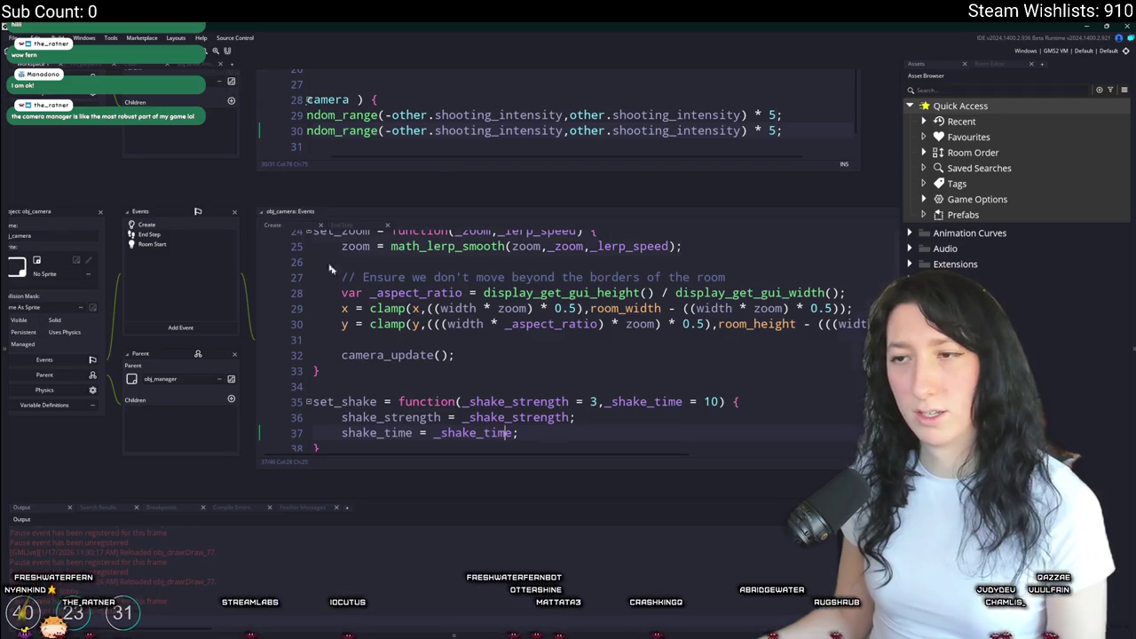
{"action": "scroll", "coordinate": [376, 383], "scroll_direction": "up", "scroll_amount": 1}
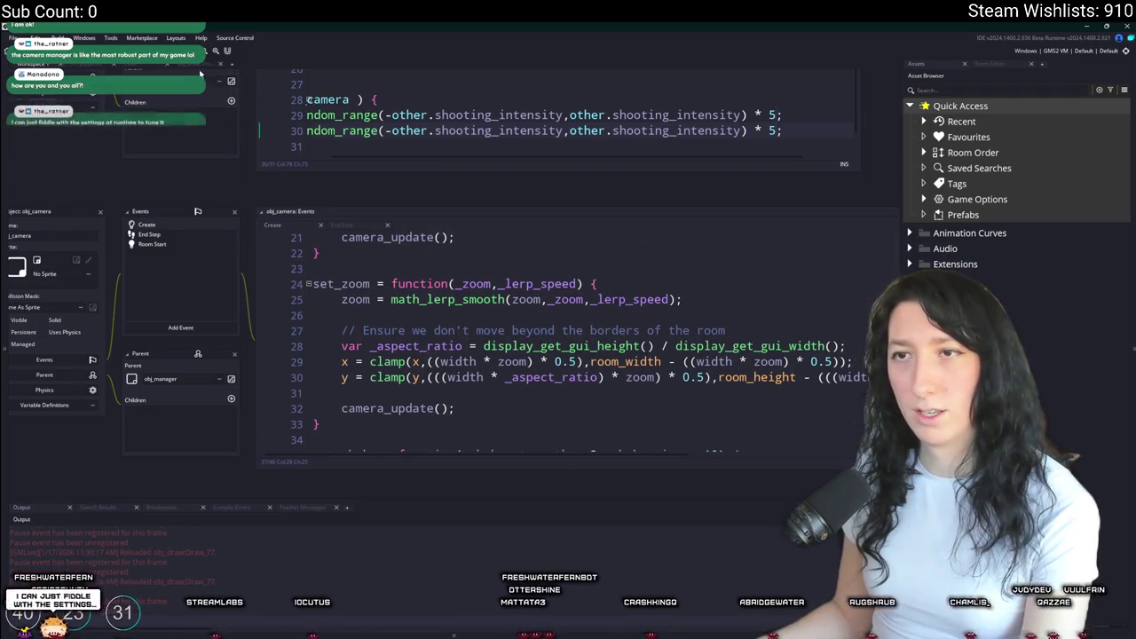
{"action": "scroll", "coordinate": [417, 325], "scroll_direction": "down", "scroll_amount": 2}
{"action": "scroll", "coordinate": [434, 320], "scroll_direction": "down", "scroll_amount": 1}
{"action": "scroll", "coordinate": [444, 315], "scroll_direction": "up", "scroll_amount": 1}
- Inspect the clamp call and zoom boost in camera_update, enlarge the window, and add lines below it
{"action": "left_click", "coordinate": [454, 309]}
{"action": "scroll", "coordinate": [455, 308], "scroll_direction": "down", "scroll_amount": 10}
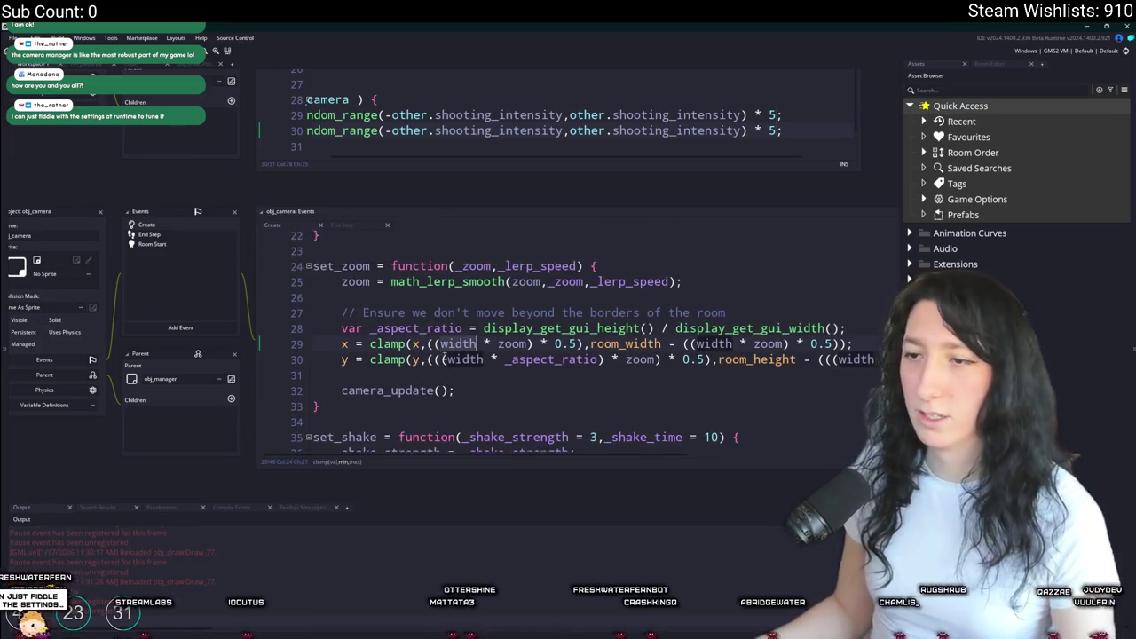
{"action": "left_click", "coordinate": [340, 290]}
{"action": "left_click", "coordinate": [321, 273]}
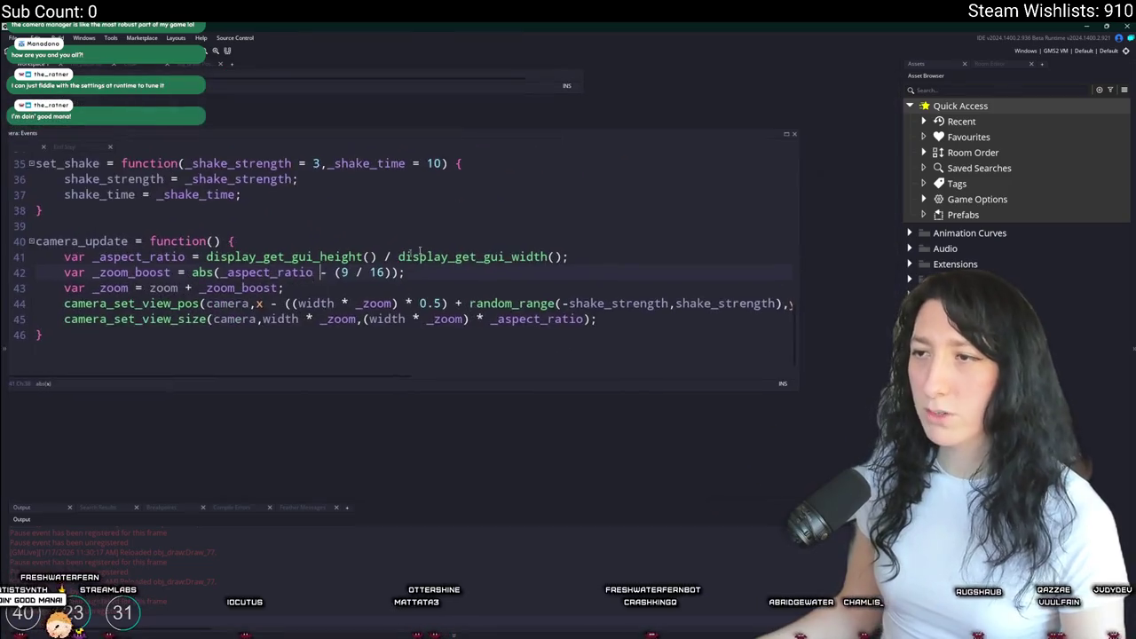
{"action": "left_click_drag", "start_coordinate": [795, 134], "coordinate": [674, 61]}
{"action": "left_click", "coordinate": [178, 433]}
{"action": "key", "text": "Return"}
{"action": "key", "text": "Return"}
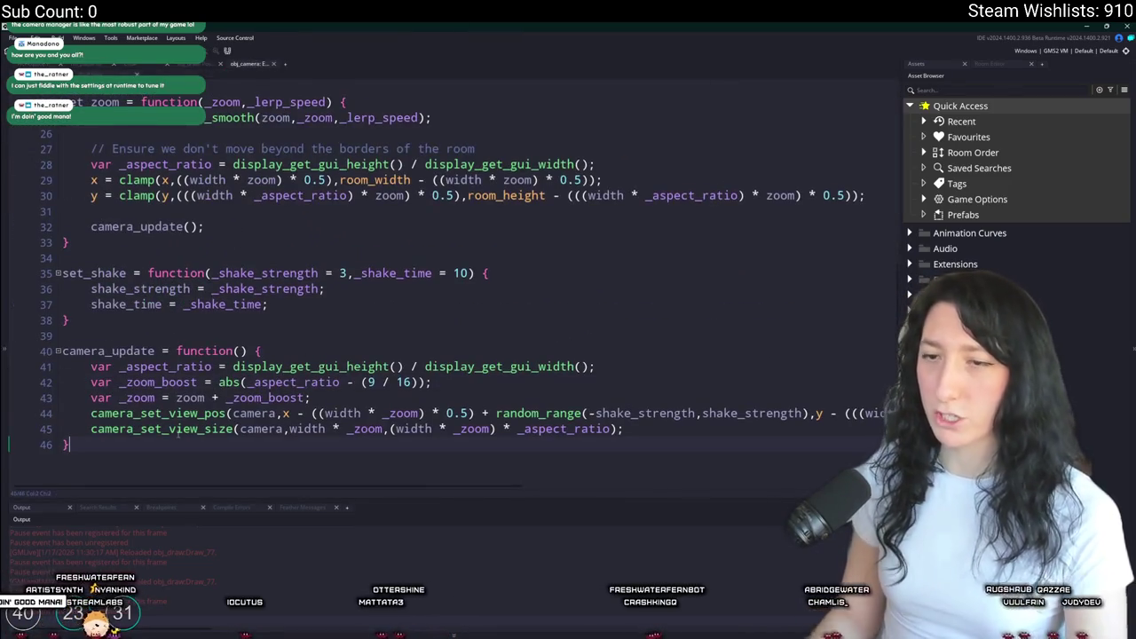
- Write camera_get_noramlized_relative_position = function(_x,_y) below camera_update and begin its return line
{"action": "type", "text": "camerai"}
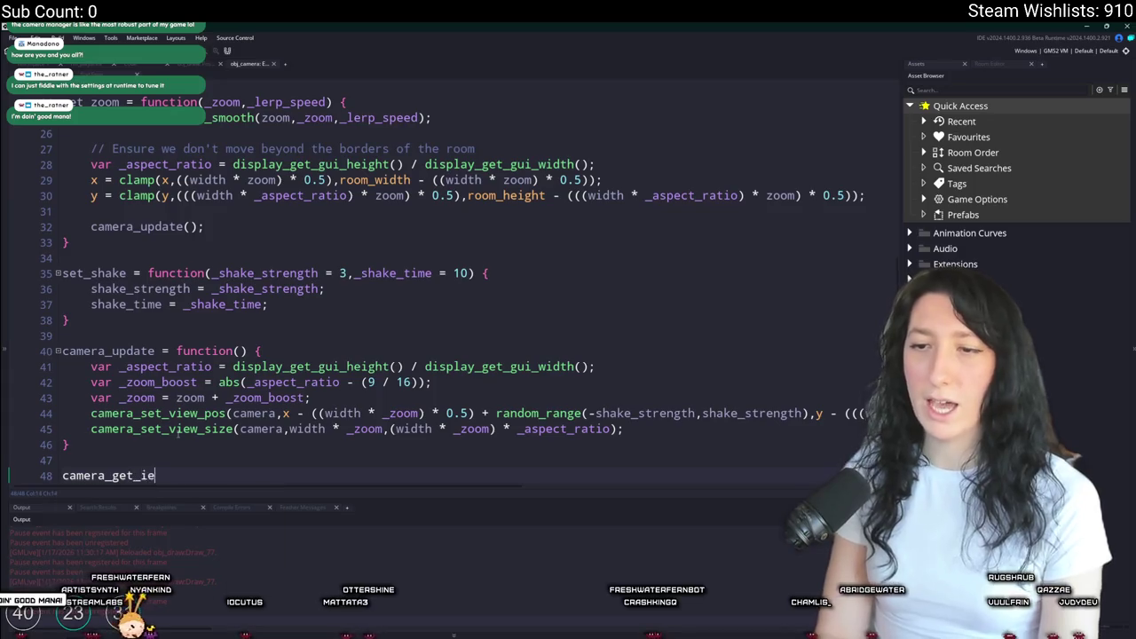
{"action": "type", "text": "noramlized_positionk"}
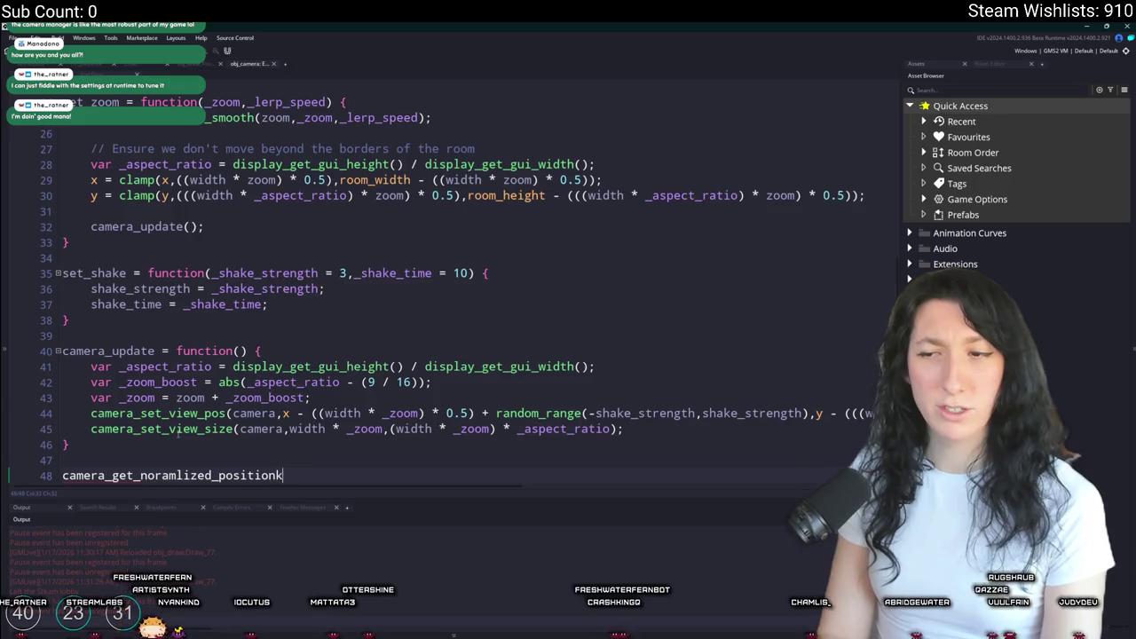
{"action": "type", "text": "nction() {"}
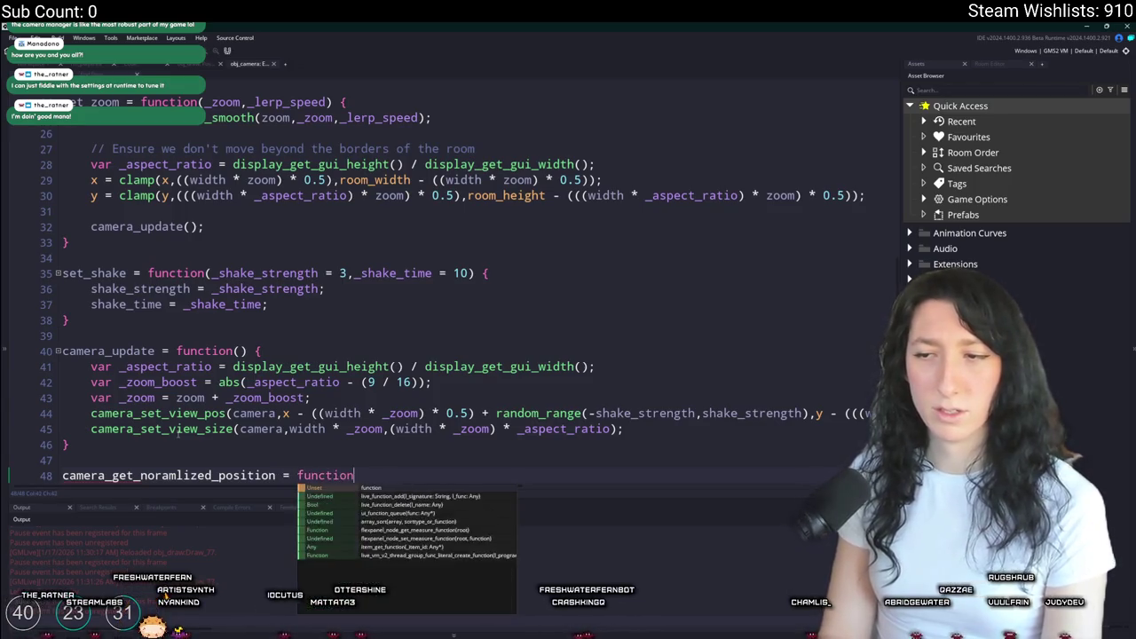
{"action": "key", "text": "Return"}
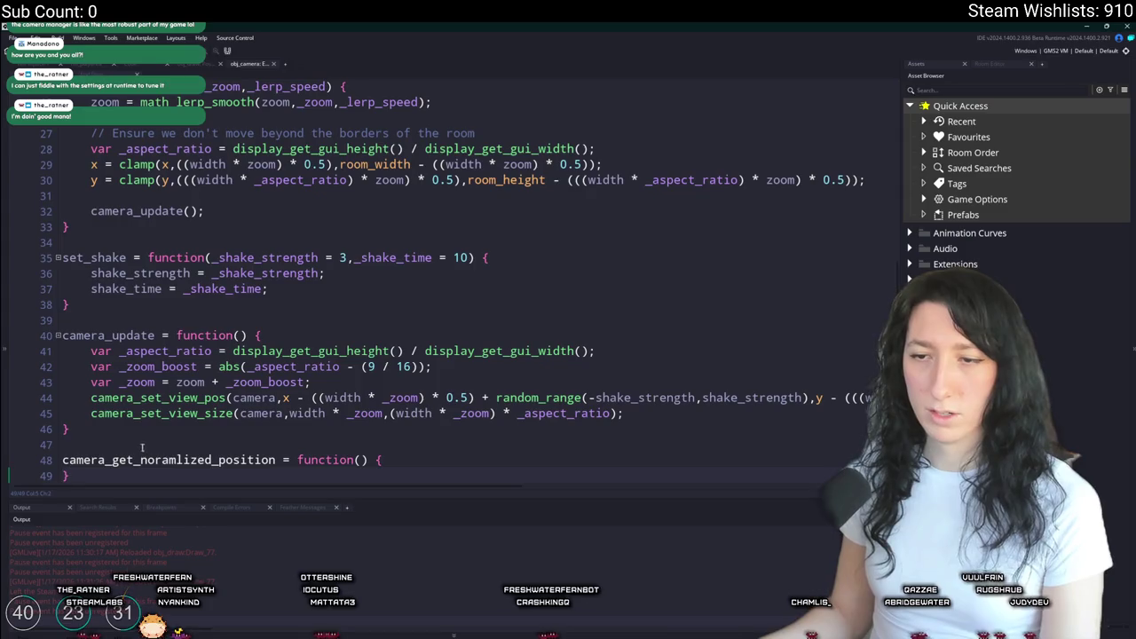
{"action": "left_click", "coordinate": [212, 459]}
{"action": "type", "text": "relative_"}
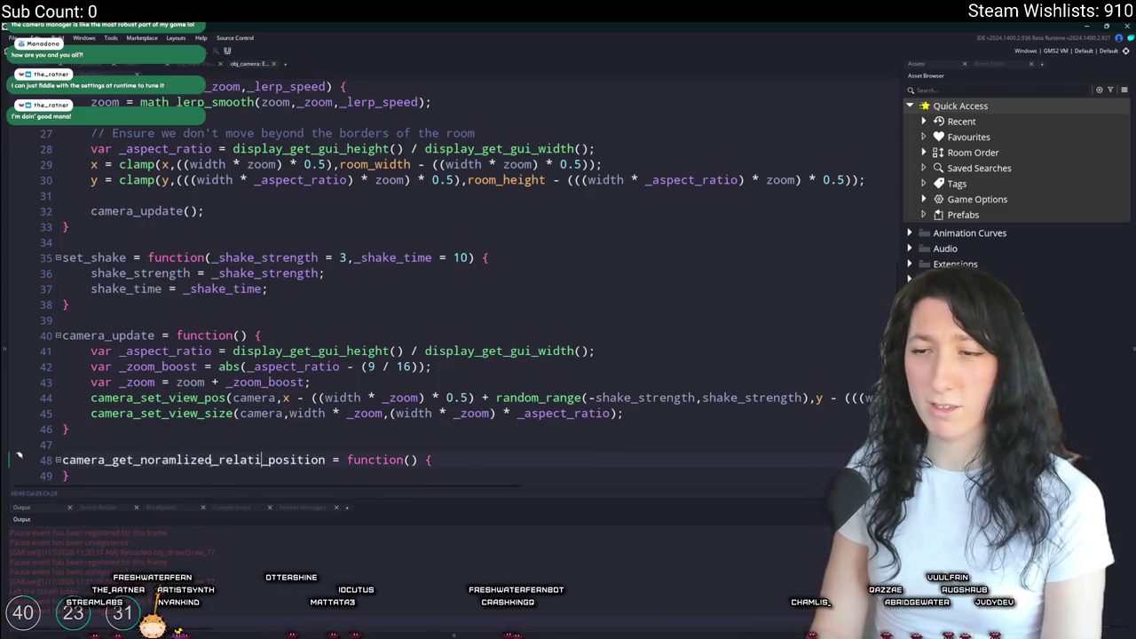
{"action": "scroll", "coordinate": [432, 358], "scroll_direction": "down", "scroll_amount": 1}
{"action": "left_click", "coordinate": [424, 442]}
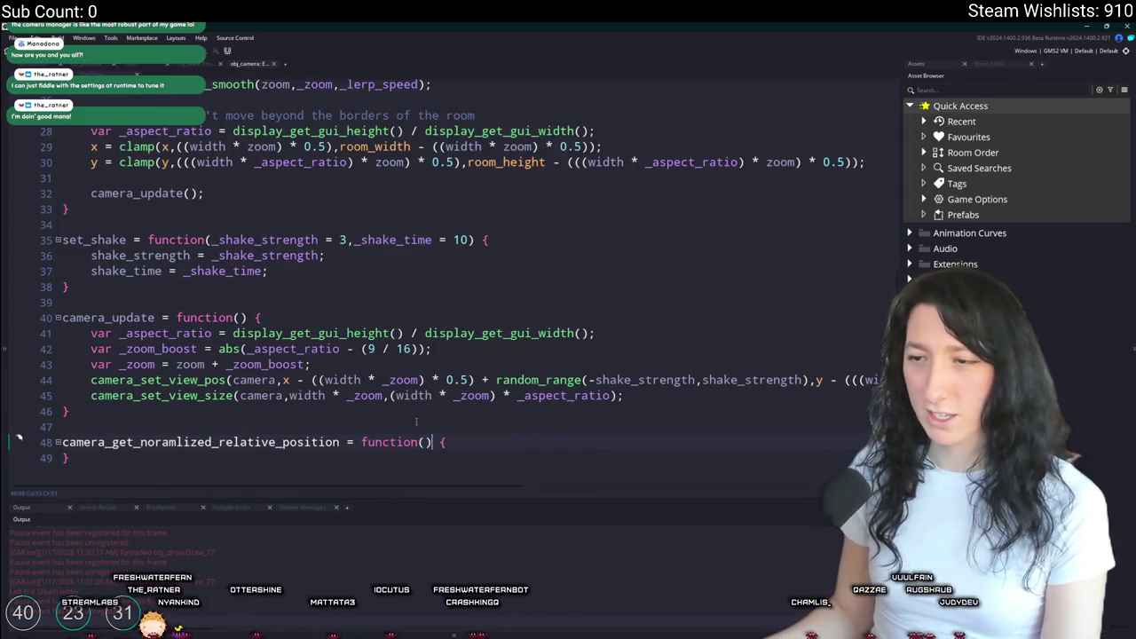
{"action": "type", "text": "_x,_y"}
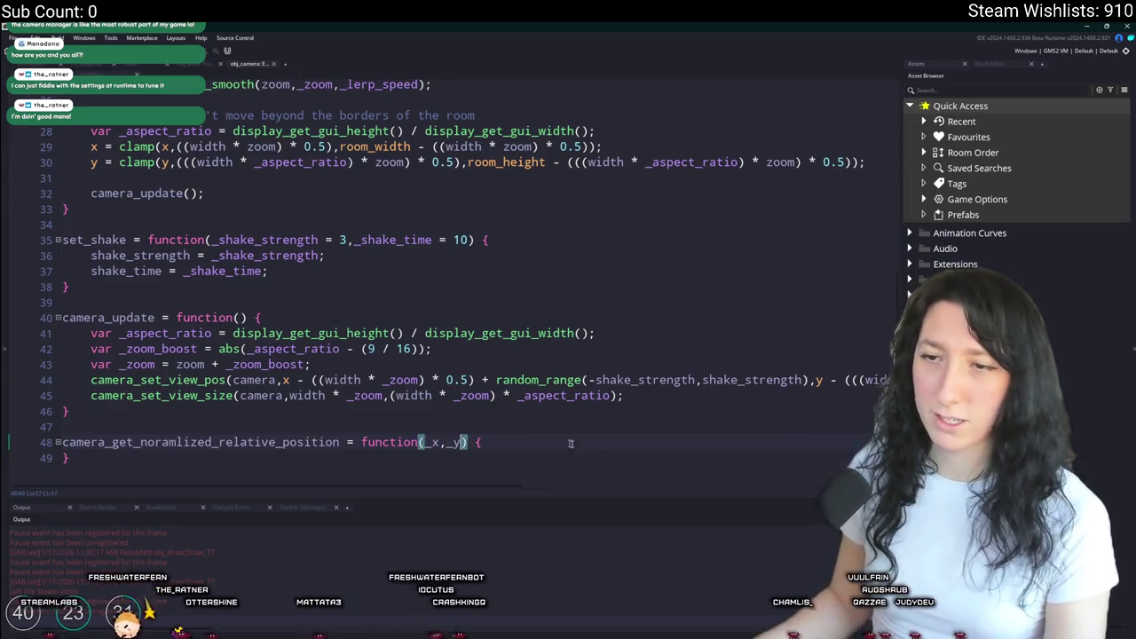
{"action": "key", "text": "Down"}
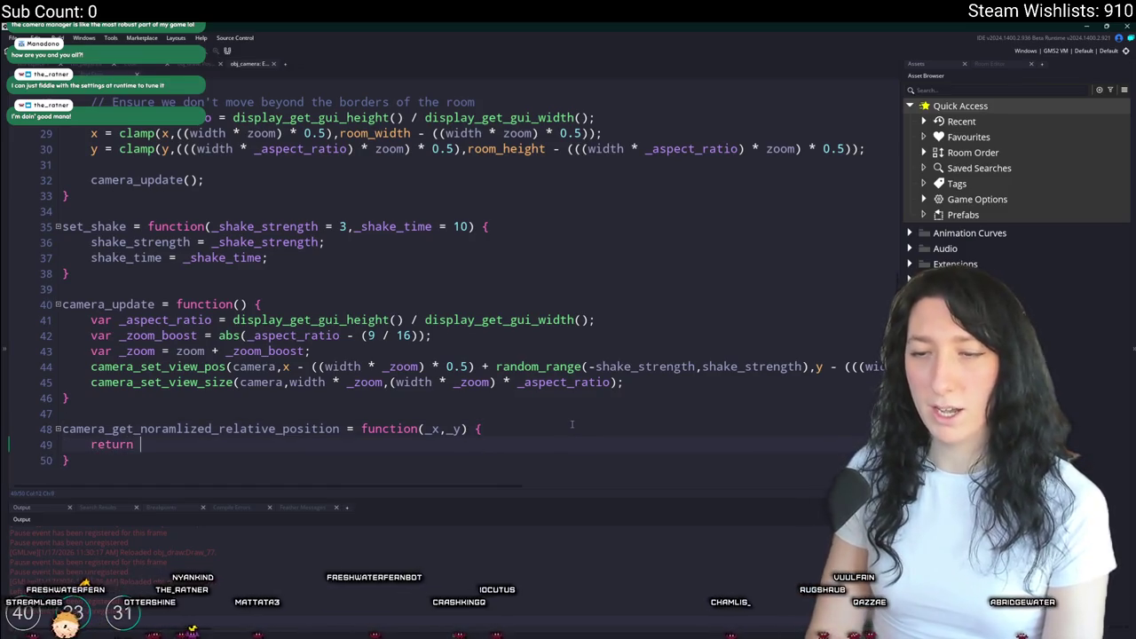
{"action": "type", "text": "("}
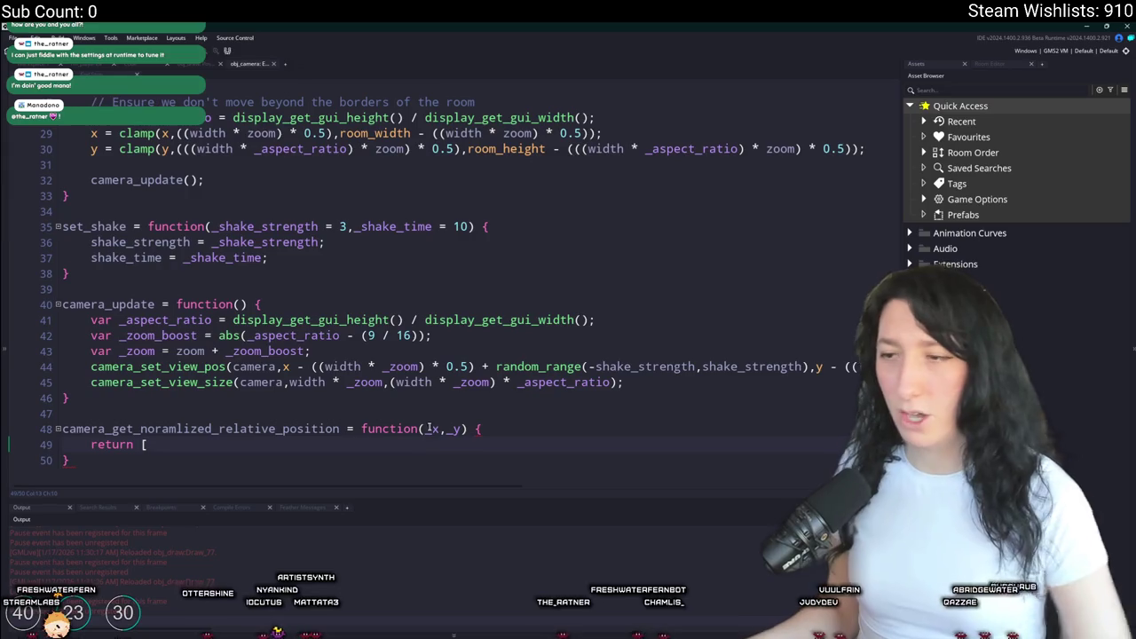
- Start the return expression with a camera_get_view_x call on the return line
{"action": "left_click_drag", "start_coordinate": [311, 366], "coordinate": [472, 367]}
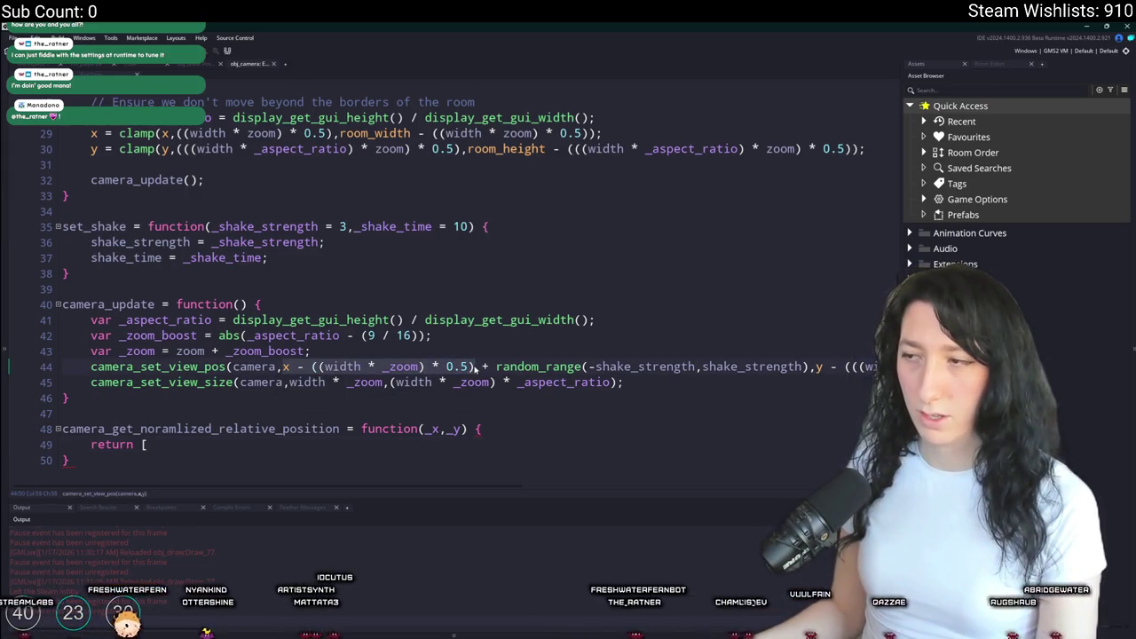
{"action": "left_click", "coordinate": [316, 369]}
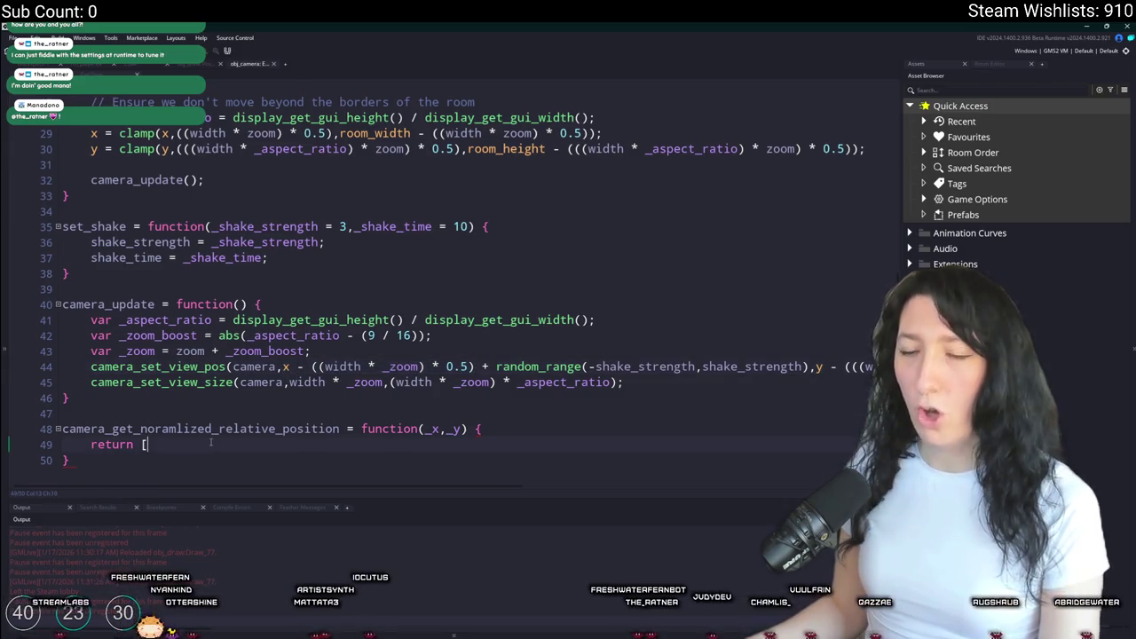
{"action": "left_click", "coordinate": [488, 444]}
{"action": "type", "text": "camera"}
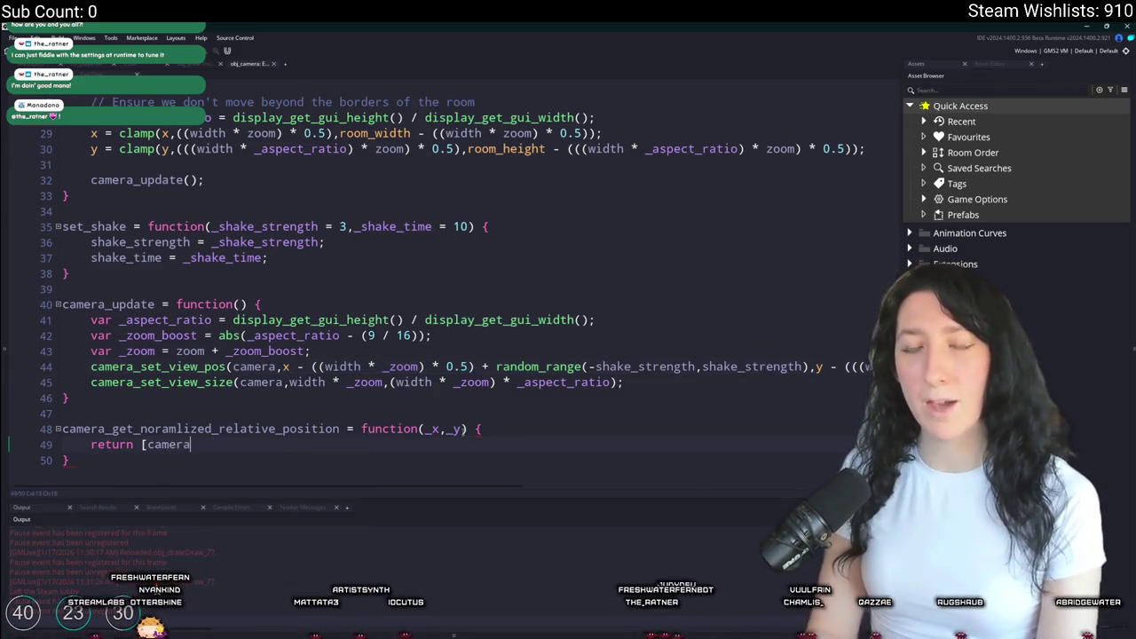
{"action": "type", "text": "_get_view_x("}
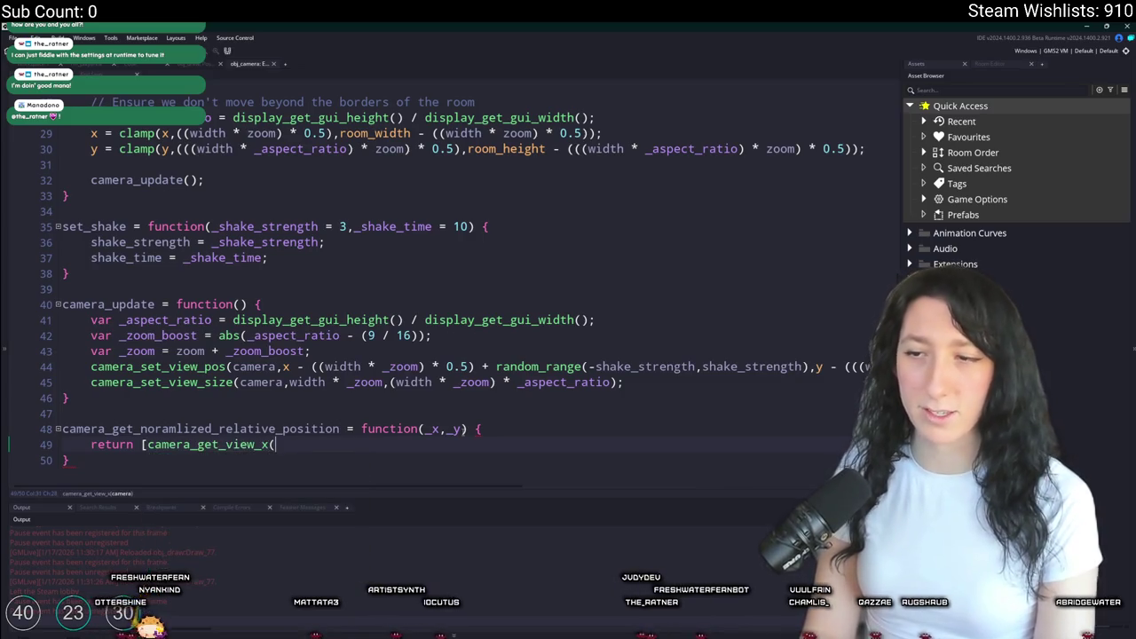
{"action": "type", "text": "c"}
{"action": "key", "text": "BackSpace"}
{"action": "type", "text": "c"}
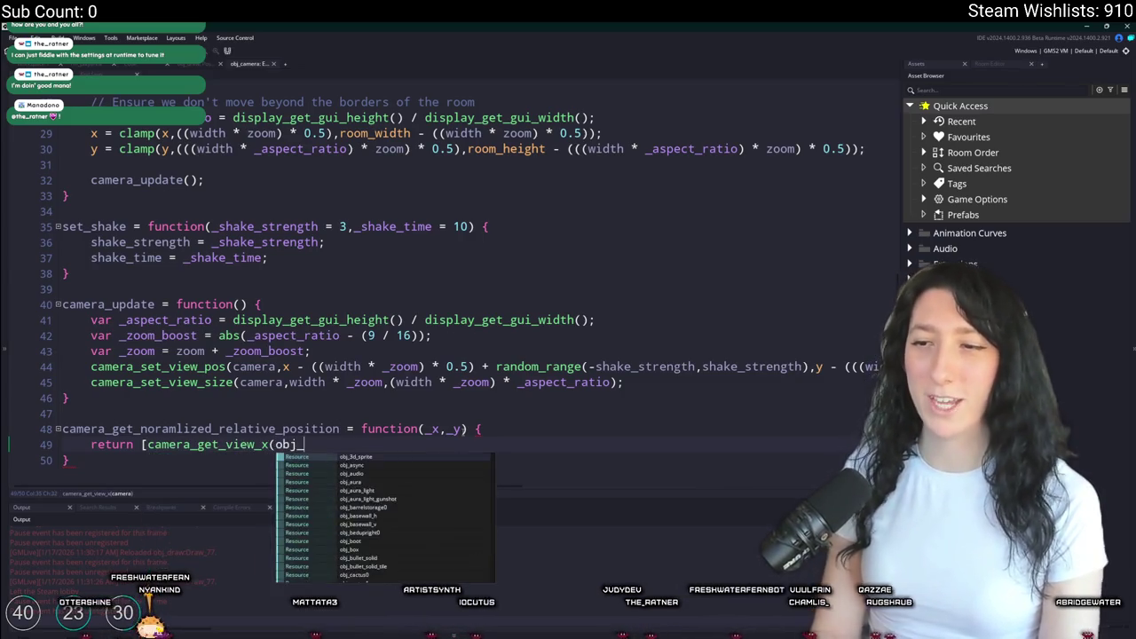
{"action": "key", "text": "BackSpace"}
- Insert var _camera = obj_camera.camera; on a new line above the return
{"action": "key", "text": "Home"}
{"action": "key", "text": "Return"}
{"action": "key", "text": "Up"}
{"action": "type", "text": "var _cam"}
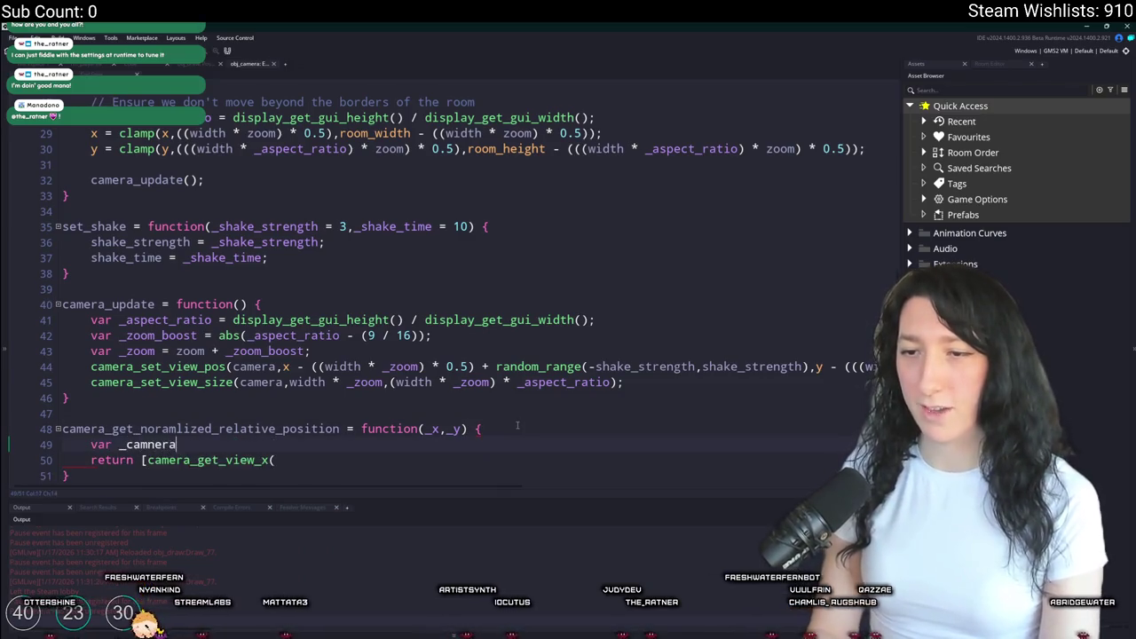
{"action": "type", "text": "era"}
{"action": "key", "text": "F12"}
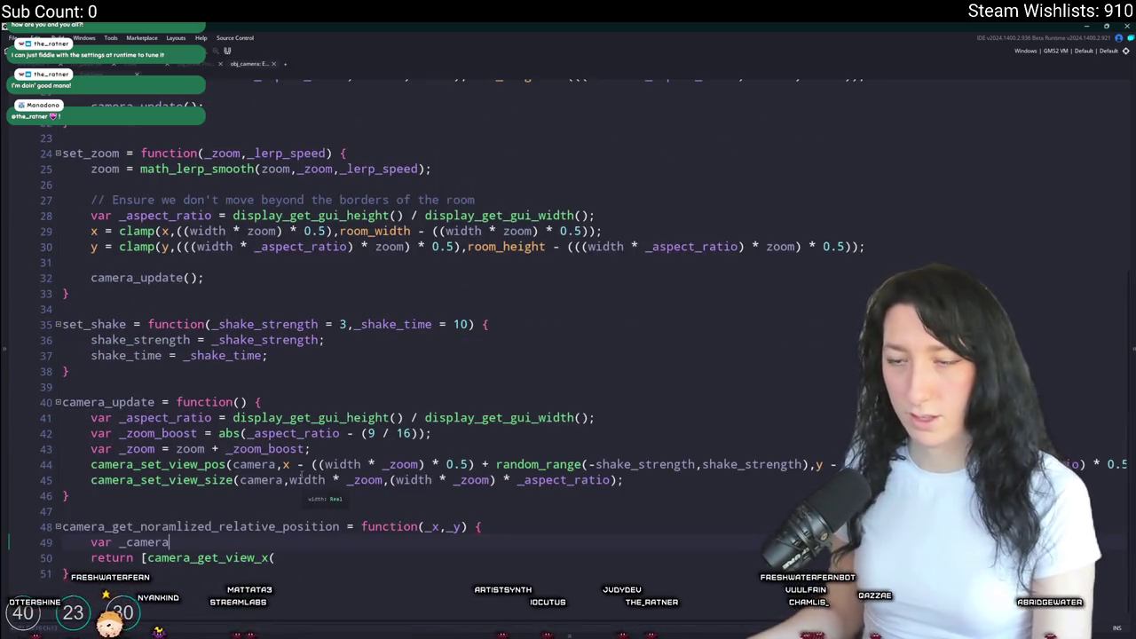
{"action": "scroll", "coordinate": [214, 299], "scroll_direction": "down", "scroll_amount": 5}
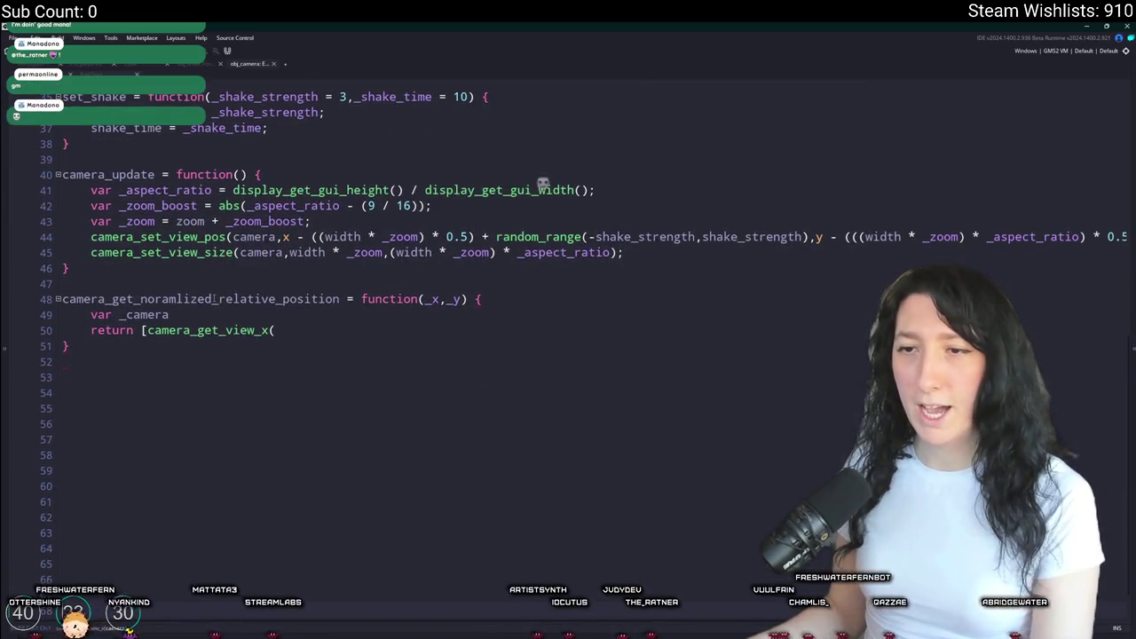
{"action": "type", "text": "=obj_camera.camera;"}
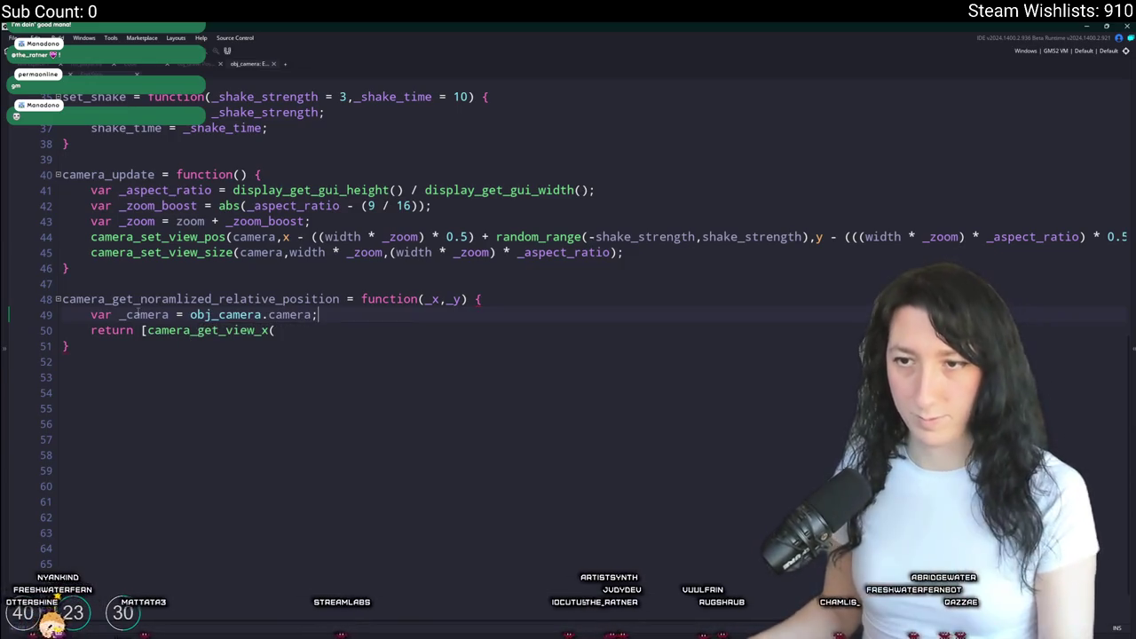
{"action": "type", "text": "_camera"}
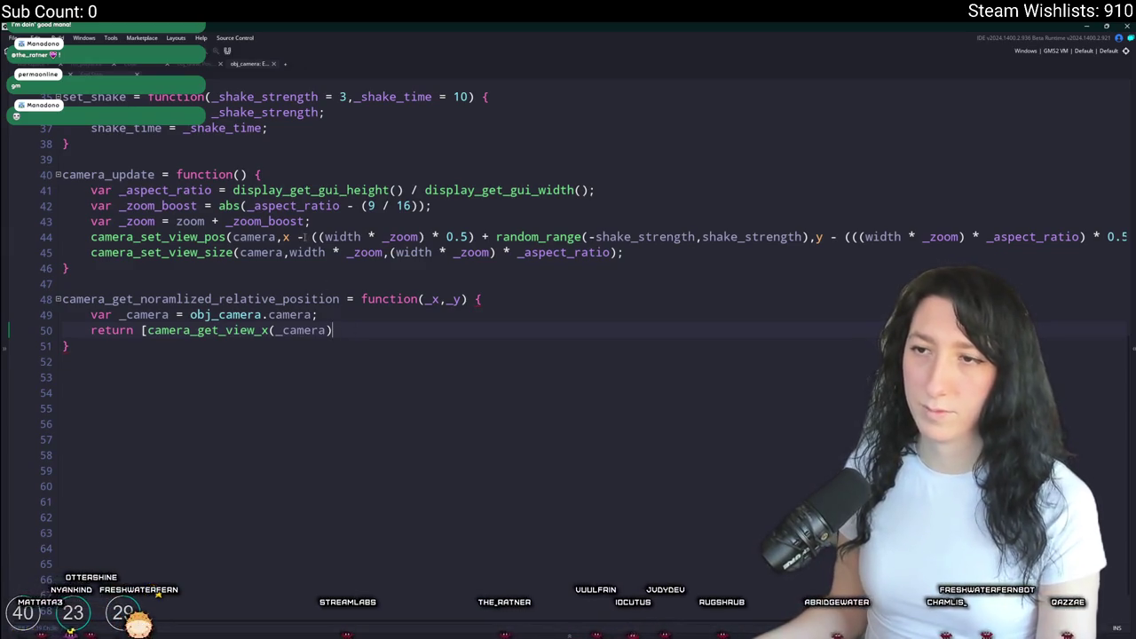
- Return _x - camera_get_view_x(_camera) and a matching _y - camera_get_view_y offset
{"action": "left_click", "coordinate": [438, 299]}
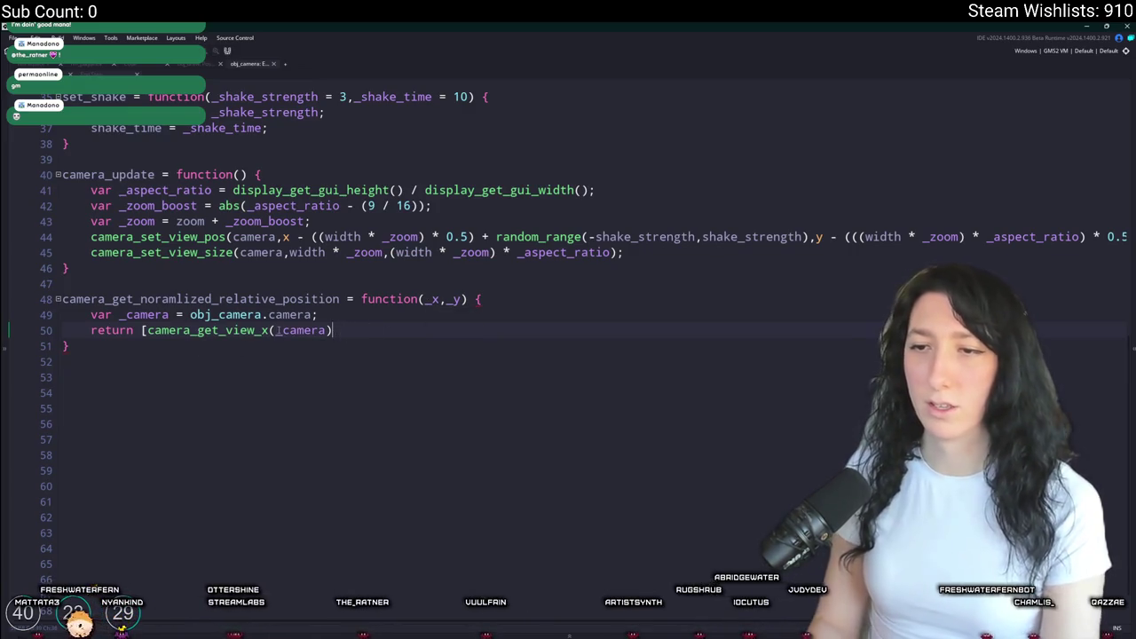
{"action": "type", "text": "_x -"}
{"action": "left_click_drag", "start_coordinate": [395, 332], "coordinate": [166, 330]}
{"action": "left_click", "coordinate": [146, 330]}
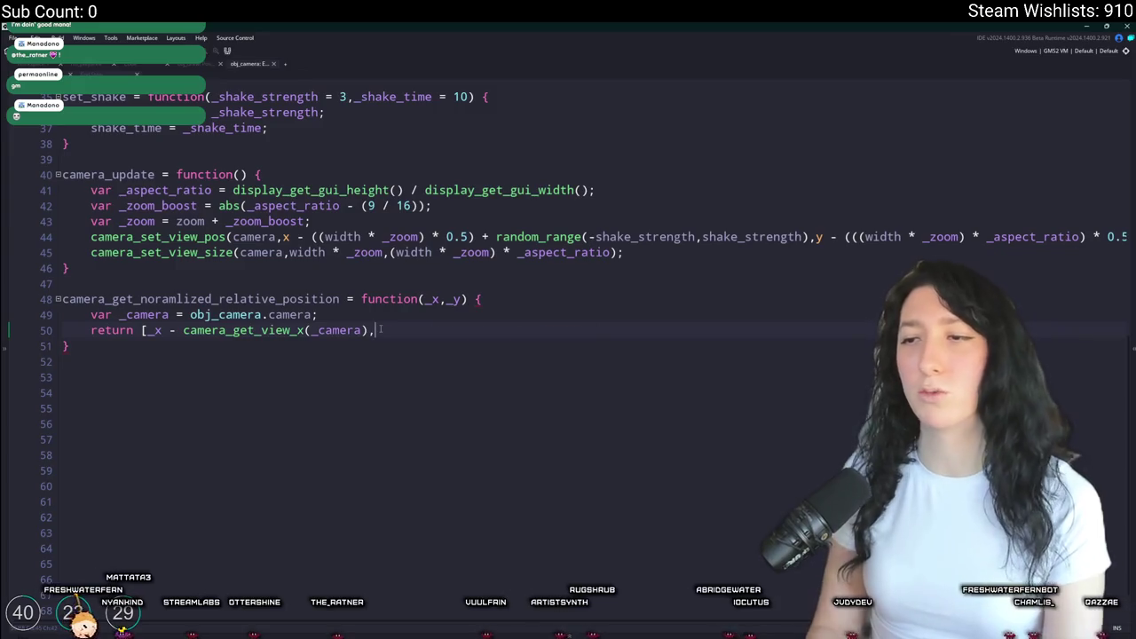
{"action": "type", "text": "_x - camera_get_view_x(_camera)"}
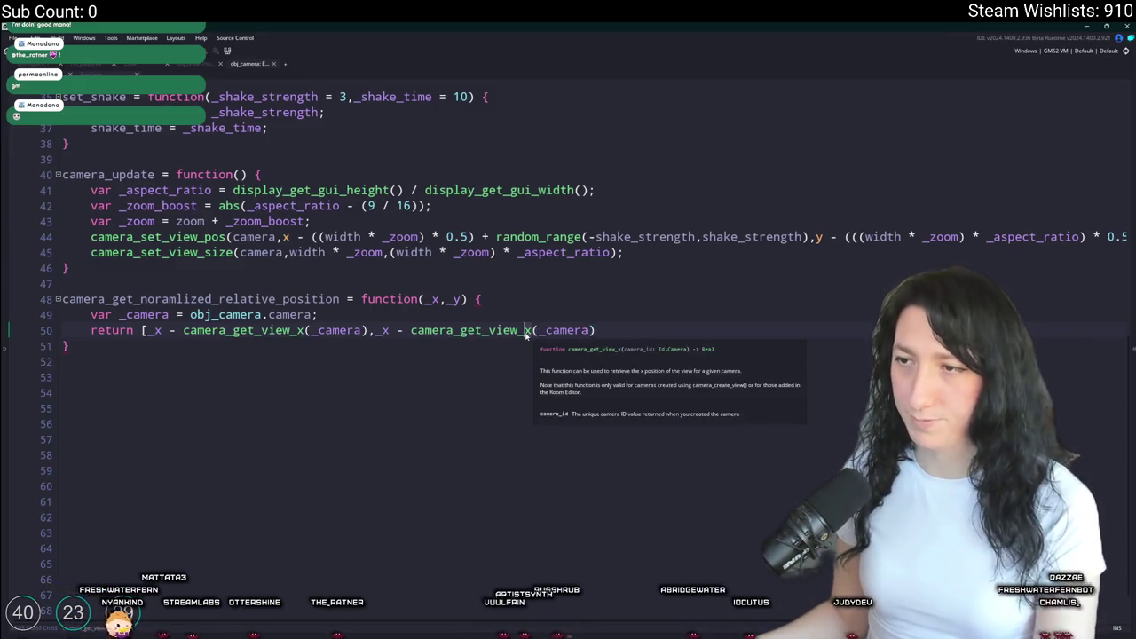
{"action": "left_click", "coordinate": [542, 330]}
{"action": "key", "text": "BackSpace"}
{"action": "type", "text": "y"}
{"action": "left_click", "coordinate": [388, 330]}
{"action": "key", "text": "BackSpace"}
{"action": "type", "text": "y"}
{"action": "left_click", "coordinate": [644, 336]}
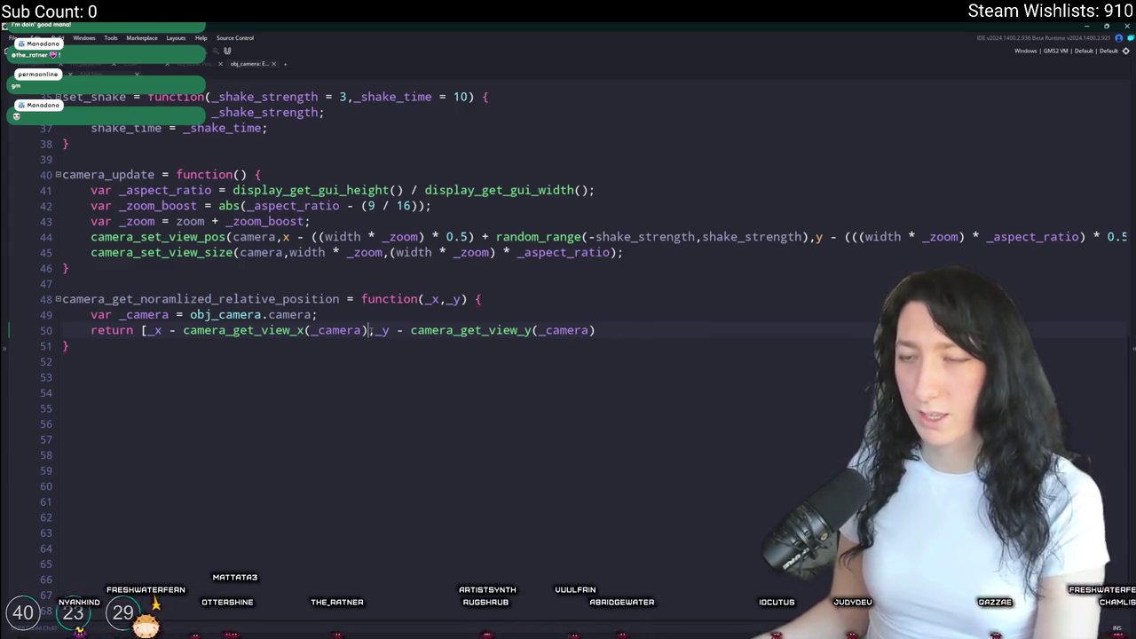
- Divide the offsets by camera_get_view_width(_camera) and height, and bracket the returned pair
{"action": "left_click", "coordinate": [373, 330]}
{"action": "type", "text": ")"}
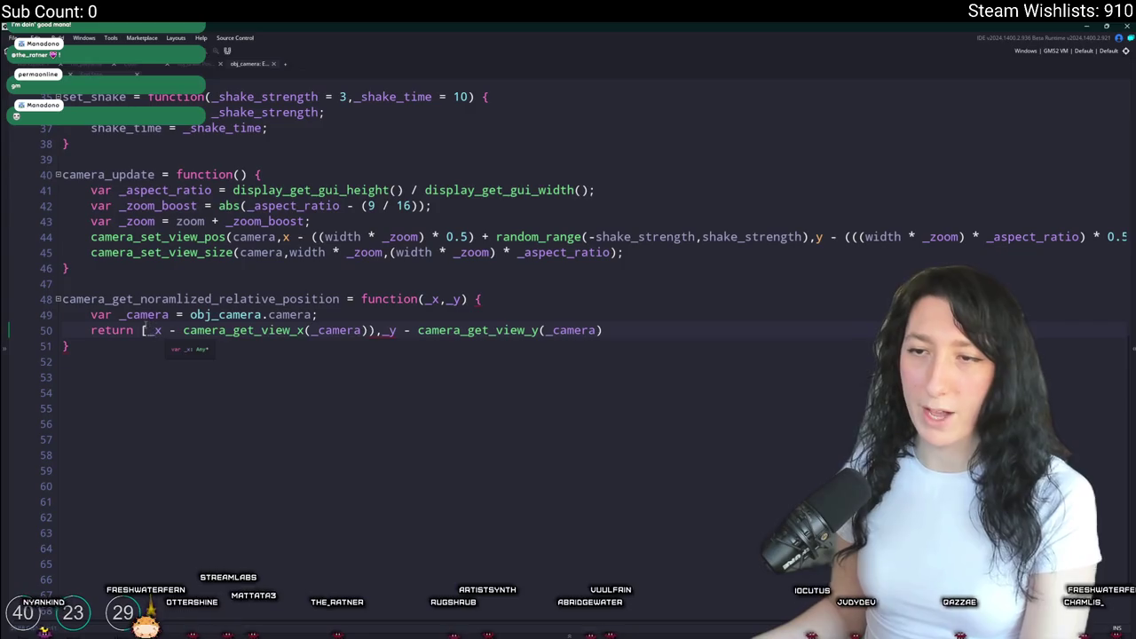
{"action": "type", "text": "( / v"}
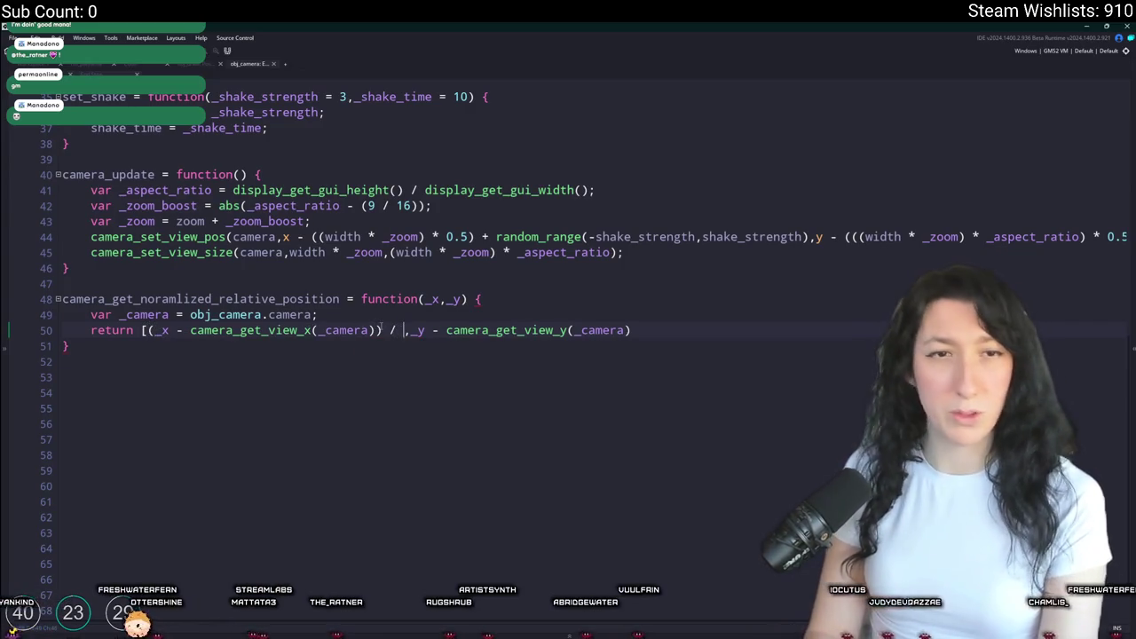
{"action": "key", "text": "BackSpace"}
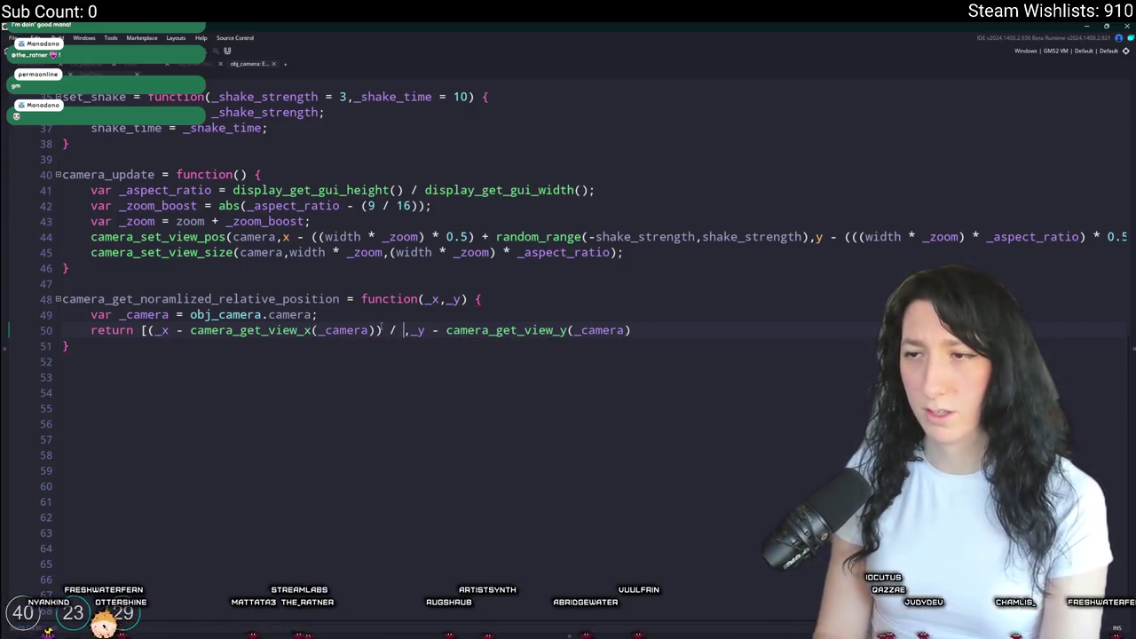
{"action": "type", "text": "camera_get_view_wi"}
{"action": "key", "text": "Return"}
{"action": "type", "text": "_camera)"}
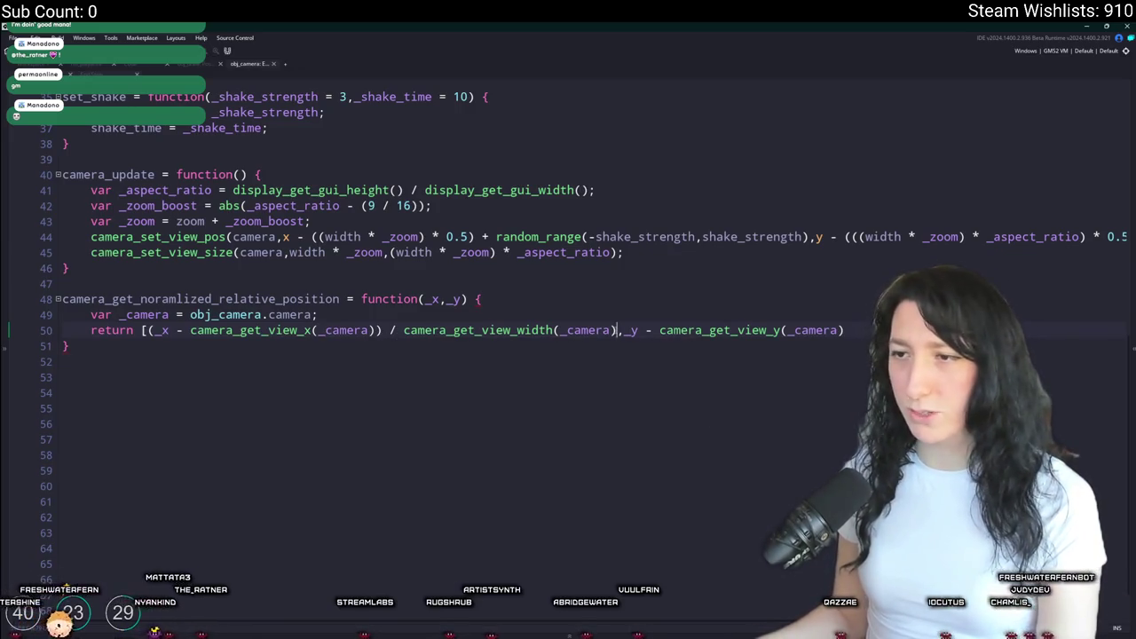
{"action": "left_click", "coordinate": [387, 330]}
{"action": "key", "text": "End"}
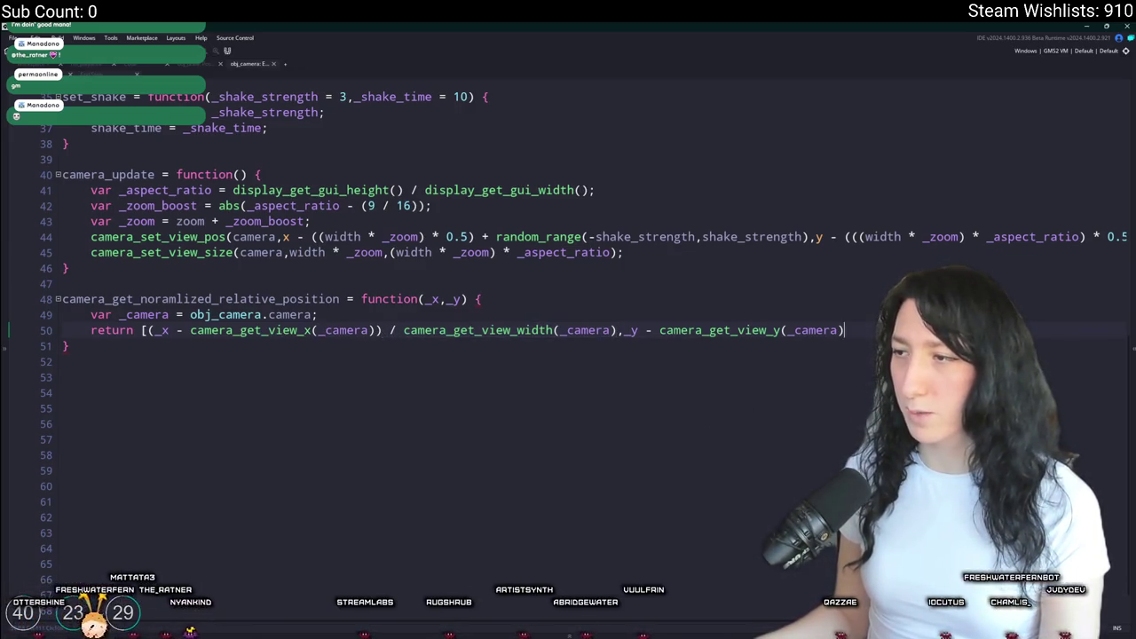
{"action": "type", "text": ")"}
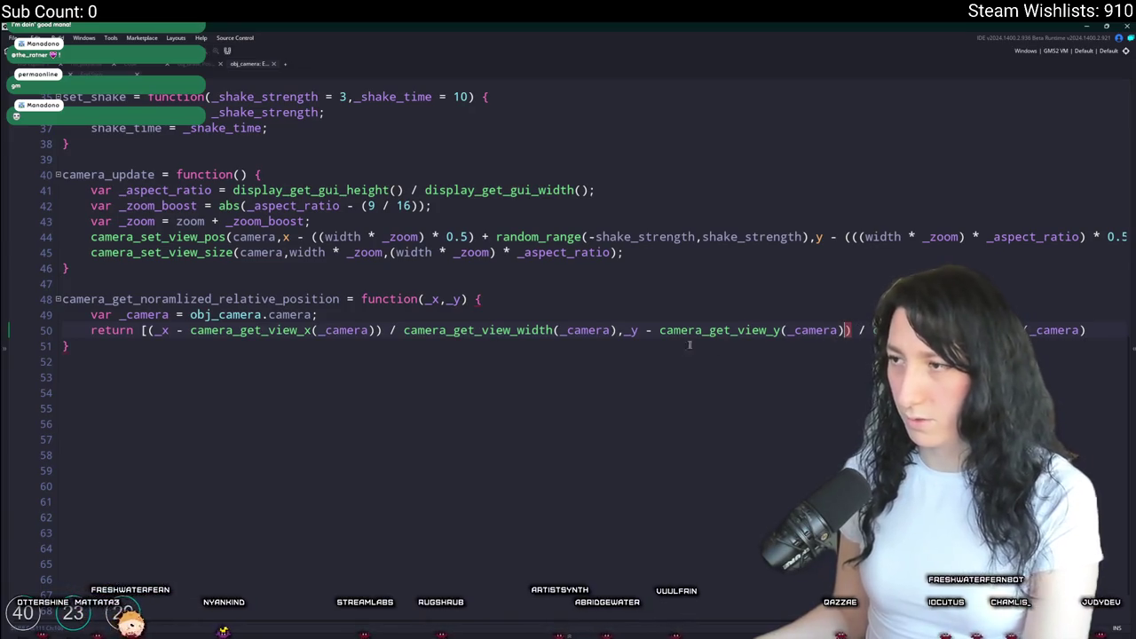
{"action": "left_click", "coordinate": [624, 330]}
{"action": "type", "text": "("}
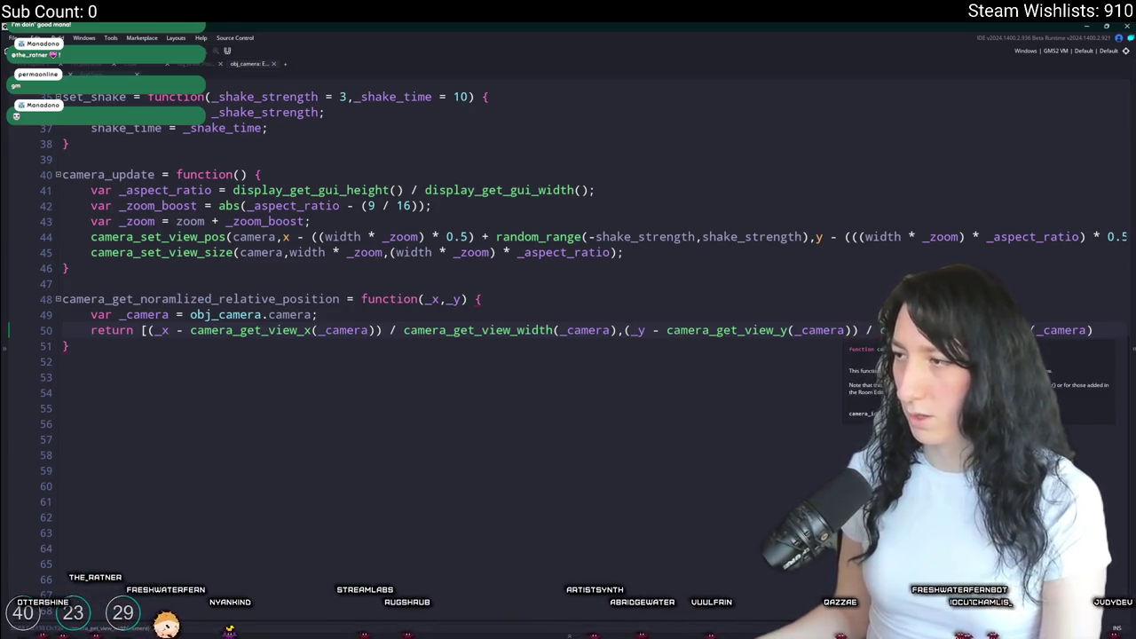
{"action": "type", "text": "];"}
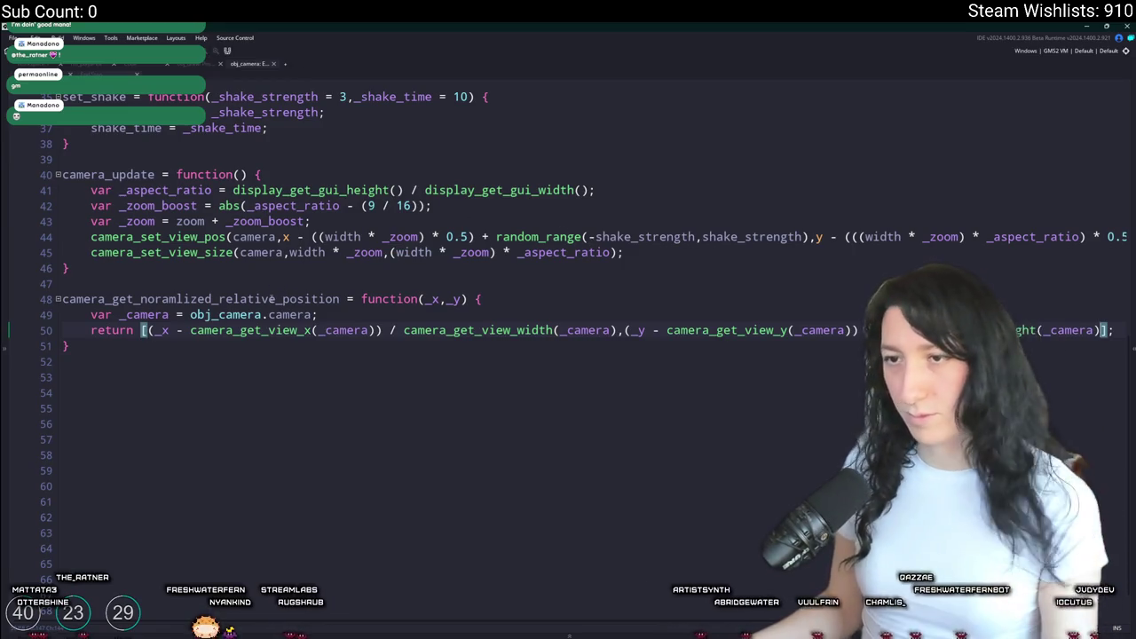
- Copy the new function's name and return to the peashooter firing code
{"action": "double_click", "coordinate": [273, 299]}
{"action": "left_click", "coordinate": [88, 64]}
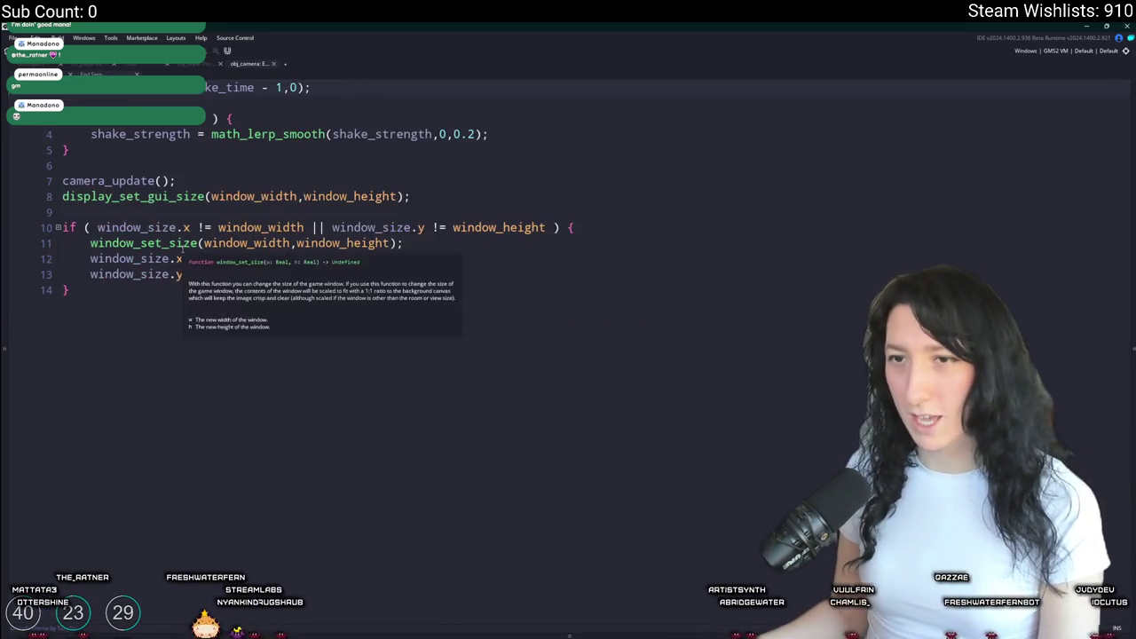
{"action": "left_click", "coordinate": [142, 65]}
- On line 220, set DRAW.shooting_center to obj_camera.camera_get_noramlized_relative_position(...)
{"action": "left_click", "coordinate": [217, 65]}
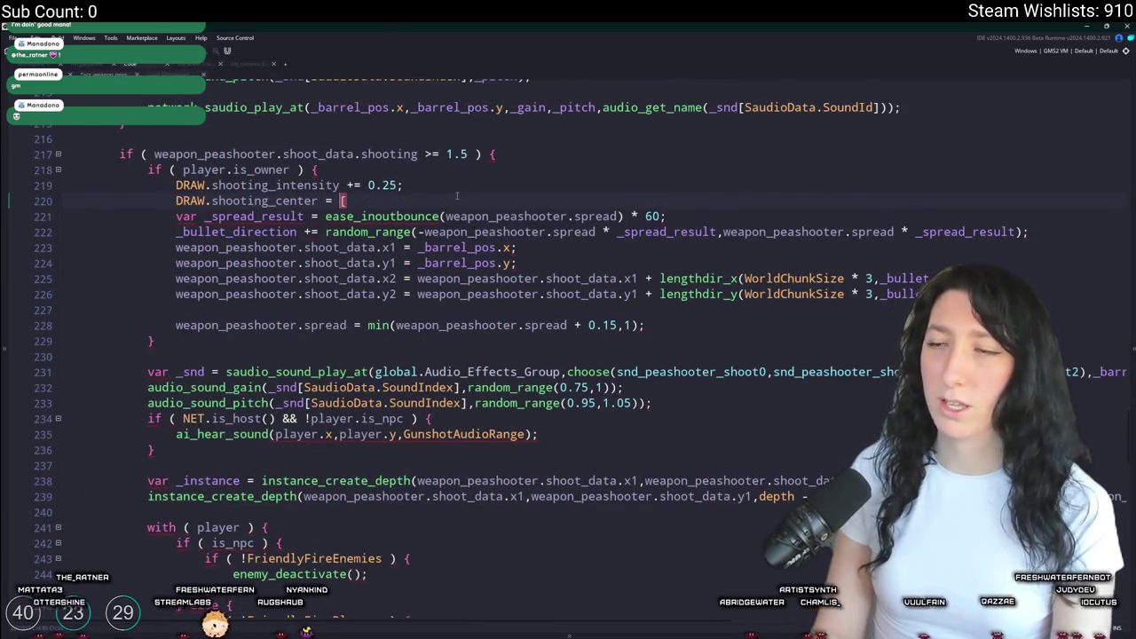
{"action": "type", "text": "bj_camera."}
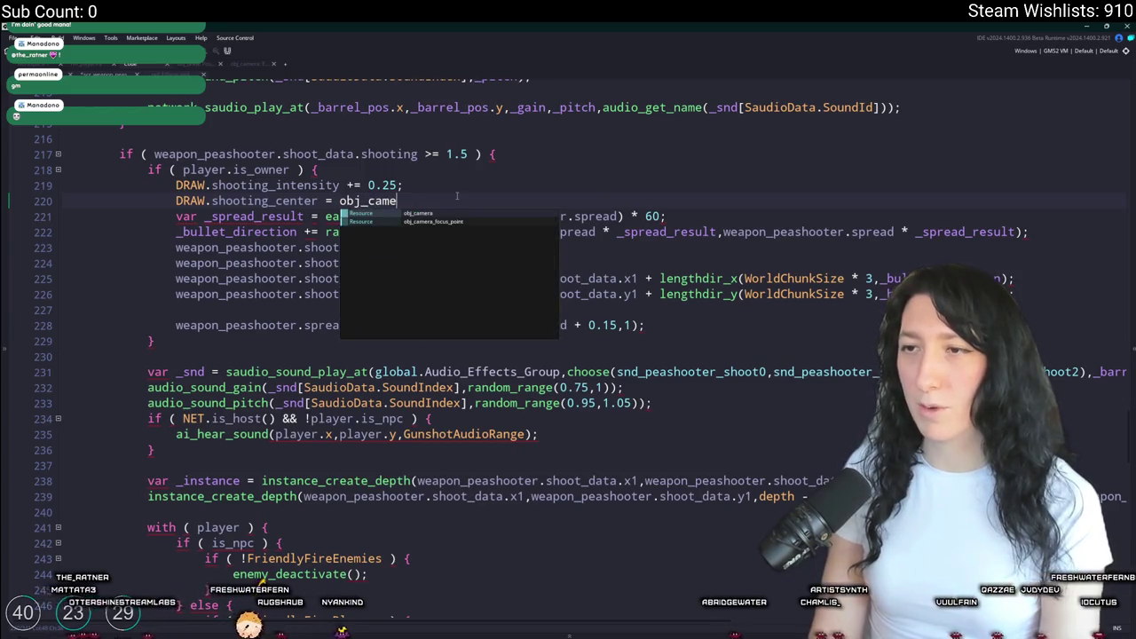
{"action": "key", "text": "Return"}
{"action": "type", "text": "(x"}
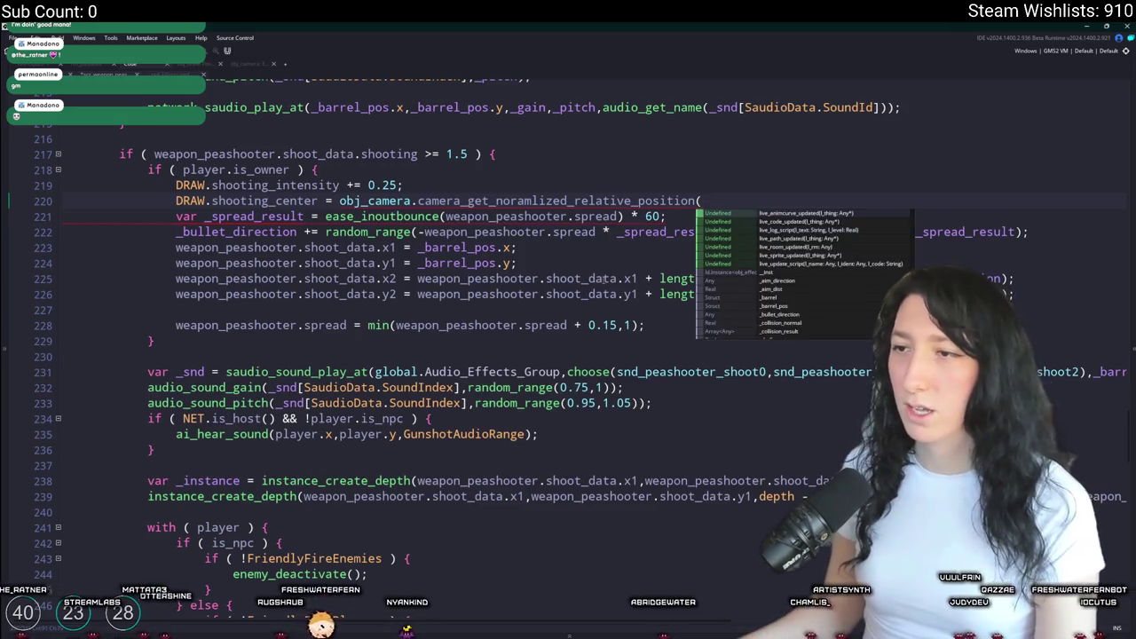
{"action": "key", "text": "BackSpace"}
- Pass _barrel_pos.x and _barrel_pos.y as the function's arguments, closing the call
{"action": "left_click", "coordinate": [500, 248]}
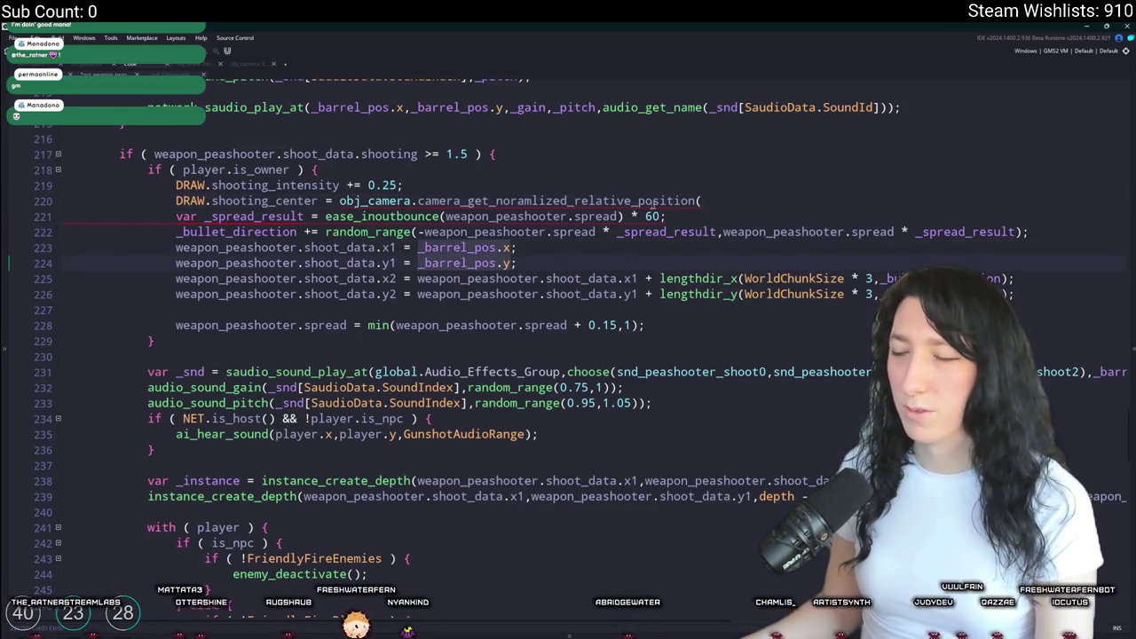
{"action": "left_click", "coordinate": [717, 202]}
{"action": "type", "text": "_barrel_pos.x _barrel_pos.y"}
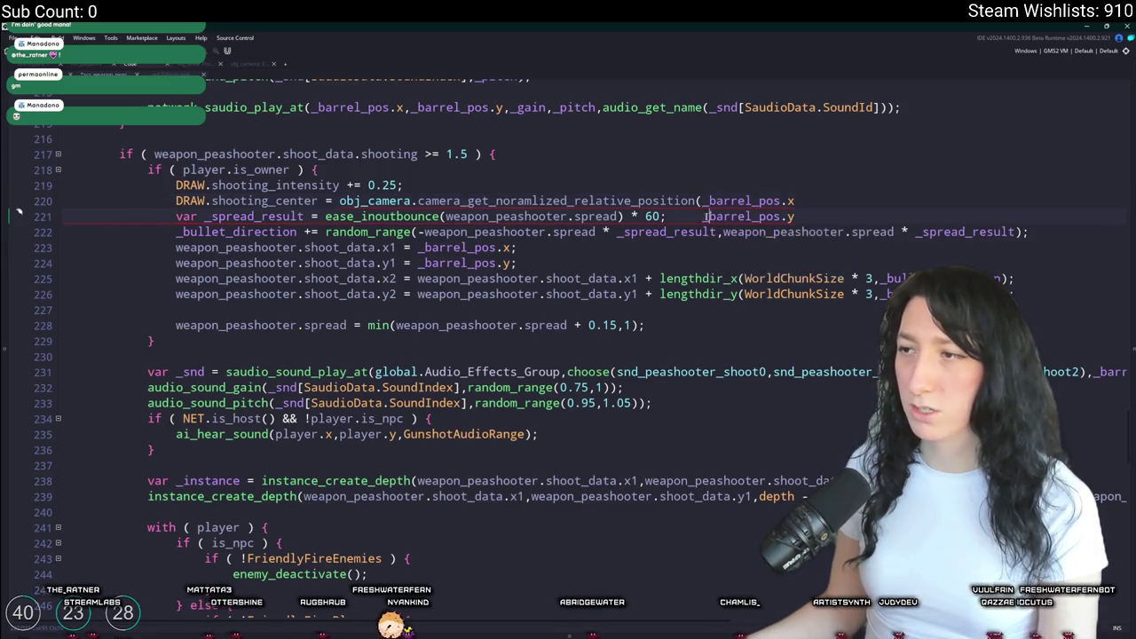
{"action": "key", "text": "ctrl+z"}
{"action": "type", "text": "_barrel_pos.y"}
{"action": "type", "text": "_barrel_pos.y"}
{"action": "type", "text": ","}
{"action": "double_click", "coordinate": [789, 200]}
{"action": "type", "text": "x"}
{"action": "type", "text": ");"}
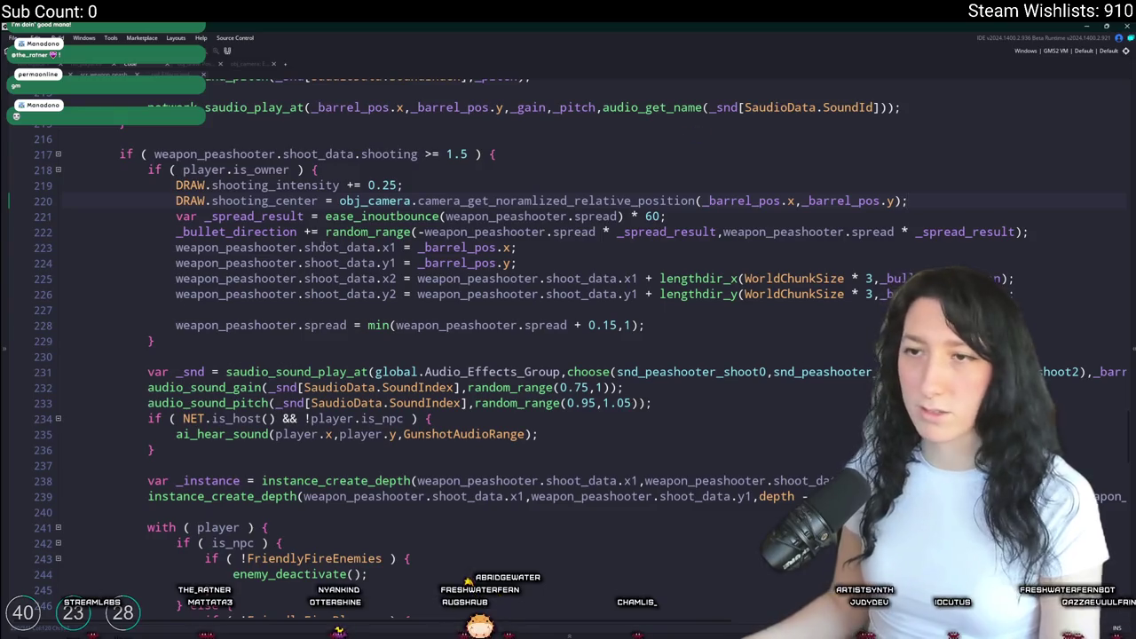
{"action": "double_click", "coordinate": [316, 201]}
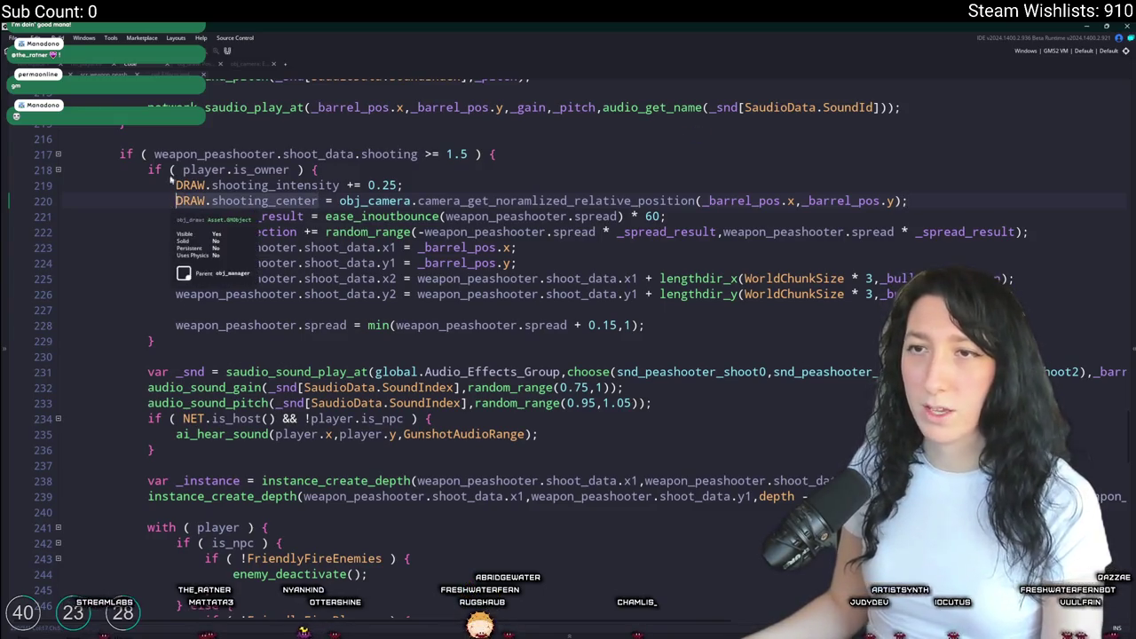
{"action": "left_click", "coordinate": [213, 66]}
- Duplicate line 45 as PP_BLUR_RADIAL_CENTER using DRAW.shooting_center, then rerun the game with F5
{"action": "left_click", "coordinate": [791, 500]}
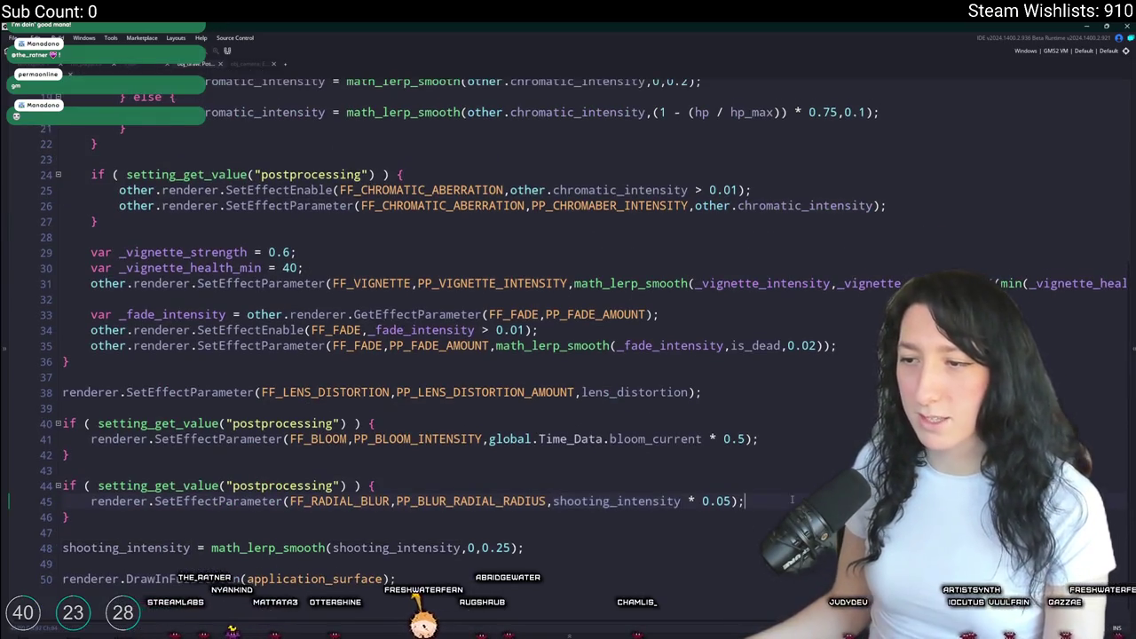
{"action": "key", "text": "ctrl+d"}
{"action": "left_click_drag", "start_coordinate": [545, 517], "coordinate": [503, 516]}
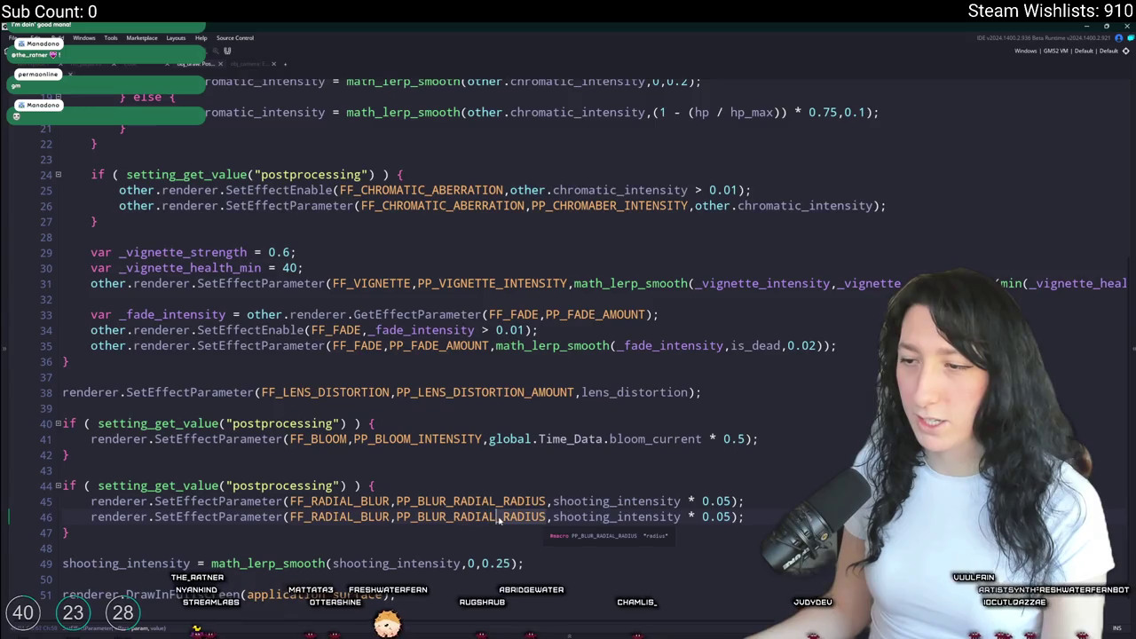
{"action": "type", "text": "CE"}
{"action": "key", "text": "Return"}
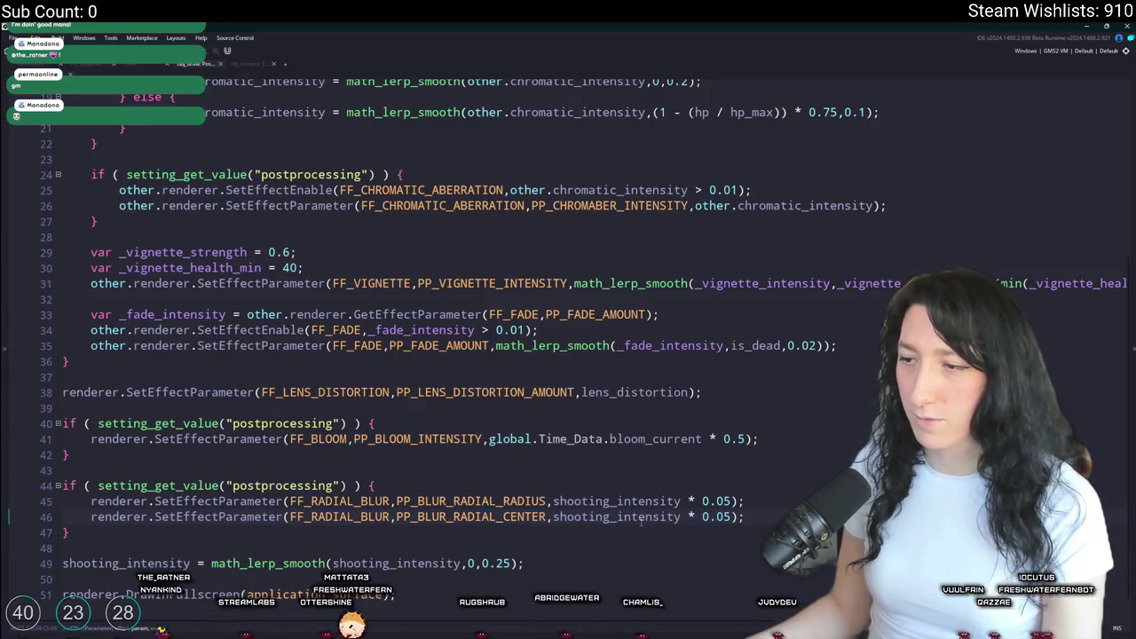
{"action": "left_click_drag", "start_coordinate": [719, 517], "coordinate": [553, 517]}
{"action": "type", "text": "DRAW.shooting_center"}
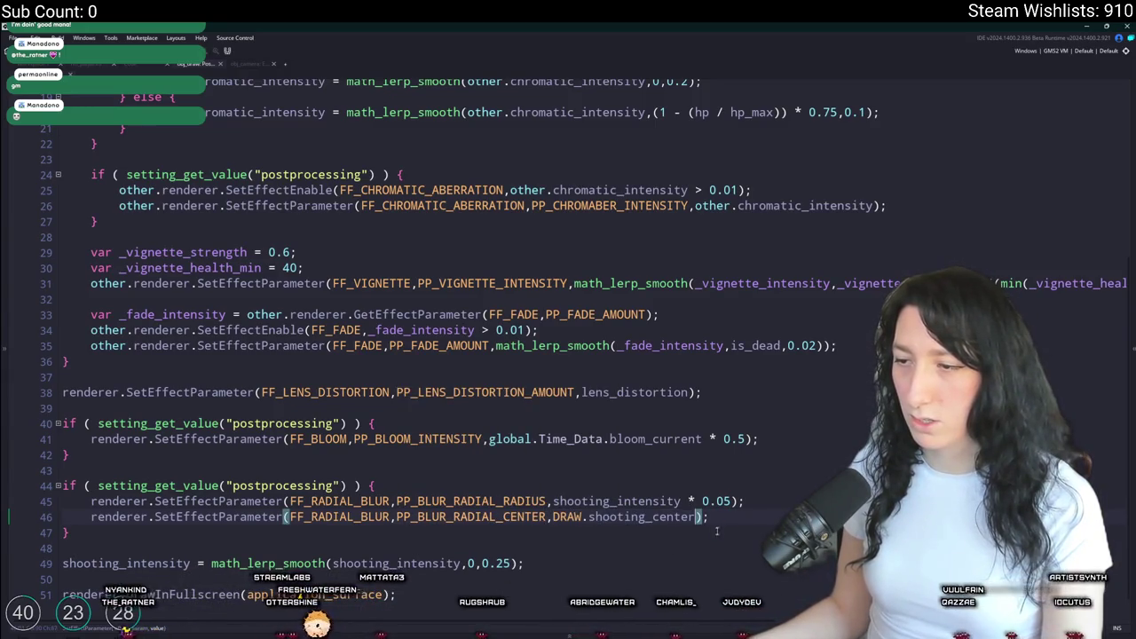
{"action": "key", "text": "ctrl+z"}
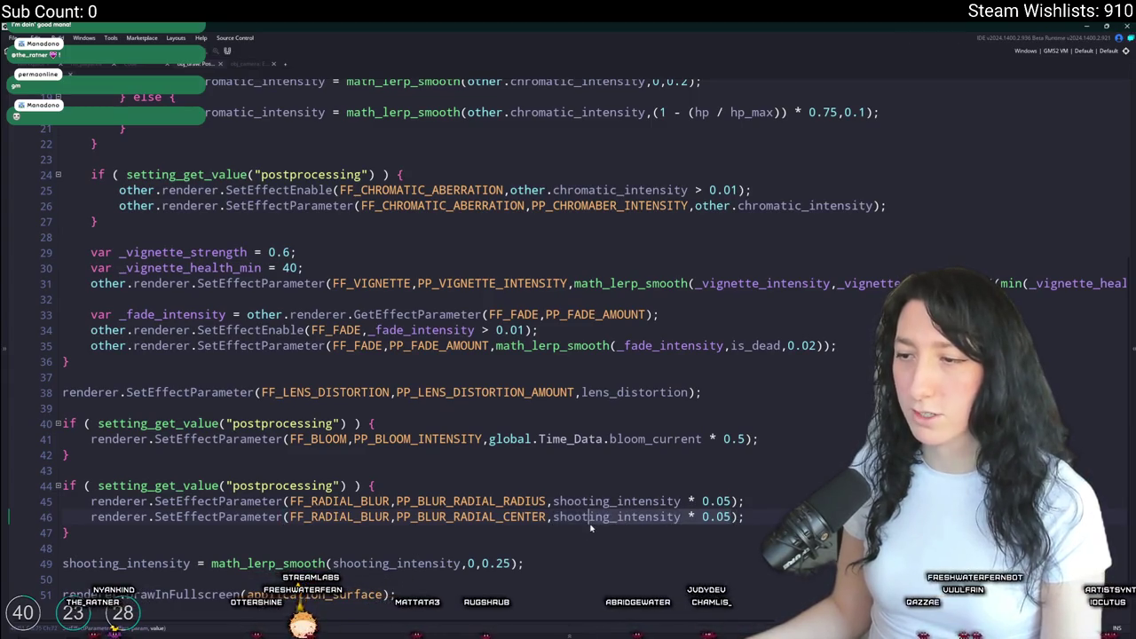
{"action": "key", "text": "ctrl+y"}
{"action": "key", "text": "F5"}
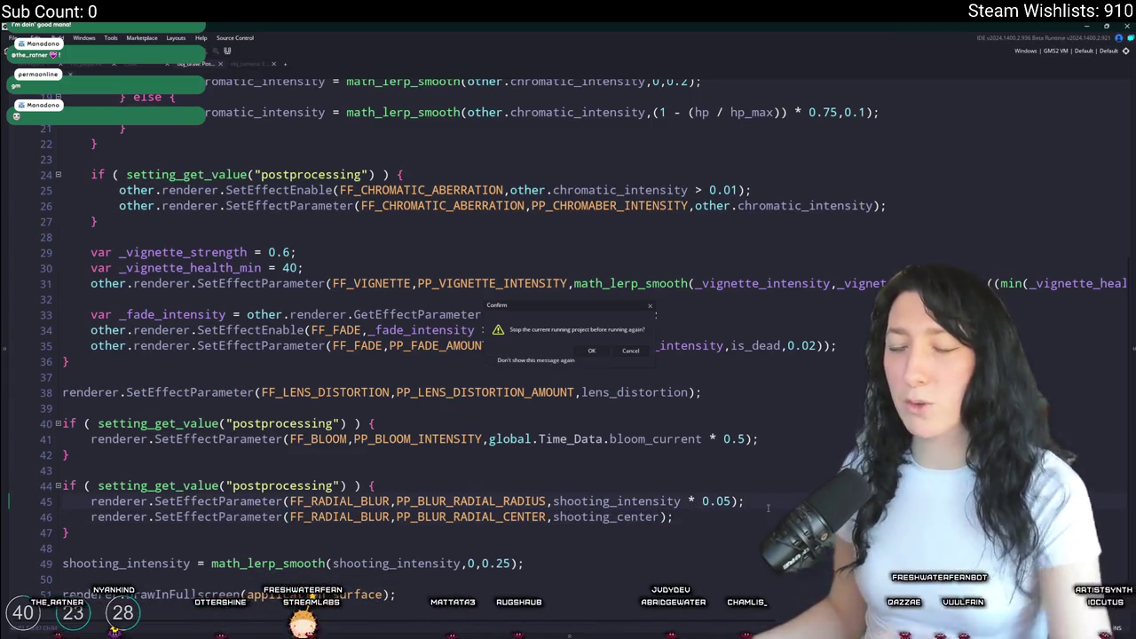
{"action": "left_click", "coordinate": [591, 351]}
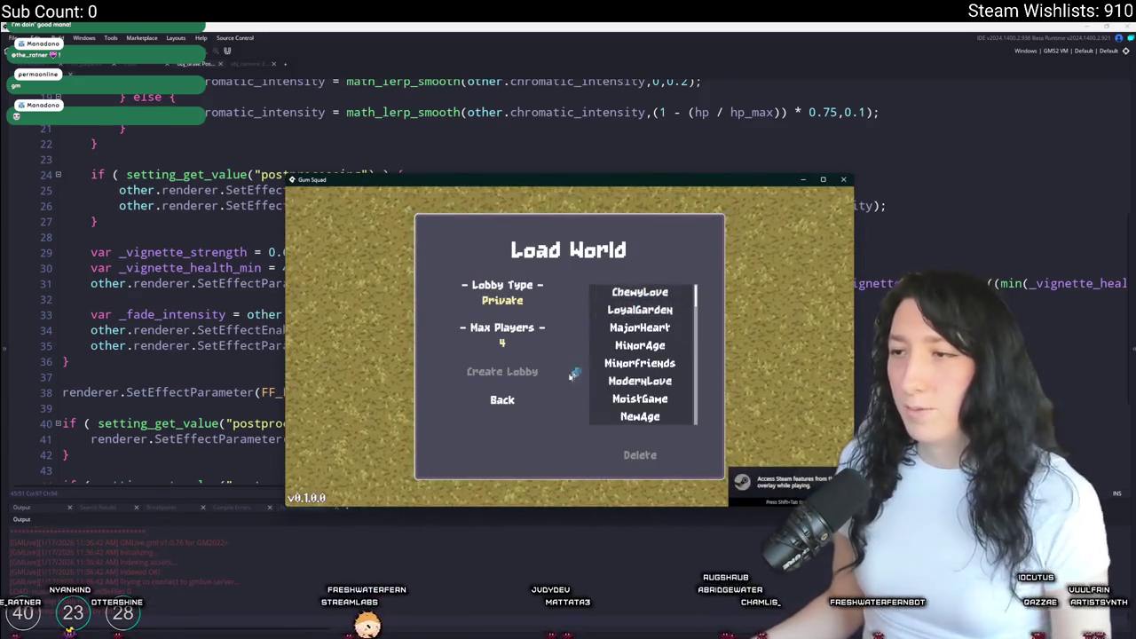
- Go back from Load World to the main menu and open File Explorer's address bar
{"action": "left_click", "coordinate": [517, 396]}
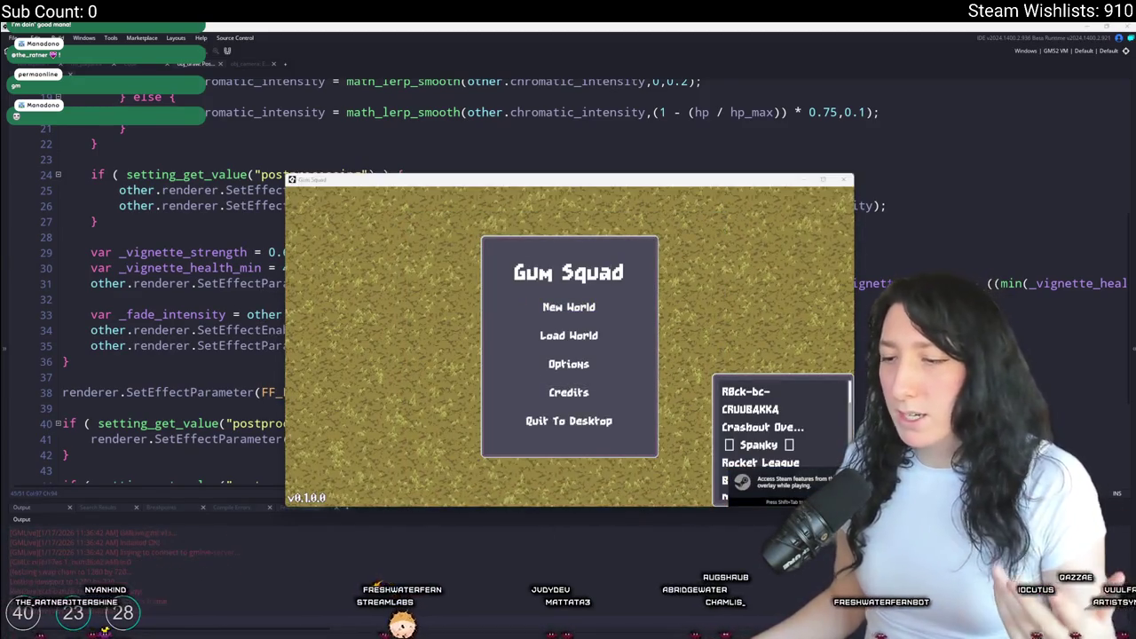
{"action": "key", "text": "super+e"}
{"action": "left_click", "coordinate": [519, 133]}
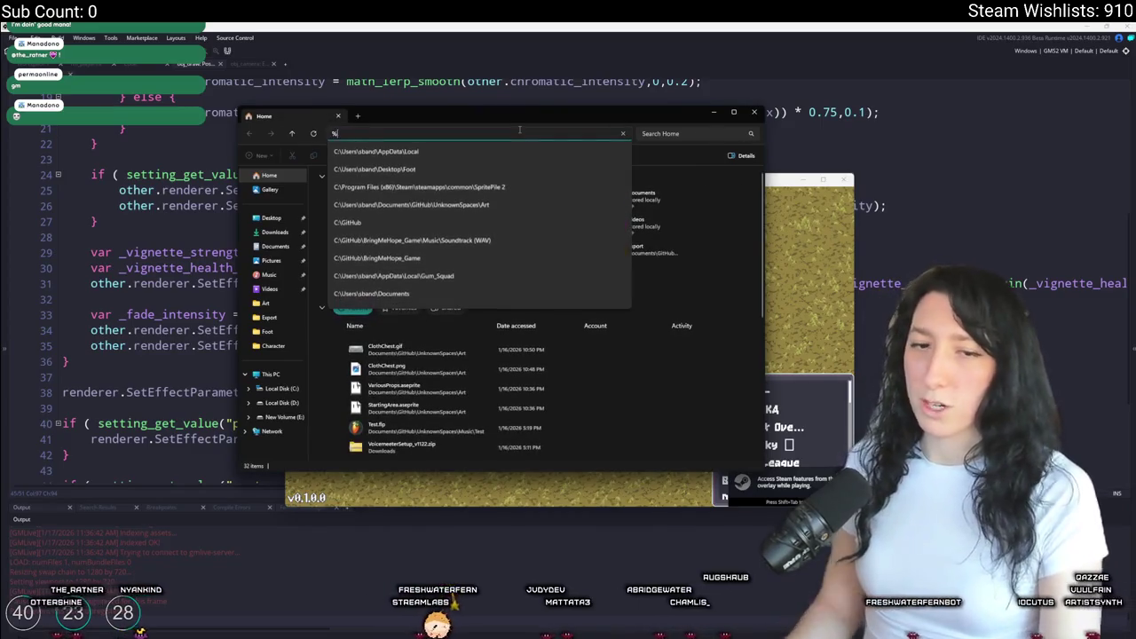
- Delete every file in %localappdata%\Gum_Squad\save, then close File Explorer
{"action": "type", "text": "%localappdata%"}
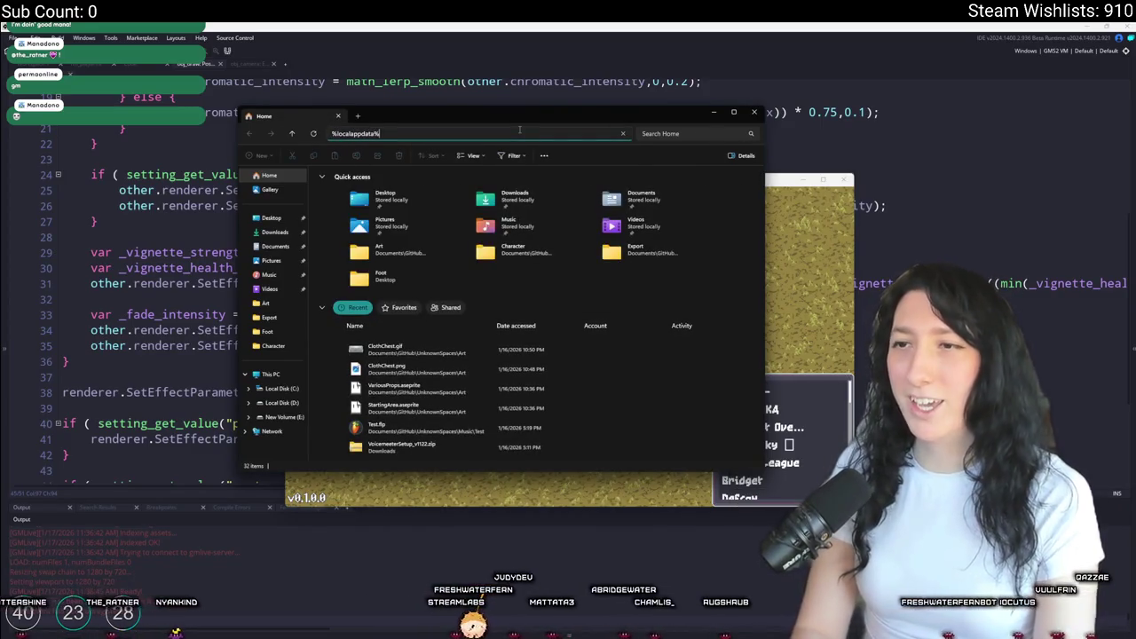
{"action": "key", "text": "Return"}
{"action": "scroll", "coordinate": [444, 297], "scroll_direction": "down", "scroll_amount": 5}
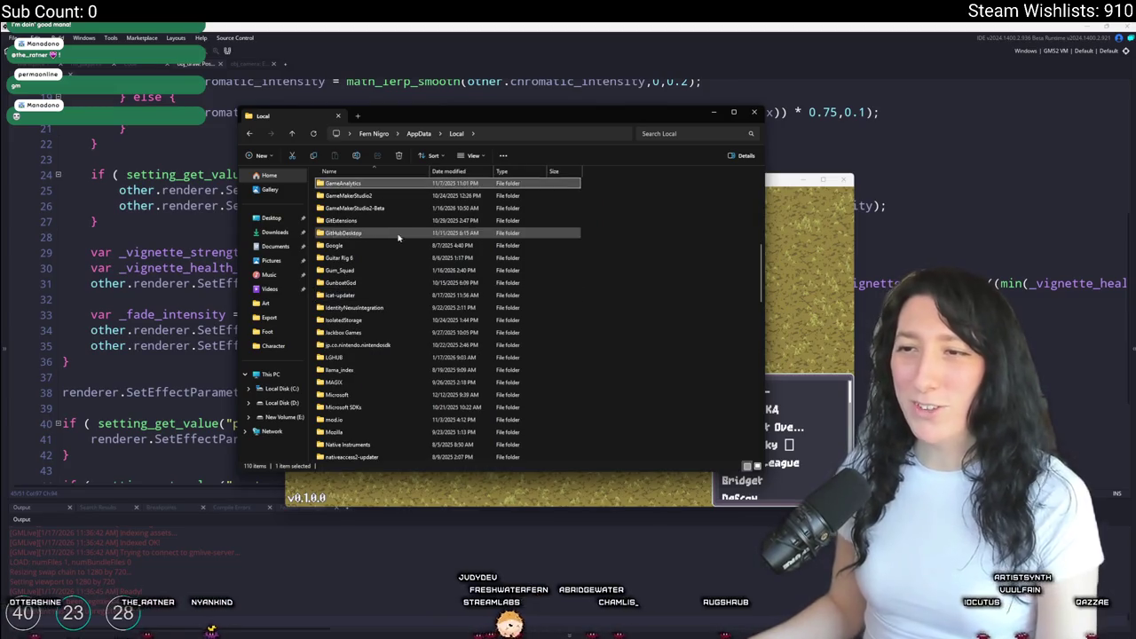
{"action": "double_click", "coordinate": [399, 270]}
{"action": "double_click", "coordinate": [382, 197]}
{"action": "key", "text": "ctrl+a"}
{"action": "key", "text": "Delete"}
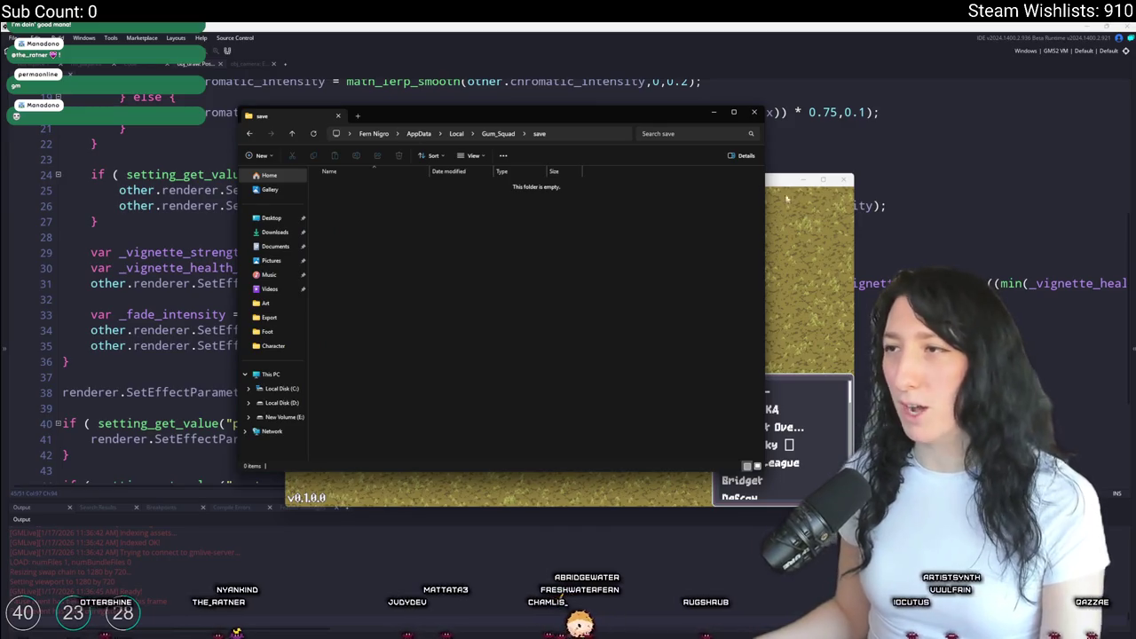
{"action": "left_click", "coordinate": [754, 112]}
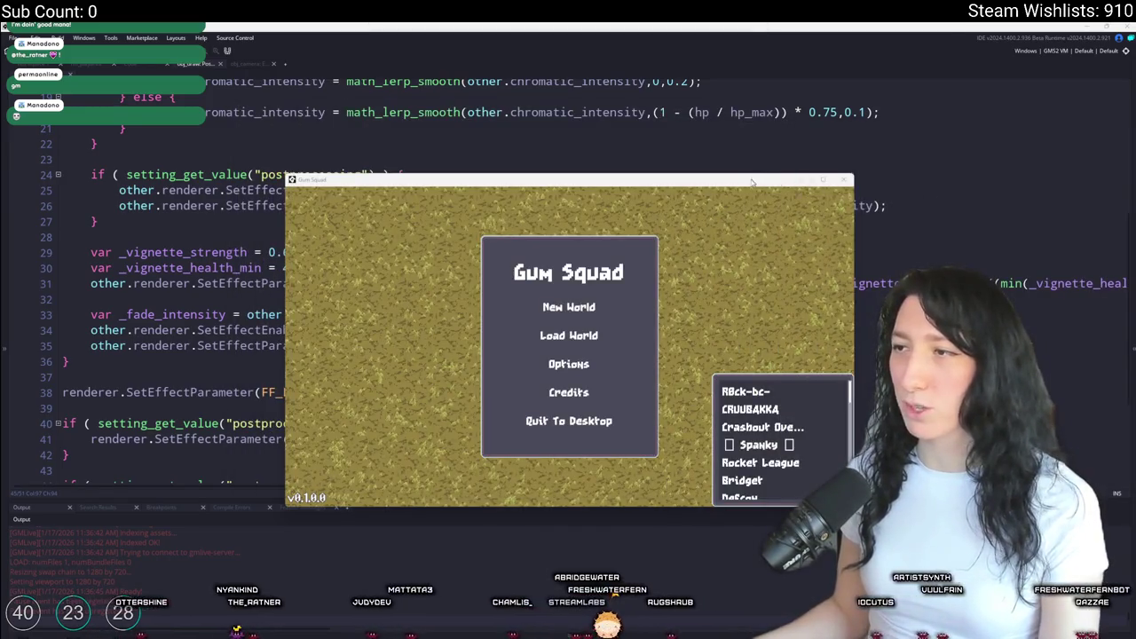
- Maximize the game, create a new world lobby, and equip the gun in the hand slot
{"action": "double_click", "coordinate": [751, 182]}
{"action": "left_click", "coordinate": [537, 253]}
{"action": "left_click", "coordinate": [575, 483]}
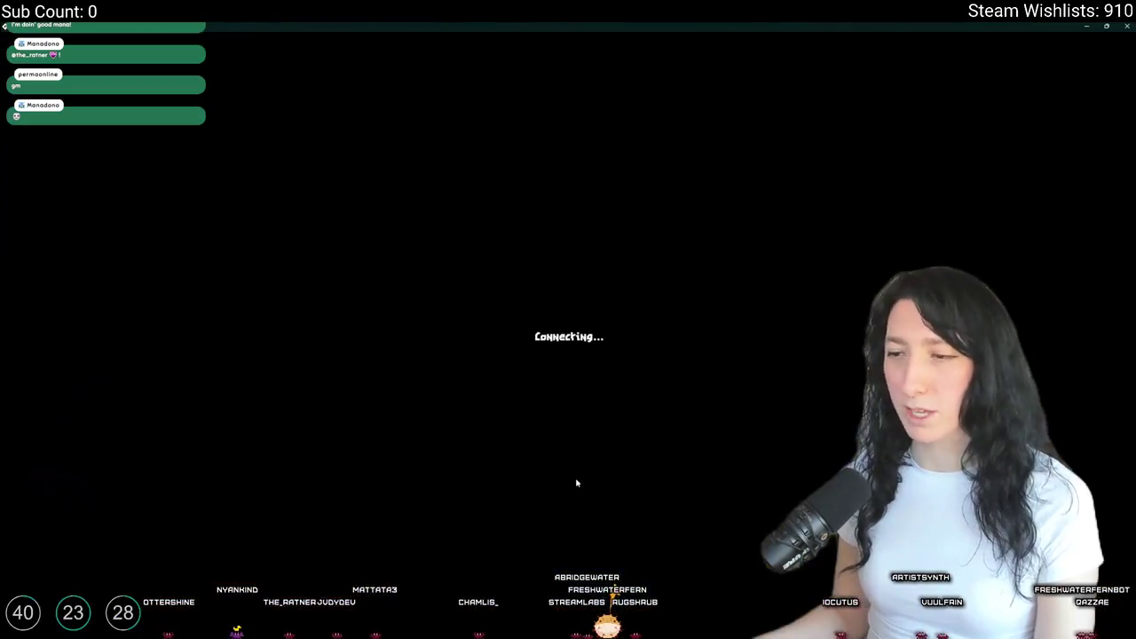
{"action": "key", "text": "Tab"}
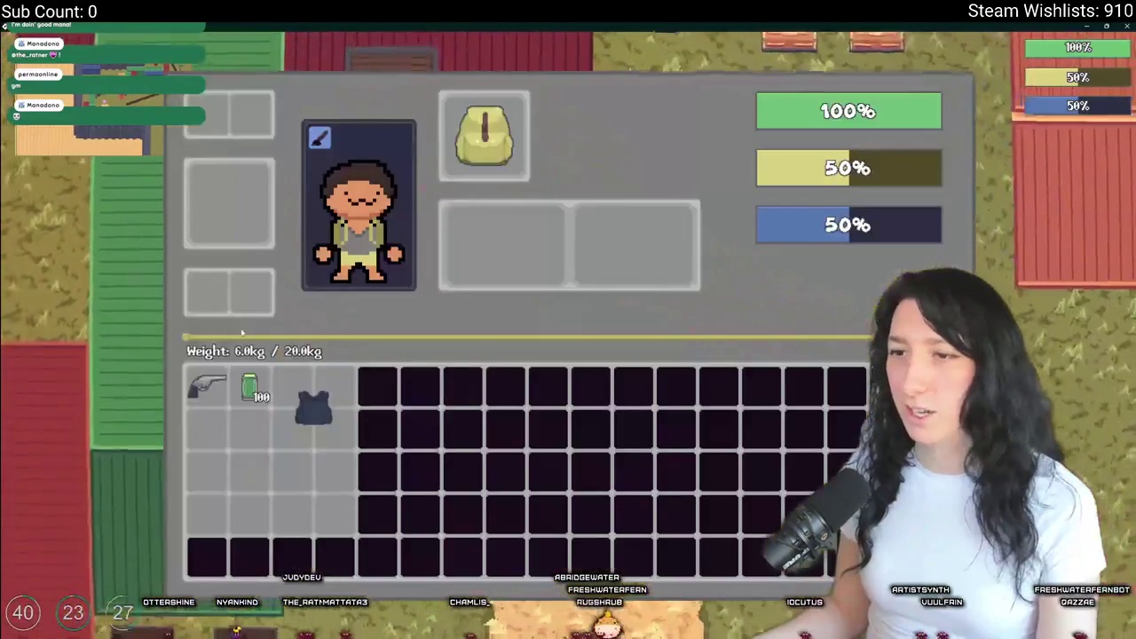
{"action": "left_click_drag", "start_coordinate": [198, 385], "coordinate": [481, 245]}
{"action": "key", "text": "Tab"}
{"action": "key", "text": "Tab"}
{"action": "key", "text": "Tab"}
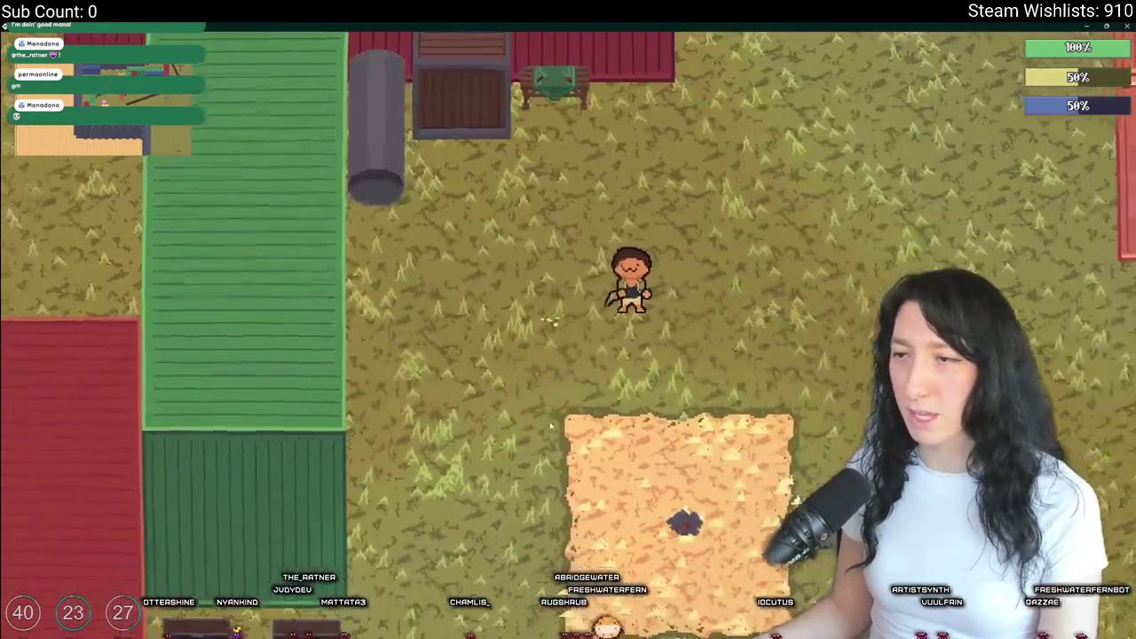
- Walk the character right, down and left across the farm with WASD
{"action": "key", "text": "d"}
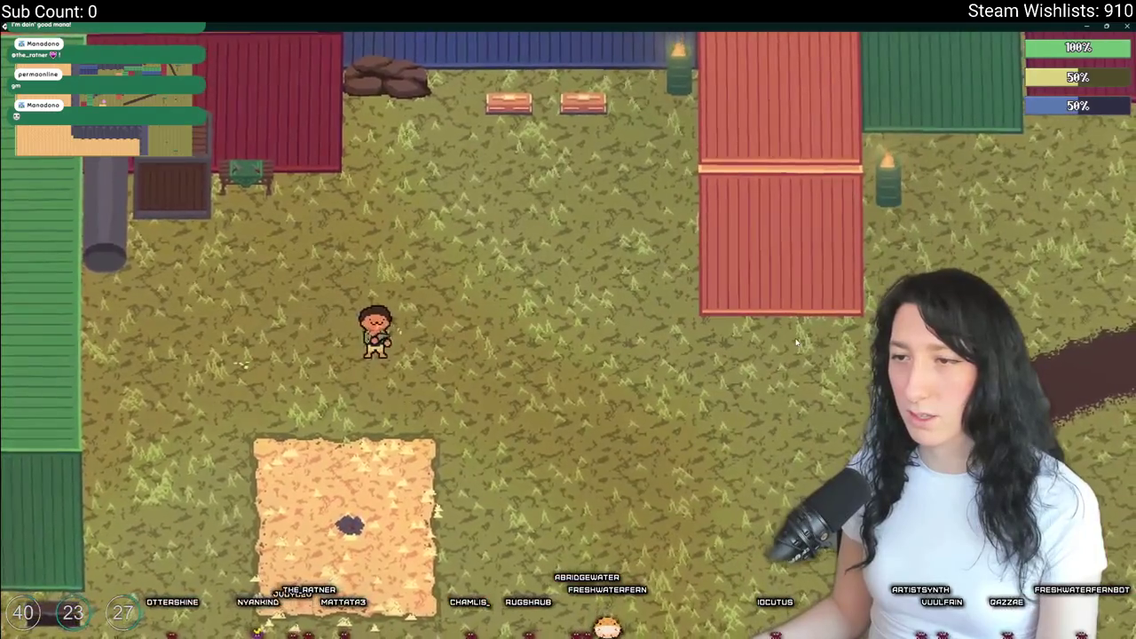
{"action": "key", "text": "s"}
{"action": "key", "text": "a"}
{"action": "key", "text": "s"}
{"action": "key", "text": "a"}
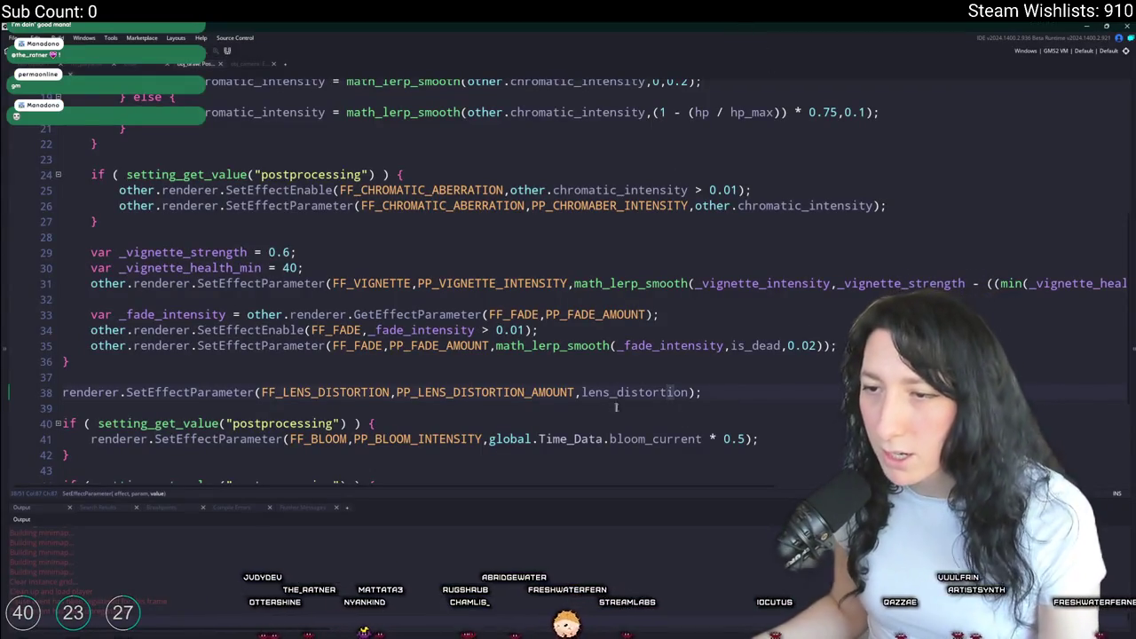
- Change the line 45 radial blur multiplier from shooting_intensity * 0.05 to 0.5, then return to the game
{"action": "scroll", "coordinate": [703, 441], "scroll_direction": "down", "scroll_amount": 1}
{"action": "scroll", "coordinate": [780, 465], "scroll_direction": "down", "scroll_amount": 2}
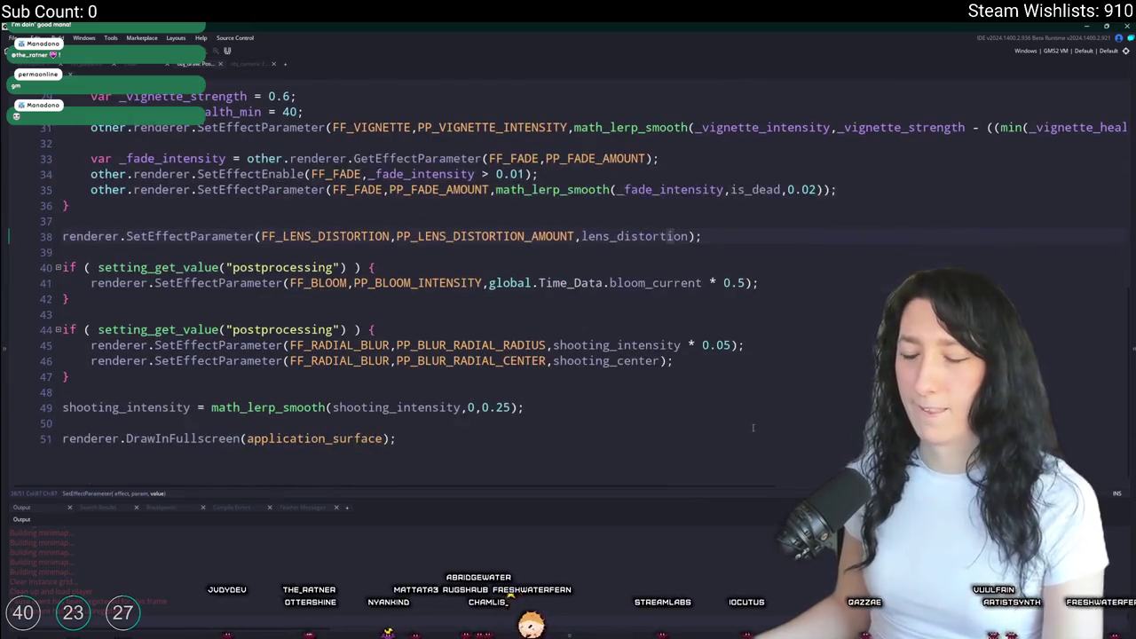
{"action": "left_click", "coordinate": [702, 351]}
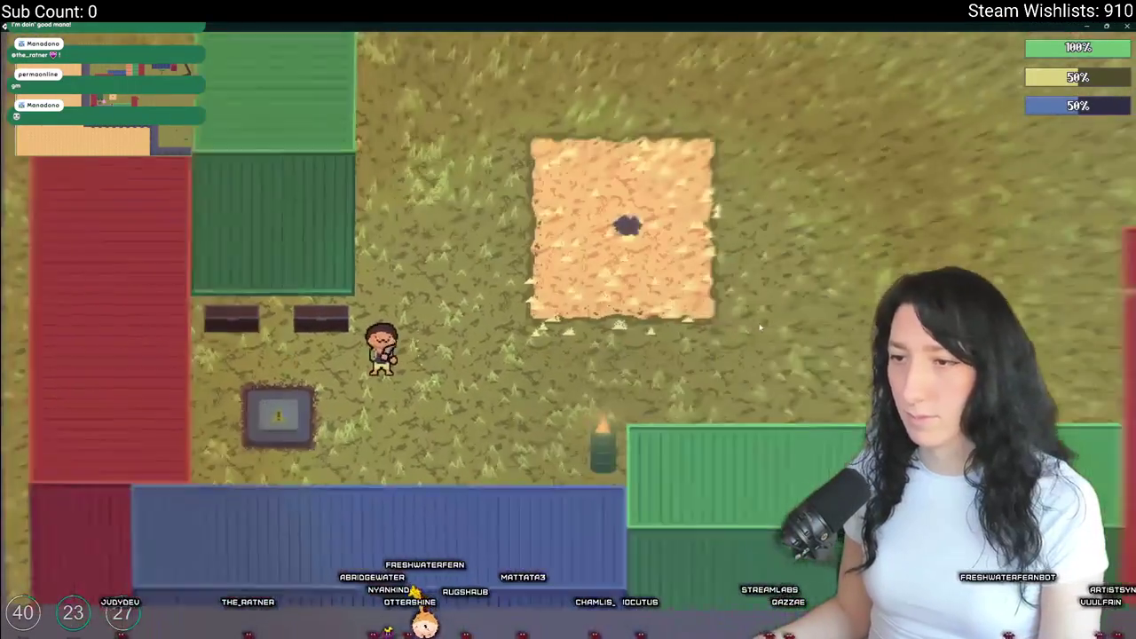
{"action": "key", "text": "Escape"}
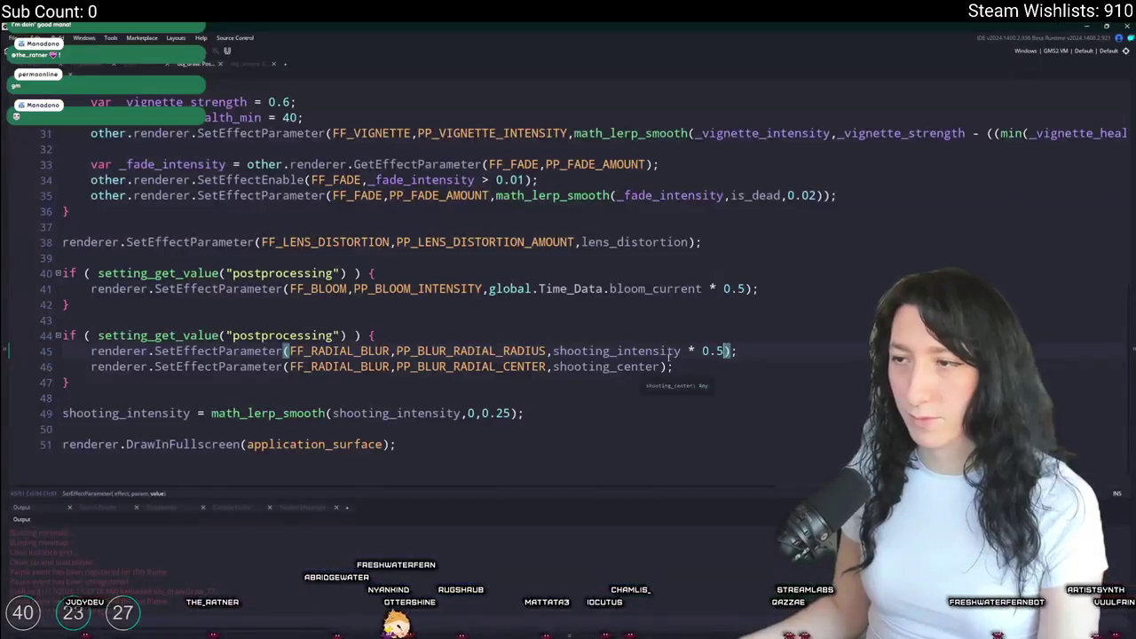
{"action": "key", "text": "alt+Tab"}
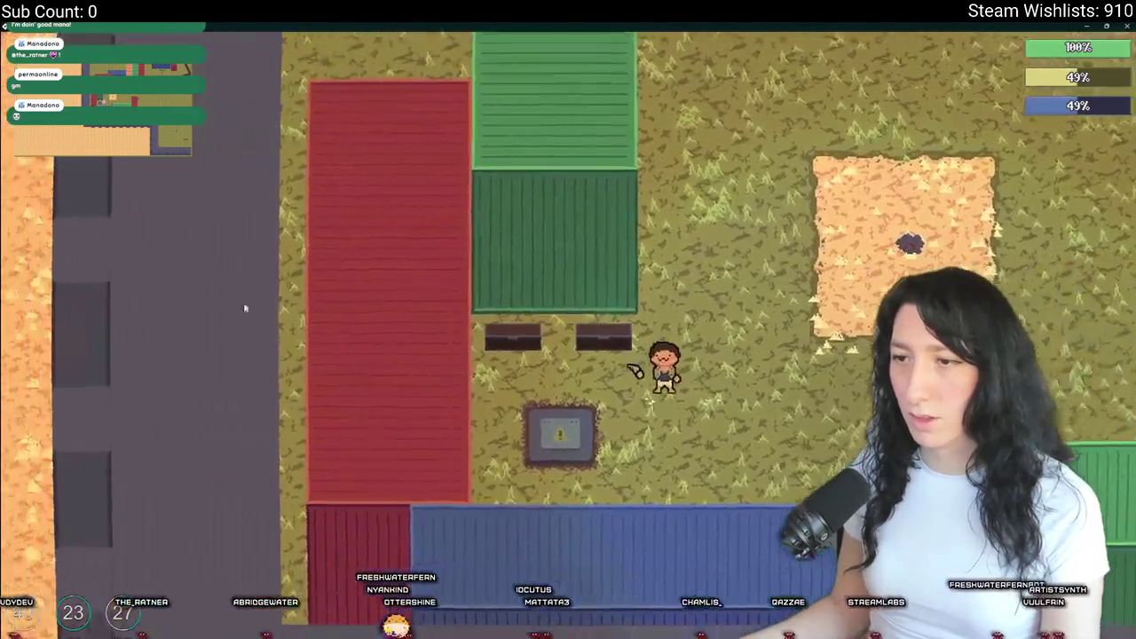
- Walk the character around the field toward the red and blue containers
{"action": "key", "text": "d"}
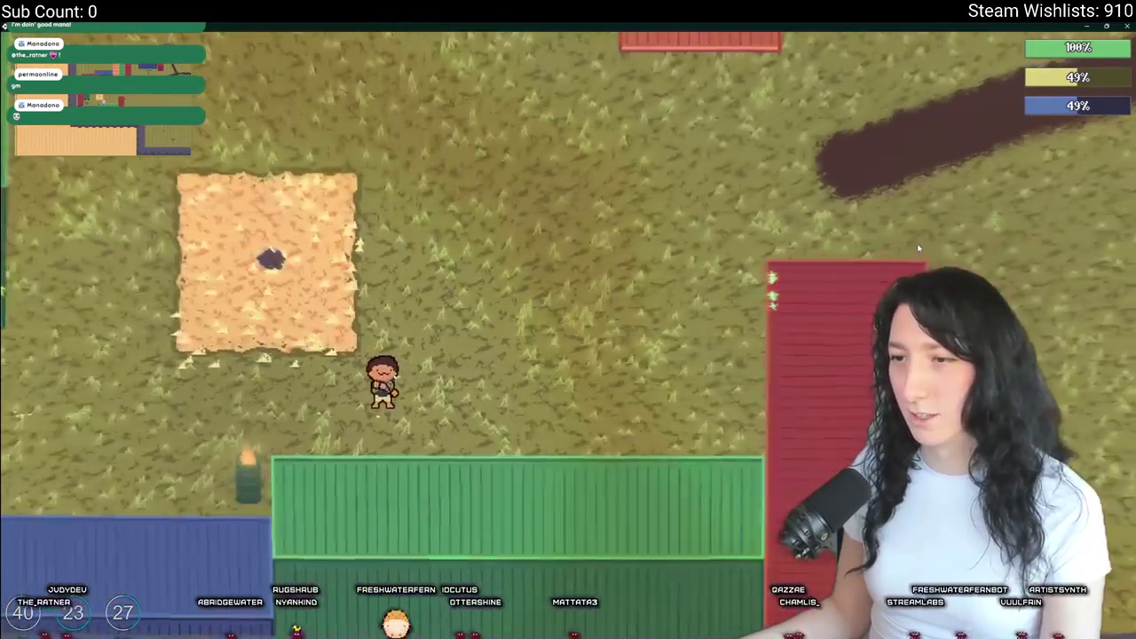
{"action": "key", "text": "d"}
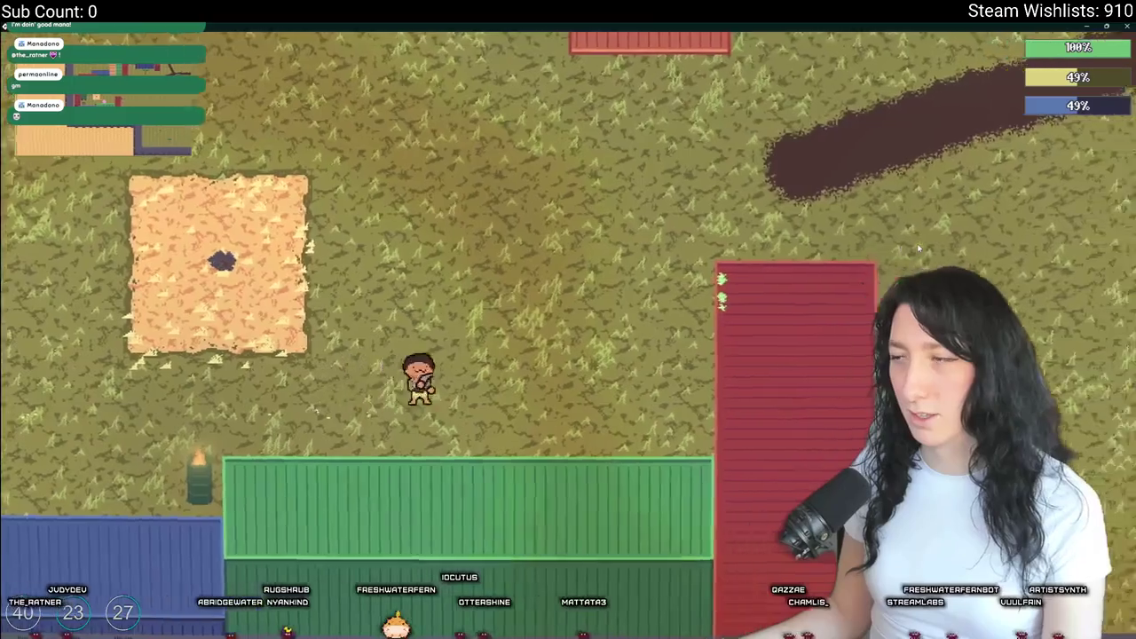
{"action": "key", "text": "w"}
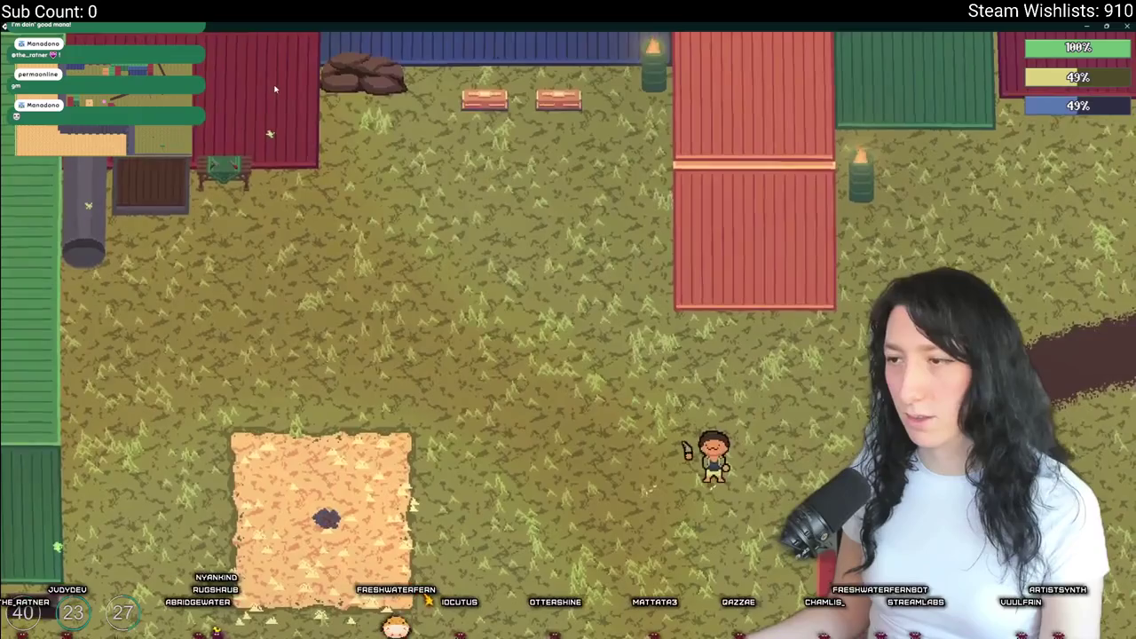
{"action": "key", "text": "w"}
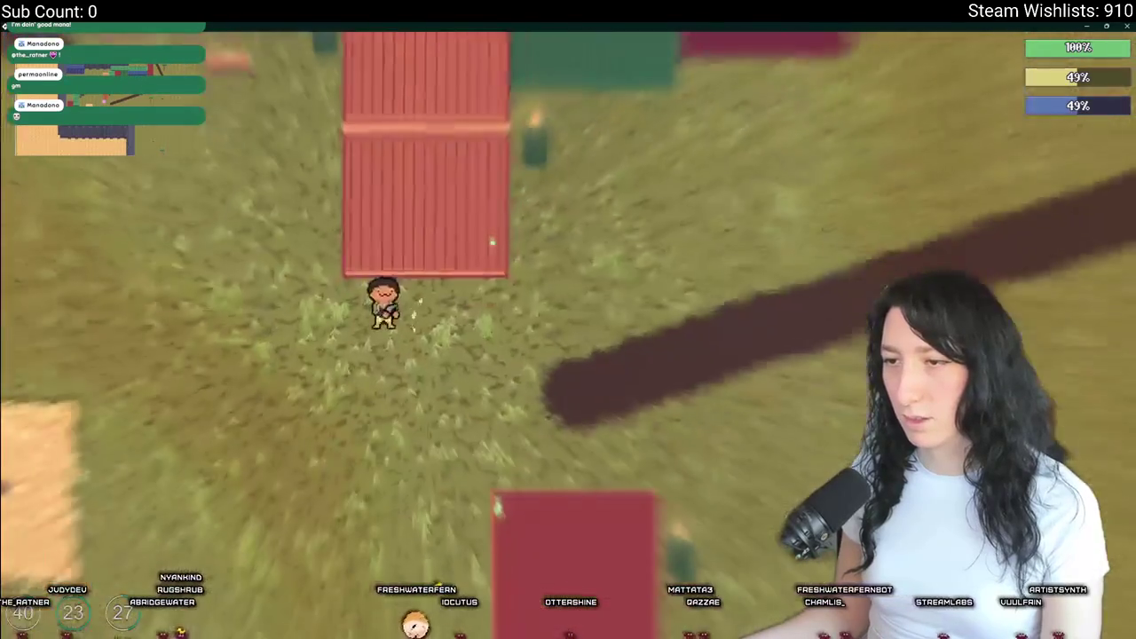
{"action": "key", "text": "a"}
{"action": "key", "text": "s"}
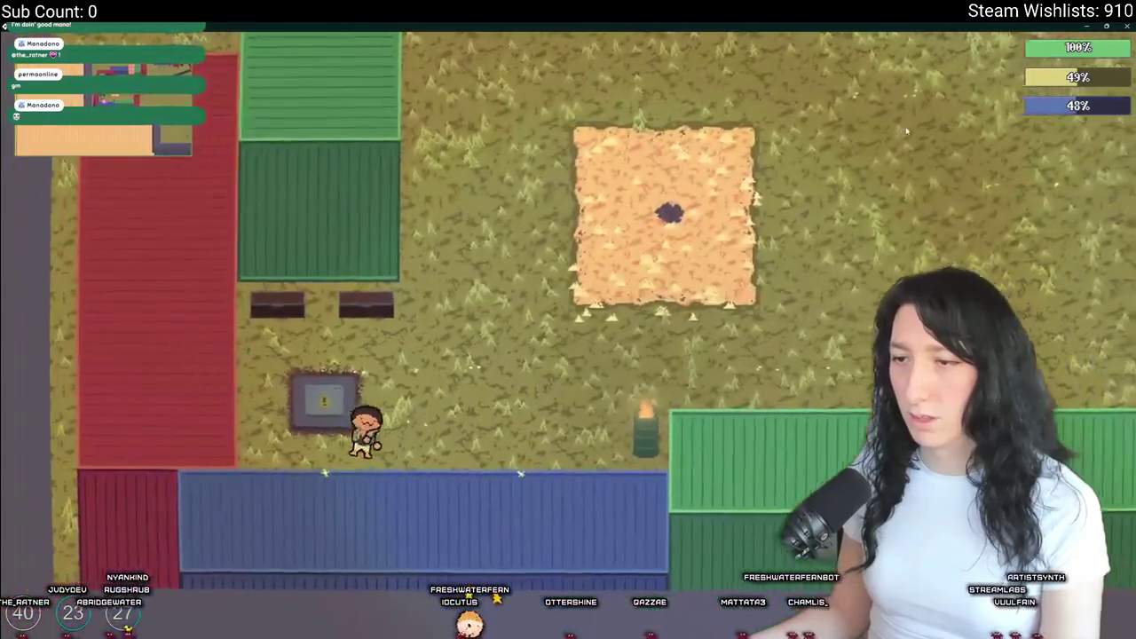
- Compare the blur between game and post-processing code, checking the equipped gun in the inventory
{"action": "key", "text": "alt+Tab"}
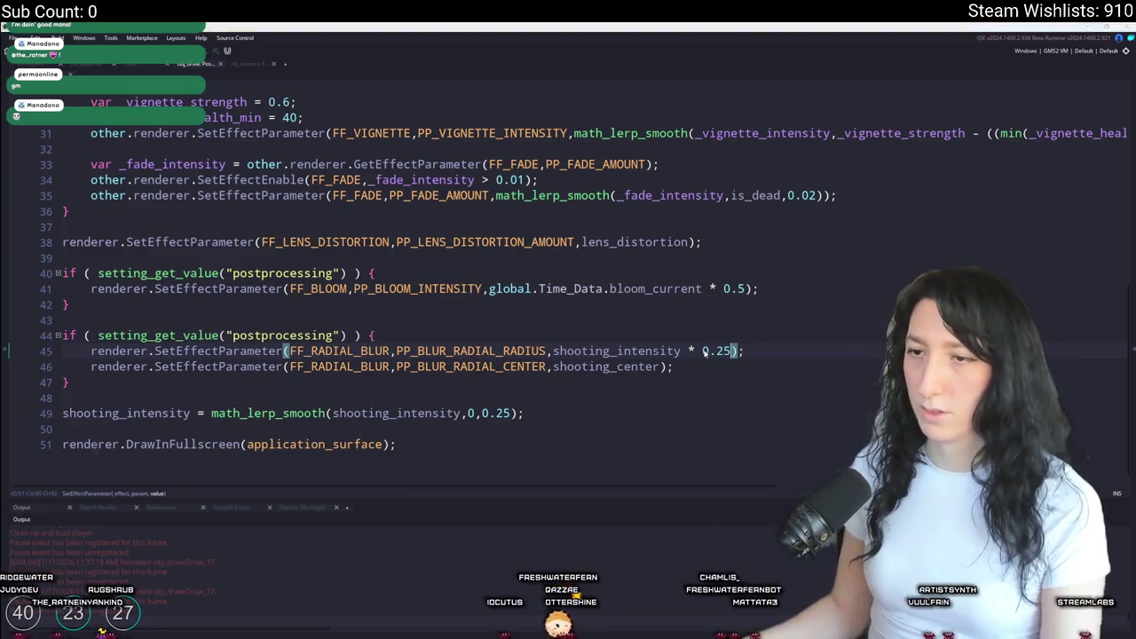
{"action": "key", "text": "alt+Tab"}
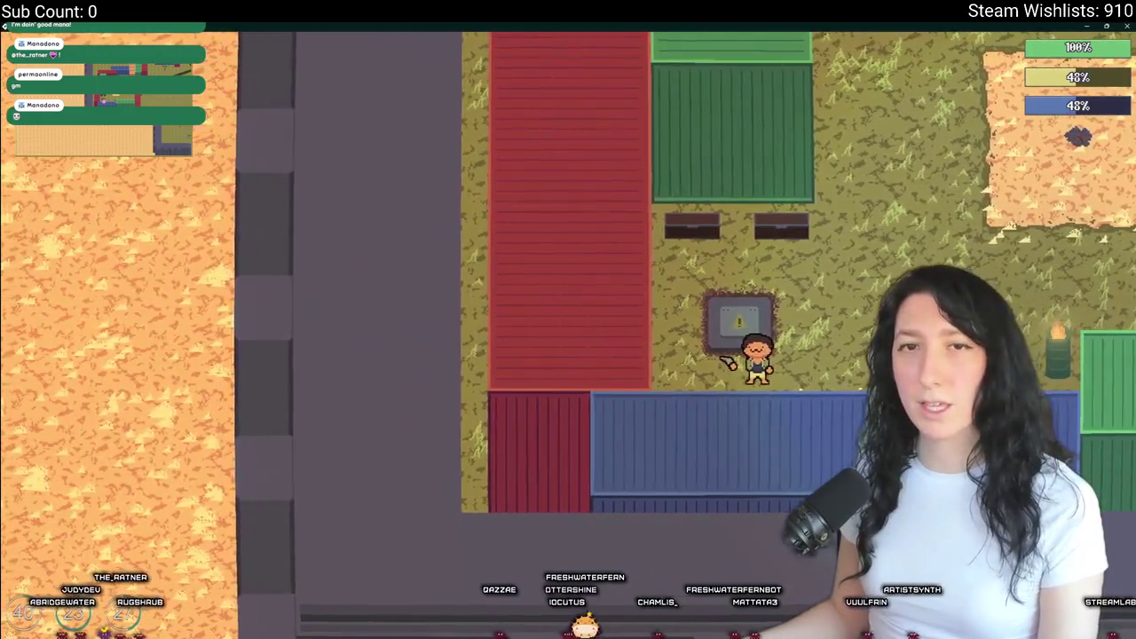
{"action": "key", "text": "alt+Tab"}
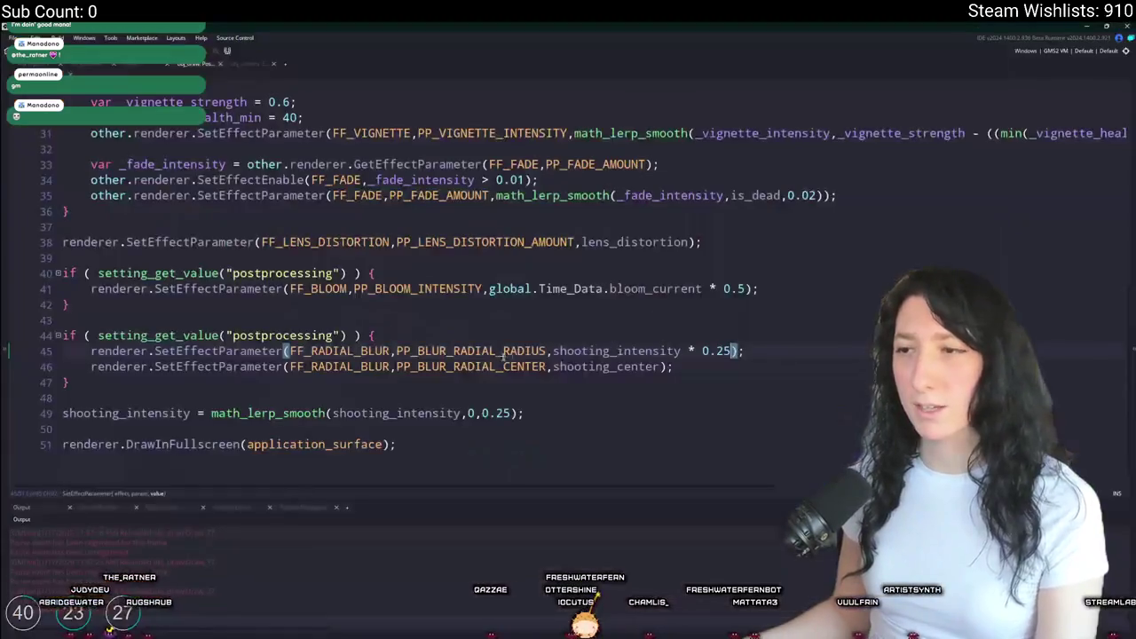
{"action": "key", "text": "alt+Tab"}
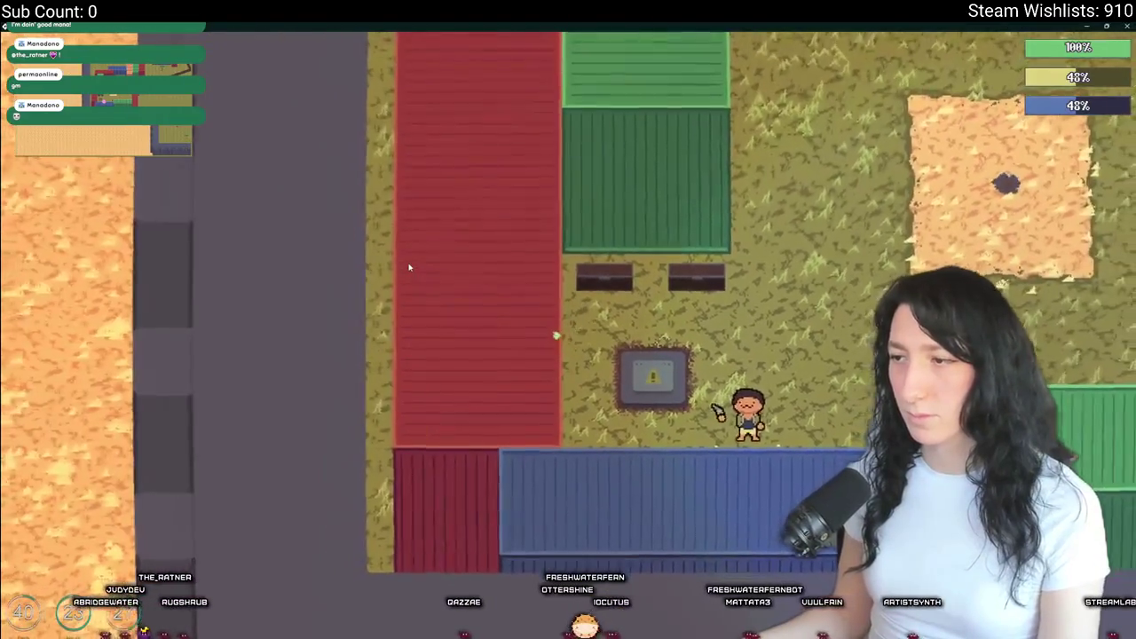
{"action": "key", "text": "alt+Tab"}
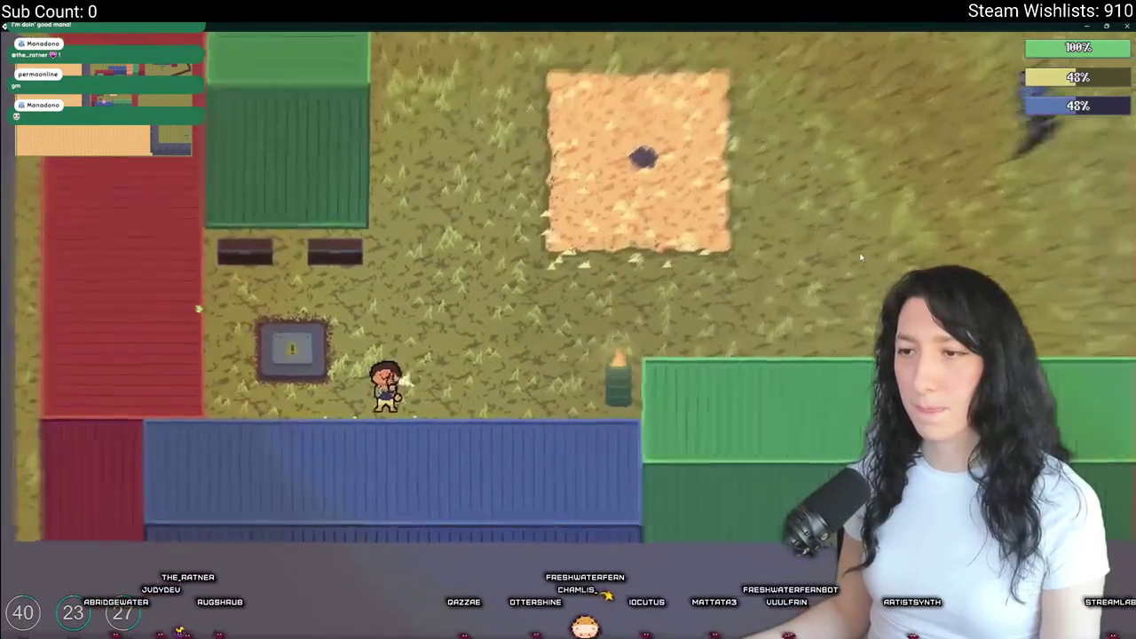
{"action": "key", "text": "Tab"}
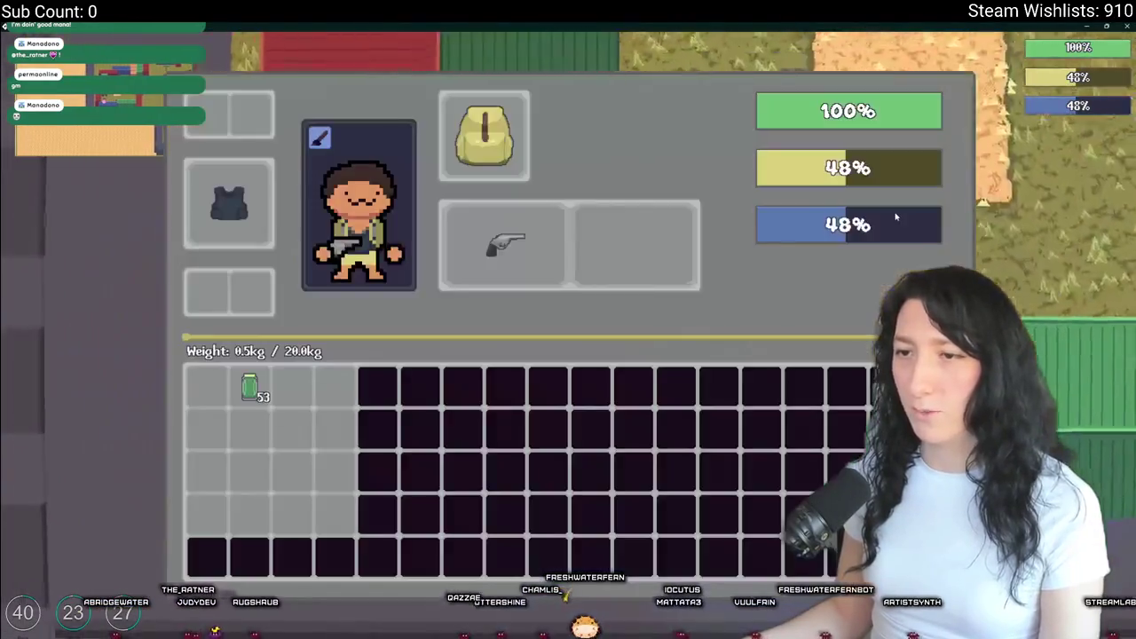
{"action": "key", "text": "Tab"}
- Search for obj_player, open its Create event code, and move the stream manager aside
{"action": "key", "text": "alt+Tab"}
{"action": "type", "text": "player"}
{"action": "key", "text": "Return"}
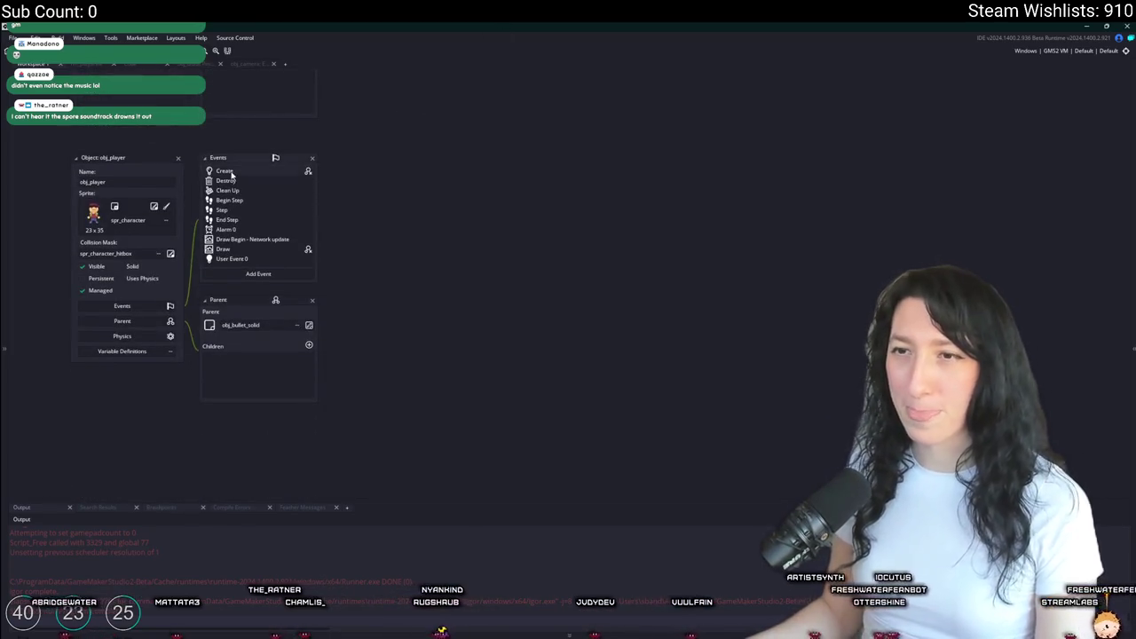
{"action": "double_click", "coordinate": [231, 173]}
{"action": "double_click", "coordinate": [717, 160]}
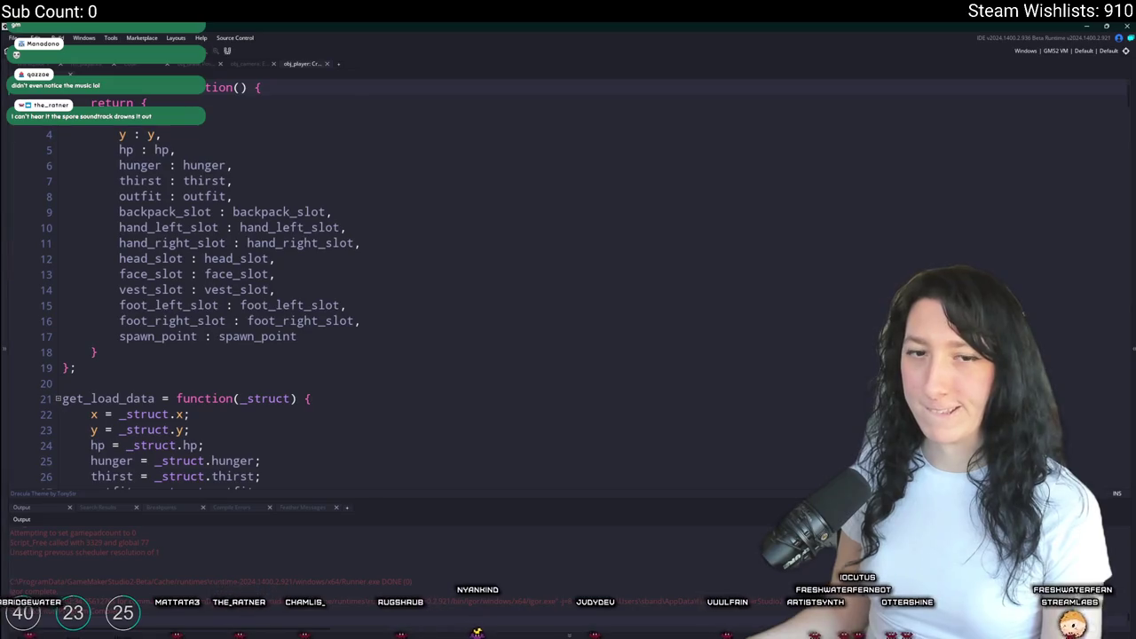
{"action": "key", "text": "alt+Tab"}
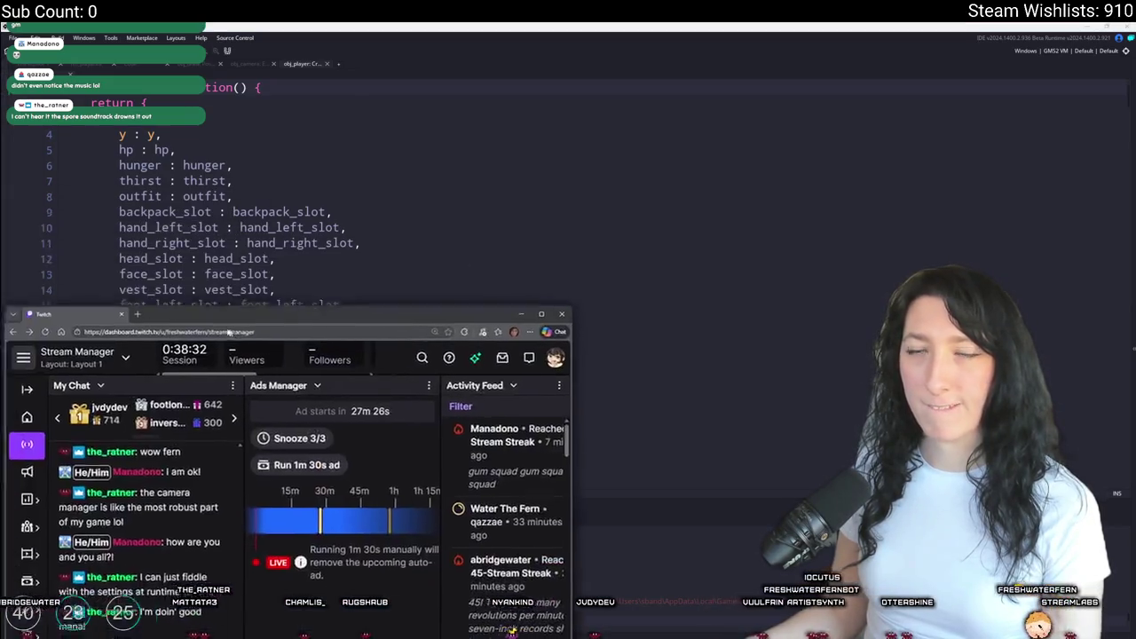
{"action": "left_click_drag", "start_coordinate": [229, 332], "coordinate": [0, 195]}
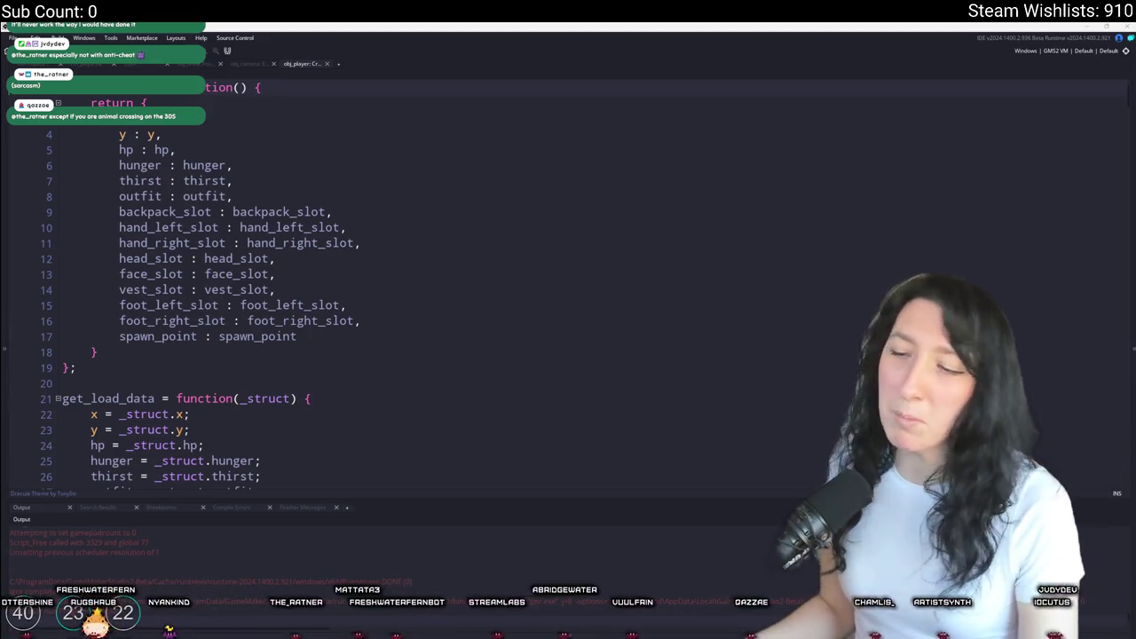
- Launch Steam and show the full New Releases list in the store
{"action": "key", "text": "super"}
{"action": "type", "text": "steam"}
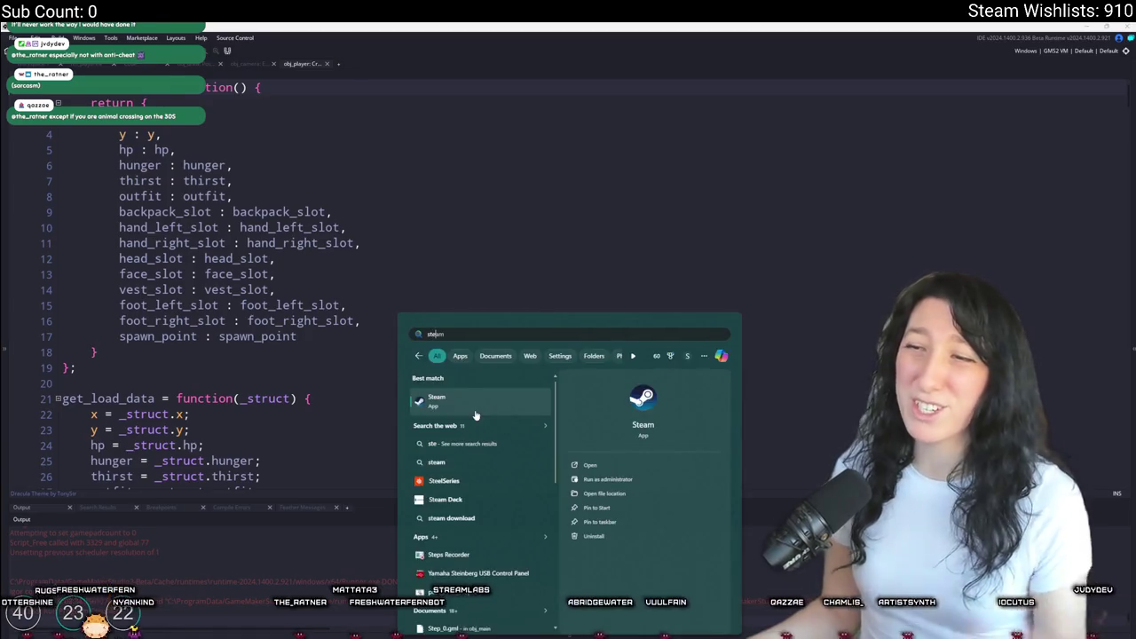
{"action": "key", "text": "Return"}
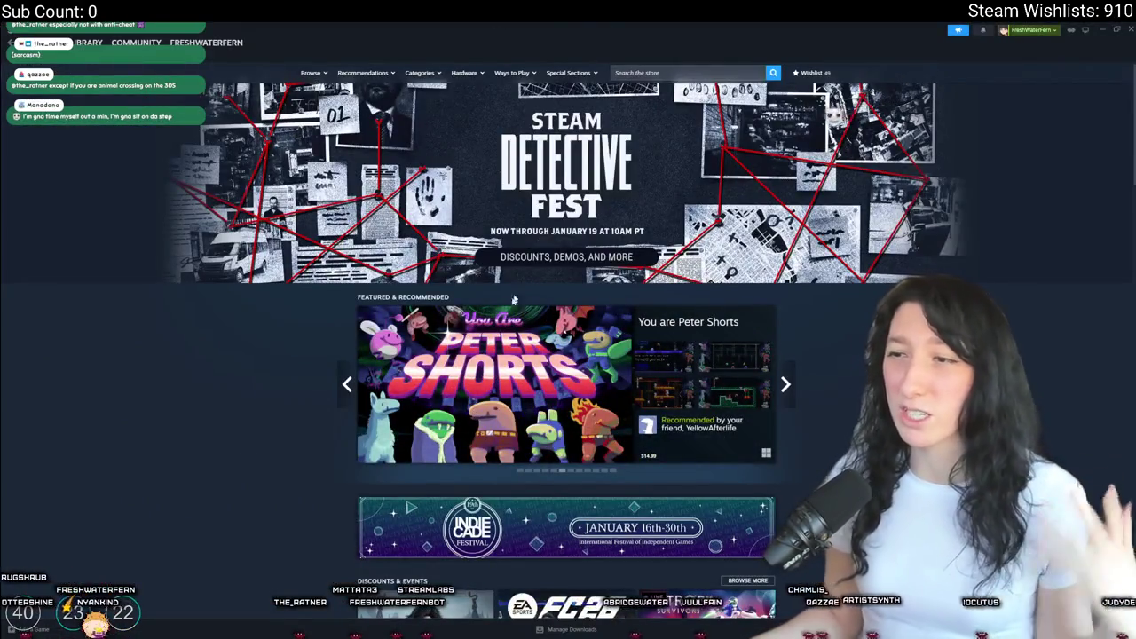
{"action": "scroll", "coordinate": [554, 323], "scroll_direction": "down", "scroll_amount": 15}
{"action": "scroll", "coordinate": [554, 324], "scroll_direction": "down", "scroll_amount": 10}
{"action": "scroll", "coordinate": [557, 251], "scroll_direction": "up", "scroll_amount": 7}
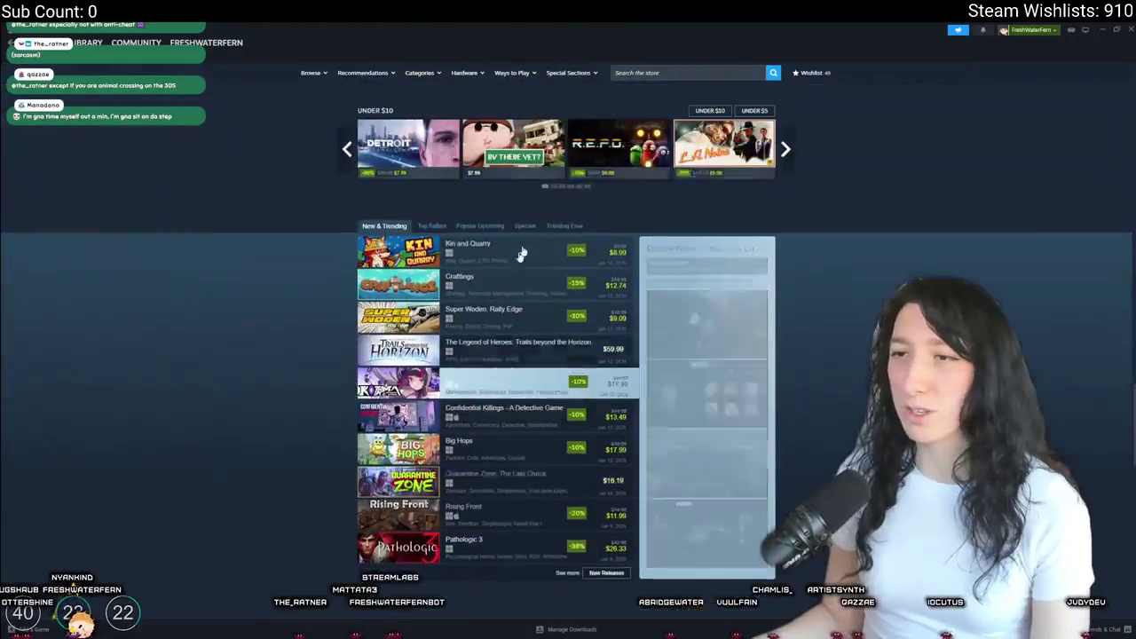
{"action": "scroll", "coordinate": [605, 454], "scroll_direction": "down", "scroll_amount": 2}
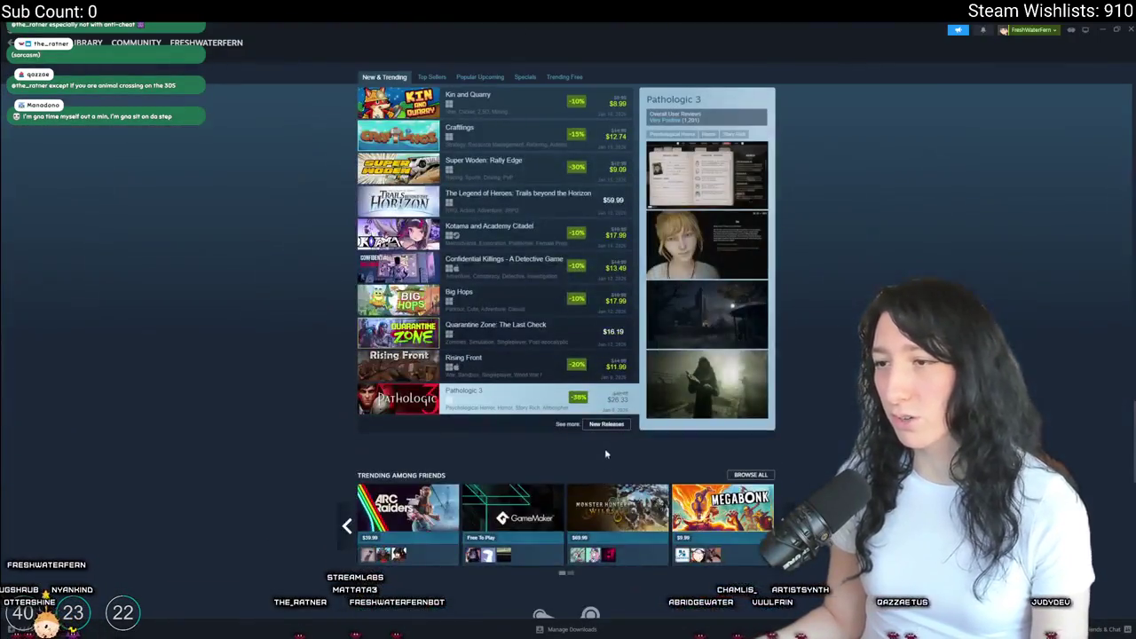
{"action": "left_click", "coordinate": [603, 424]}
{"action": "scroll", "coordinate": [501, 329], "scroll_direction": "down", "scroll_amount": 6}
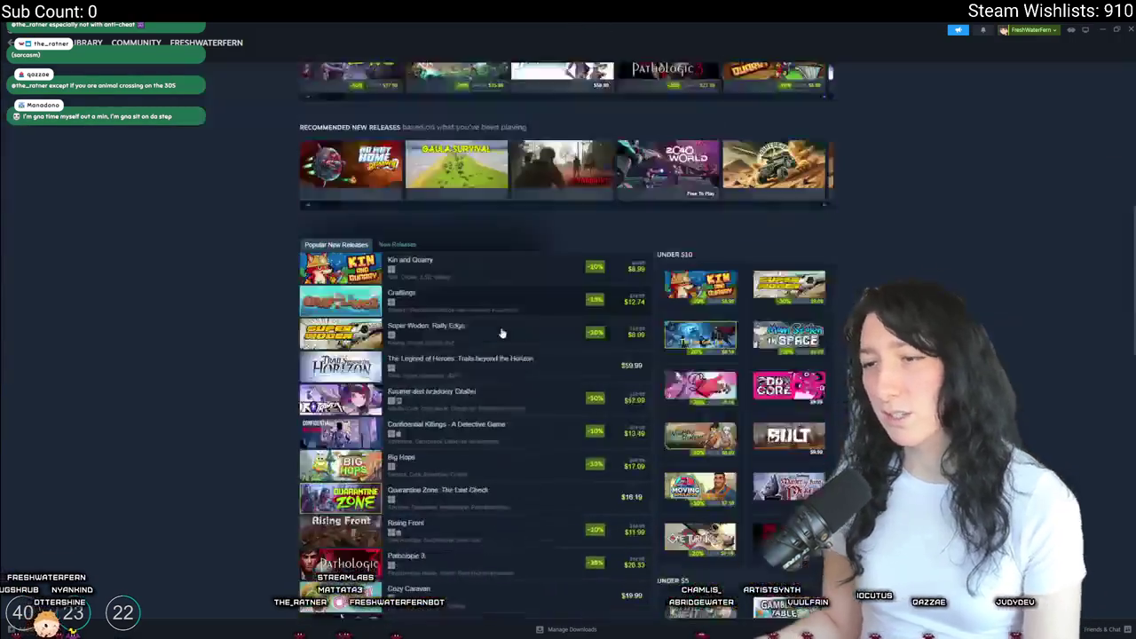
{"action": "left_click", "coordinate": [400, 207]}
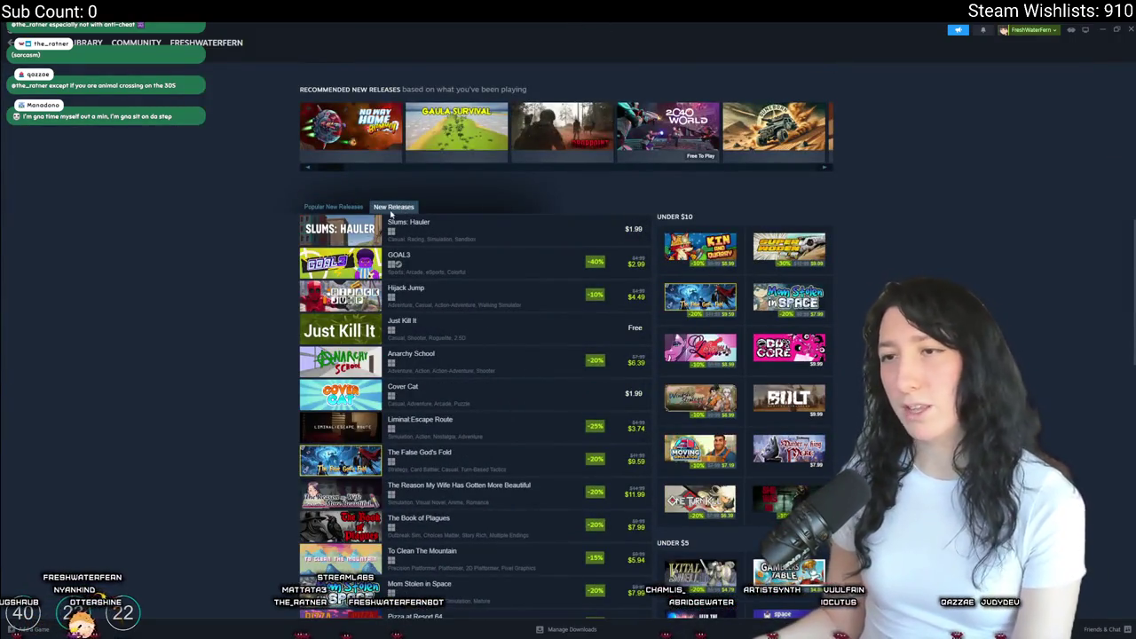
- Browse the New Releases entries and open the Cover Cat store page
{"action": "mouse_move", "coordinate": [436, 228]}
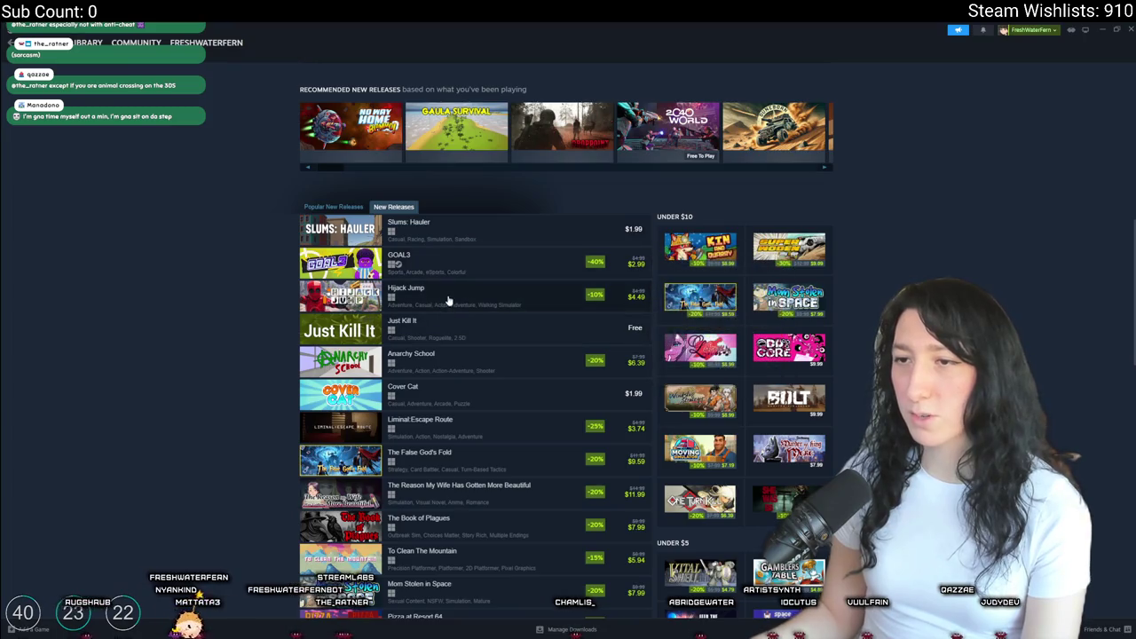
{"action": "mouse_move", "coordinate": [448, 301]}
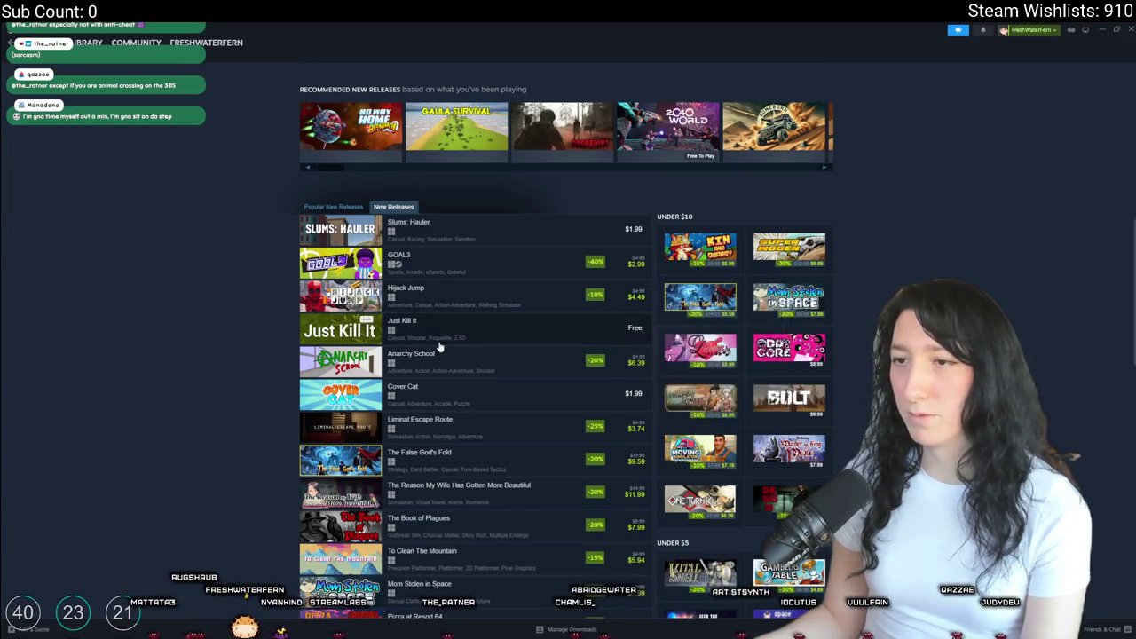
{"action": "mouse_move", "coordinate": [438, 346]}
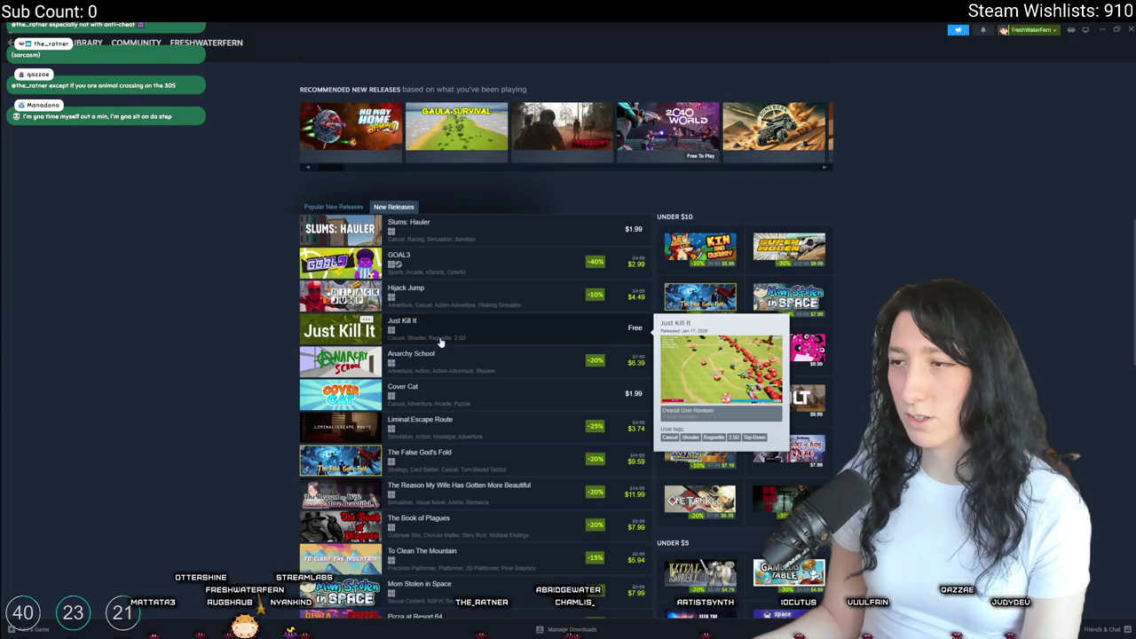
{"action": "mouse_move", "coordinate": [434, 377]}
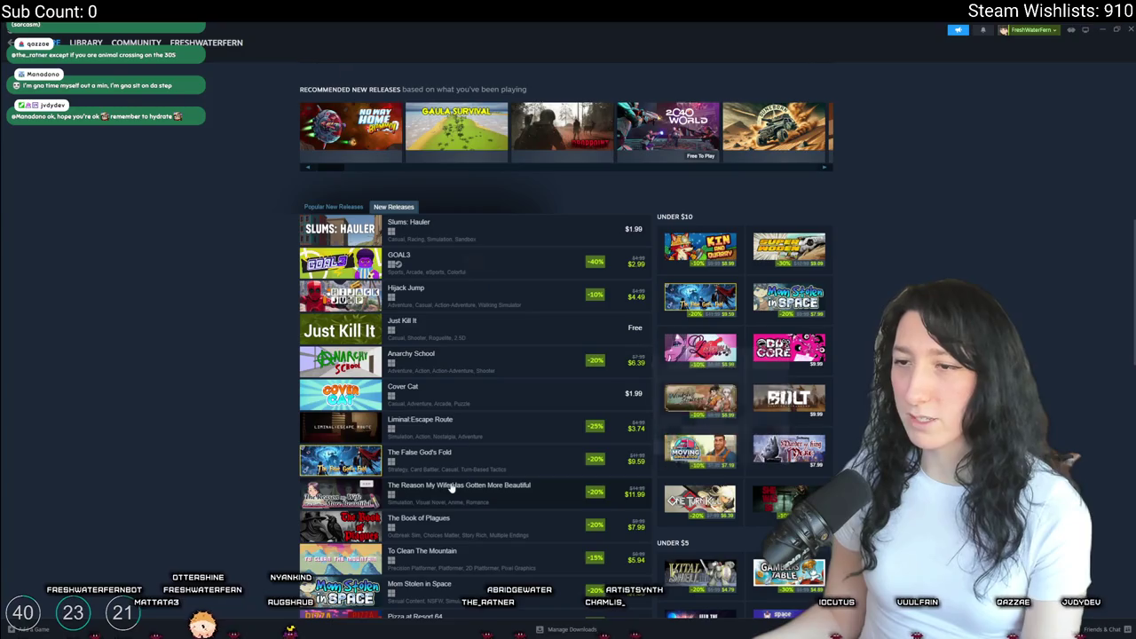
{"action": "mouse_move", "coordinate": [466, 407]}
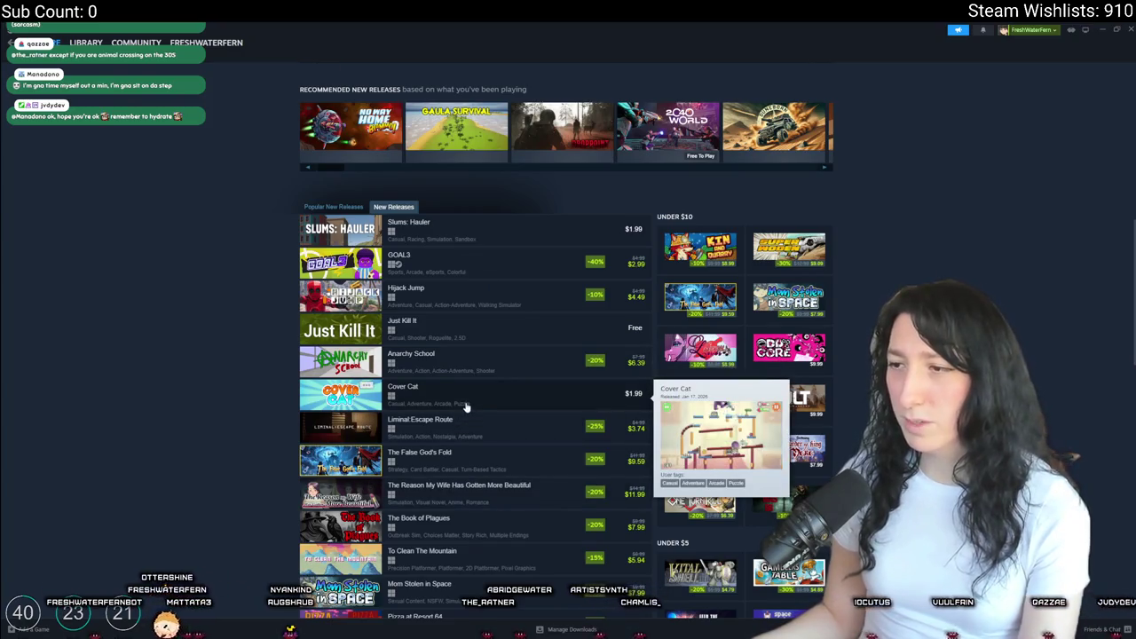
{"action": "left_click", "coordinate": [460, 401]}
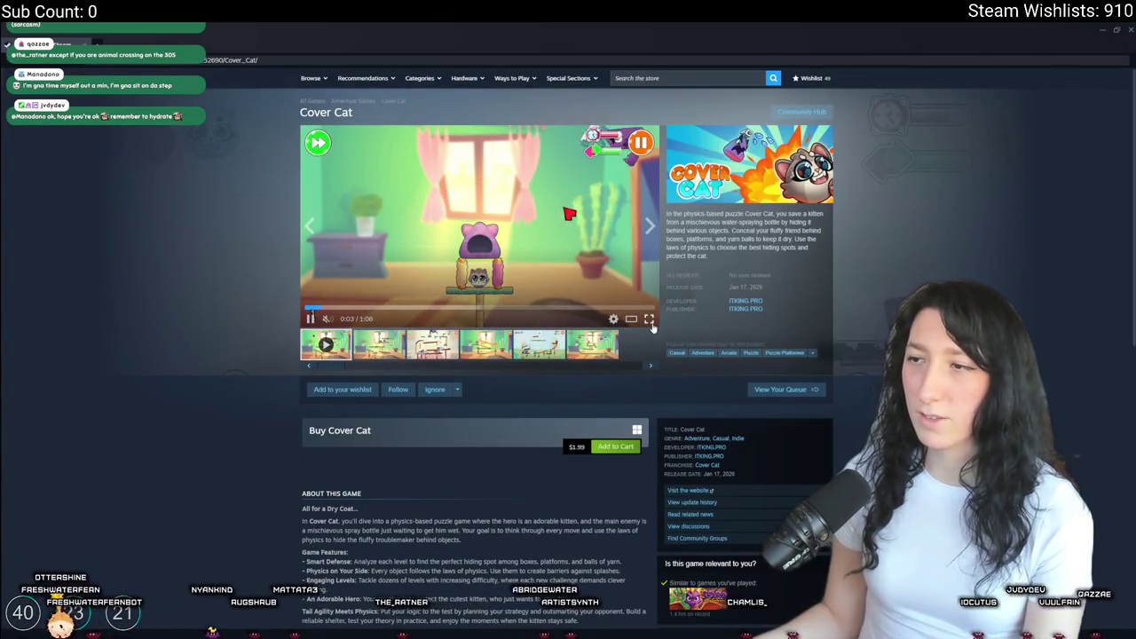
- Watch the Cover Cat trailer fullscreen, close the page, and open Scorefall from New Releases
{"action": "left_click", "coordinate": [648, 318]}
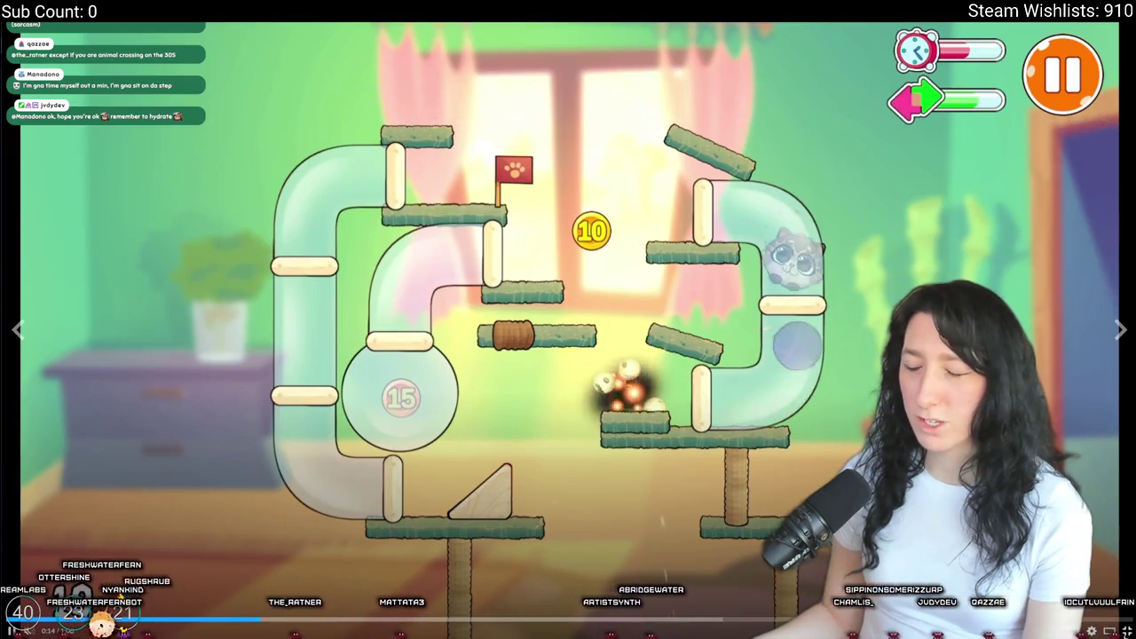
{"action": "key", "text": "Escape"}
{"action": "scroll", "coordinate": [484, 340], "scroll_direction": "down", "scroll_amount": 5}
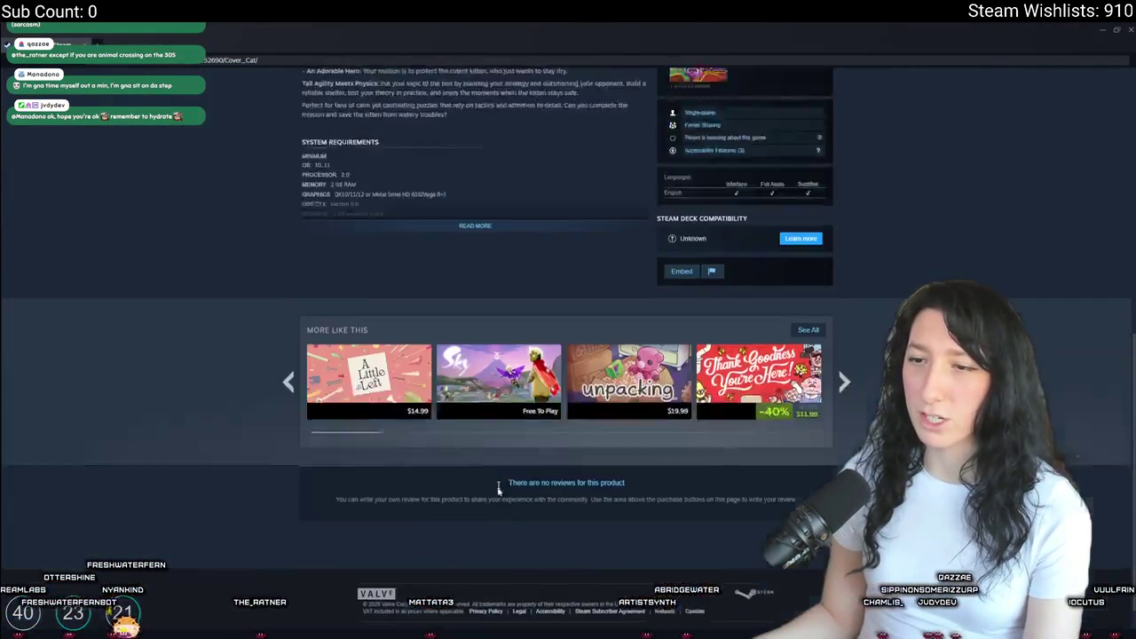
{"action": "scroll", "coordinate": [483, 339], "scroll_direction": "up", "scroll_amount": 2}
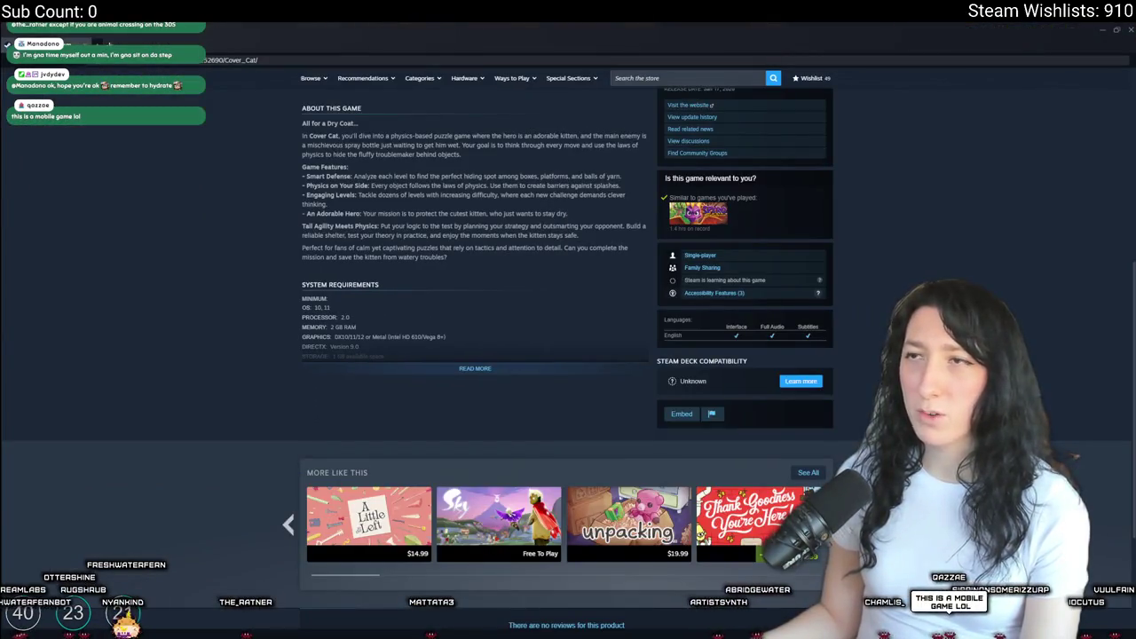
{"action": "left_click", "coordinate": [1130, 30]}
{"action": "scroll", "coordinate": [444, 407], "scroll_direction": "down", "scroll_amount": 10}
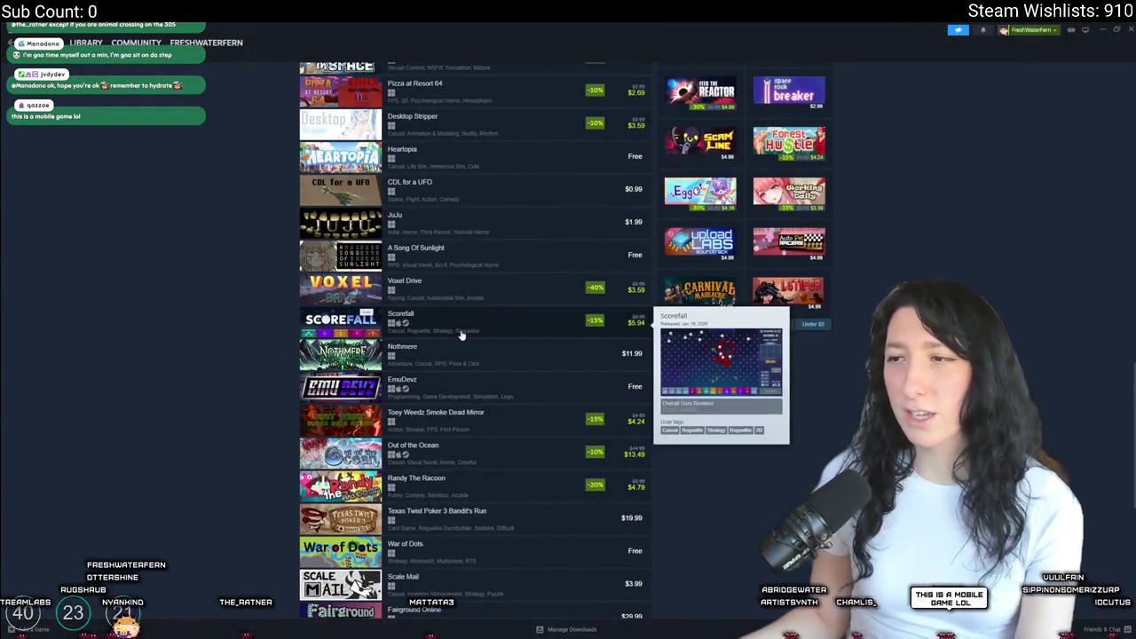
{"action": "left_click", "coordinate": [461, 334]}
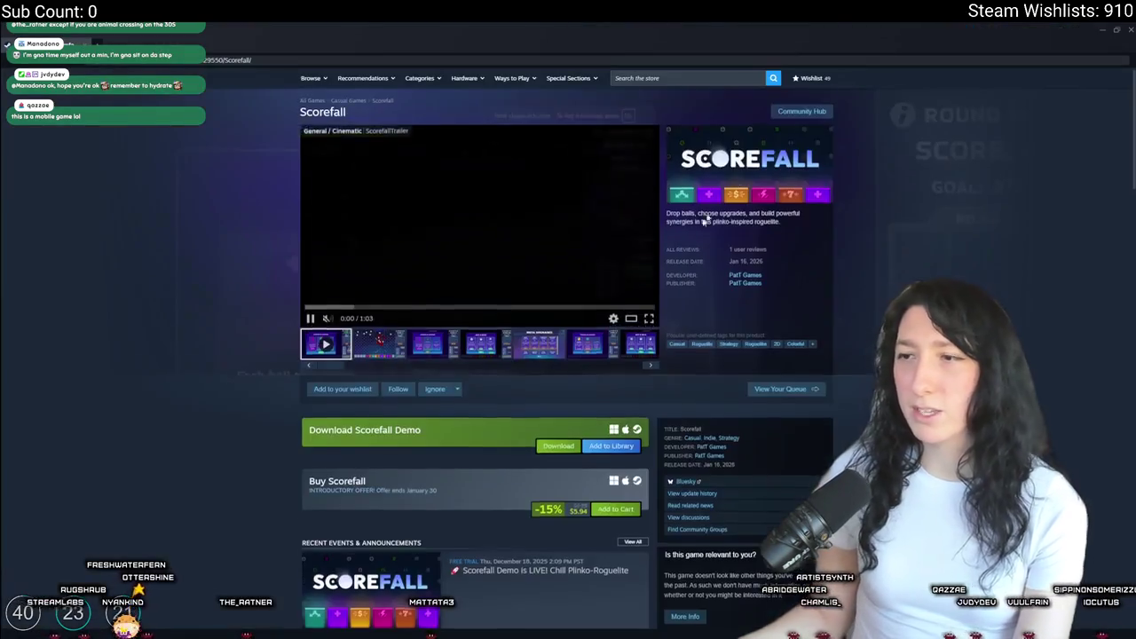
- Expand Scorefall's full description and highlight its Generative AI statement
{"action": "scroll", "coordinate": [479, 363], "scroll_direction": "down", "scroll_amount": 10}
{"action": "left_click", "coordinate": [479, 362]}
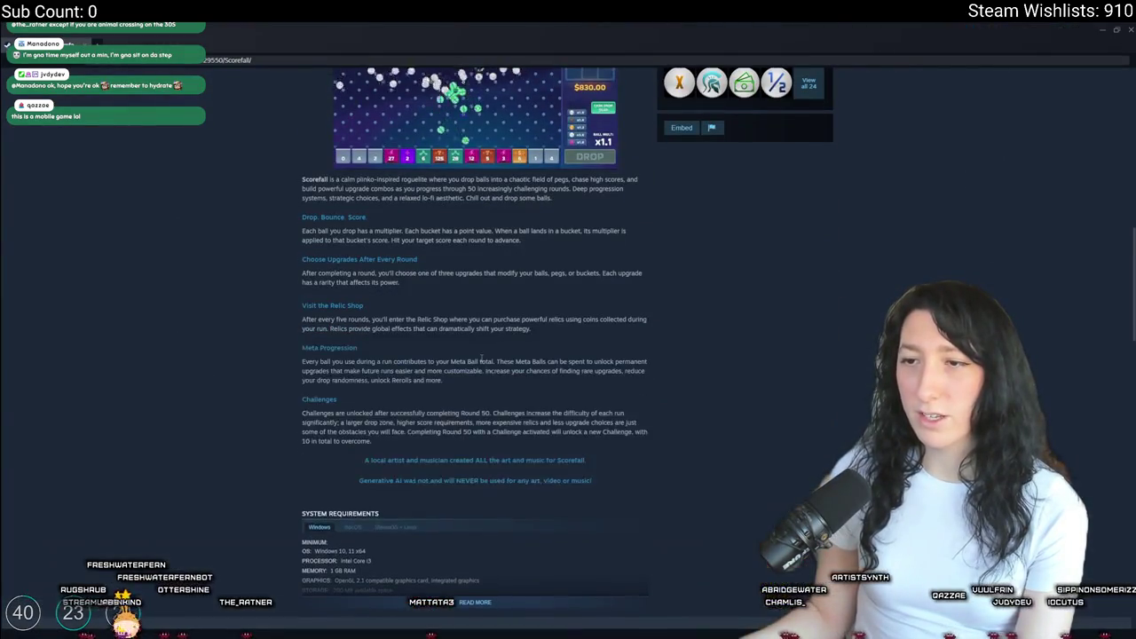
{"action": "scroll", "coordinate": [497, 399], "scroll_direction": "up", "scroll_amount": 10}
{"action": "scroll", "coordinate": [506, 443], "scroll_direction": "down", "scroll_amount": 12}
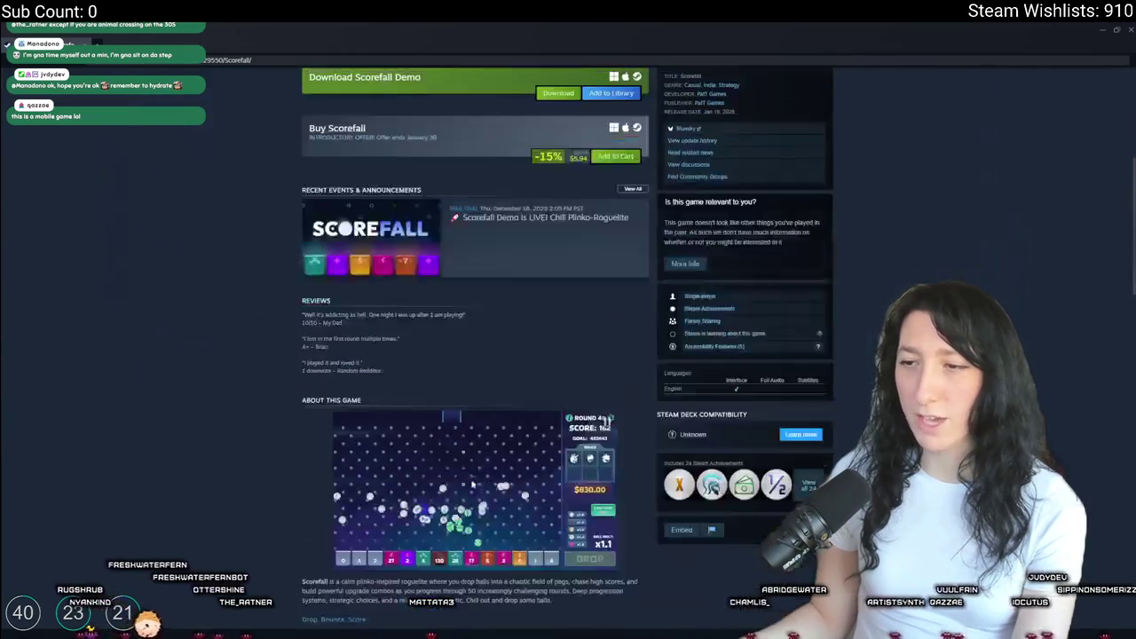
{"action": "left_click_drag", "start_coordinate": [362, 438], "coordinate": [436, 438]}
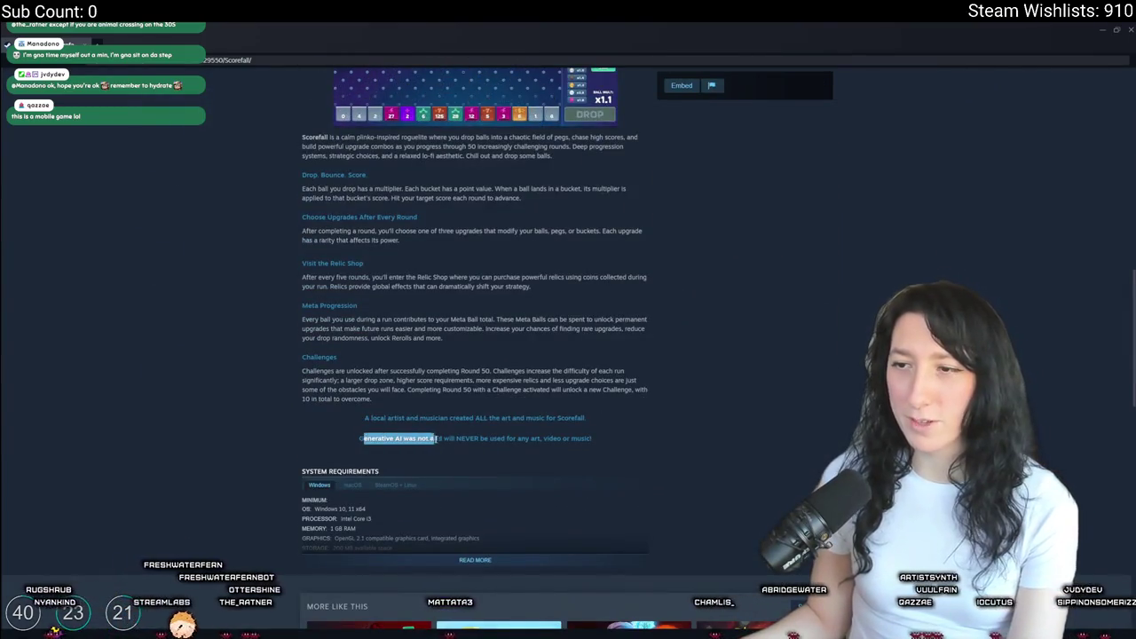
{"action": "left_click_drag", "start_coordinate": [526, 437], "coordinate": [588, 438]}
{"action": "left_click", "coordinate": [612, 444]}
{"action": "scroll", "coordinate": [526, 438], "scroll_direction": "up", "scroll_amount": 12}
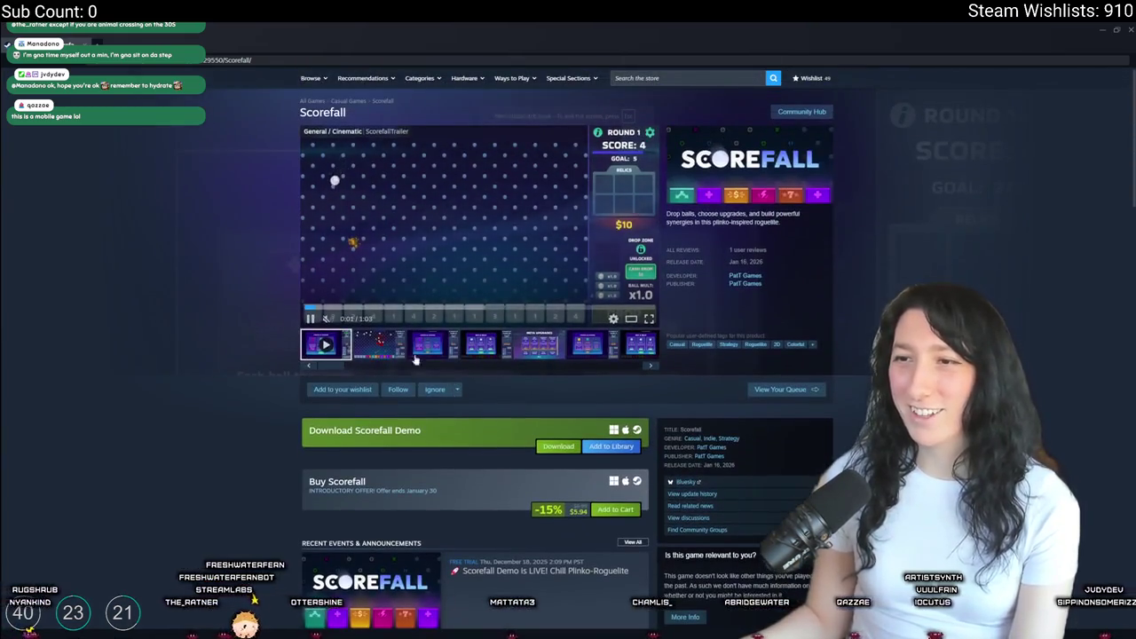
- Page through Scorefall's screenshots at full size from Choose an Upgrade, then leave the page
{"action": "left_click", "coordinate": [415, 357]}
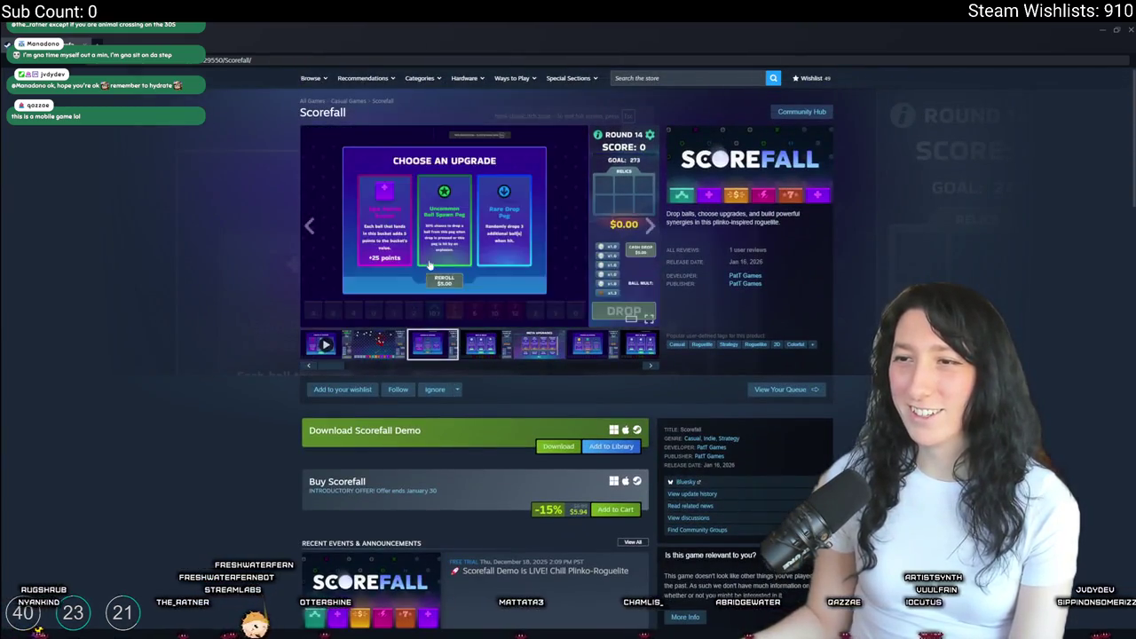
{"action": "left_click", "coordinate": [533, 266]}
{"action": "key", "text": "Right"}
{"action": "key", "text": "Right"}
{"action": "key", "text": "Right"}
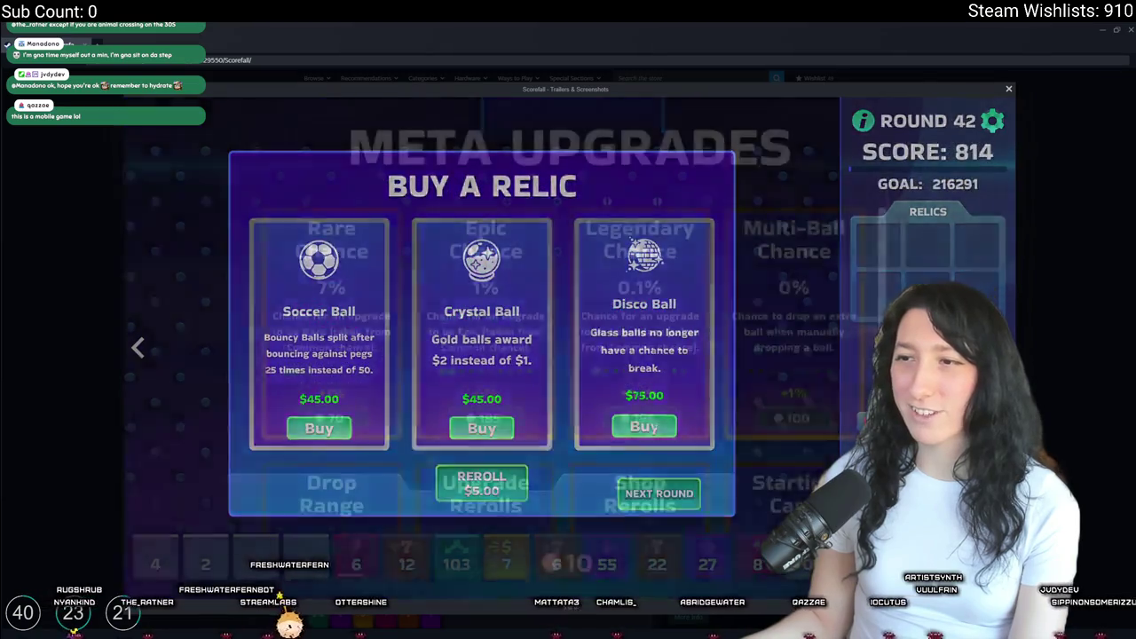
{"action": "key", "text": "Right"}
{"action": "key", "text": "Right"}
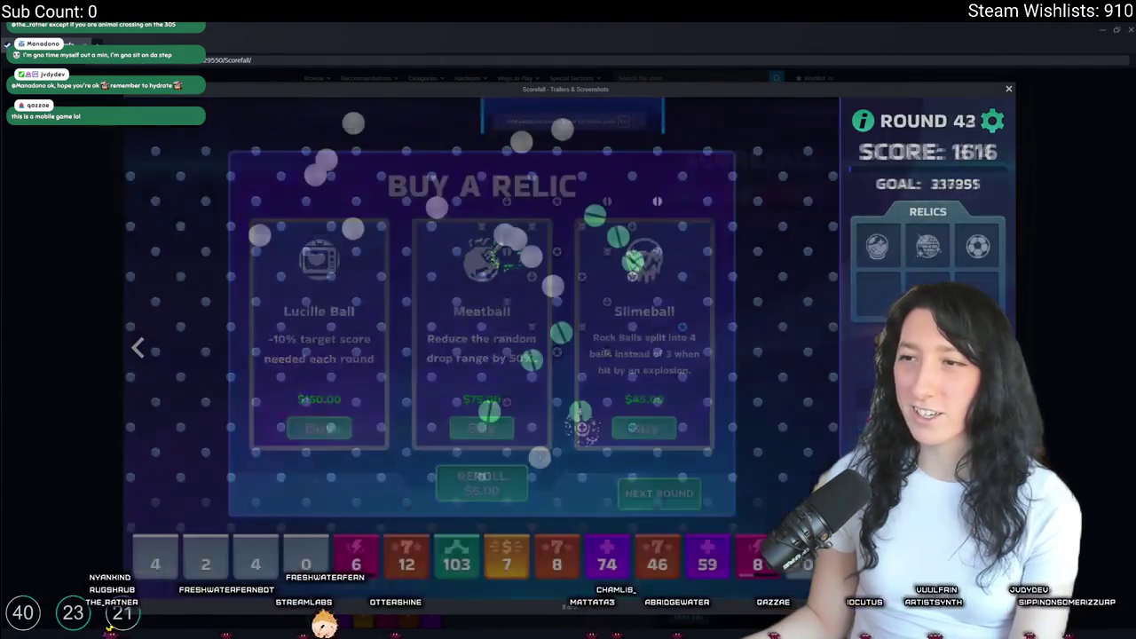
{"action": "left_click", "coordinate": [1031, 208]}
{"action": "key", "text": "alt+Left"}
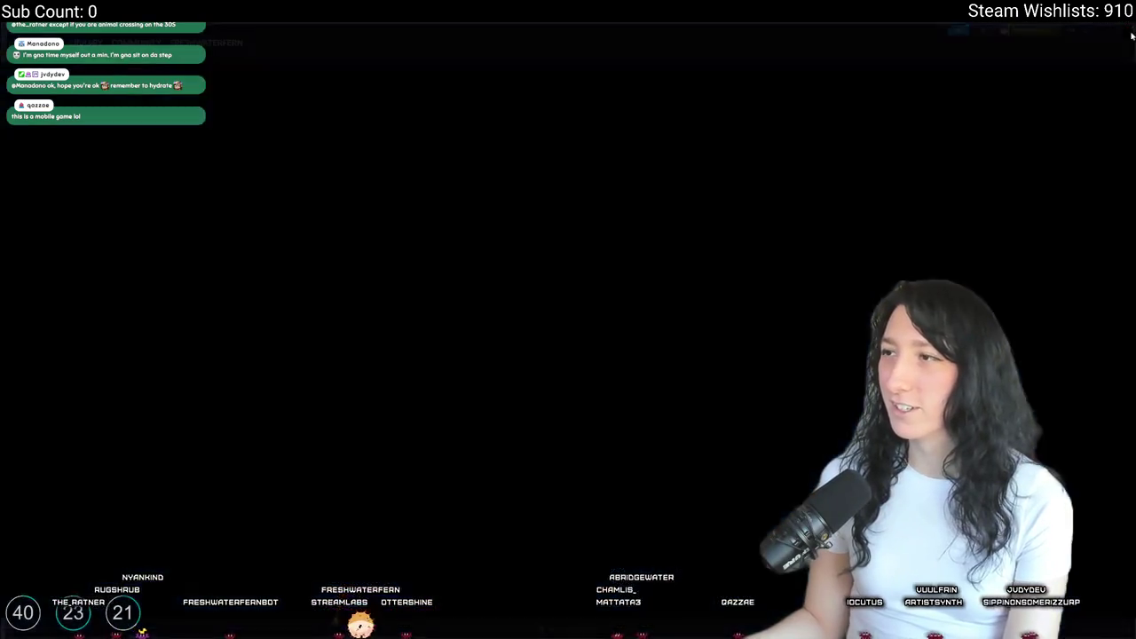
- Open the Out of the Ocean store page and show its third screenshot
{"action": "mouse_move", "coordinate": [331, 427]}
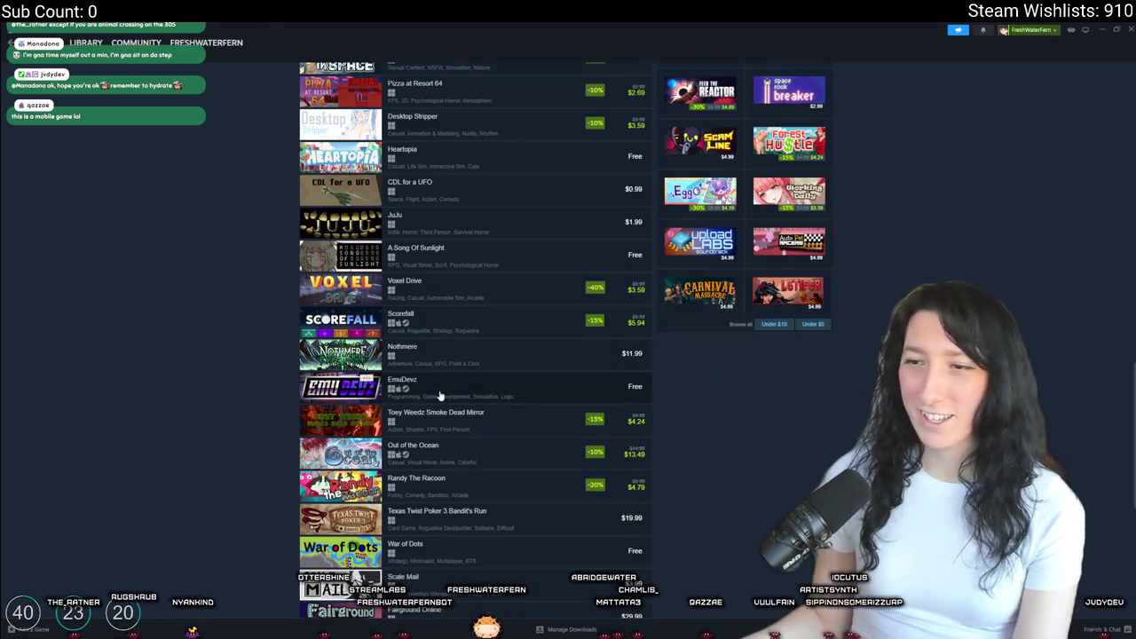
{"action": "mouse_move", "coordinate": [503, 369]}
{"action": "scroll", "coordinate": [503, 369], "scroll_direction": "down", "scroll_amount": 3}
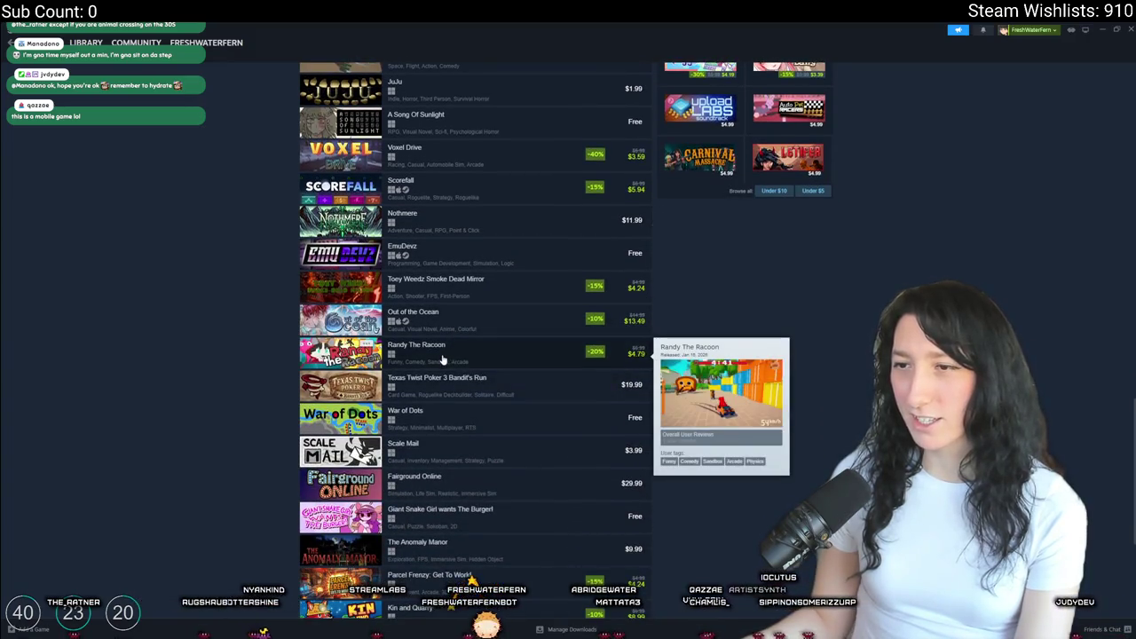
{"action": "left_click", "coordinate": [444, 321]}
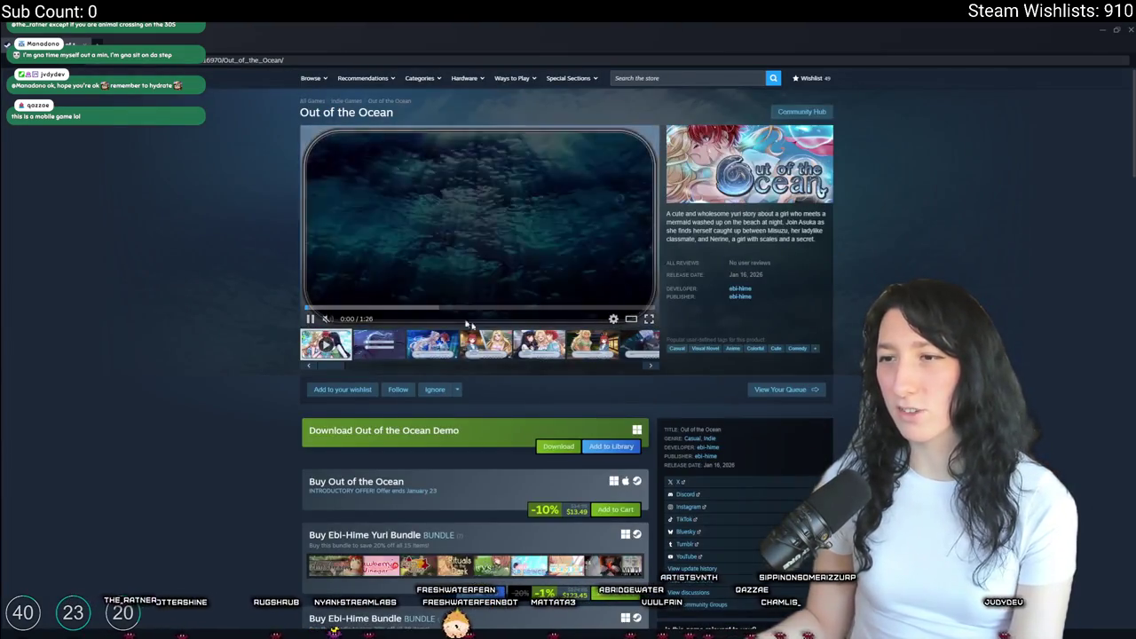
{"action": "left_click", "coordinate": [439, 348]}
- Expand Out of the Ocean's full Features list, then close the store page
{"action": "scroll", "coordinate": [425, 344], "scroll_direction": "down", "scroll_amount": 10}
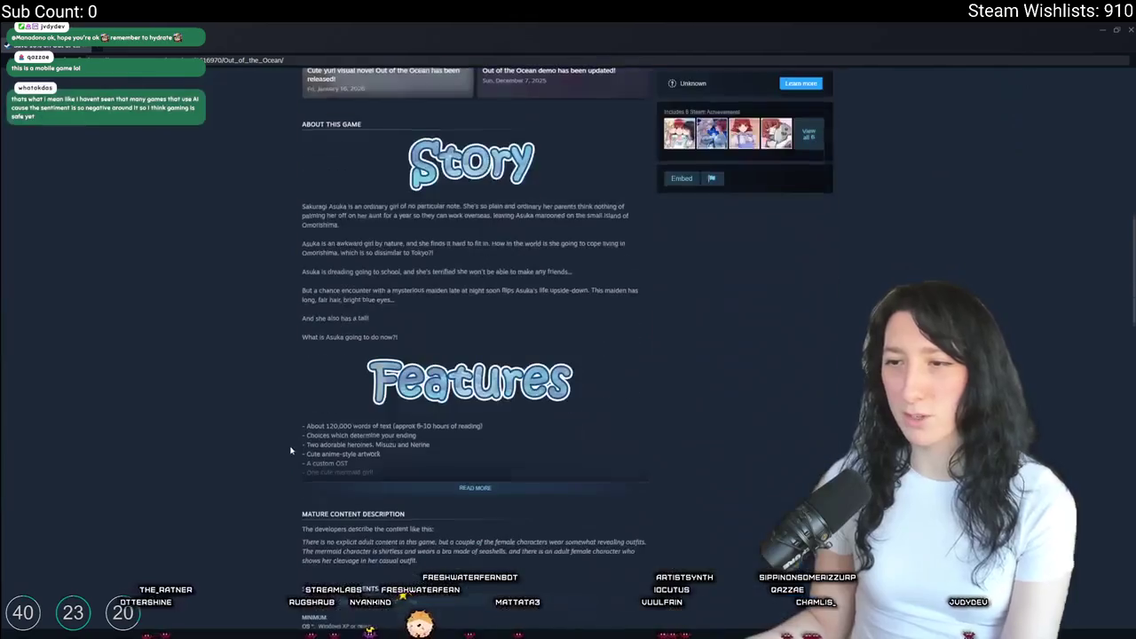
{"action": "left_click", "coordinate": [464, 269]}
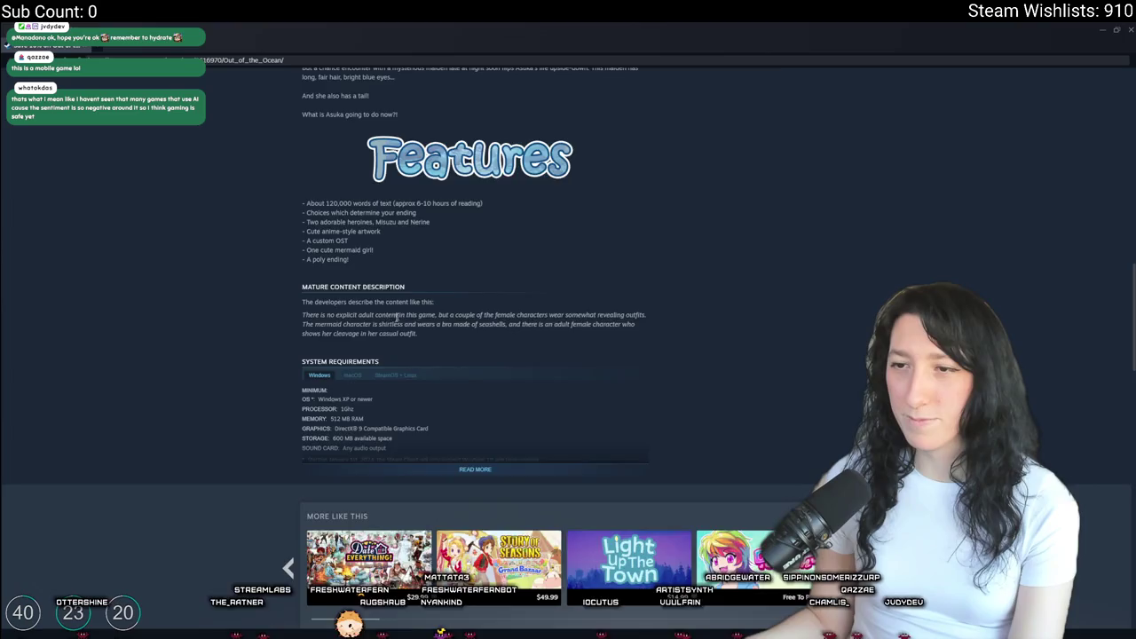
{"action": "scroll", "coordinate": [397, 316], "scroll_direction": "up", "scroll_amount": 12}
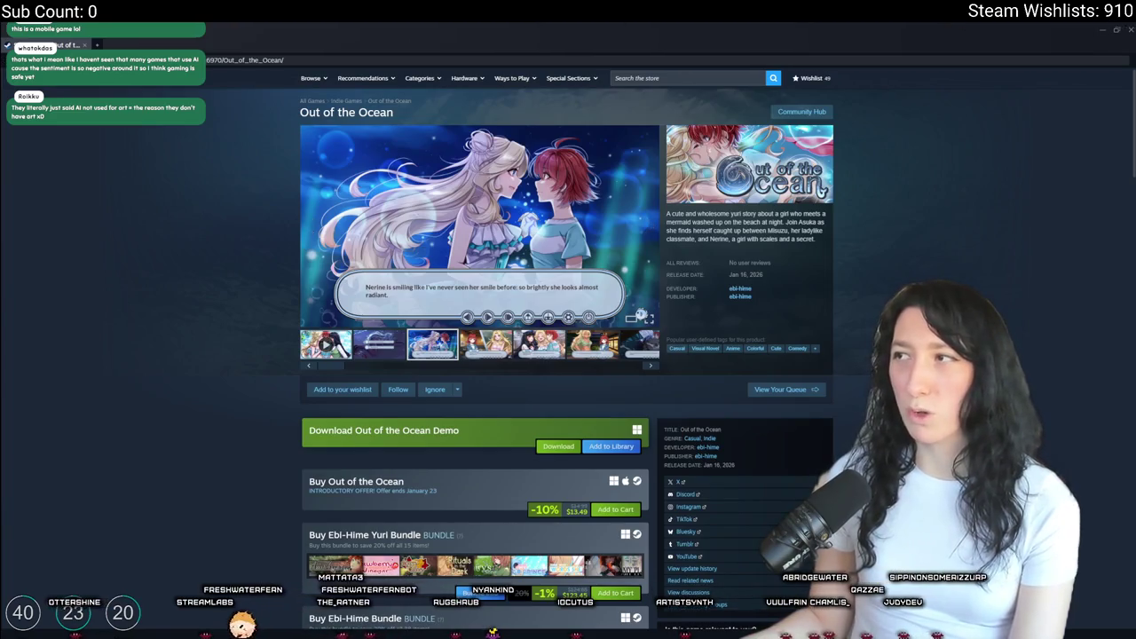
{"action": "left_click", "coordinate": [1130, 33]}
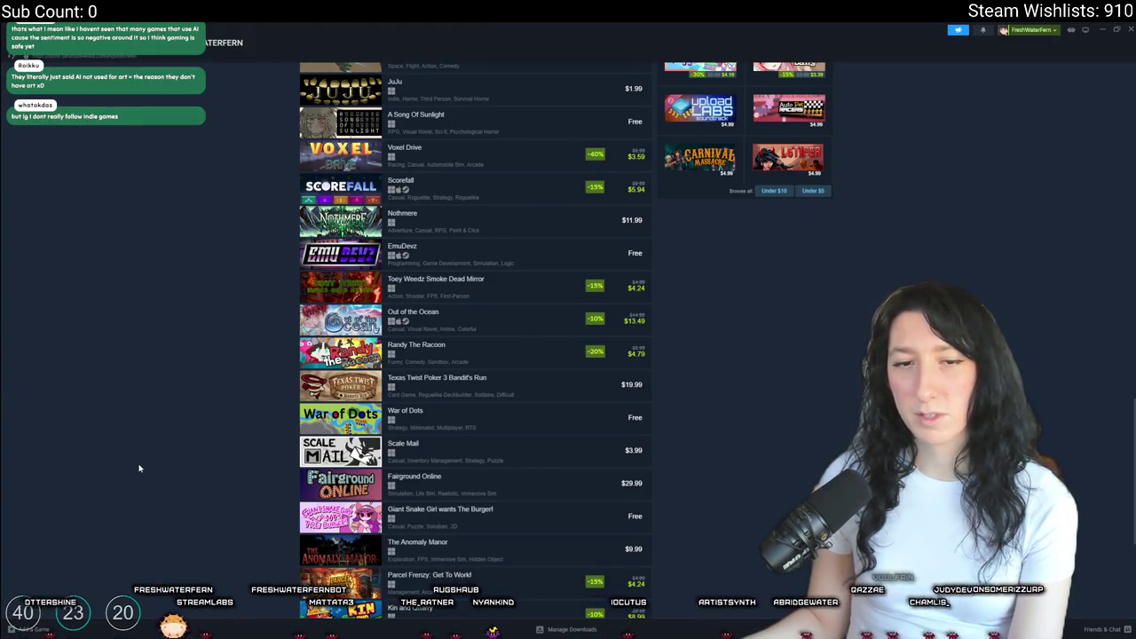
- Look over the Giant Snake Girl wants The Burger! store page, then go back to the list
{"action": "scroll", "coordinate": [142, 465], "scroll_direction": "down", "scroll_amount": 3}
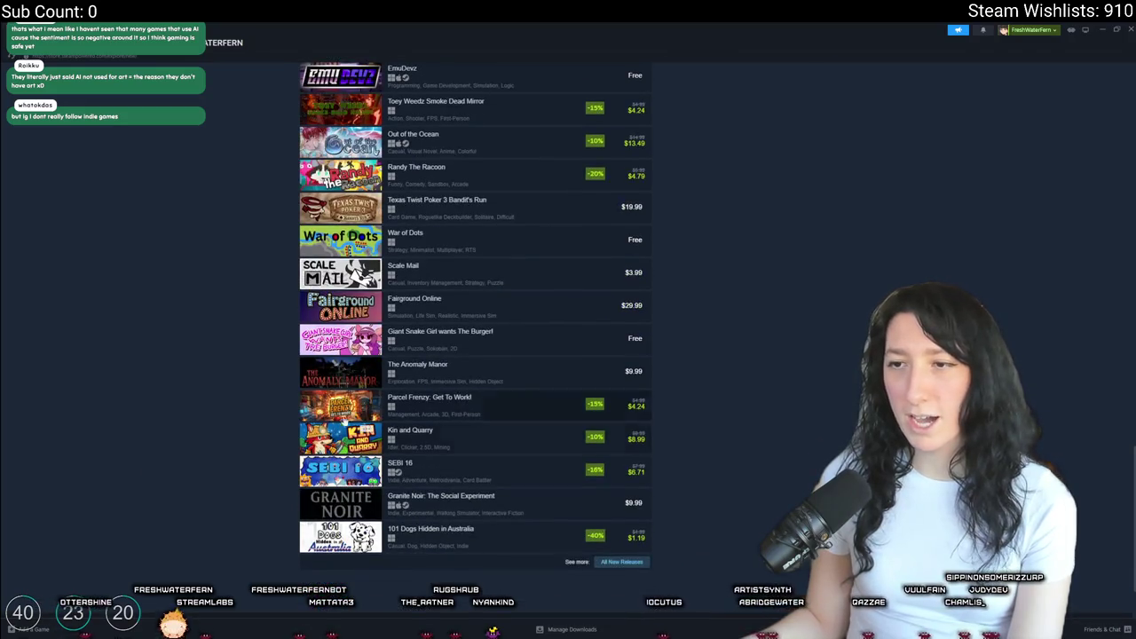
{"action": "left_click", "coordinate": [461, 338]}
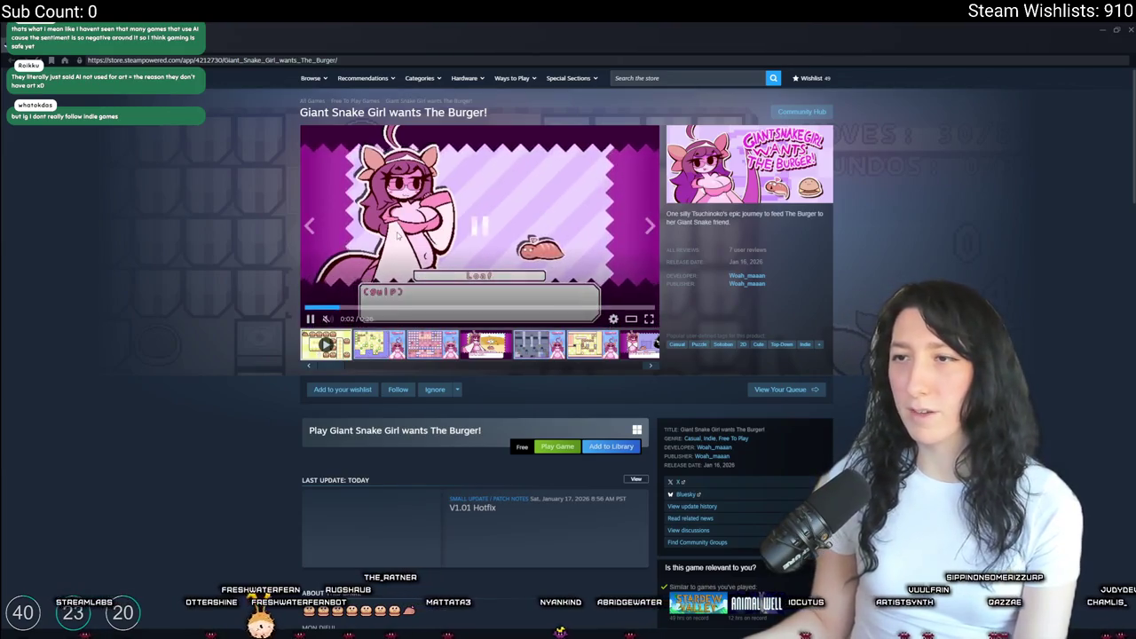
{"action": "scroll", "coordinate": [225, 429], "scroll_direction": "down", "scroll_amount": 5}
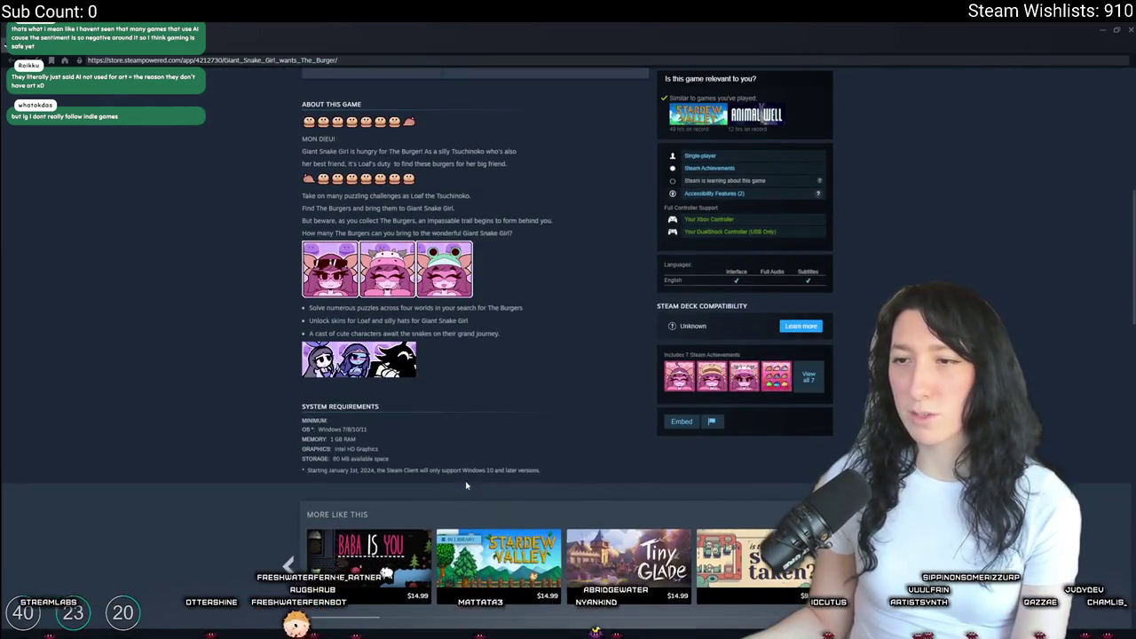
{"action": "scroll", "coordinate": [329, 340], "scroll_direction": "up", "scroll_amount": 5}
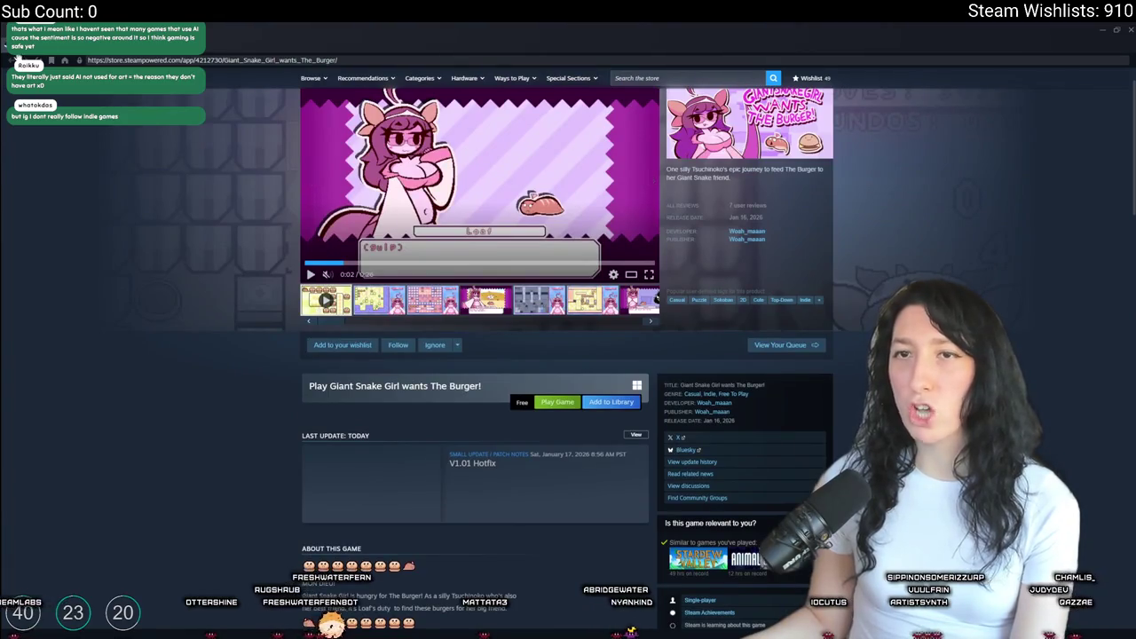
{"action": "left_click", "coordinate": [16, 56]}
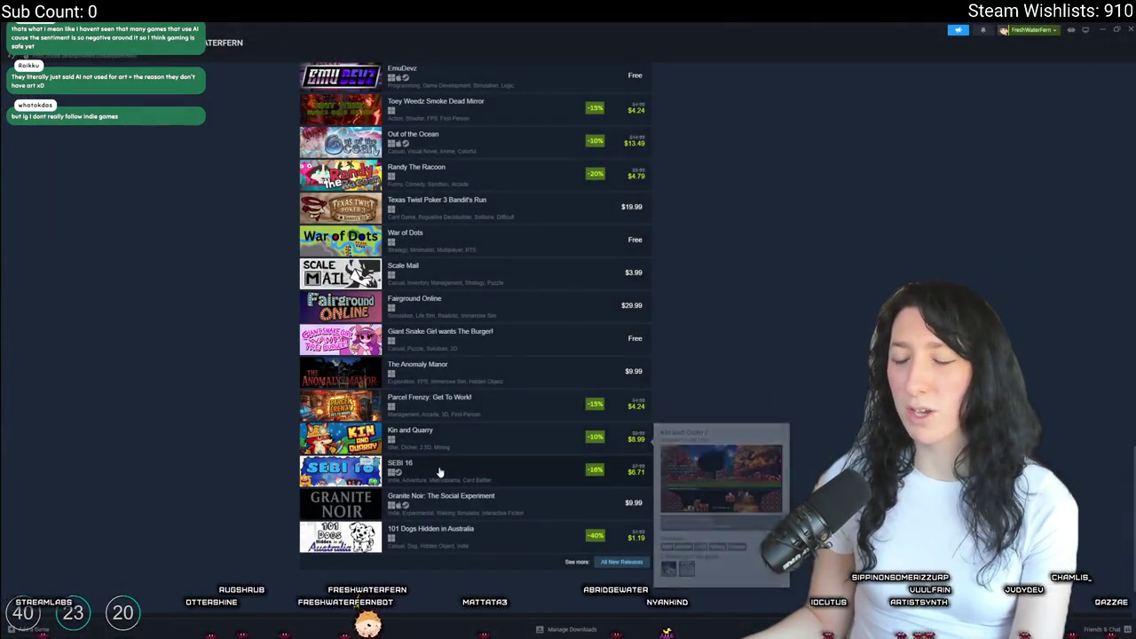
- Check 101 Dogs Hidden in Australia and its enlarged second screenshot, then show all new releases
{"action": "mouse_move", "coordinate": [469, 513]}
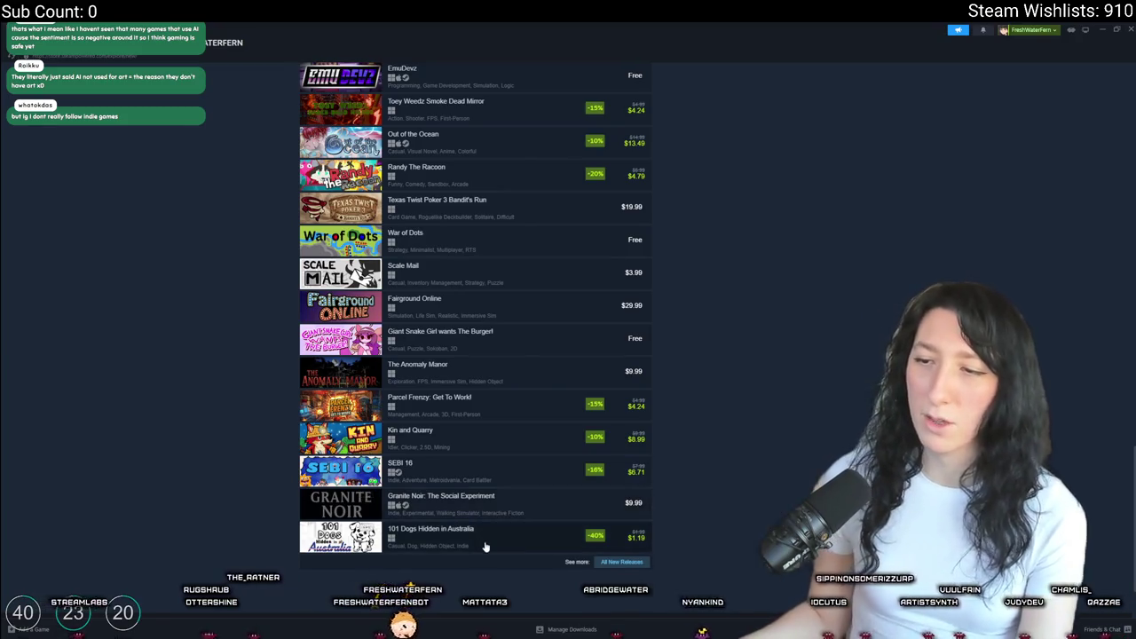
{"action": "left_click", "coordinate": [470, 513]}
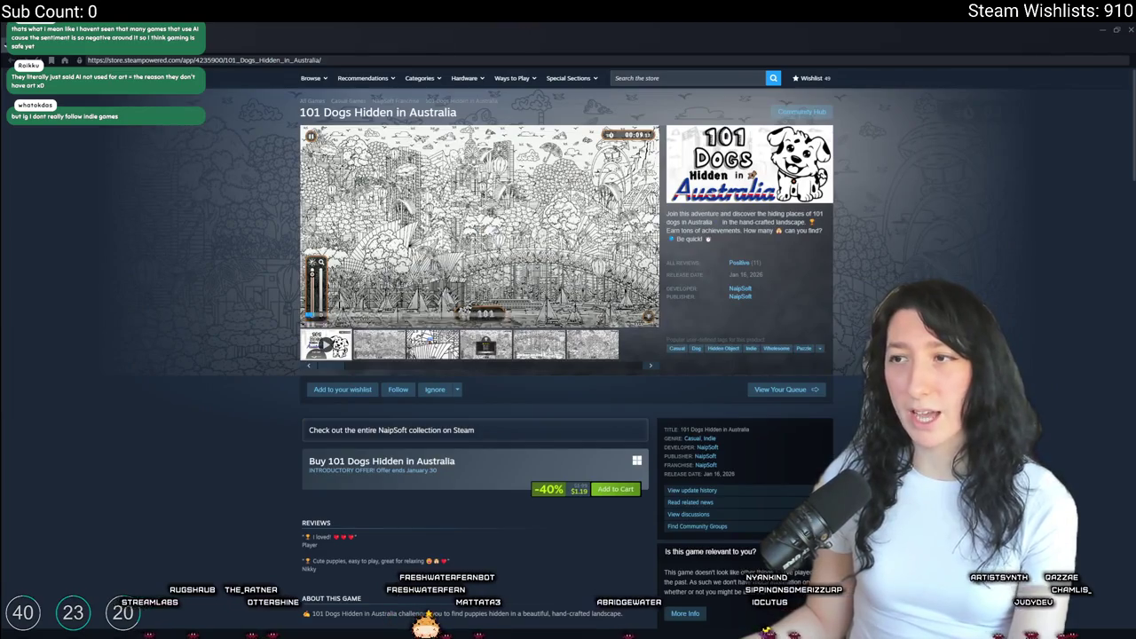
{"action": "scroll", "coordinate": [420, 399], "scroll_direction": "down", "scroll_amount": 5}
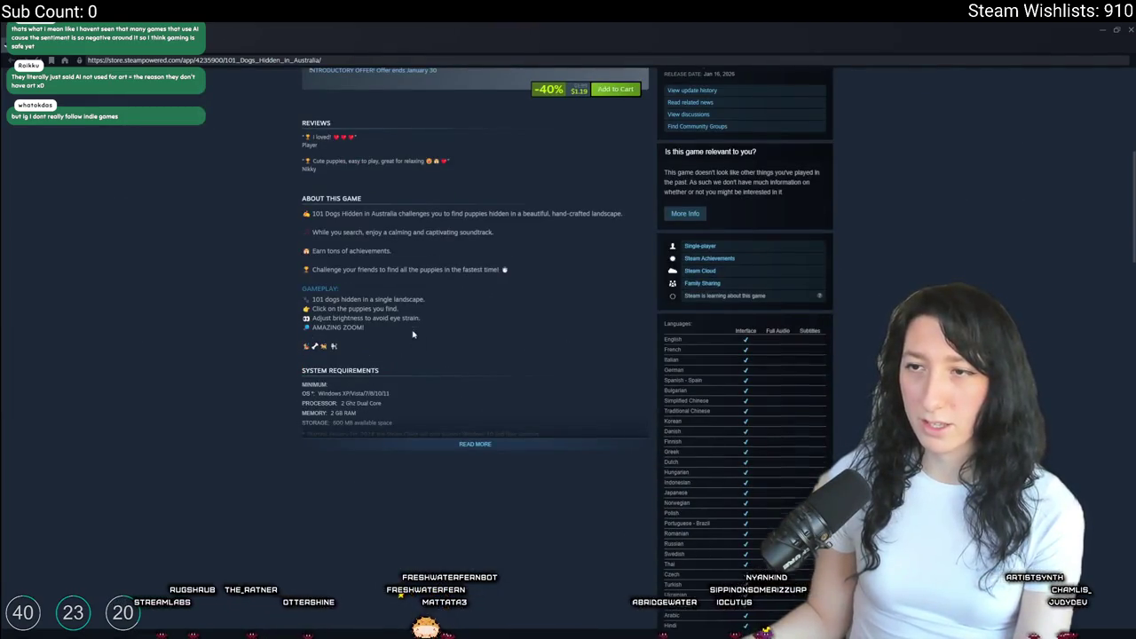
{"action": "scroll", "coordinate": [413, 335], "scroll_direction": "up", "scroll_amount": 5}
{"action": "left_click", "coordinate": [372, 339]}
{"action": "left_click", "coordinate": [479, 222]}
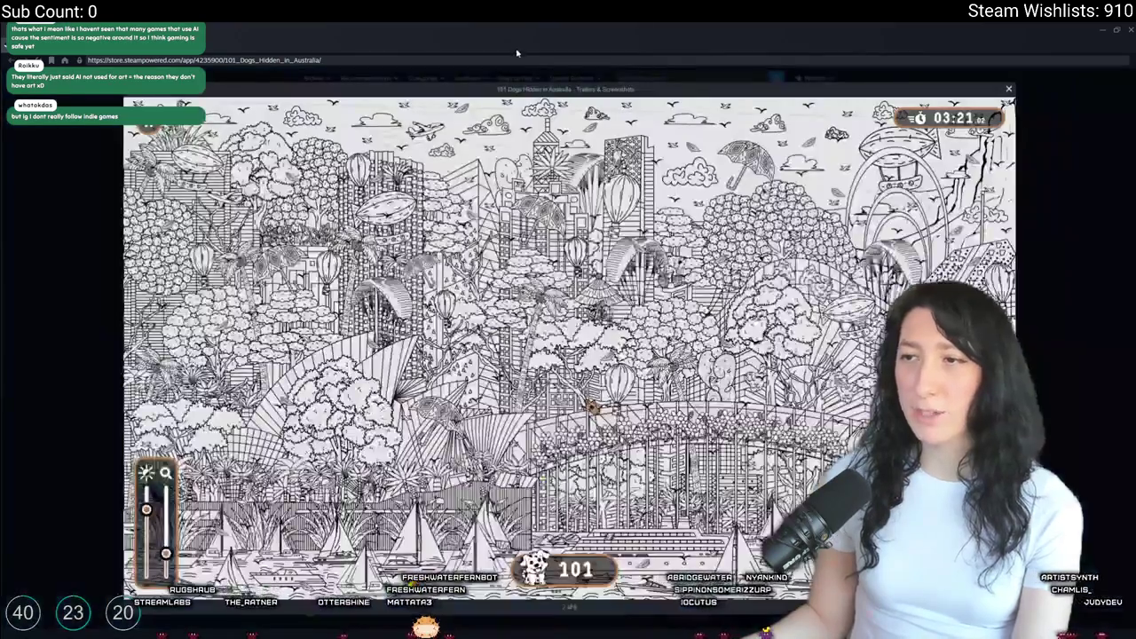
{"action": "left_click", "coordinate": [1032, 199]}
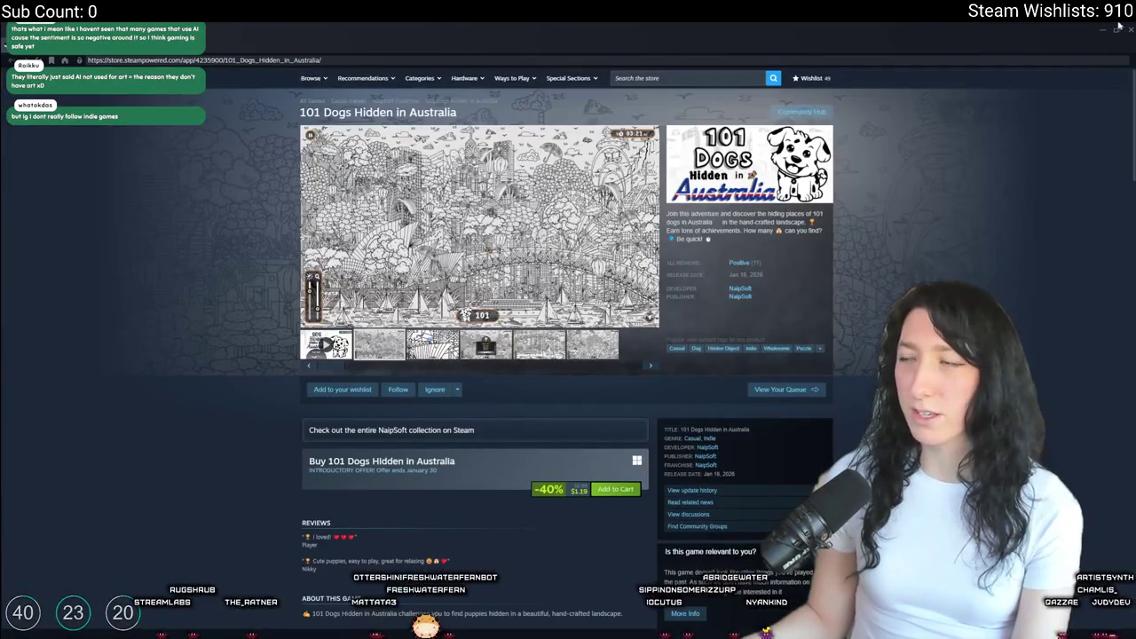
{"action": "left_click", "coordinate": [1120, 28]}
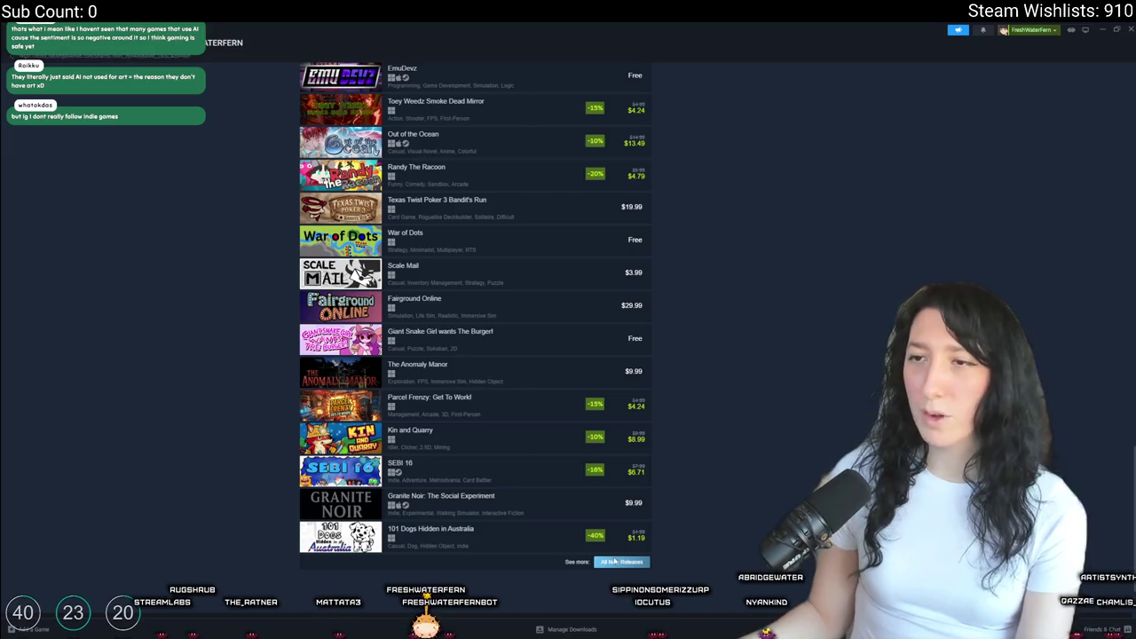
{"action": "left_click", "coordinate": [615, 561]}
- Scroll far down the new releases list and open The Wonderland Killings Demo store page
{"action": "scroll", "coordinate": [275, 343], "scroll_direction": "down", "scroll_amount": 8}
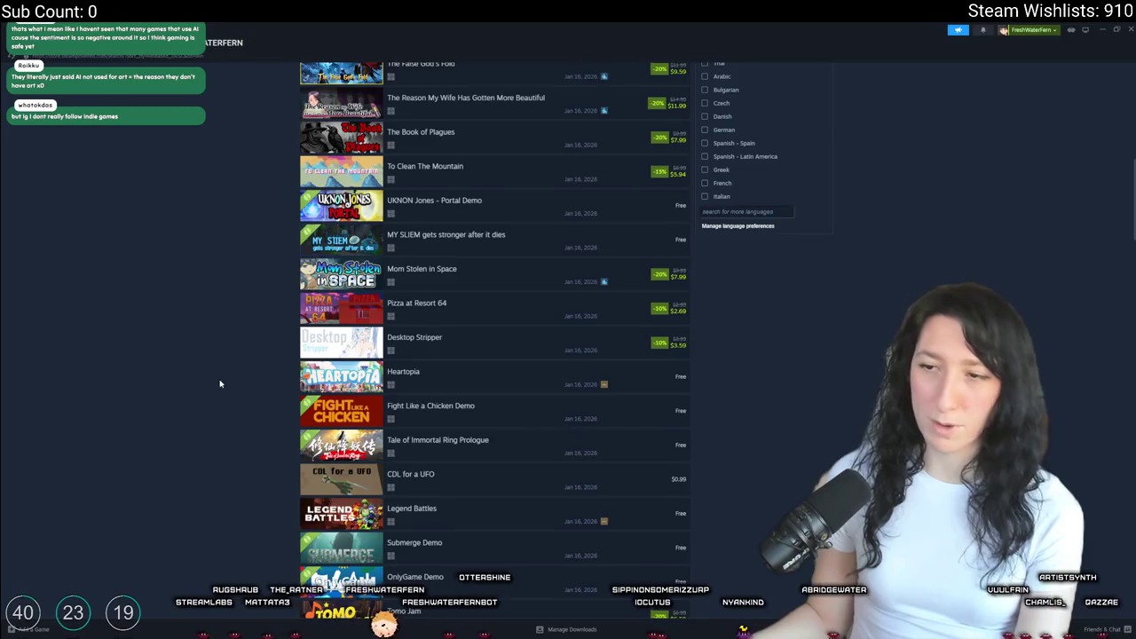
{"action": "scroll", "coordinate": [209, 368], "scroll_direction": "down", "scroll_amount": 3}
{"action": "scroll", "coordinate": [164, 336], "scroll_direction": "down", "scroll_amount": 5}
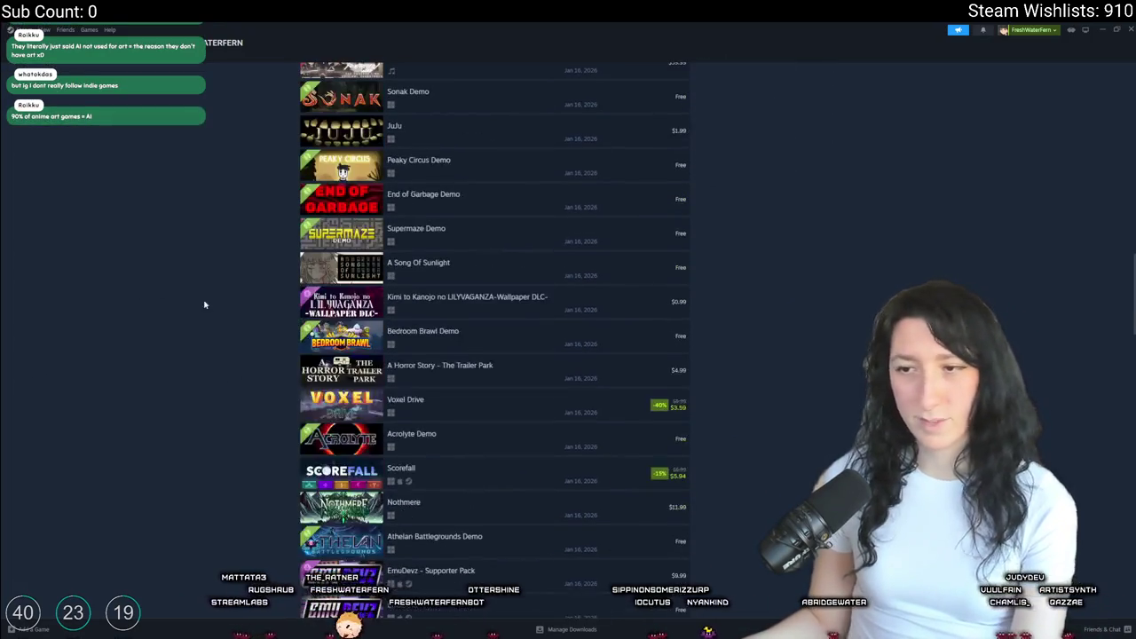
{"action": "scroll", "coordinate": [231, 384], "scroll_direction": "down", "scroll_amount": 10}
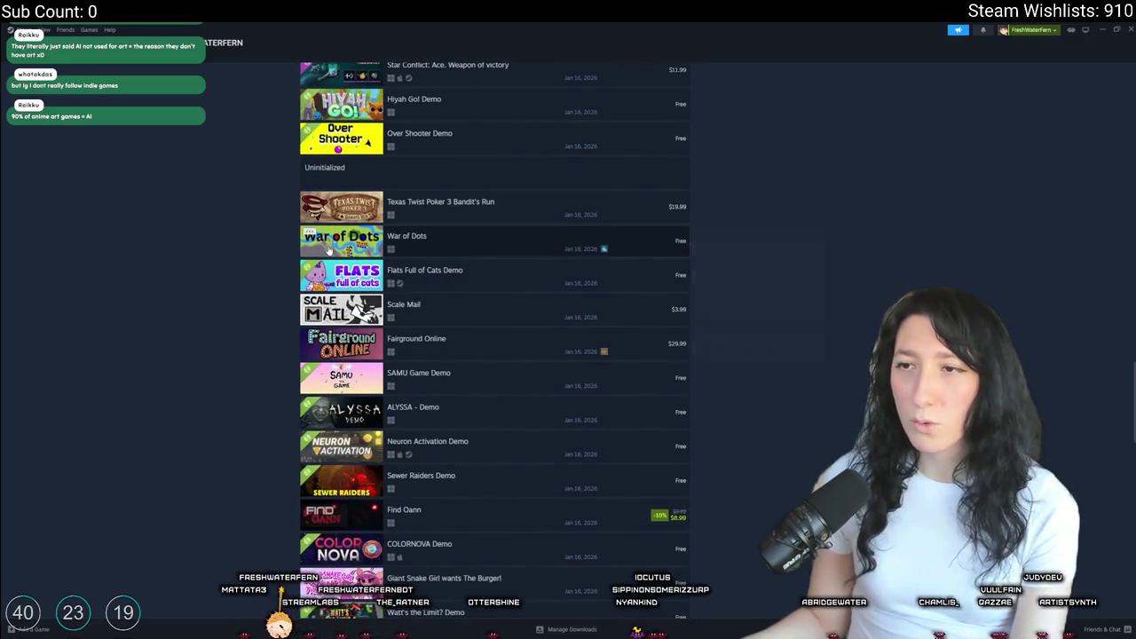
{"action": "mouse_move", "coordinate": [328, 251]}
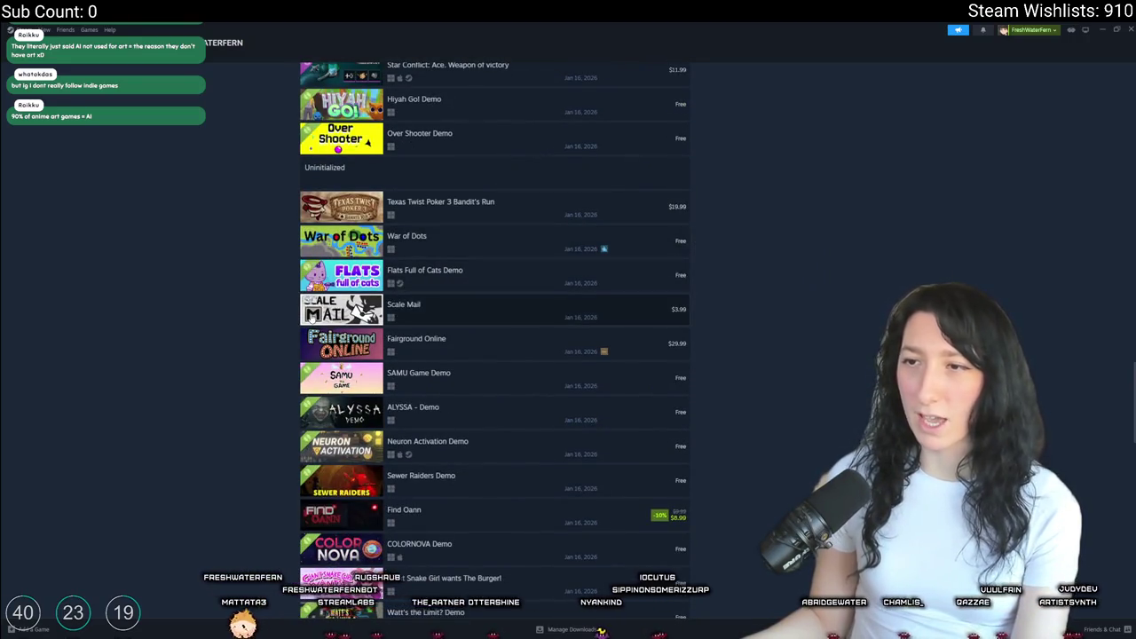
{"action": "mouse_move", "coordinate": [354, 308]}
{"action": "scroll", "coordinate": [306, 328], "scroll_direction": "down", "scroll_amount": 2}
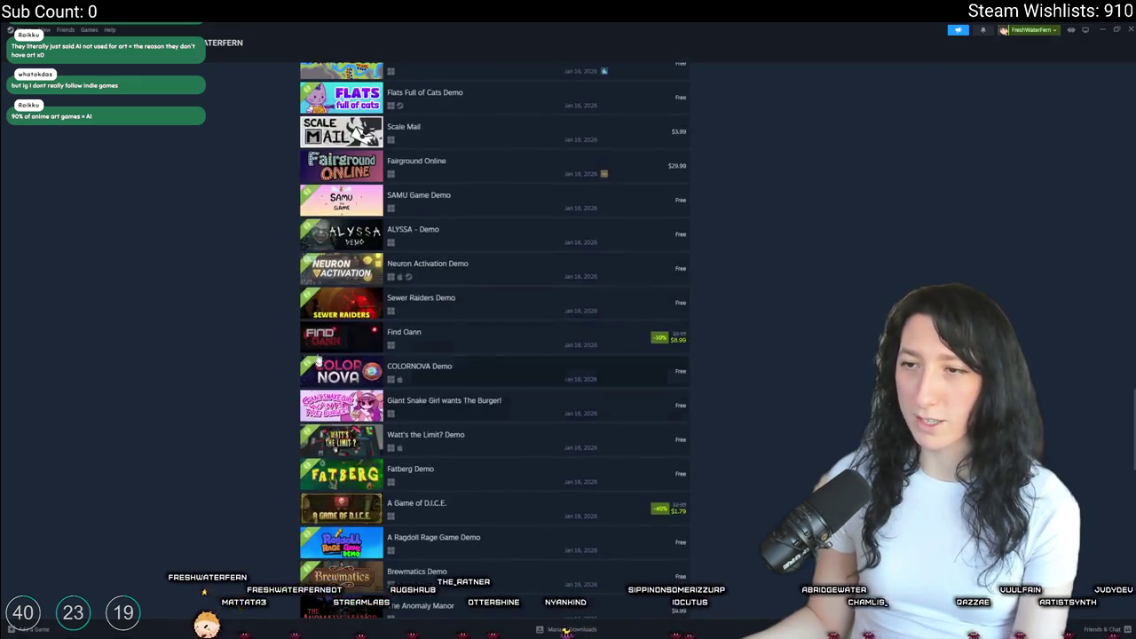
{"action": "mouse_move", "coordinate": [363, 174]}
{"action": "scroll", "coordinate": [222, 353], "scroll_direction": "down", "scroll_amount": 2}
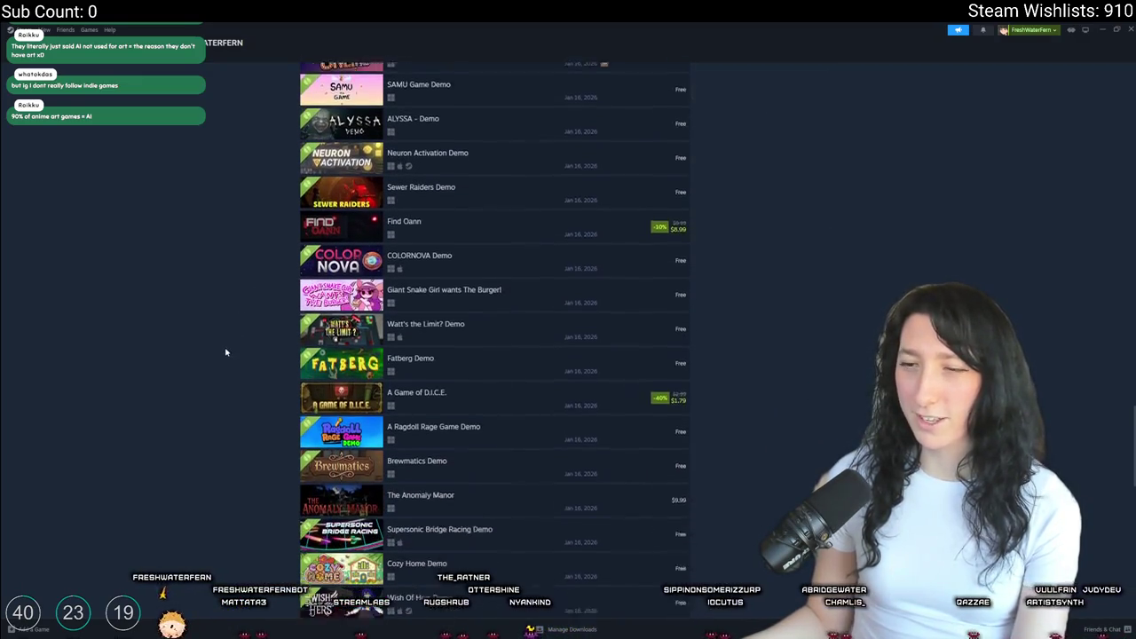
{"action": "mouse_move", "coordinate": [367, 409]}
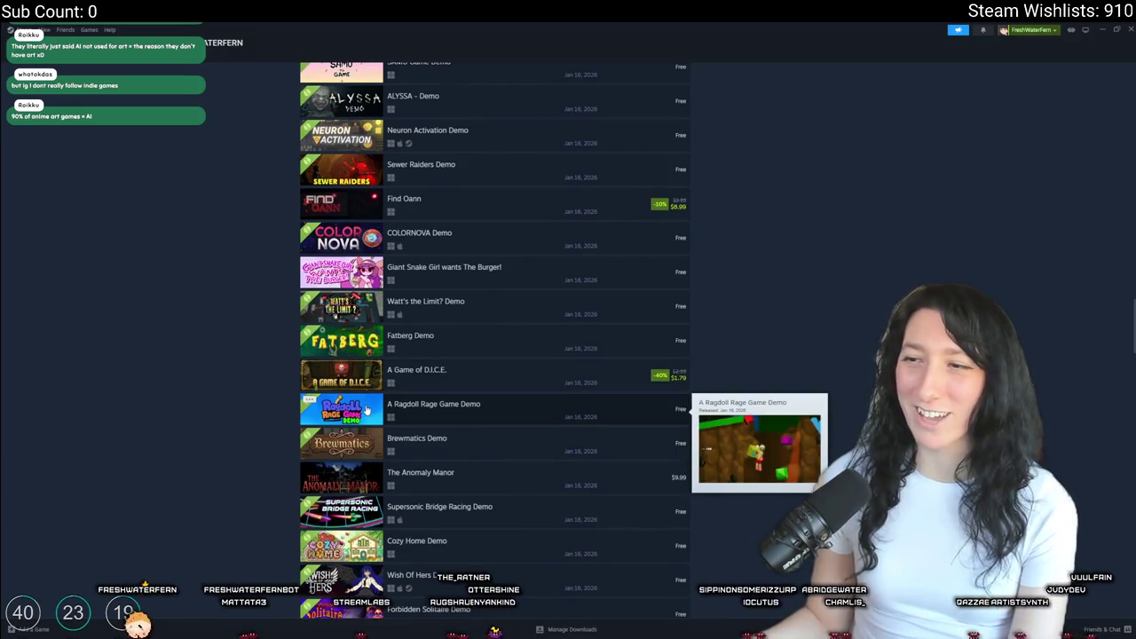
{"action": "scroll", "coordinate": [367, 391], "scroll_direction": "down", "scroll_amount": 3}
{"action": "scroll", "coordinate": [373, 329], "scroll_direction": "down", "scroll_amount": 2}
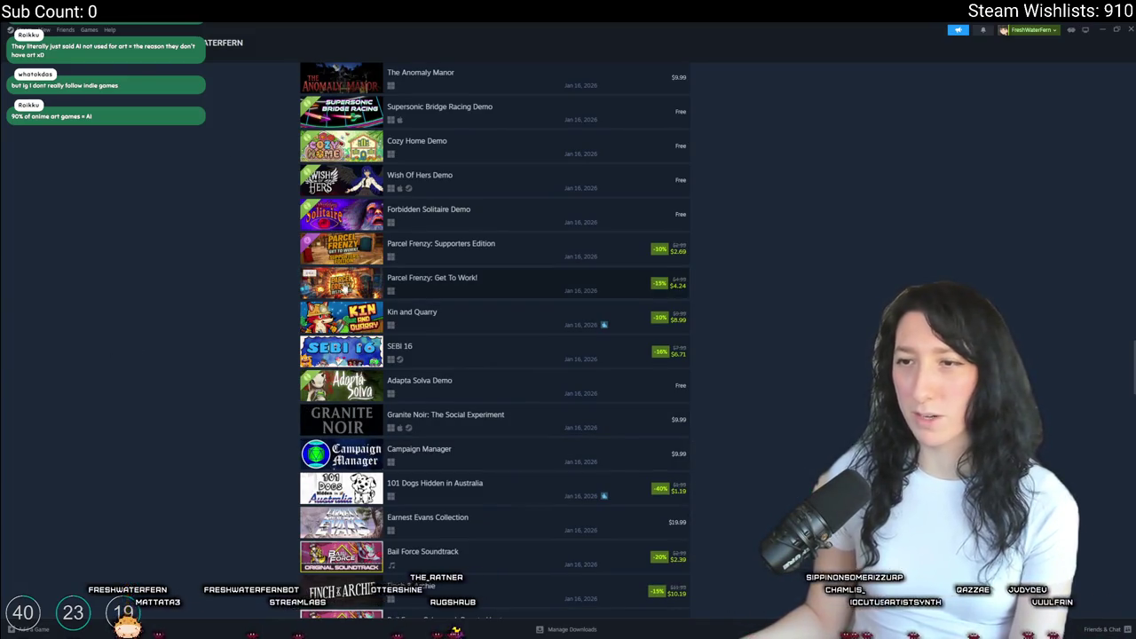
{"action": "scroll", "coordinate": [346, 293], "scroll_direction": "down", "scroll_amount": 3}
{"action": "scroll", "coordinate": [353, 345], "scroll_direction": "down", "scroll_amount": 2}
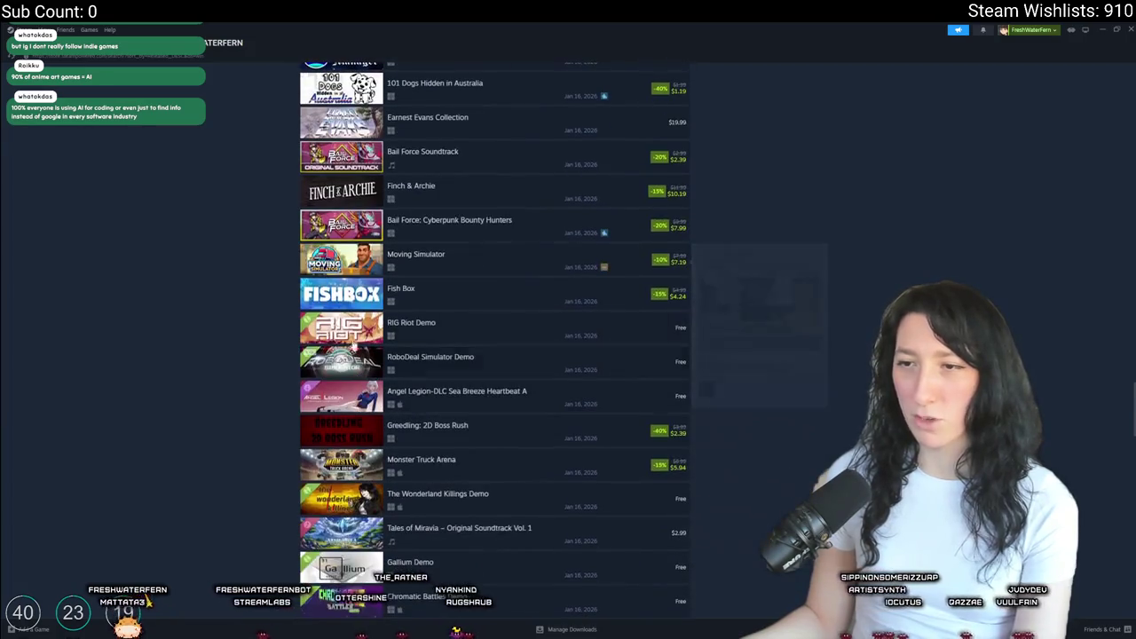
{"action": "scroll", "coordinate": [346, 293], "scroll_direction": "down", "scroll_amount": 2}
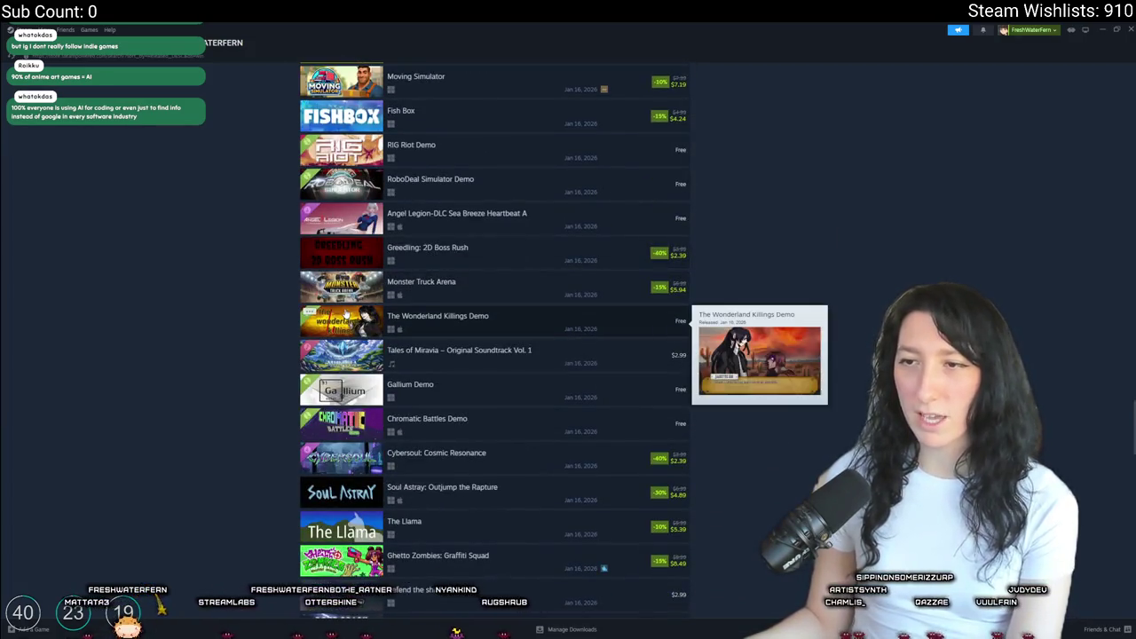
{"action": "scroll", "coordinate": [346, 315], "scroll_direction": "down", "scroll_amount": 2}
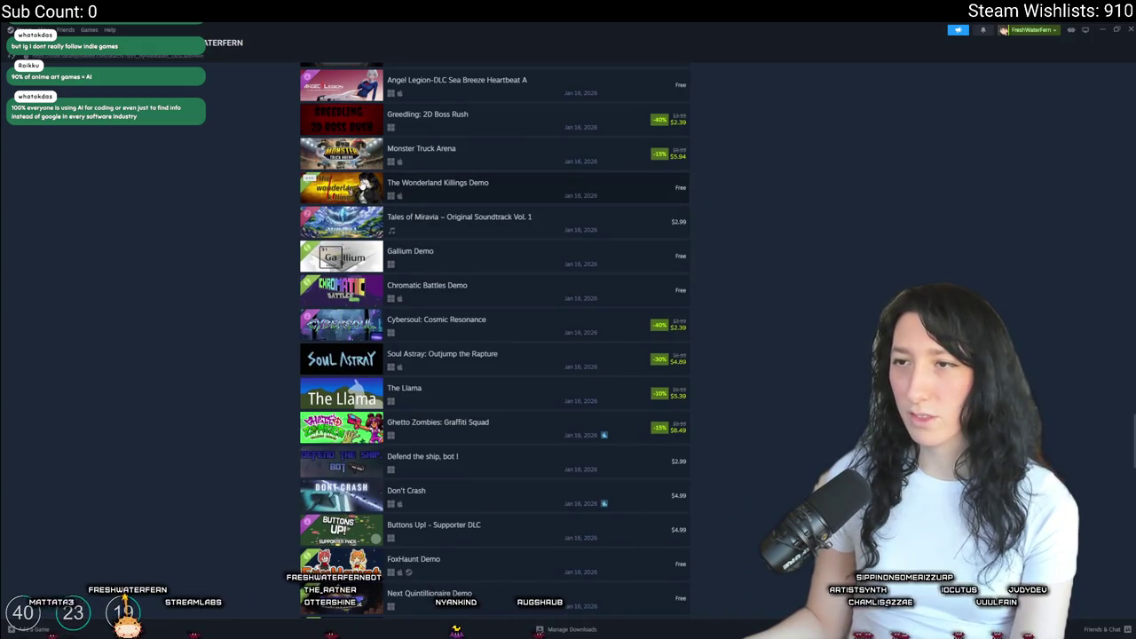
{"action": "left_click", "coordinate": [376, 191]}
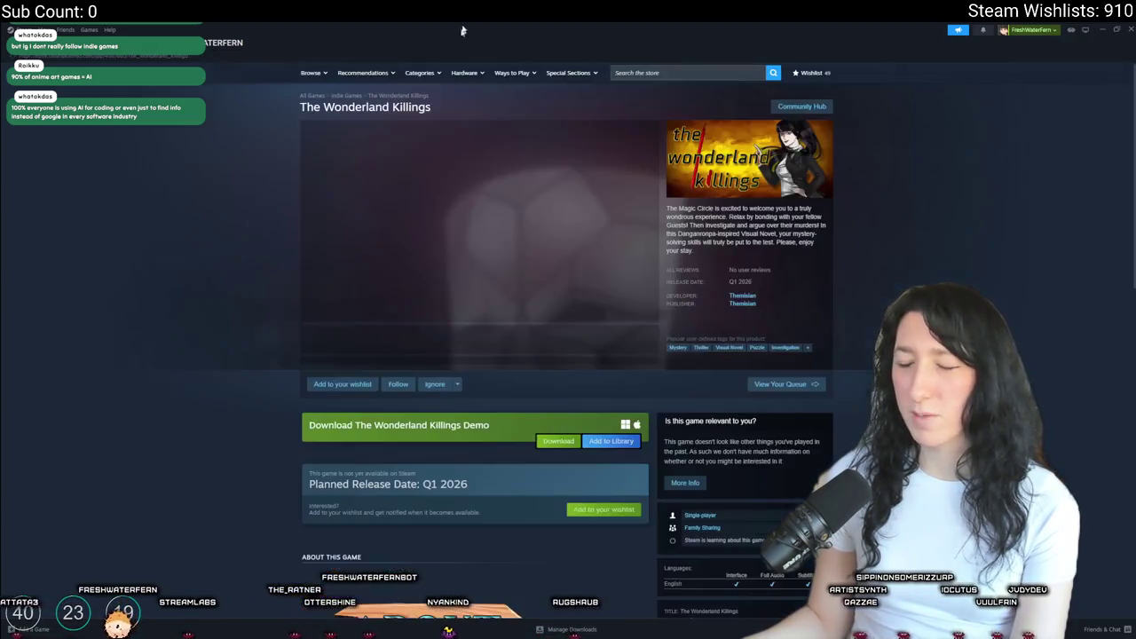
- Step through The Wonderland Killings screenshots in the enlarged view, then close it
{"action": "left_click", "coordinate": [465, 252]}
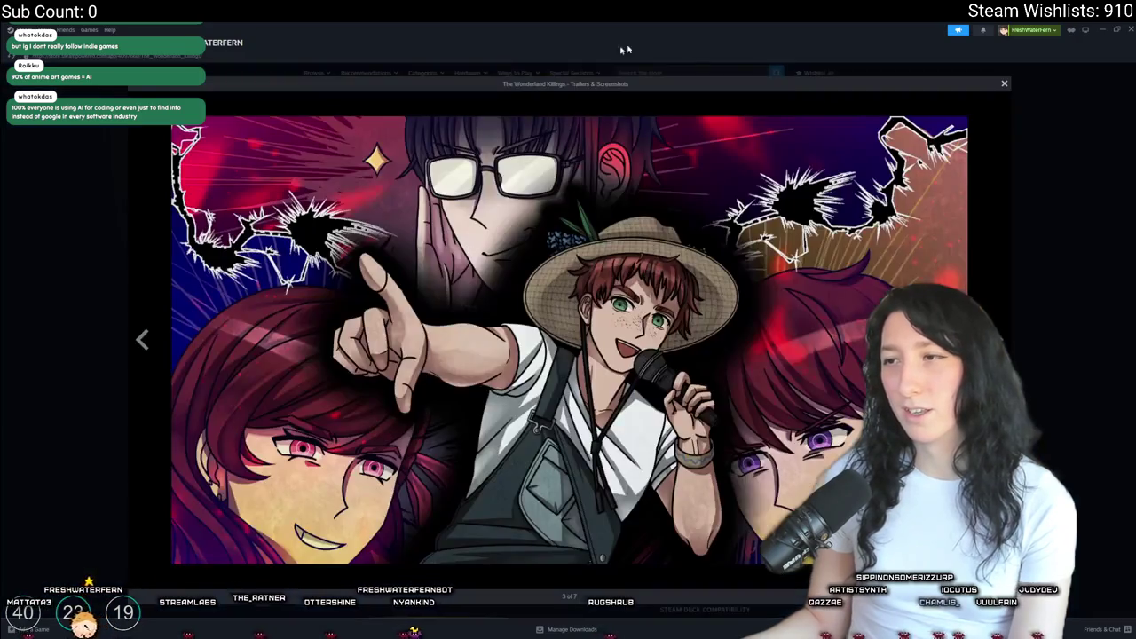
{"action": "key", "text": "Right"}
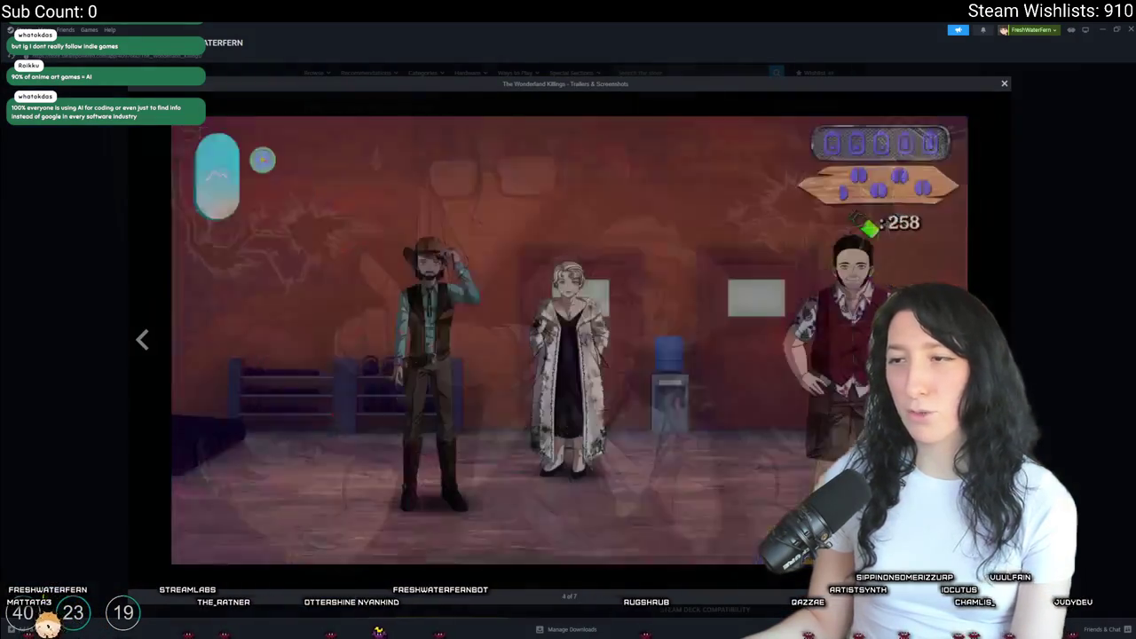
{"action": "key", "text": "Right"}
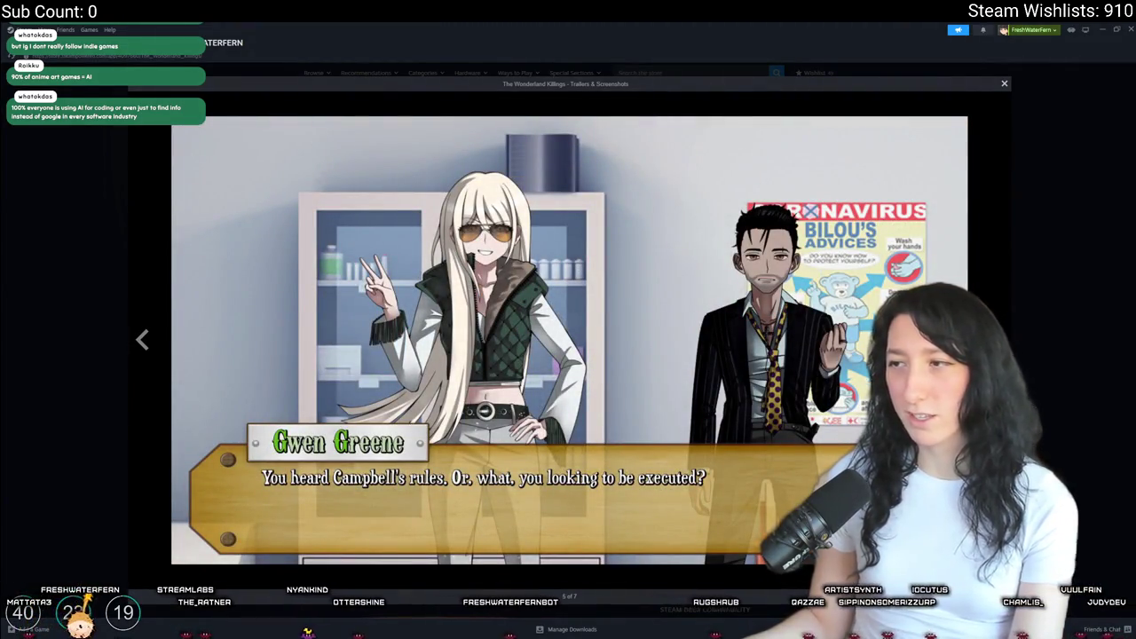
{"action": "key", "text": "Right"}
{"action": "key", "text": "Escape"}
- Expand the game's full description and browse the enlarged screenshots once more
{"action": "scroll", "coordinate": [388, 371], "scroll_direction": "down", "scroll_amount": 10}
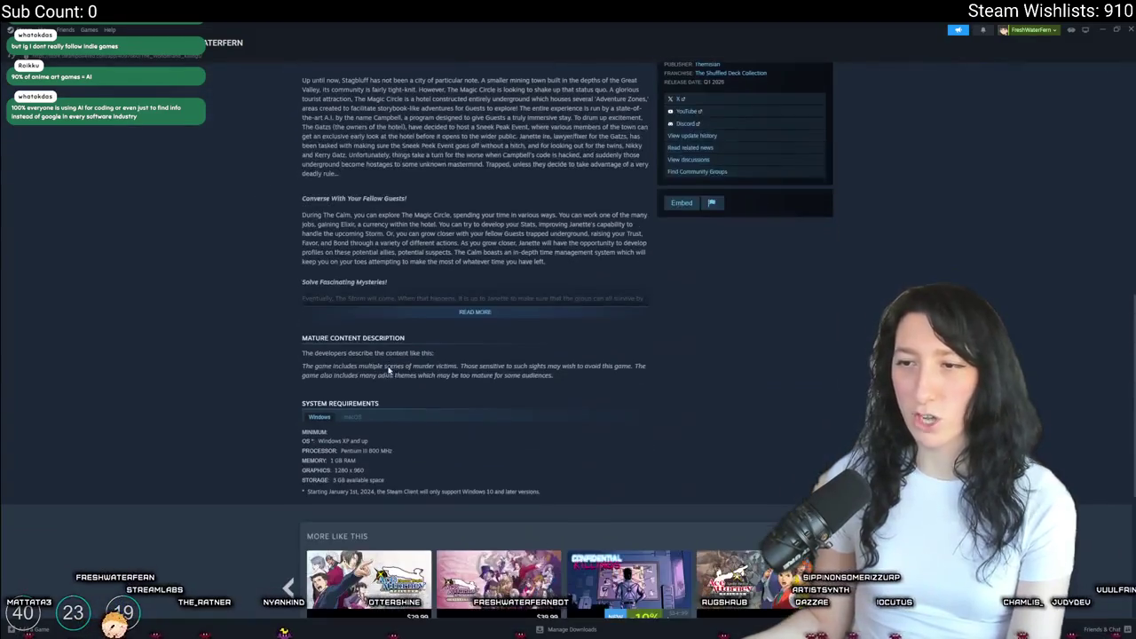
{"action": "left_click", "coordinate": [473, 318]}
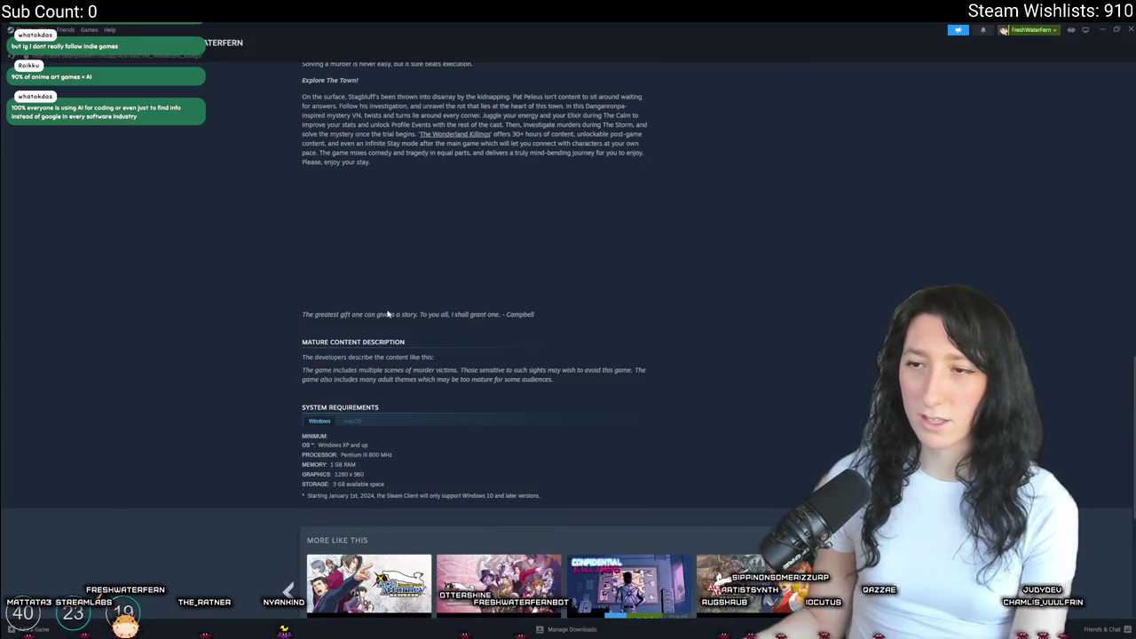
{"action": "scroll", "coordinate": [251, 366], "scroll_direction": "up", "scroll_amount": 15}
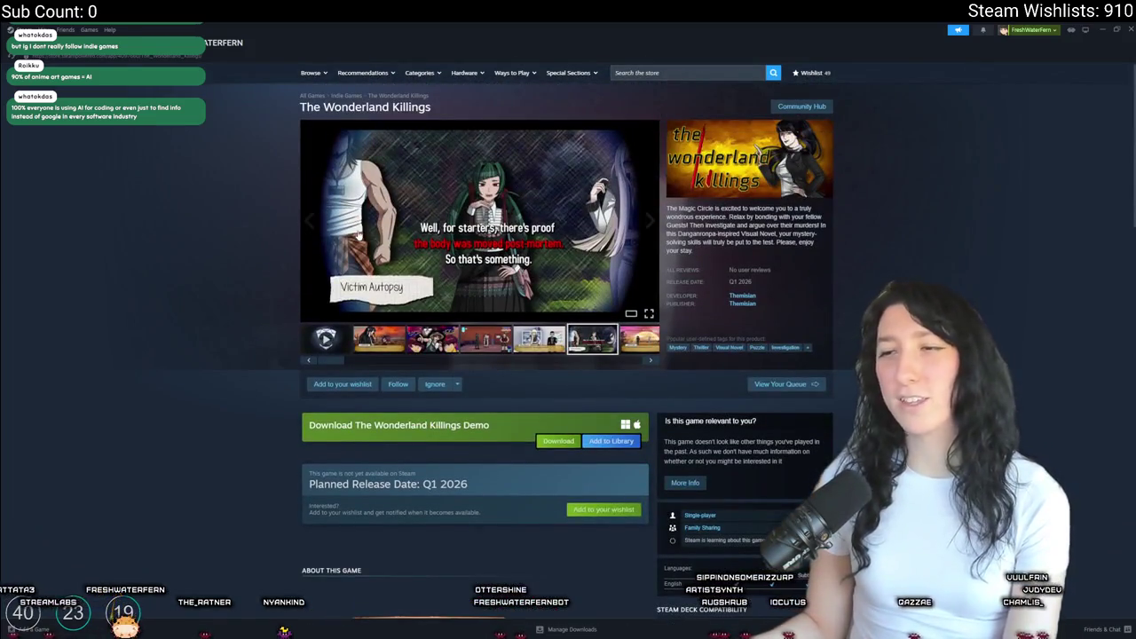
{"action": "left_click", "coordinate": [357, 233]}
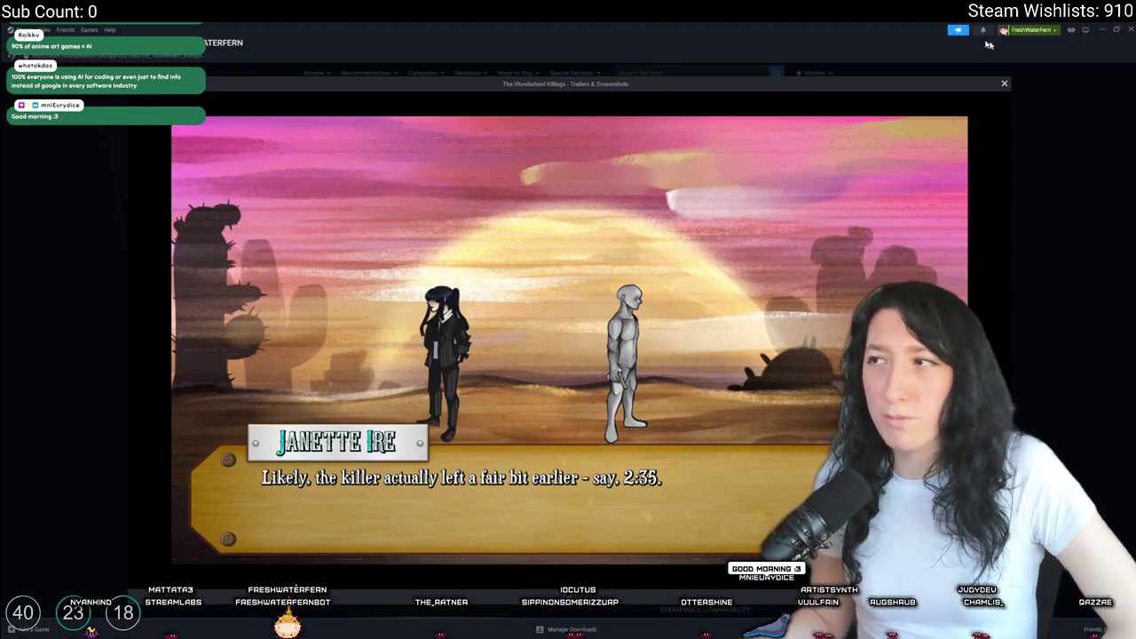
{"action": "left_click", "coordinate": [1060, 71]}
- Leave Steam for GameMaker, then move on to the YouTube channel in the browser
{"action": "key", "text": "alt+Tab"}
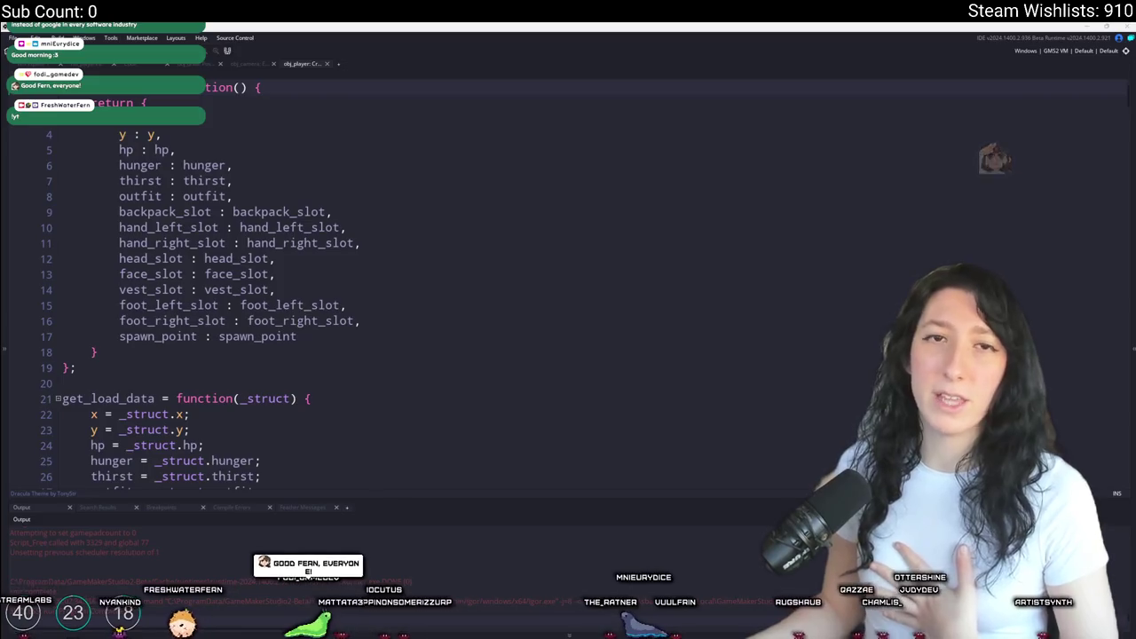
{"action": "mouse_move", "coordinate": [4, 319]}
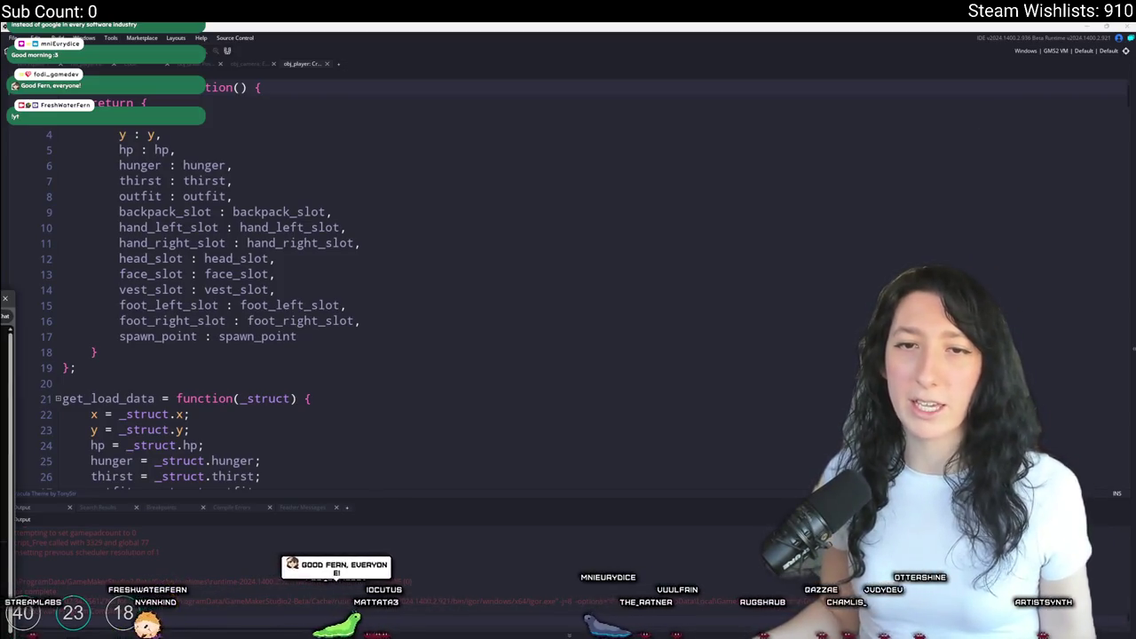
{"action": "key", "text": "alt+Tab"}
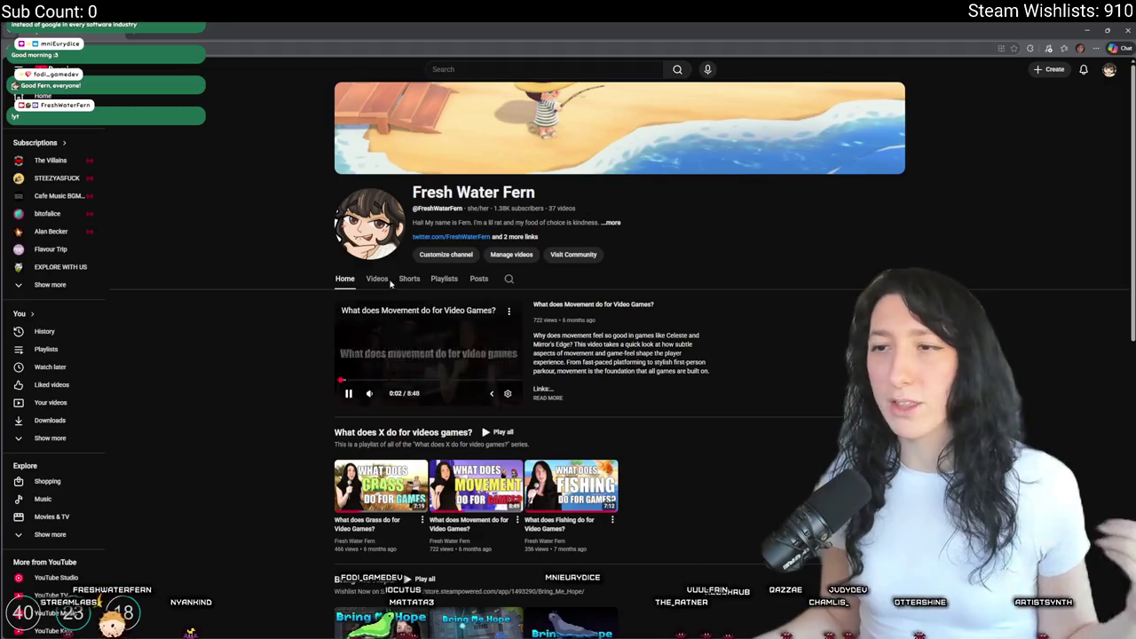
- List the channel's videos and play How AI Is Ruining Indie Games
{"action": "left_click", "coordinate": [379, 279]}
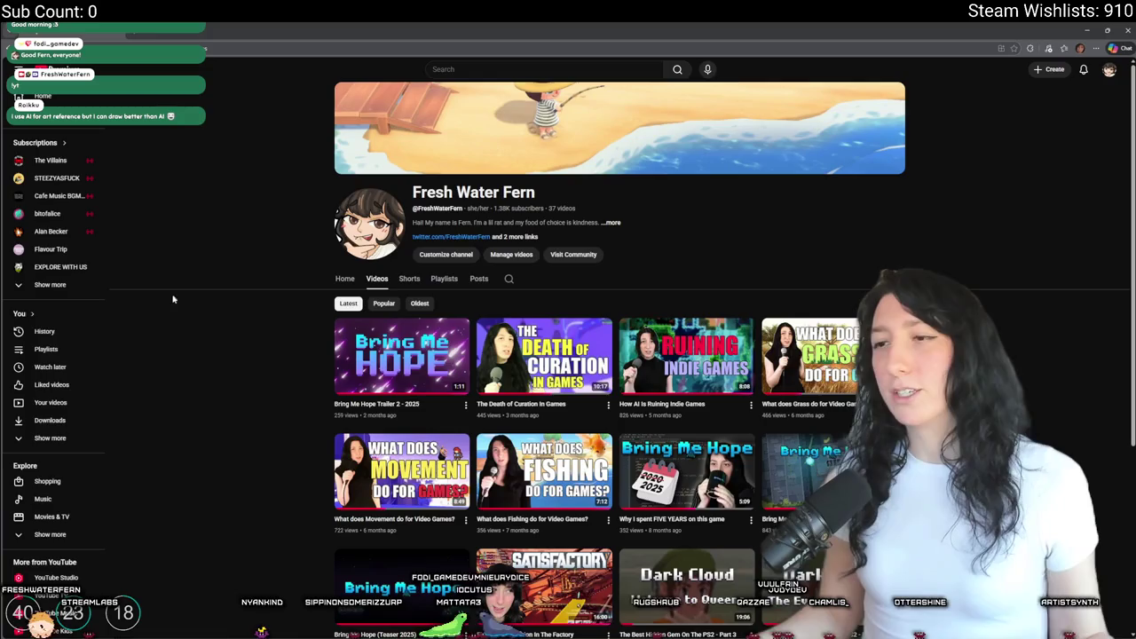
{"action": "scroll", "coordinate": [408, 293], "scroll_direction": "down", "scroll_amount": 2}
{"action": "left_click", "coordinate": [646, 277]}
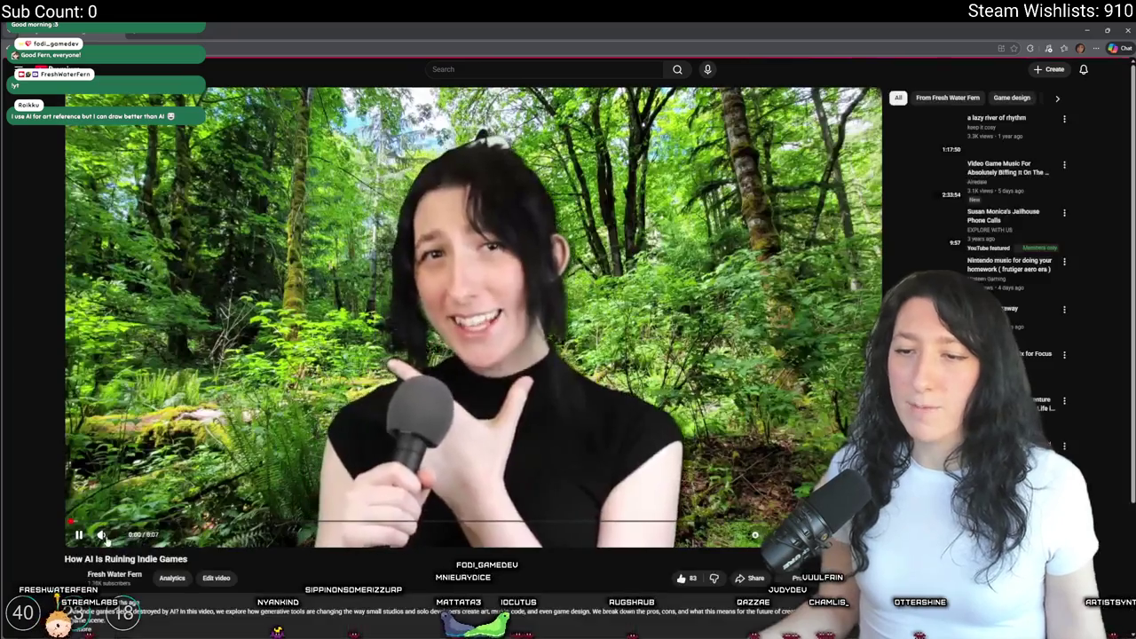
- Skip through the video from about 1:13 to 5:44, then return to GameMaker
{"action": "left_click", "coordinate": [192, 521]}
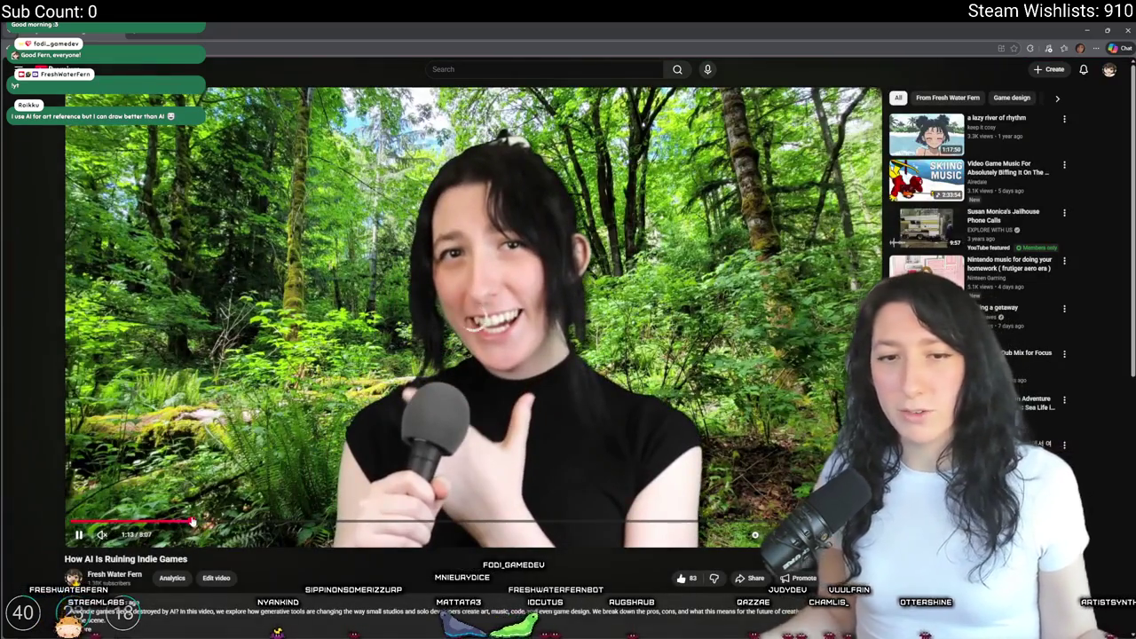
{"action": "left_click", "coordinate": [283, 522]}
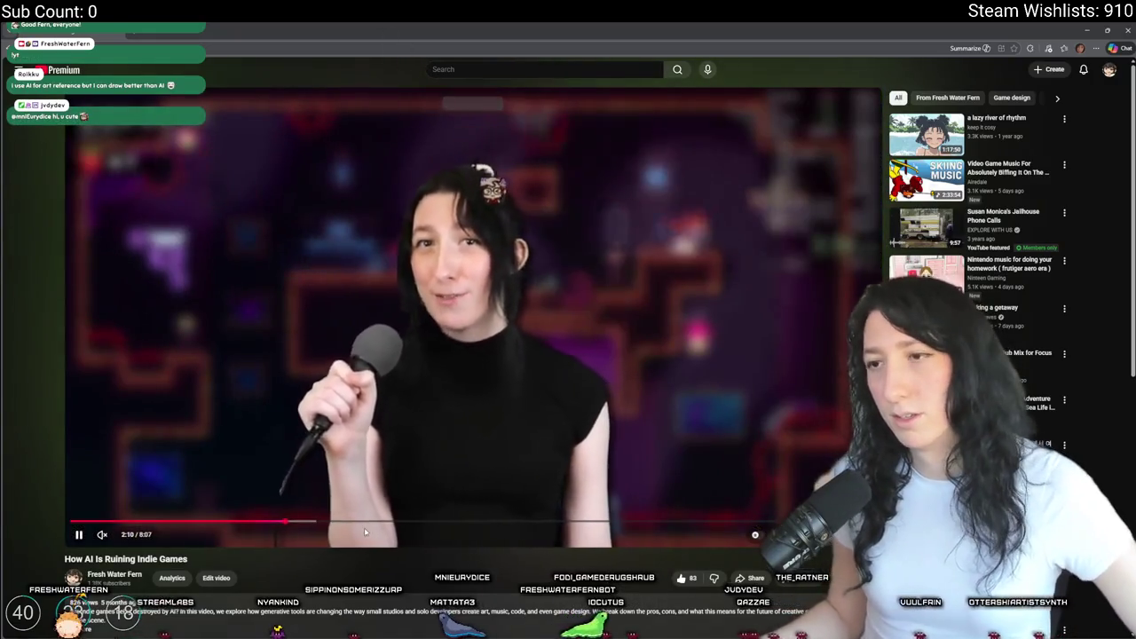
{"action": "left_click", "coordinate": [397, 522]}
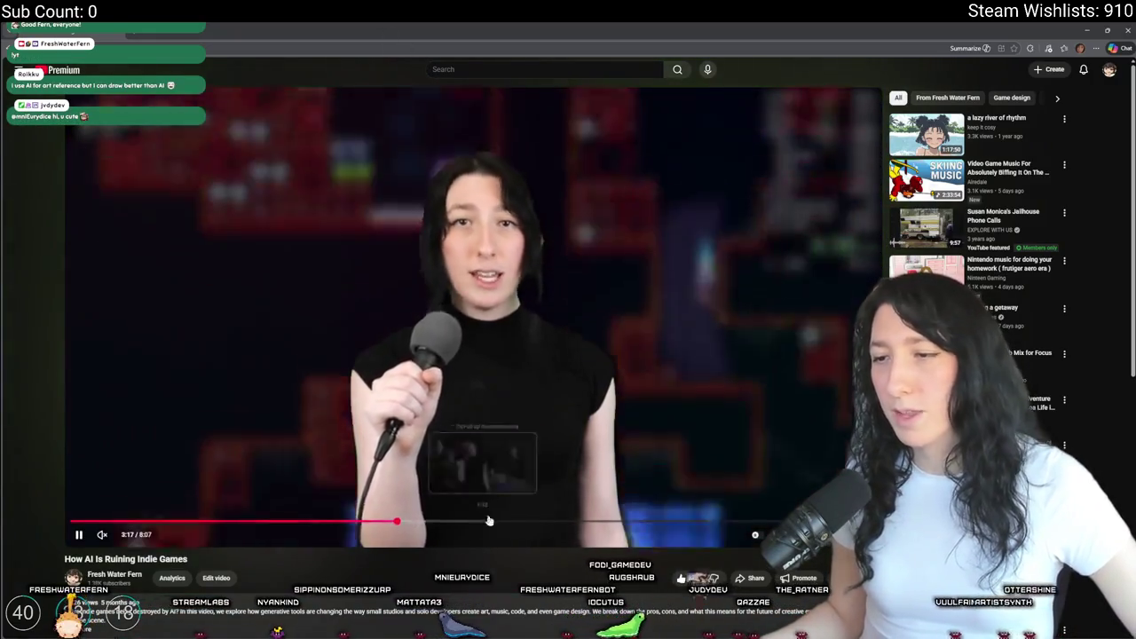
{"action": "left_click", "coordinate": [497, 522]}
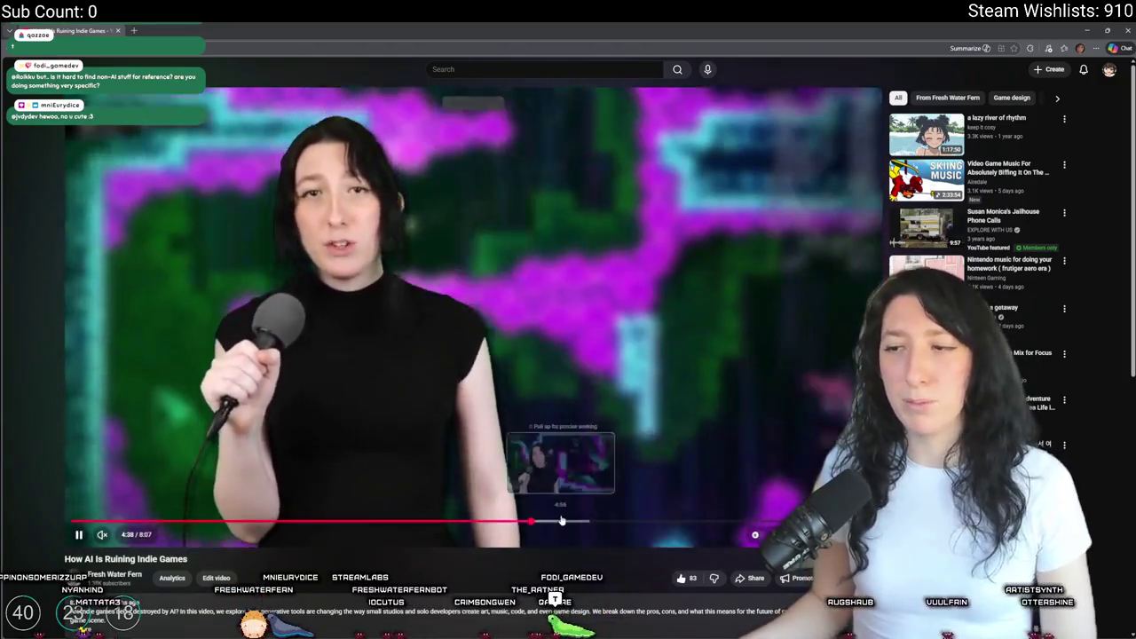
{"action": "left_click", "coordinate": [554, 520]}
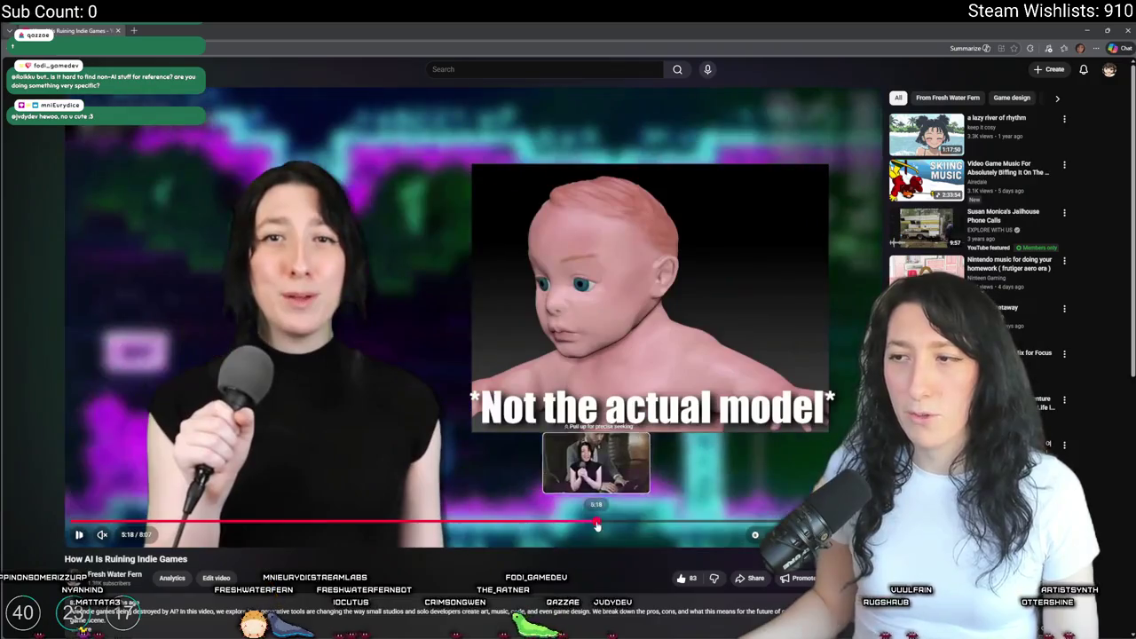
{"action": "left_click", "coordinate": [597, 523]}
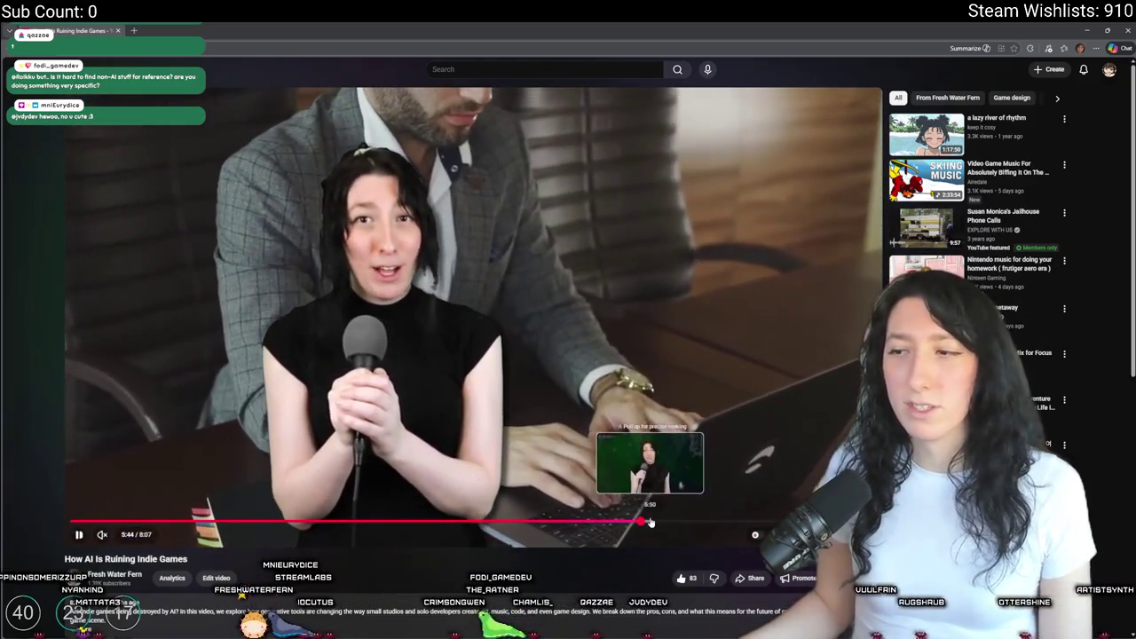
{"action": "left_click", "coordinate": [641, 523]}
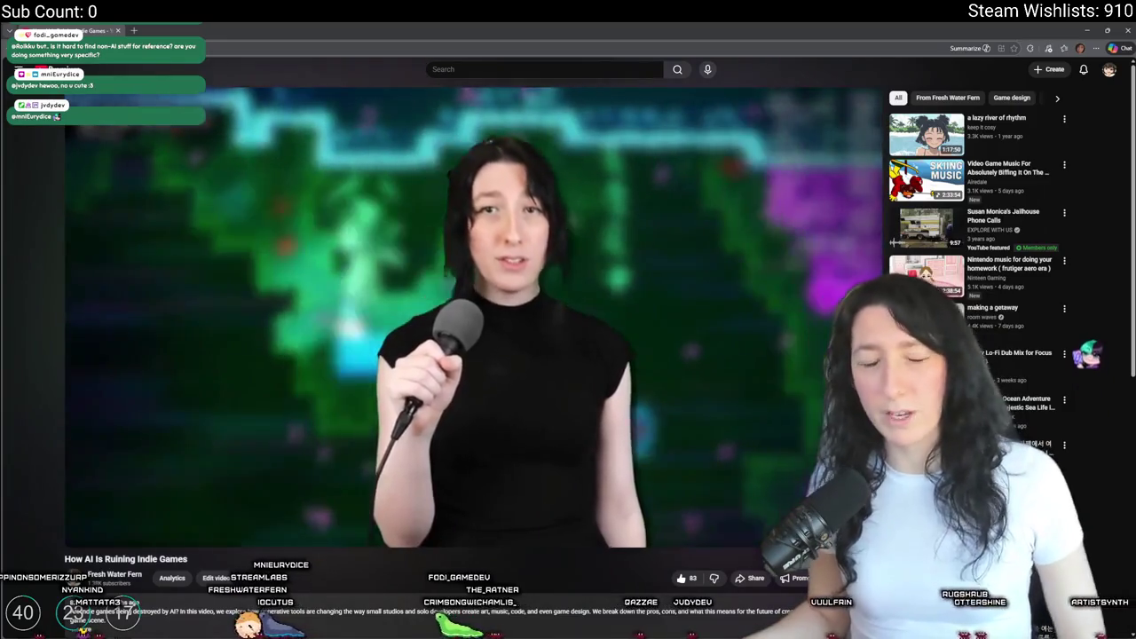
{"action": "key", "text": "alt+Tab"}
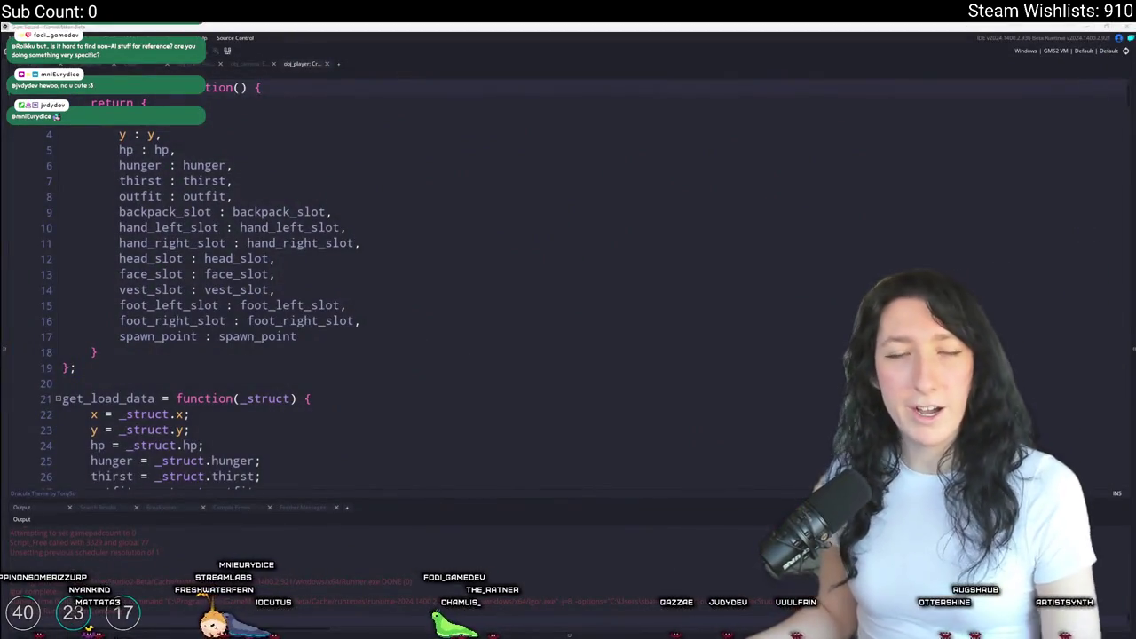
- Scroll through obj_player's load code and starting variables, then switch to the 2026 releases video
{"action": "scroll", "coordinate": [426, 211], "scroll_direction": "down", "scroll_amount": 12}
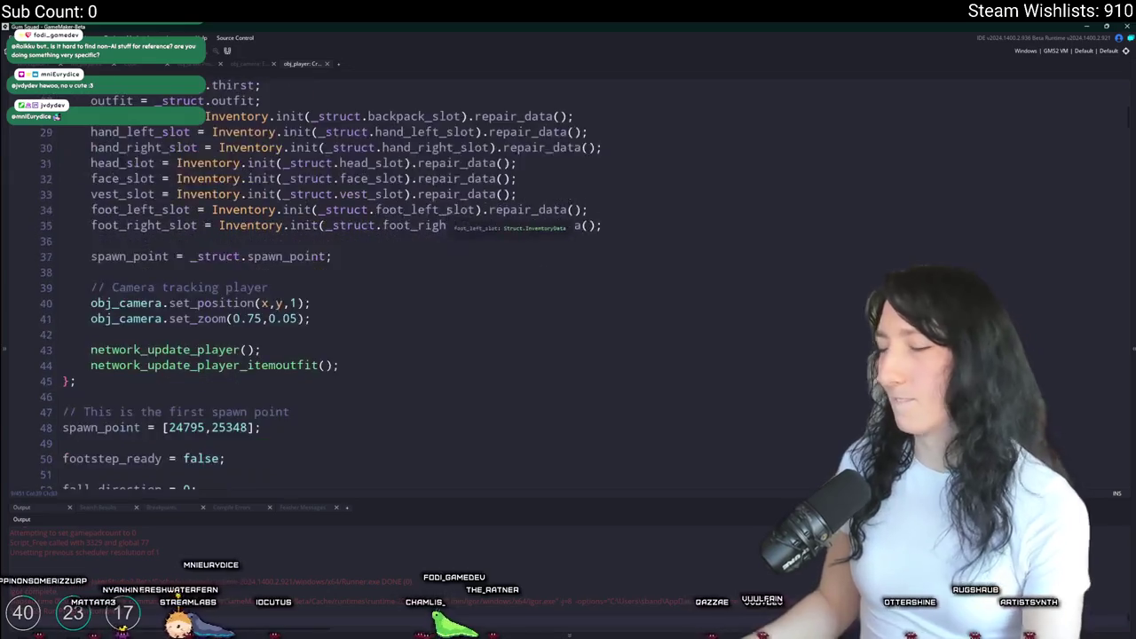
{"action": "scroll", "coordinate": [444, 204], "scroll_direction": "down", "scroll_amount": 2}
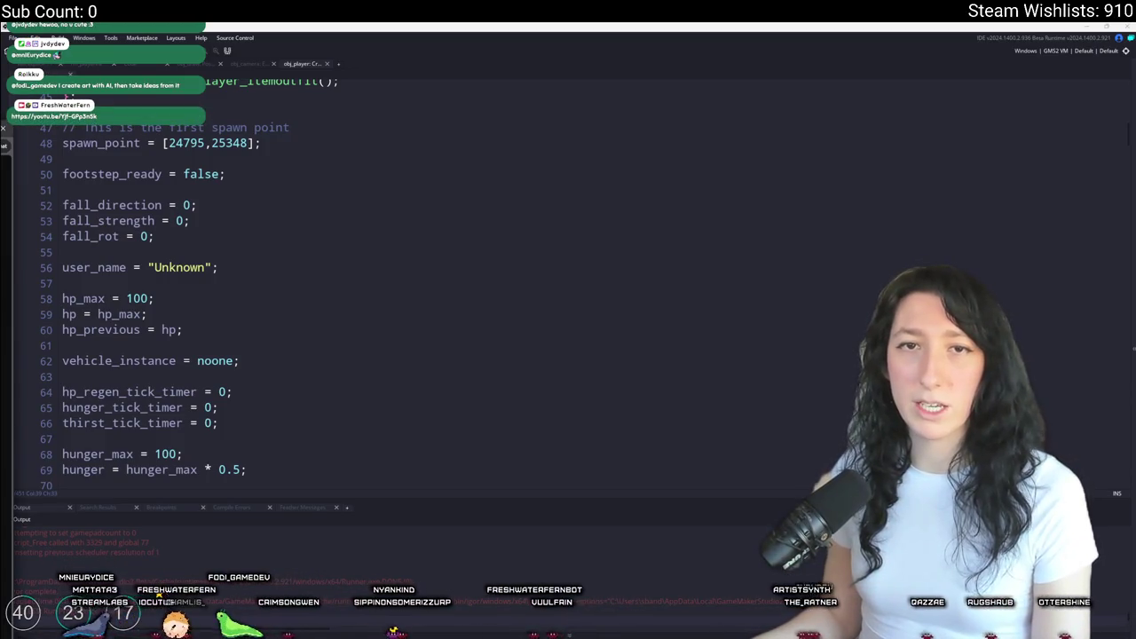
{"action": "key", "text": "alt+Tab"}
{"action": "scroll", "coordinate": [298, 377], "scroll_direction": "down", "scroll_amount": 3}
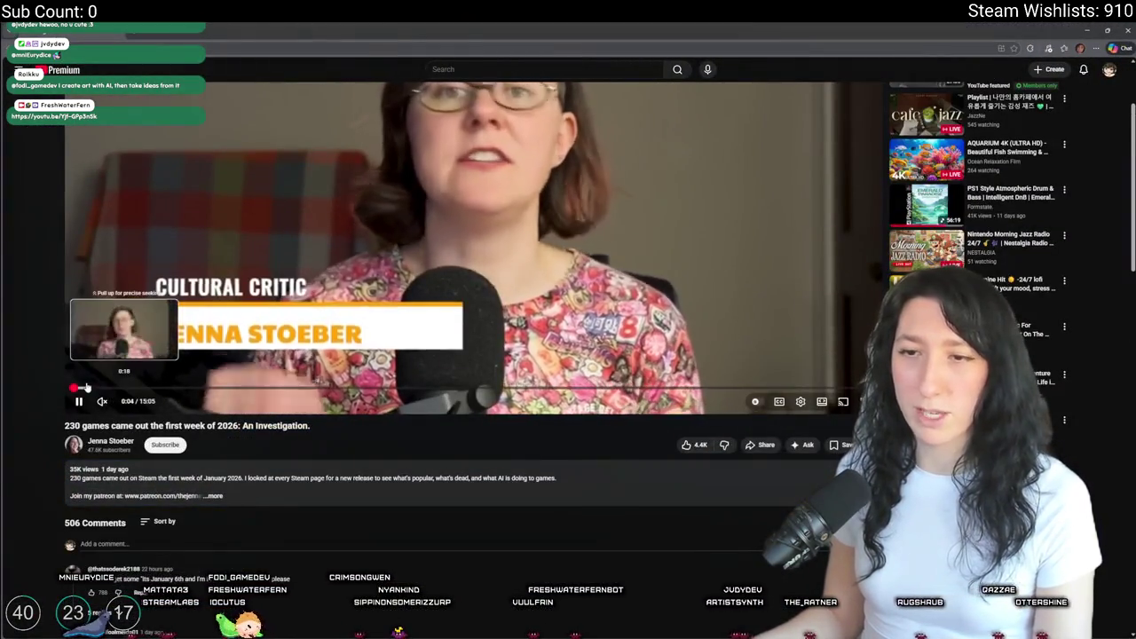
- Jump the 2026 releases video ahead from 1:13 to about 2:08 and resume playback
{"action": "scroll", "coordinate": [178, 443], "scroll_direction": "up", "scroll_amount": 2}
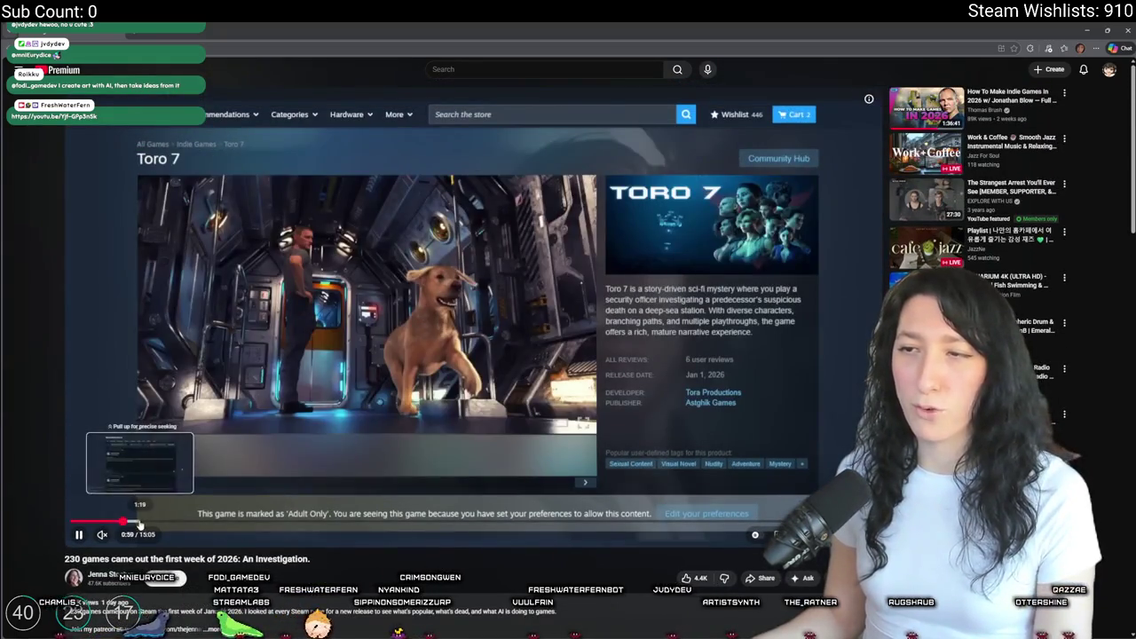
{"action": "left_click", "coordinate": [136, 524]}
{"action": "left_click_drag", "start_coordinate": [136, 524], "coordinate": [318, 523]}
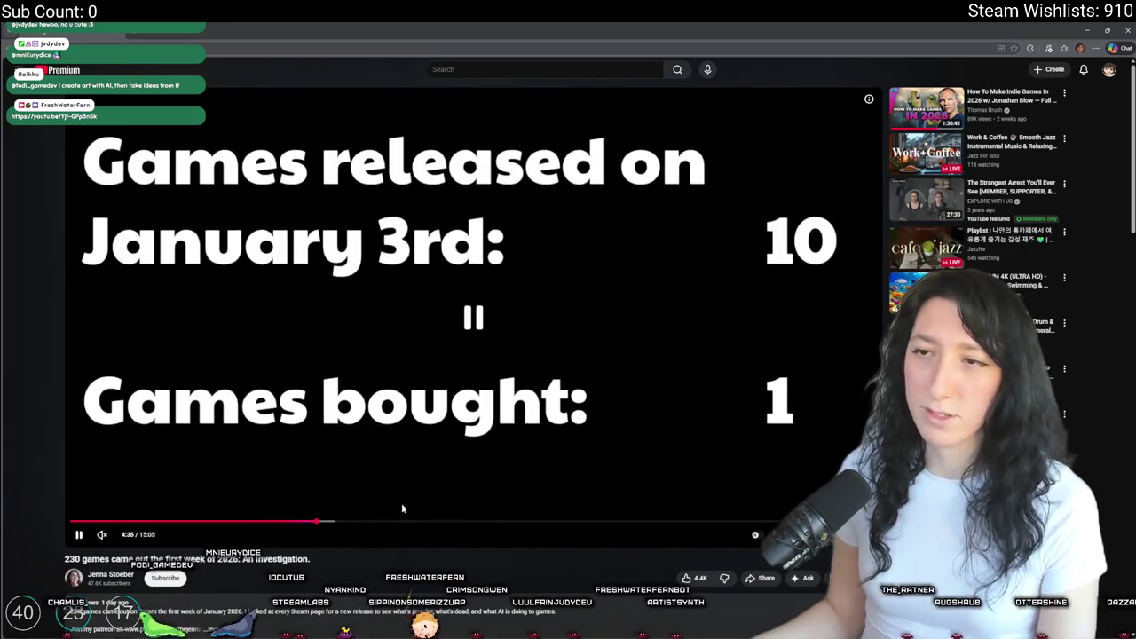
{"action": "left_click", "coordinate": [328, 325]}
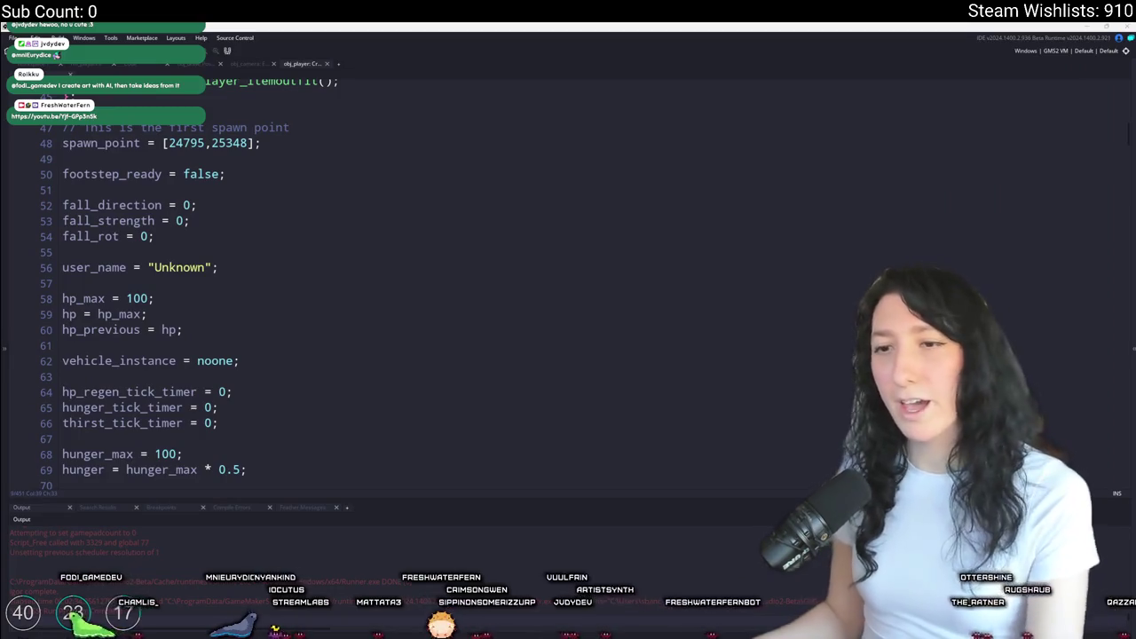
- Open the obj_camera and postprocessing code, then build and run the game with F5
{"action": "left_click", "coordinate": [424, 320]}
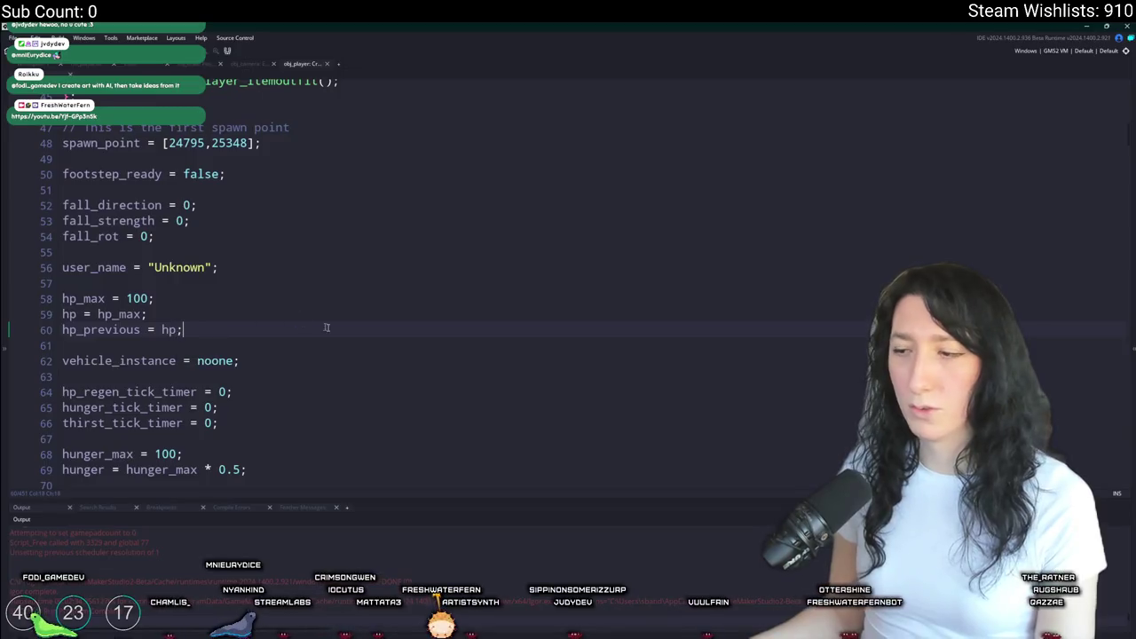
{"action": "scroll", "coordinate": [393, 233], "scroll_direction": "up", "scroll_amount": 5}
{"action": "left_click", "coordinate": [263, 67]}
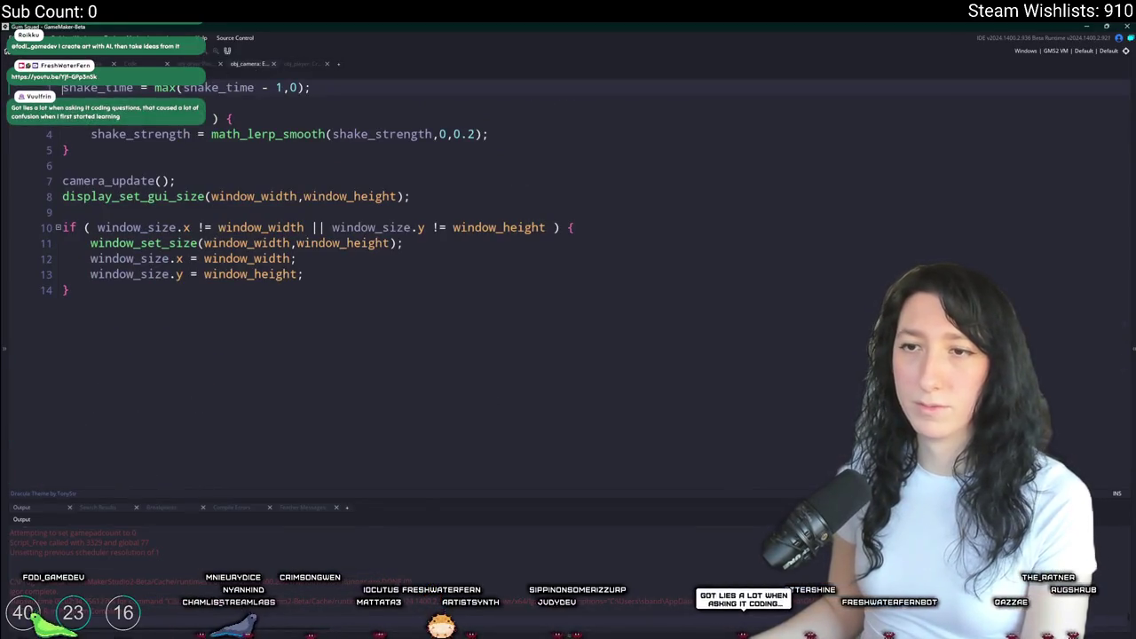
{"action": "left_click", "coordinate": [191, 64]}
{"action": "key", "text": "F5"}
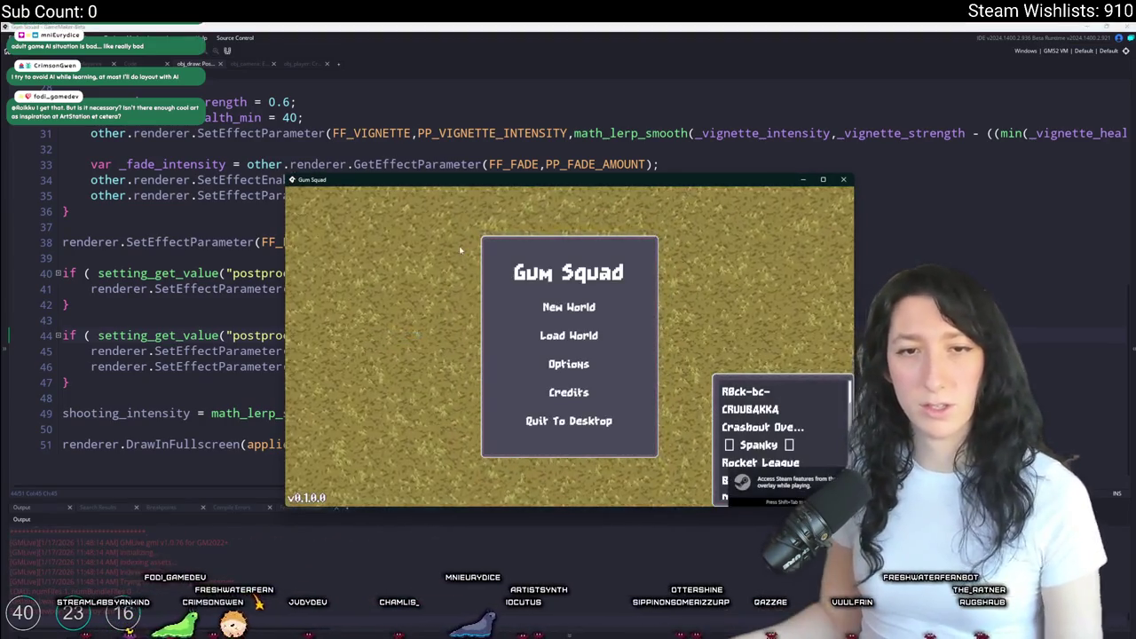
- Visit Gum Squad's Load World and New World screens, close the game, and bring up asset search
{"action": "left_click", "coordinate": [585, 335]}
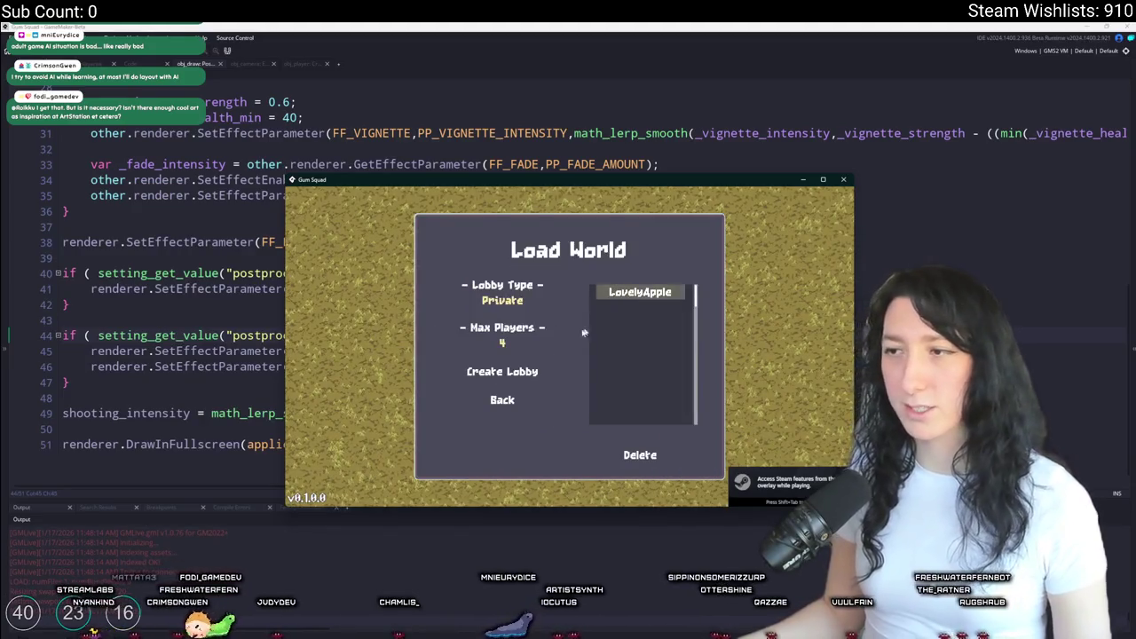
{"action": "left_click", "coordinate": [499, 400]}
{"action": "left_click", "coordinate": [552, 308]}
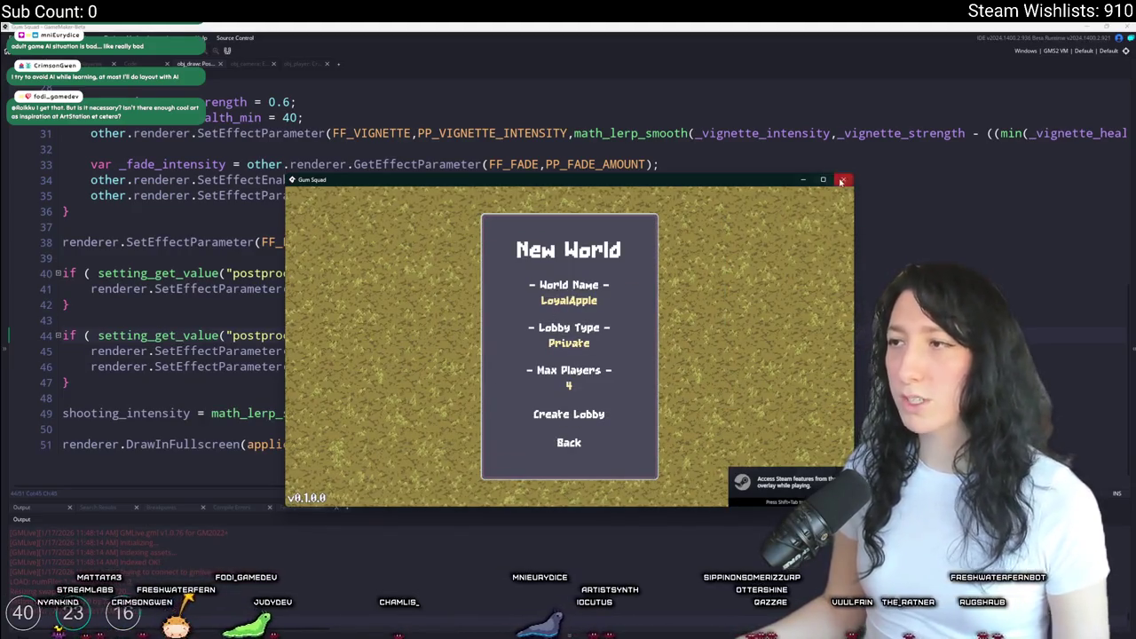
{"action": "left_click", "coordinate": [841, 182]}
{"action": "key", "text": "ctrl+t"}
- Find obj_player through asset search and open its Create event code
{"action": "type", "text": "obj"}
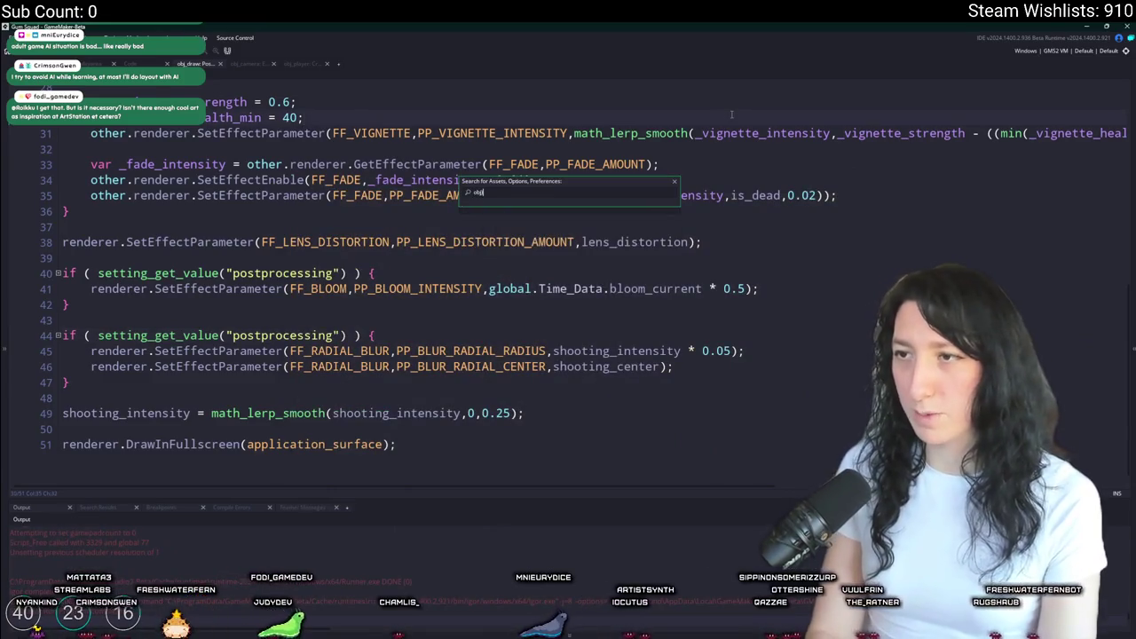
{"action": "key", "text": "Return"}
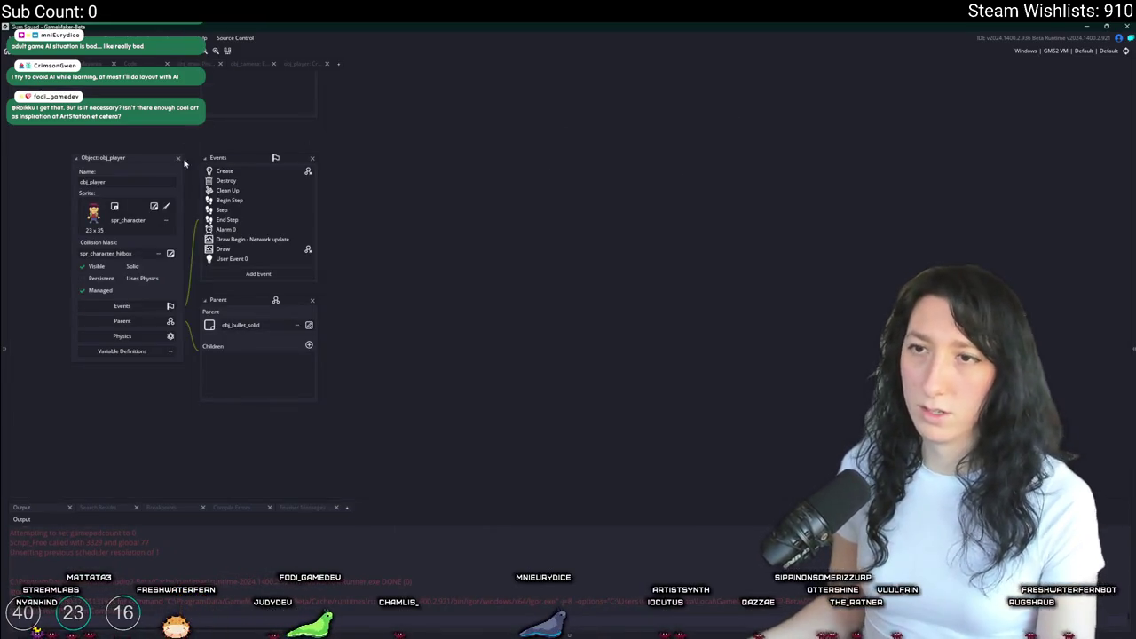
{"action": "double_click", "coordinate": [224, 170]}
{"action": "scroll", "coordinate": [449, 380], "scroll_direction": "down", "scroll_amount": 15}
{"action": "scroll", "coordinate": [449, 380], "scroll_direction": "down", "scroll_amount": 20}
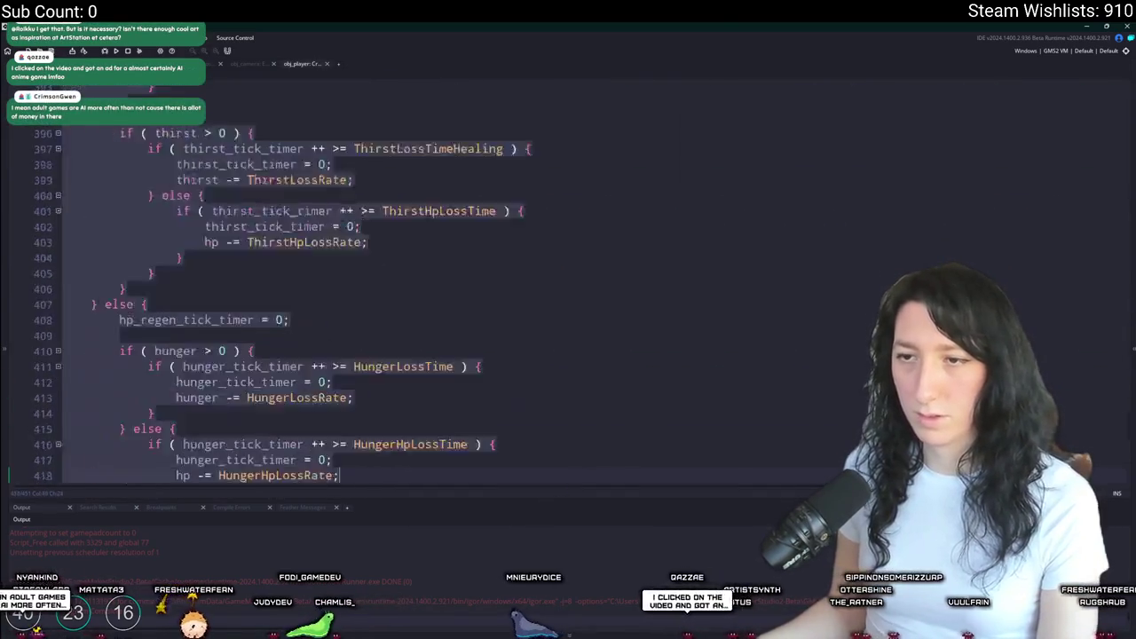
{"action": "scroll", "coordinate": [772, 367], "scroll_direction": "down", "scroll_amount": 11}
- Add PepperMinter and 120 PepperMintGum to the starter inventory, dropping Vest_Kevlar
{"action": "left_click", "coordinate": [773, 366]}
{"action": "type", "text": "peas"}
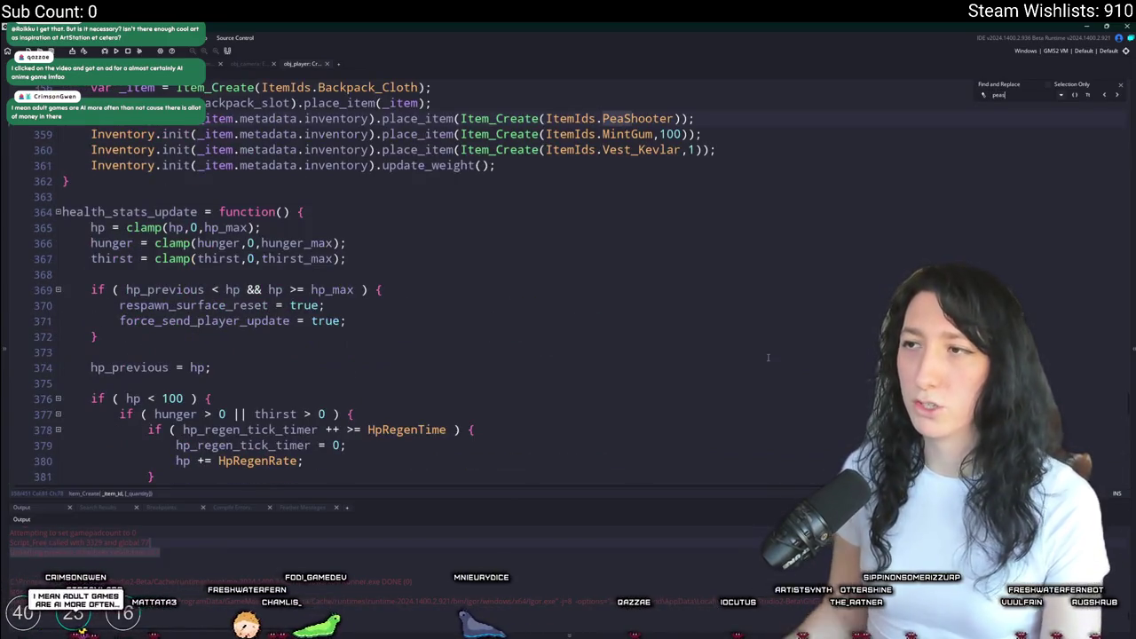
{"action": "key", "text": "ctrl+d"}
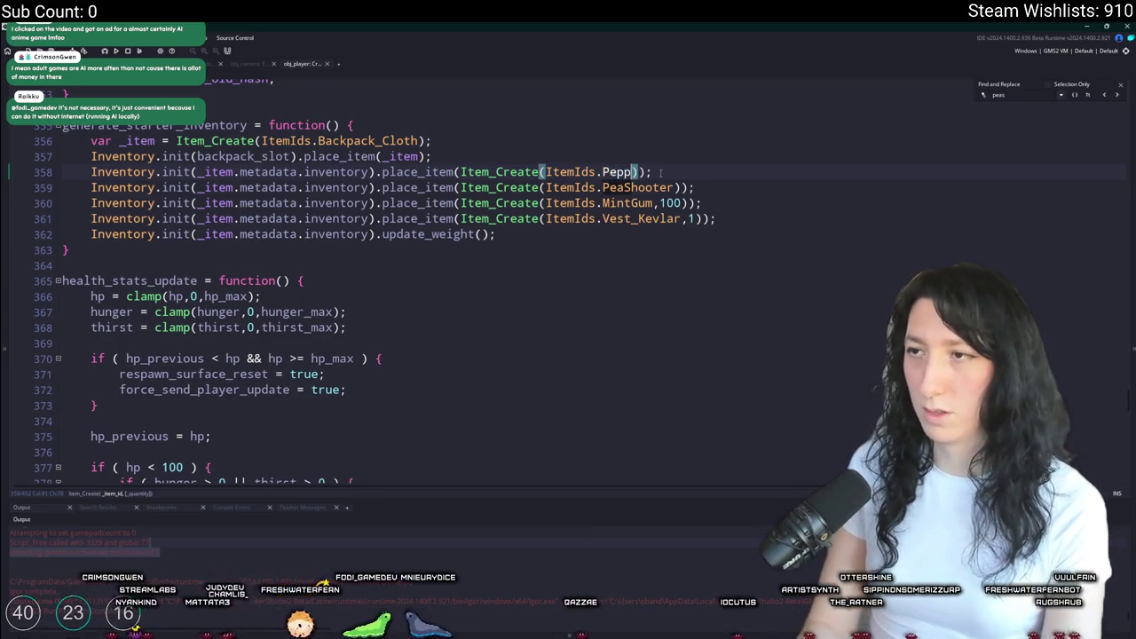
{"action": "key", "text": "Return"}
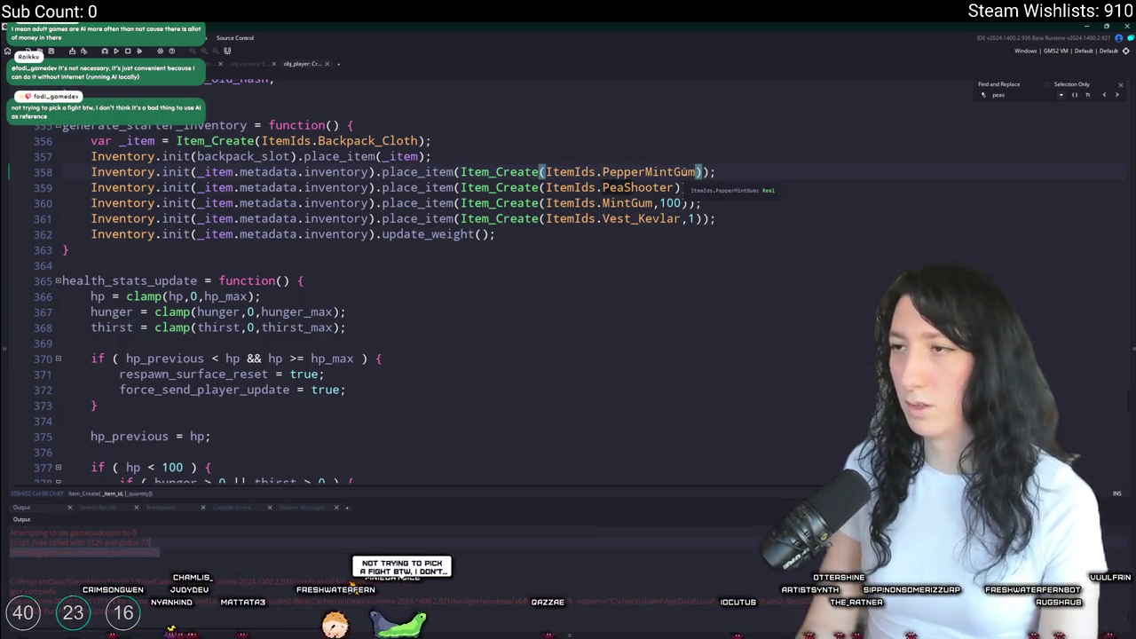
{"action": "key", "text": "ctrl+d"}
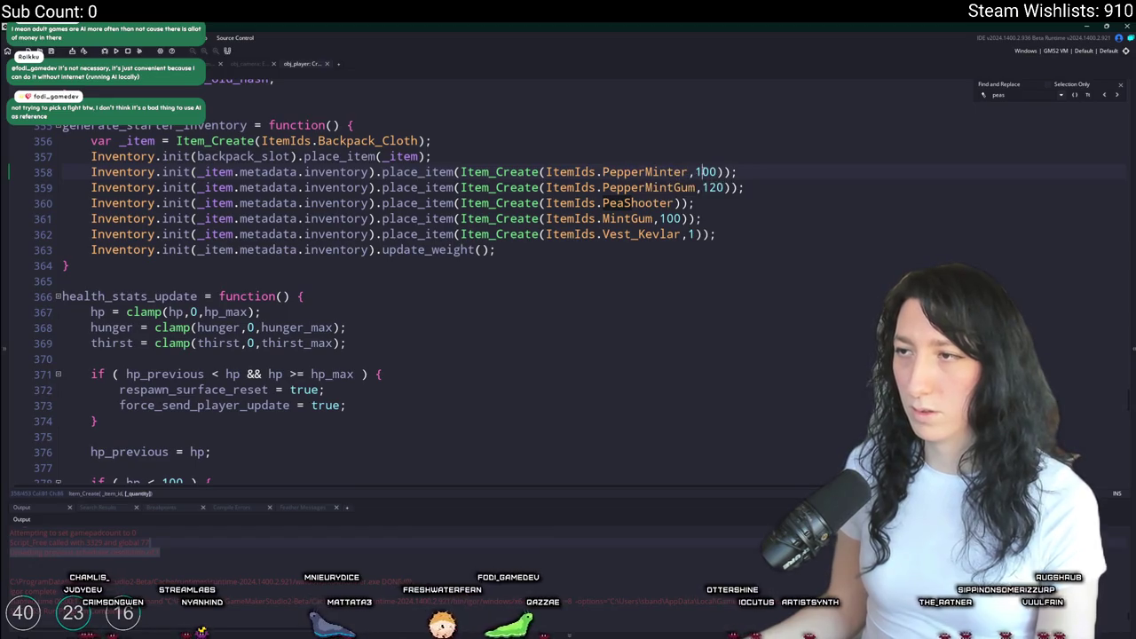
{"action": "left_click", "coordinate": [733, 233]}
{"action": "scroll", "coordinate": [739, 227], "scroll_direction": "up", "scroll_amount": 1}
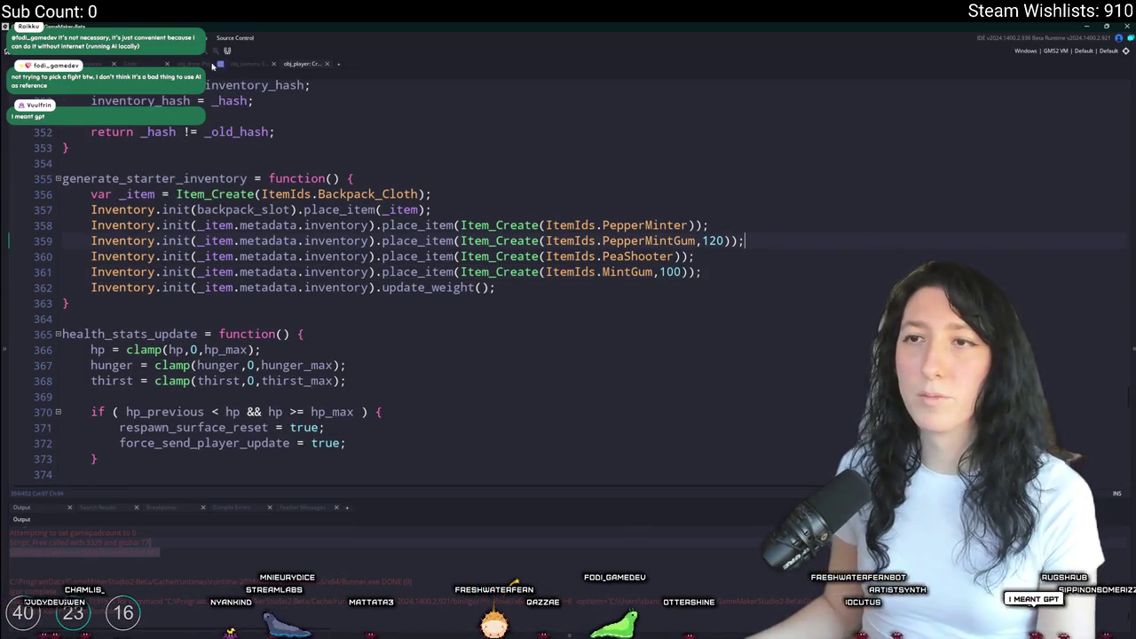
{"action": "left_click", "coordinate": [146, 63]}
{"action": "scroll", "coordinate": [667, 253], "scroll_direction": "up", "scroll_amount": 1}
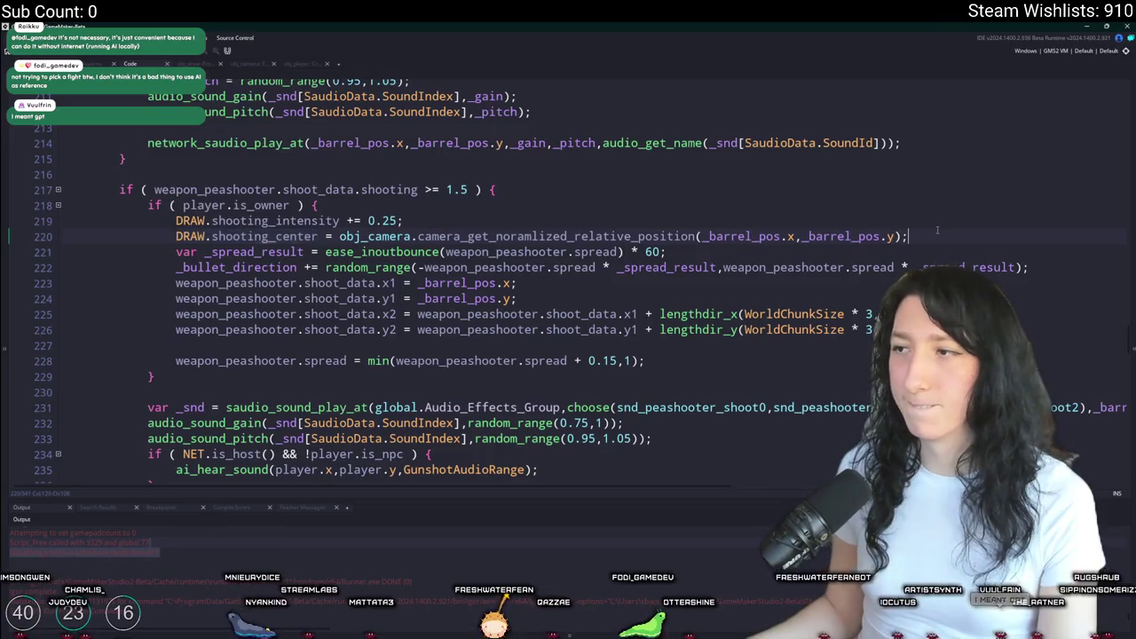
- Save the project and copy the two DRAW shooting_intensity and shooting_center lines
{"action": "key", "text": "Up"}
{"action": "key", "text": "ctrl+s"}
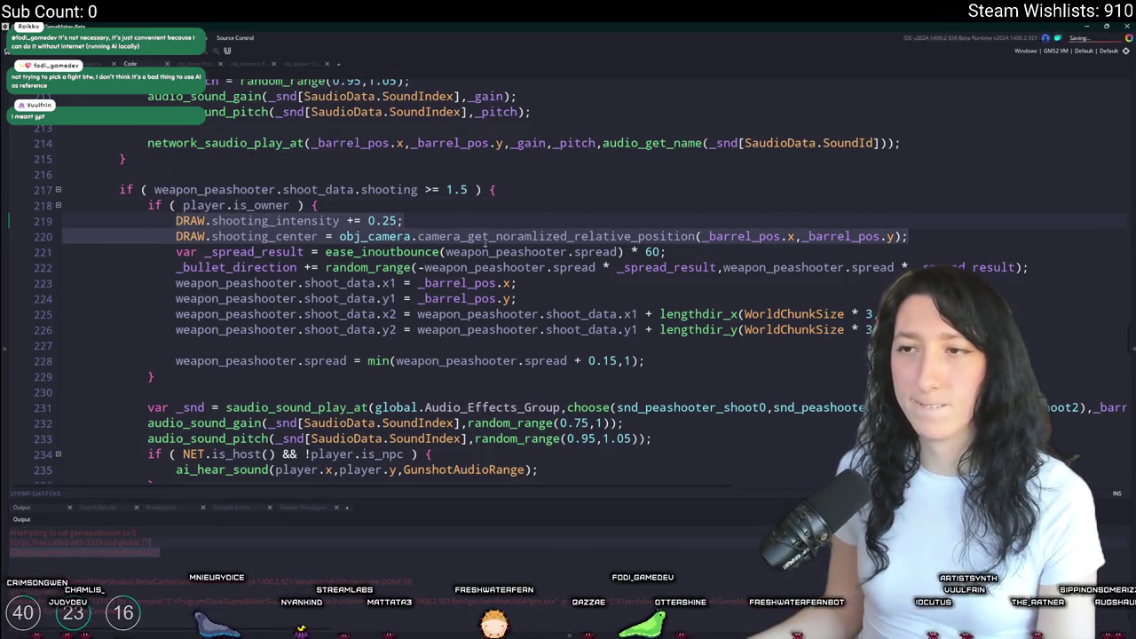
{"action": "left_click_drag", "start_coordinate": [906, 236], "coordinate": [176, 220]}
{"action": "key", "text": "ctrl+c"}
{"action": "left_click", "coordinate": [426, 216]}
- Search all code for the 'shooting >= 1.5' condition and open the mintslinger match
{"action": "key", "text": "ctrl+t"}
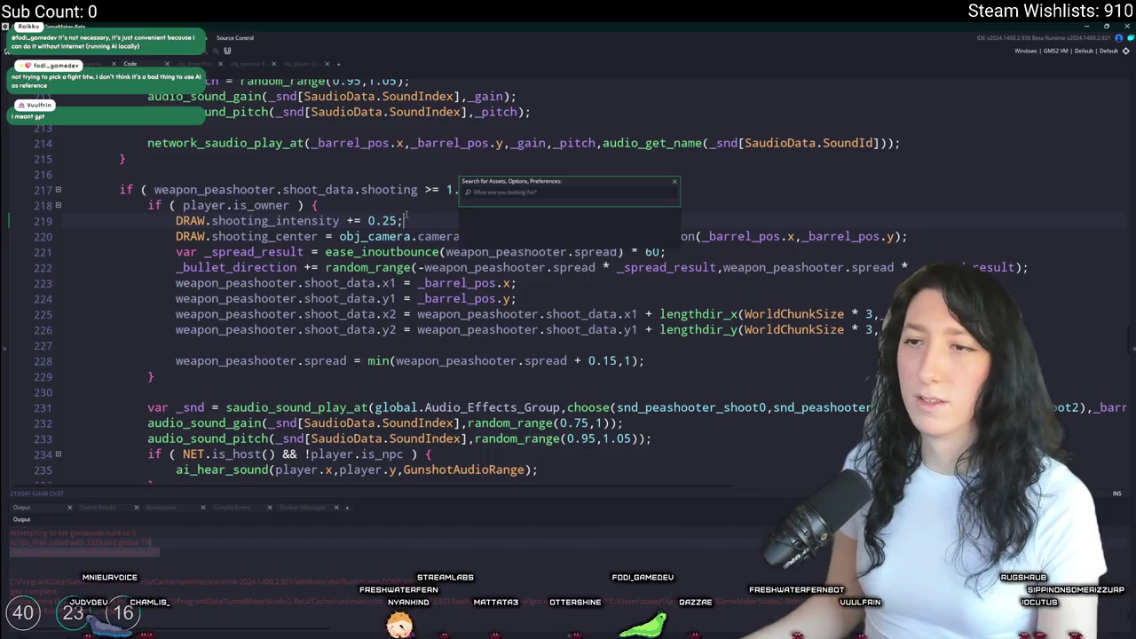
{"action": "key", "text": "Escape"}
{"action": "left_click", "coordinate": [281, 189]}
{"action": "left_click_drag", "start_coordinate": [283, 189], "coordinate": [495, 189]}
{"action": "key", "text": "ctrl+shift+f"}
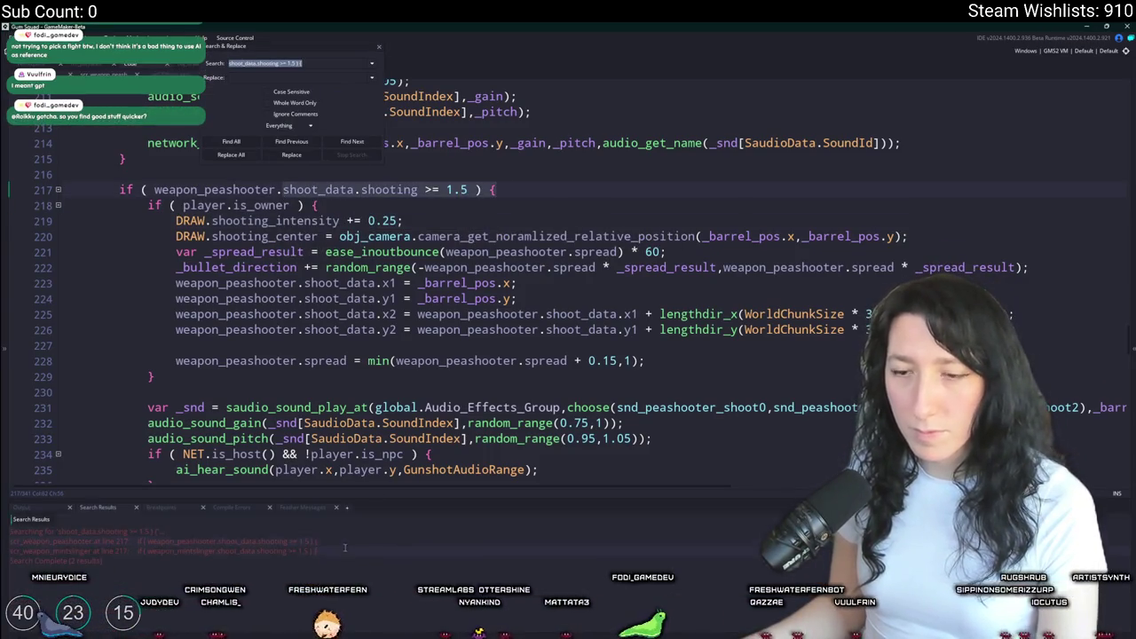
{"action": "double_click", "coordinate": [344, 547]}
- Paste the two DRAW lines under the mintslinger is_owner check
{"action": "scroll", "coordinate": [532, 266], "scroll_direction": "up", "scroll_amount": 4}
{"action": "left_click", "coordinate": [542, 238]}
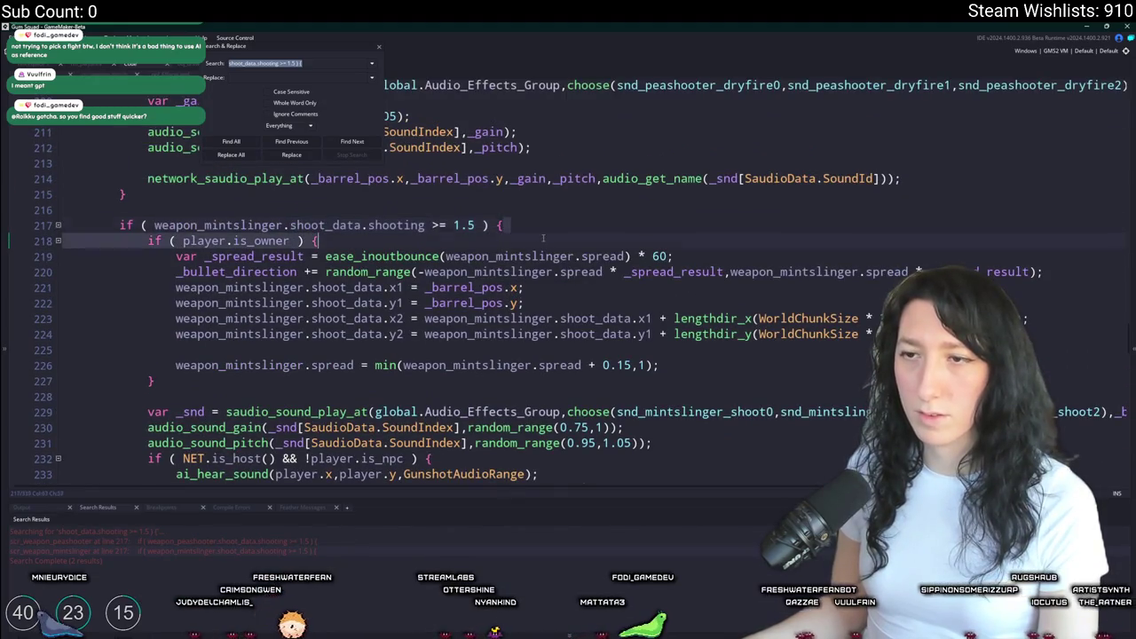
{"action": "double_click", "coordinate": [330, 540]}
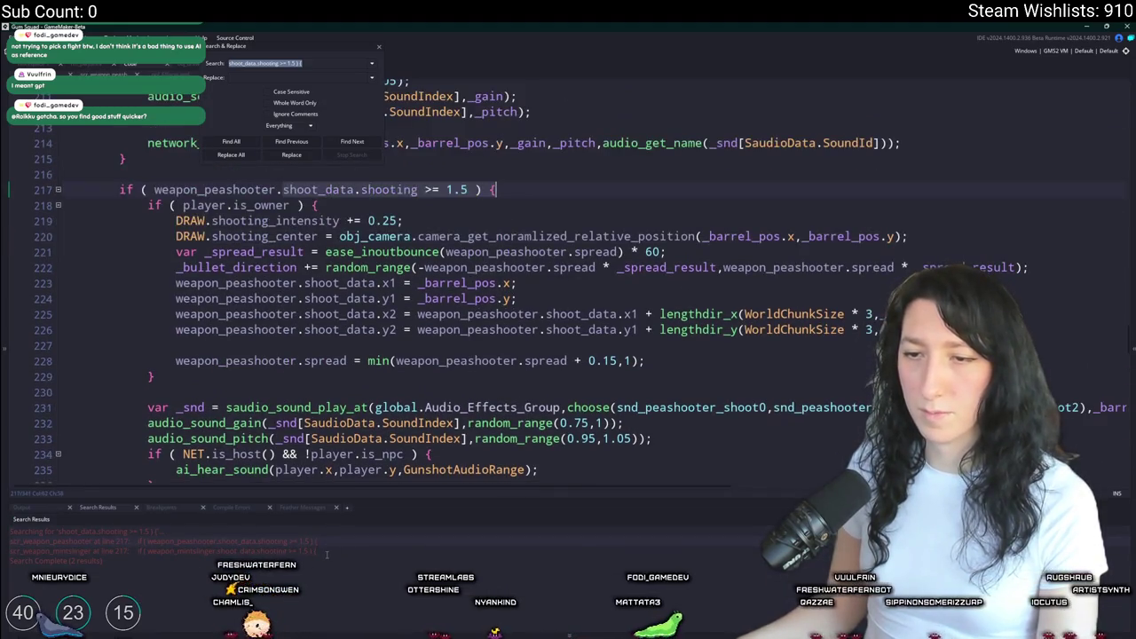
{"action": "double_click", "coordinate": [327, 550]}
{"action": "left_click", "coordinate": [511, 241]}
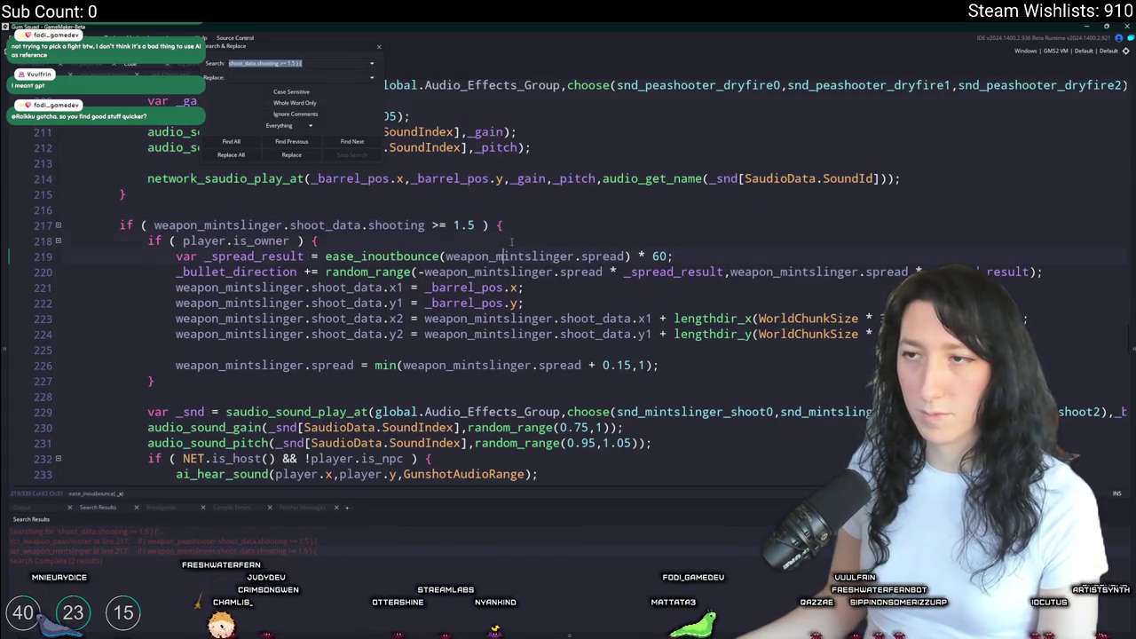
{"action": "key", "text": "Return"}
{"action": "key", "text": "ctrl+v"}
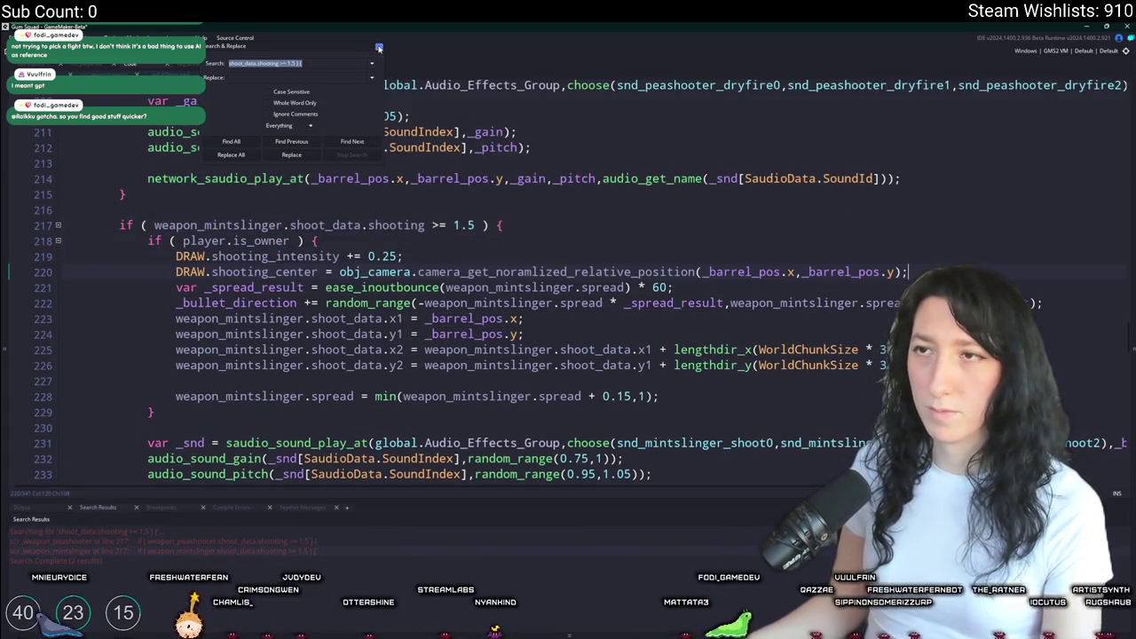
- Paste the DRAW lines into the pepperminter shooting code
{"action": "left_click", "coordinate": [379, 47]}
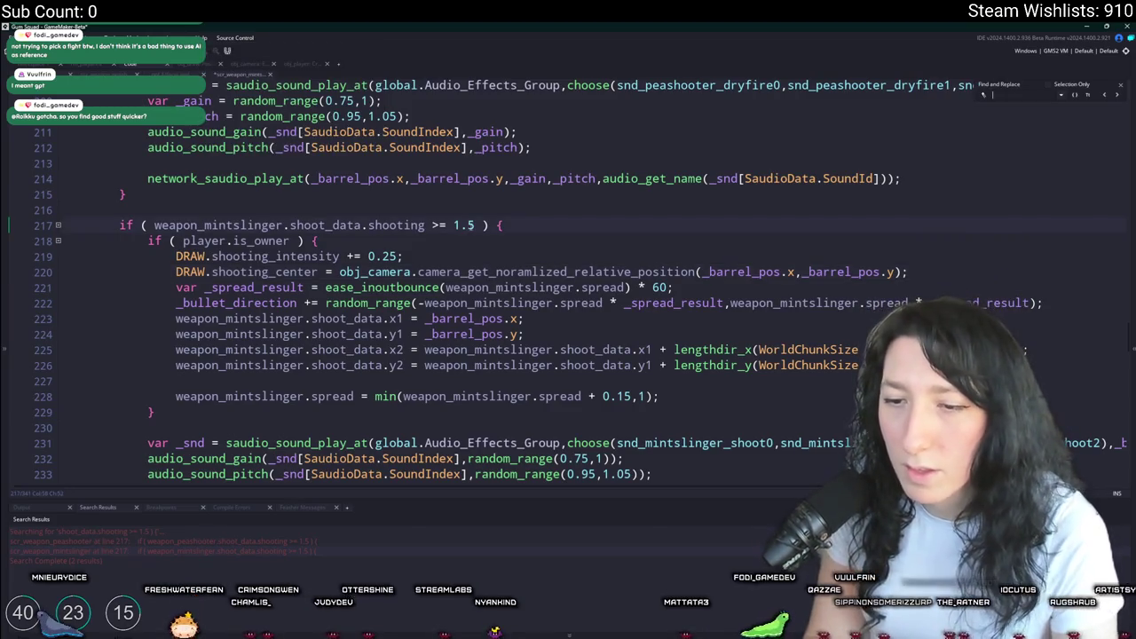
{"action": "key", "text": "ctrl+shift+f"}
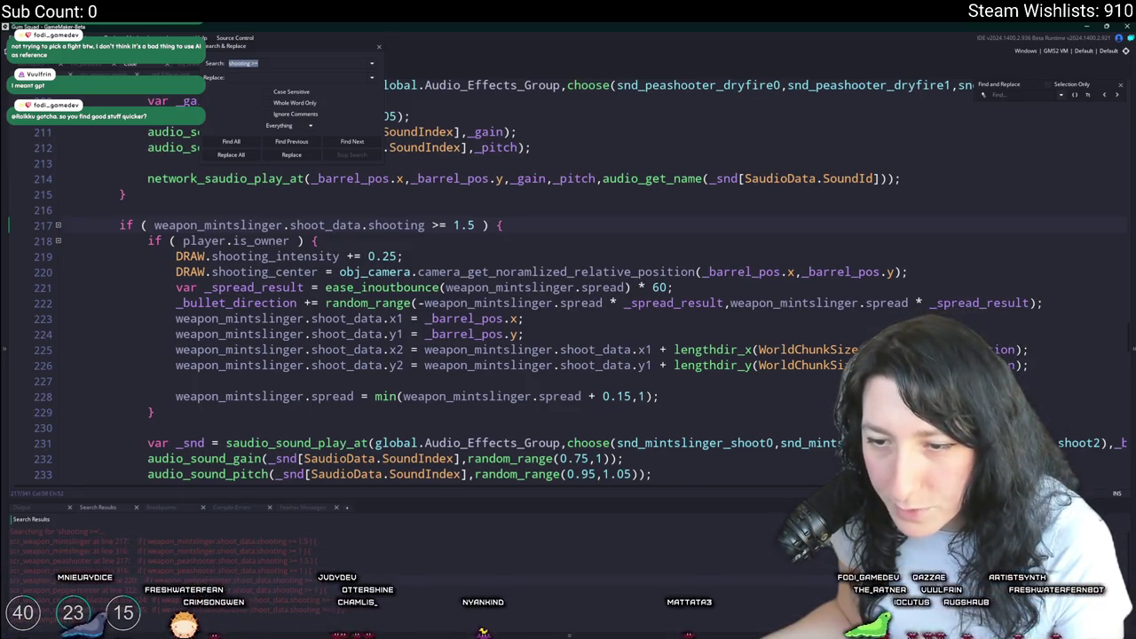
{"action": "key", "text": "Return"}
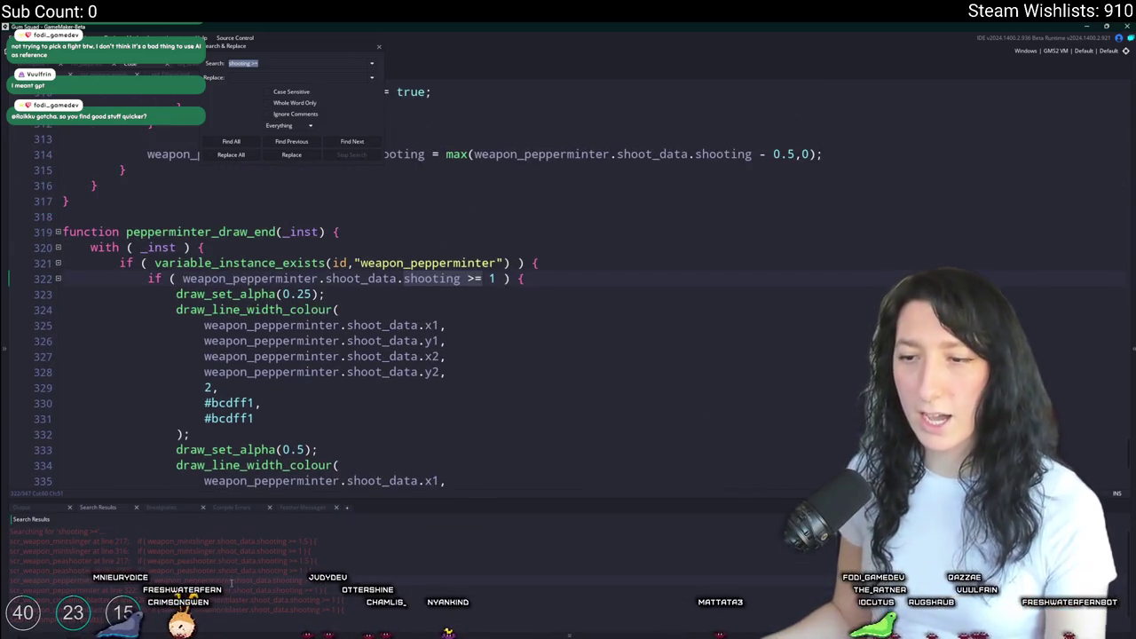
{"action": "key", "text": "Return"}
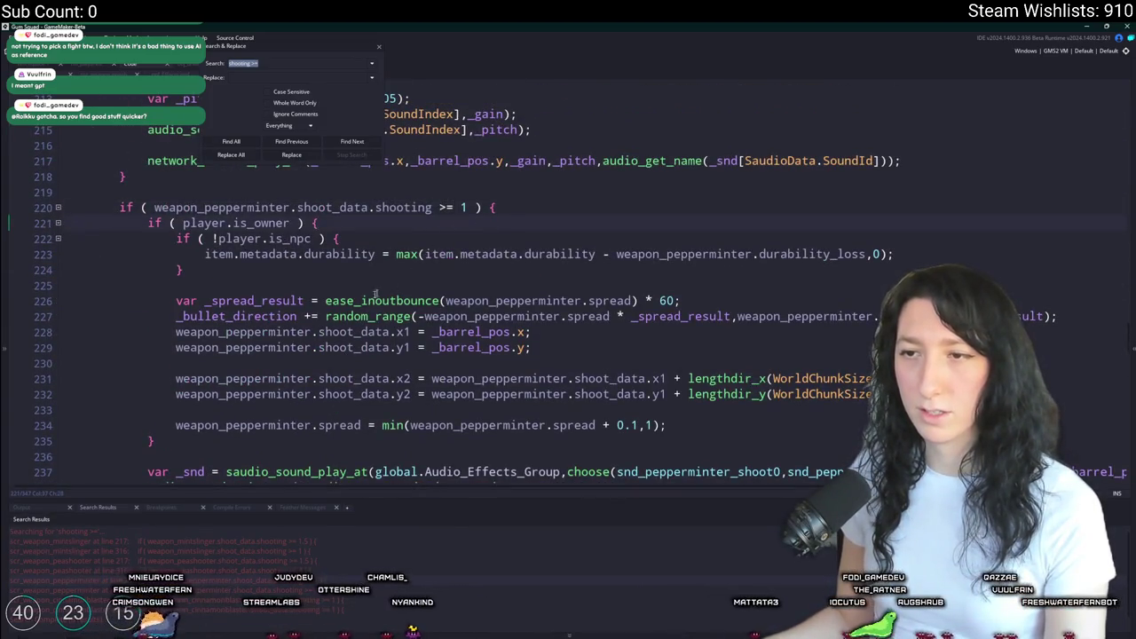
{"action": "key", "text": "ctrl+v"}
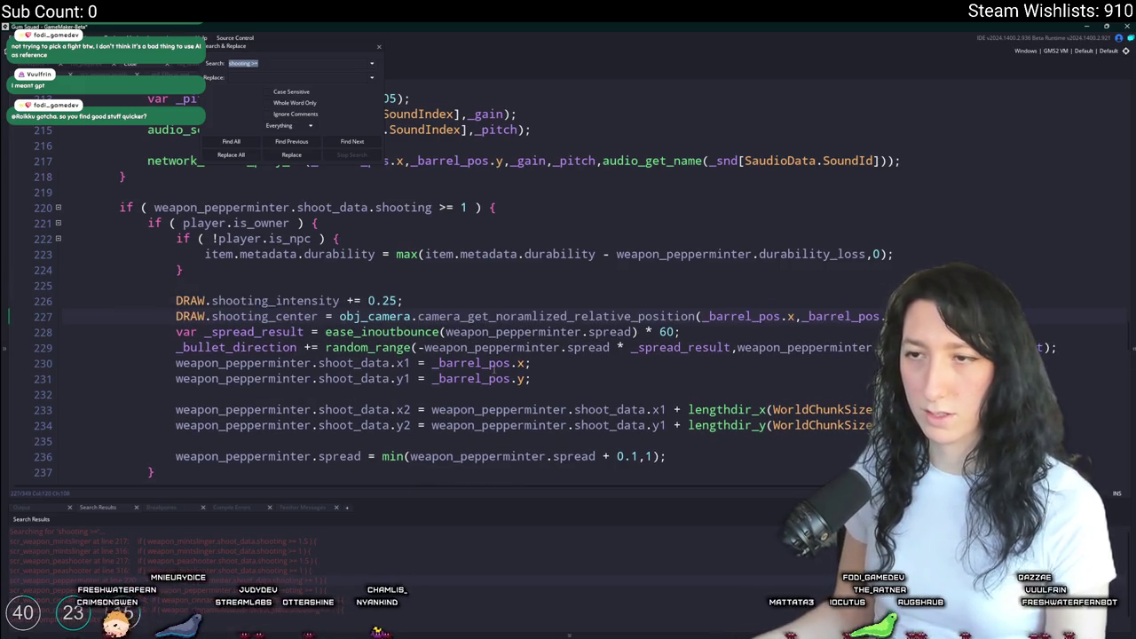
{"action": "key", "text": "Return"}
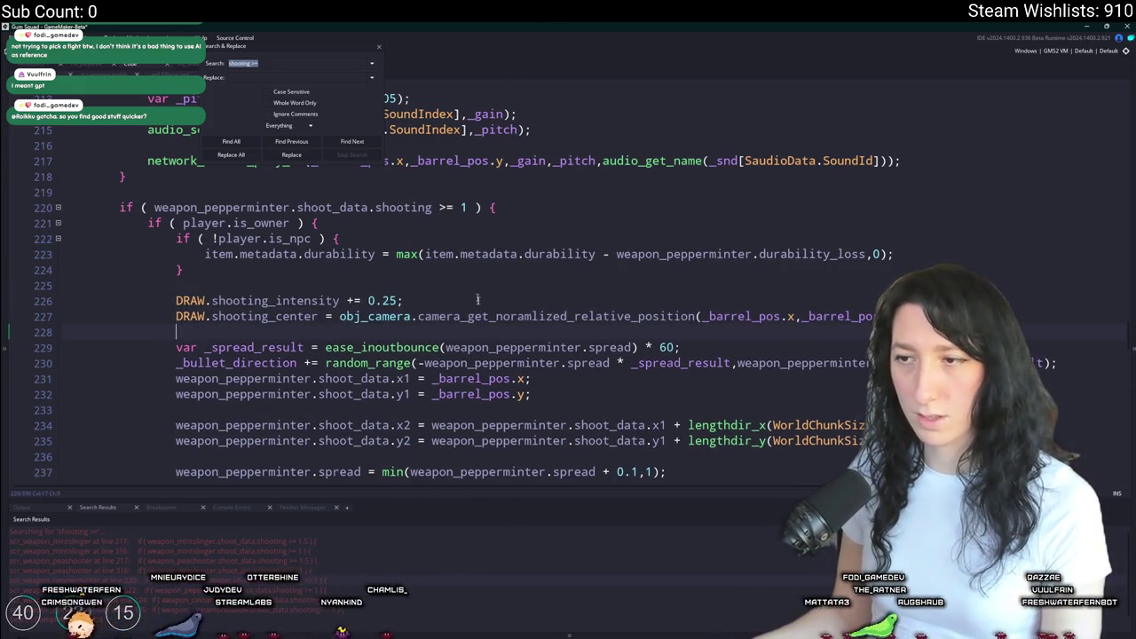
- Paste the DRAW lines into the cinnamonblaster shooting check at line 224, then start a build
{"action": "double_click", "coordinate": [279, 608]}
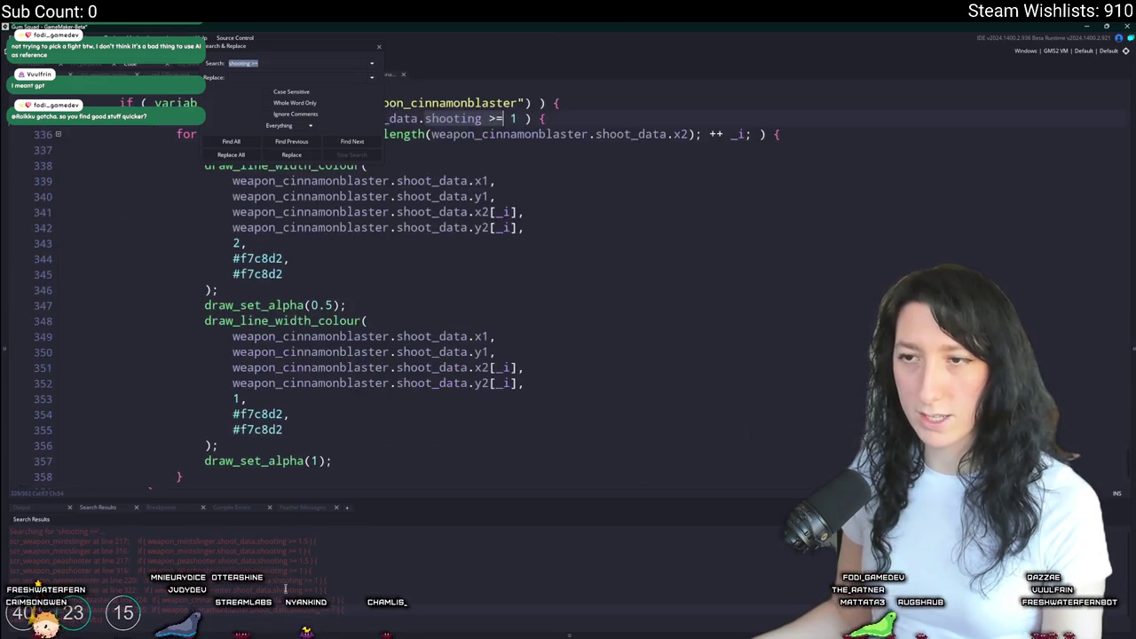
{"action": "double_click", "coordinate": [331, 599]}
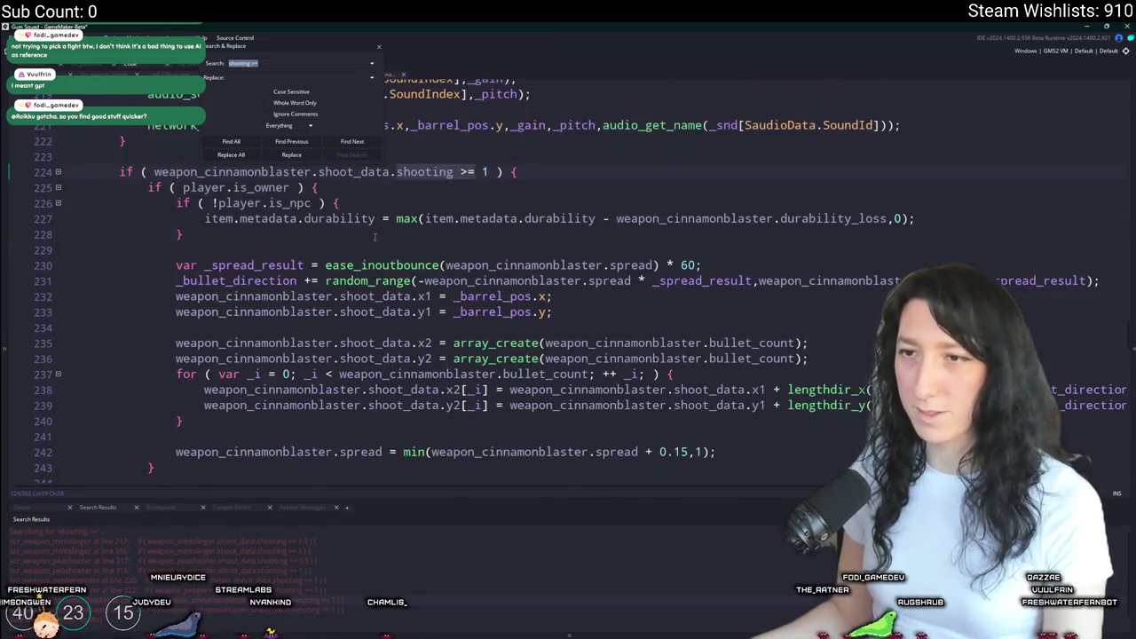
{"action": "key", "text": "ctrl+v"}
{"action": "key", "text": "F5"}
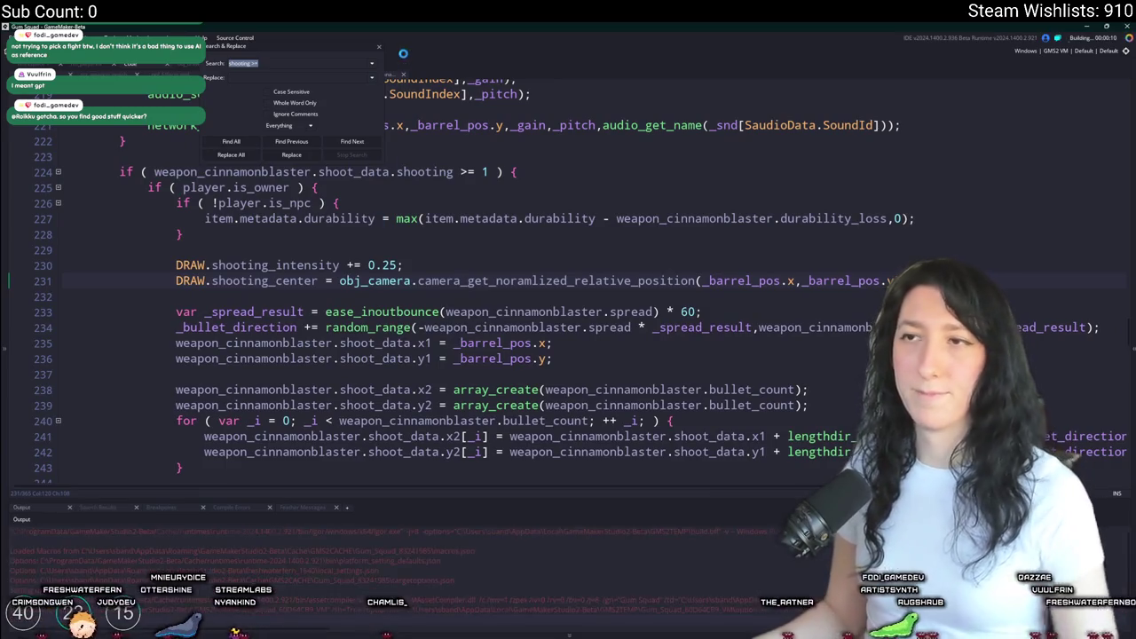
{"action": "left_click", "coordinate": [380, 45]}
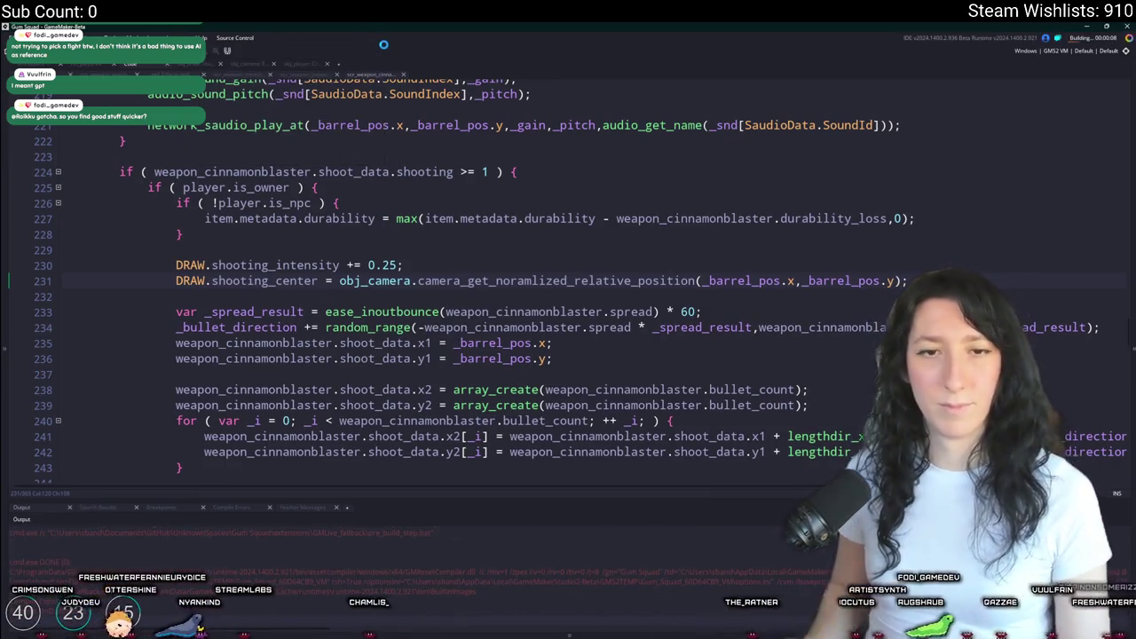
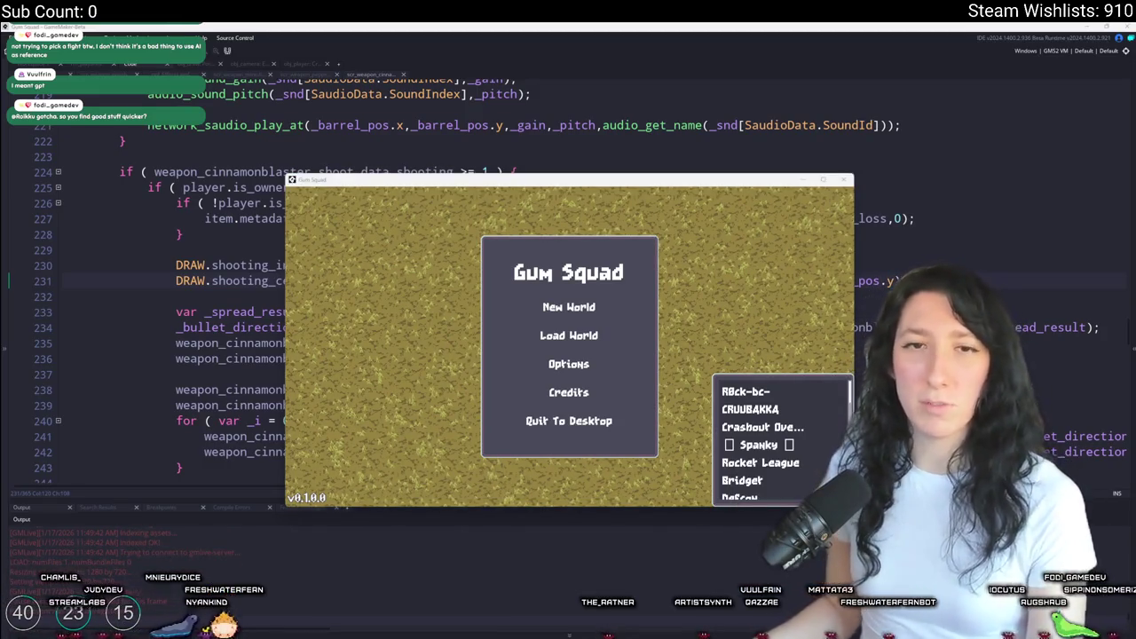
- Start a new world with a fresh lobby and maximize the game window
{"action": "left_click", "coordinate": [594, 332]}
{"action": "left_click", "coordinate": [541, 401]}
{"action": "left_click", "coordinate": [568, 306]}
{"action": "left_click", "coordinate": [568, 409]}
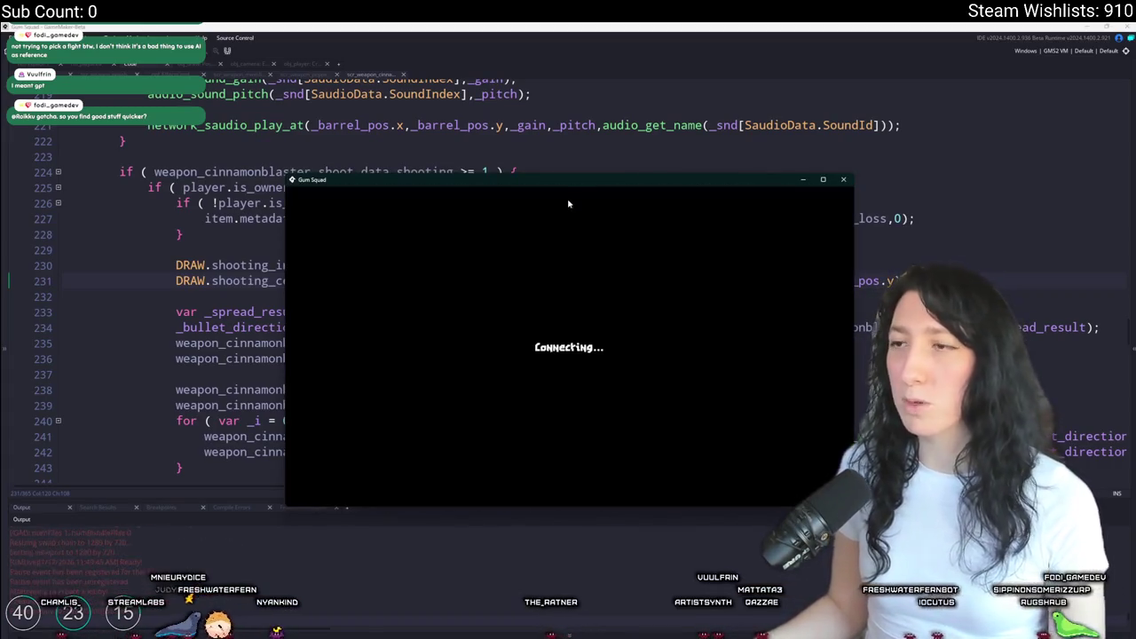
{"action": "left_click_drag", "start_coordinate": [568, 181], "coordinate": [556, 27]}
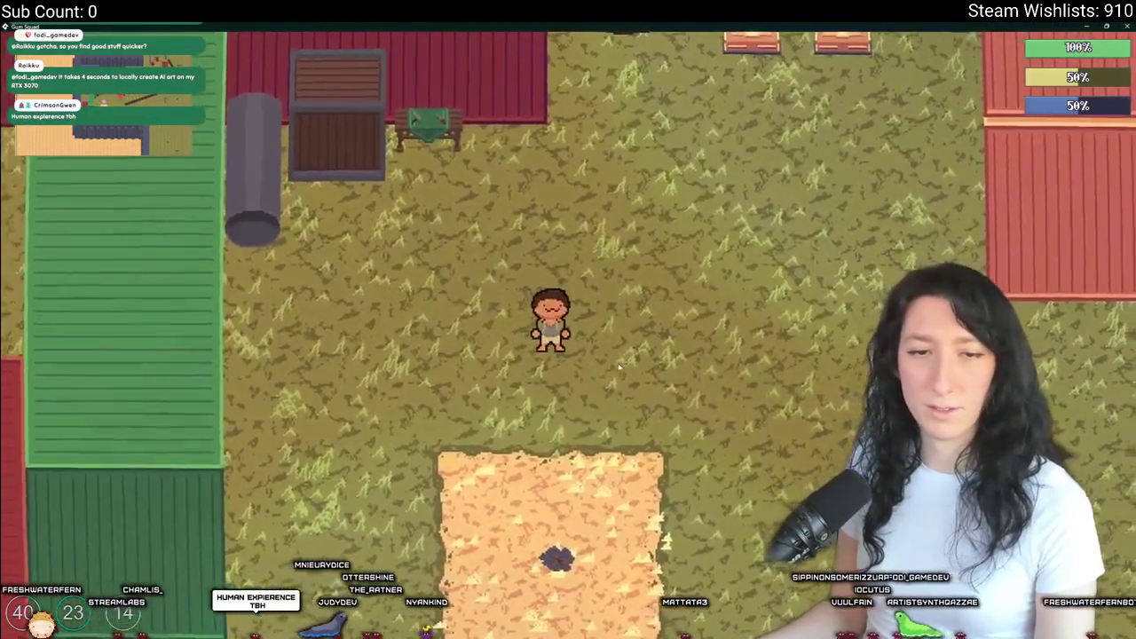
- Equip the rifle from the inventory and fire it at the red container
{"action": "key", "text": "Tab"}
{"action": "key", "text": "Tab"}
{"action": "key", "text": "d"}
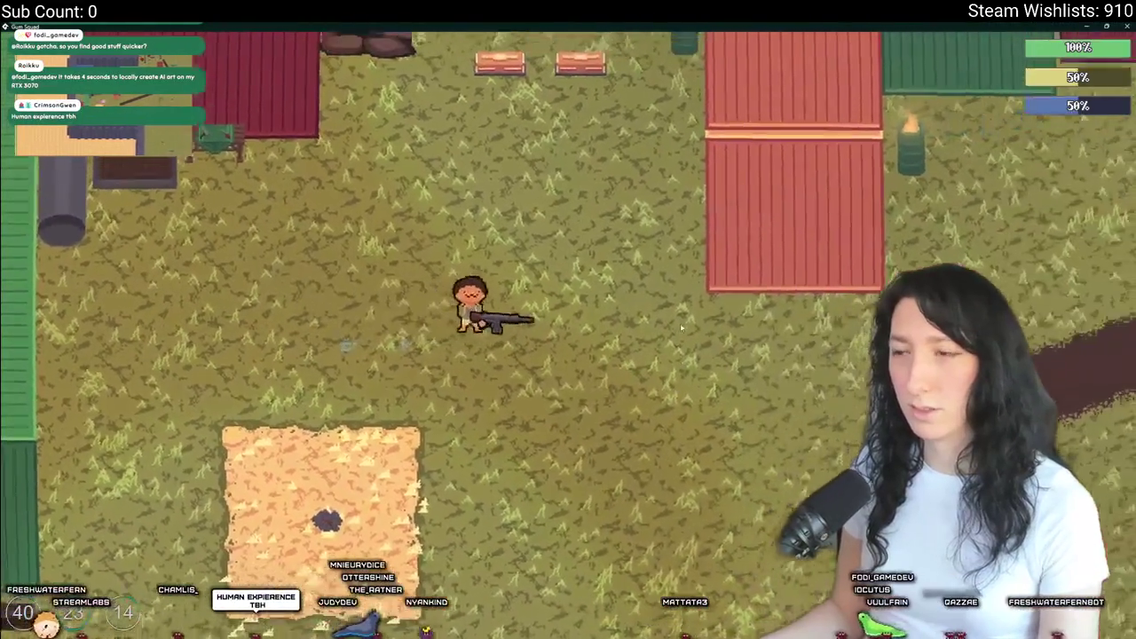
{"action": "left_click", "coordinate": [681, 329]}
{"action": "left_click", "coordinate": [760, 353]}
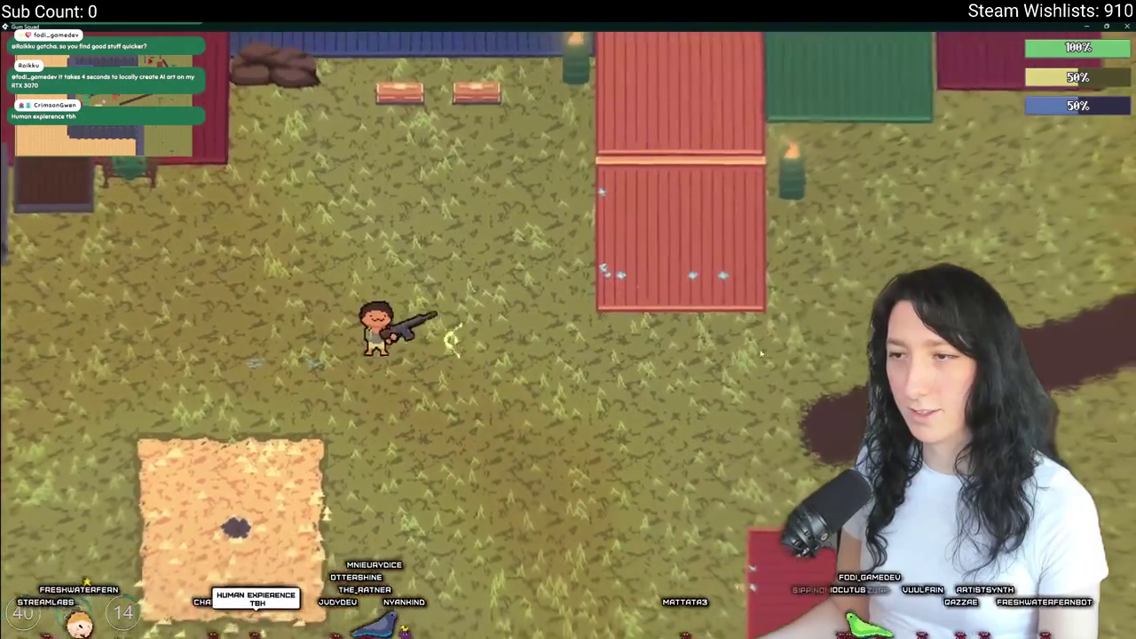
- Roam the map past the containers, dirt path and tree toward the enemies and back
{"action": "key", "text": "d"}
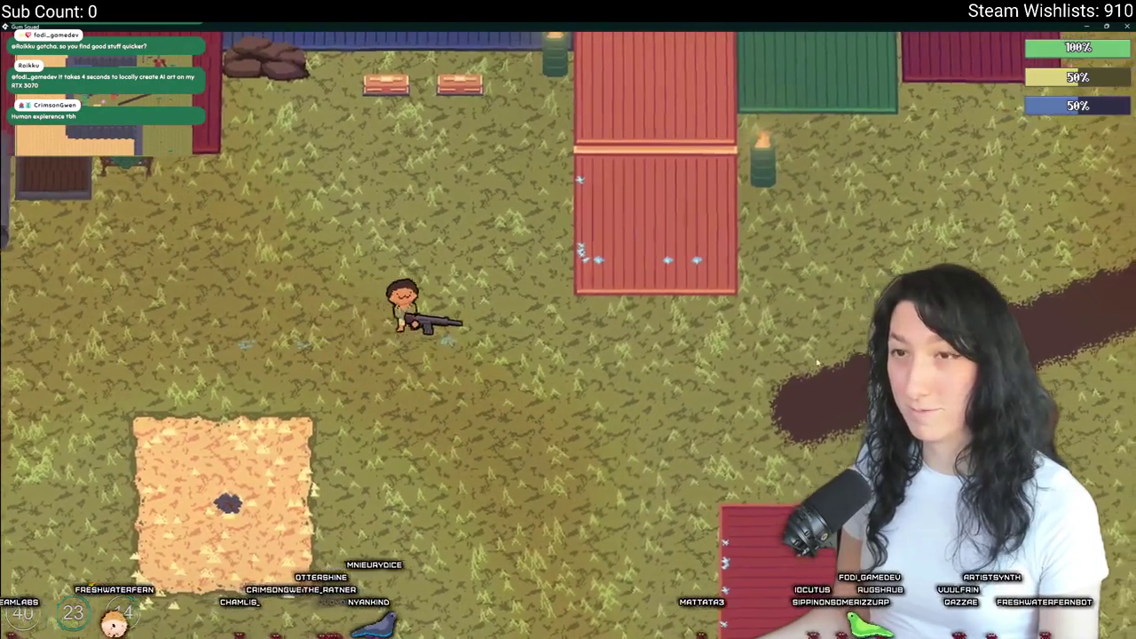
{"action": "key", "text": "d"}
{"action": "key", "text": "w"}
{"action": "key", "text": "Tab"}
{"action": "key", "text": "Tab"}
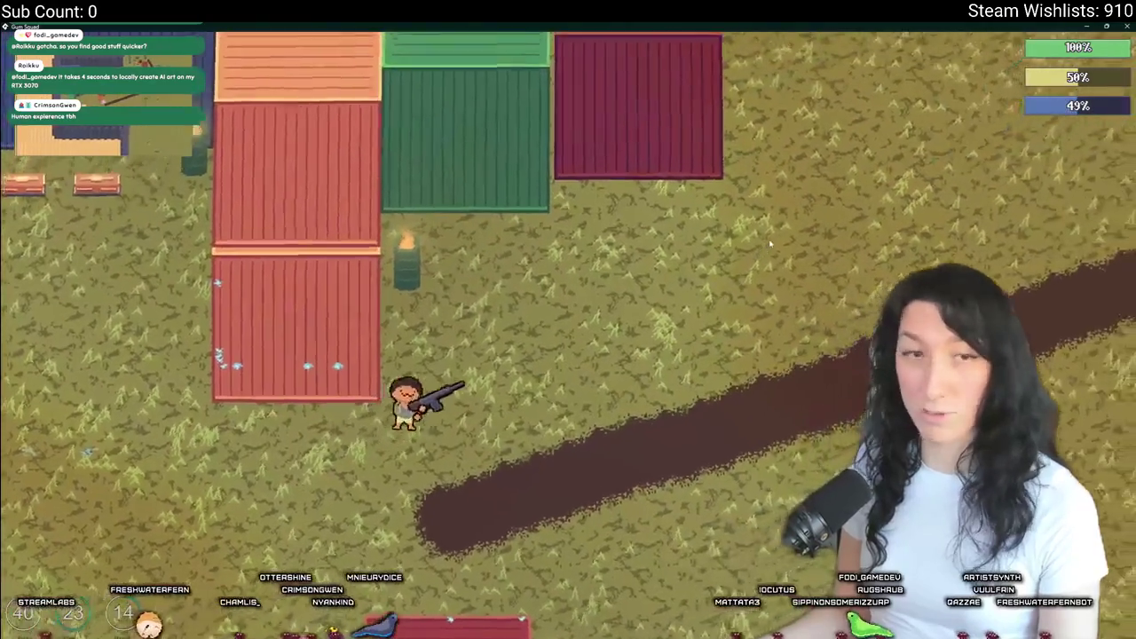
{"action": "key", "text": "w"}
{"action": "key", "text": "d"}
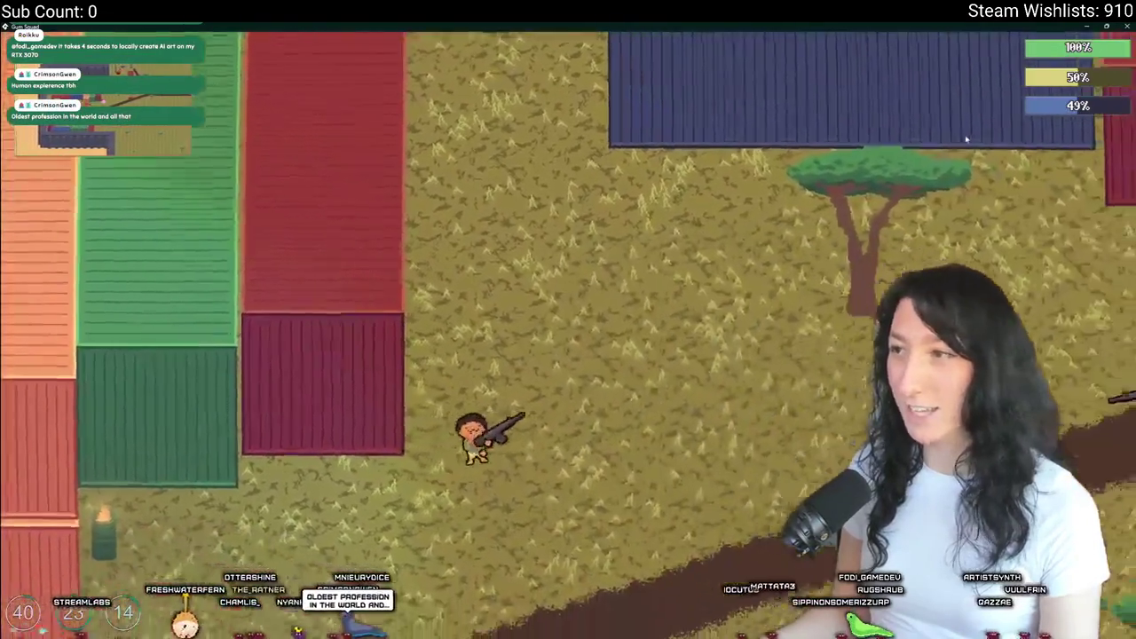
{"action": "key", "text": "d"}
{"action": "key", "text": "s"}
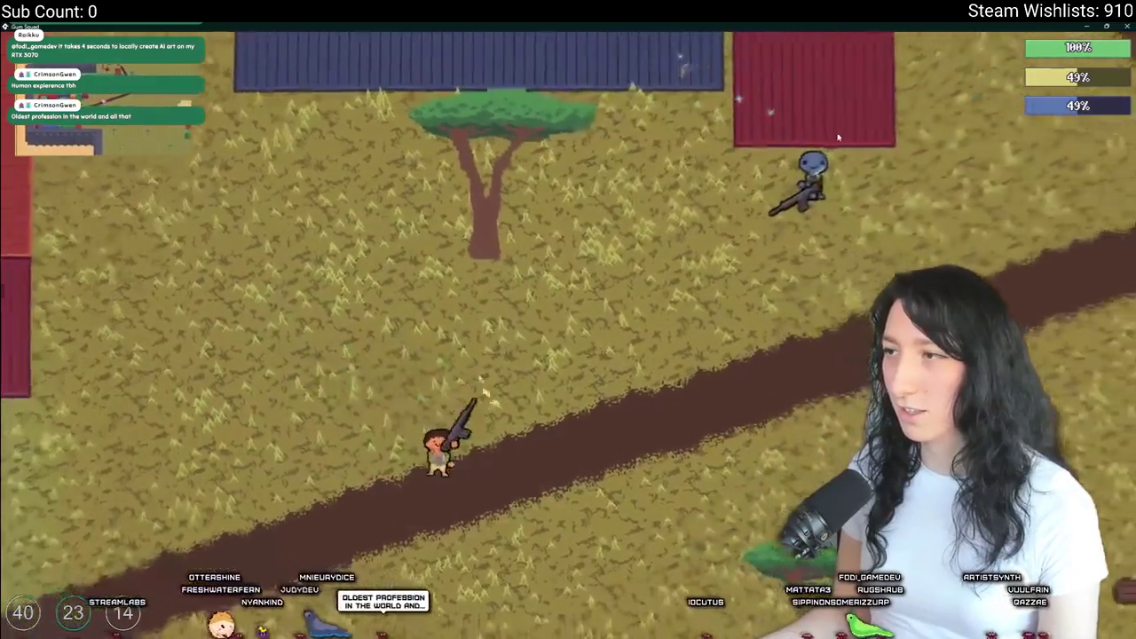
{"action": "key", "text": "s"}
{"action": "key", "text": "d"}
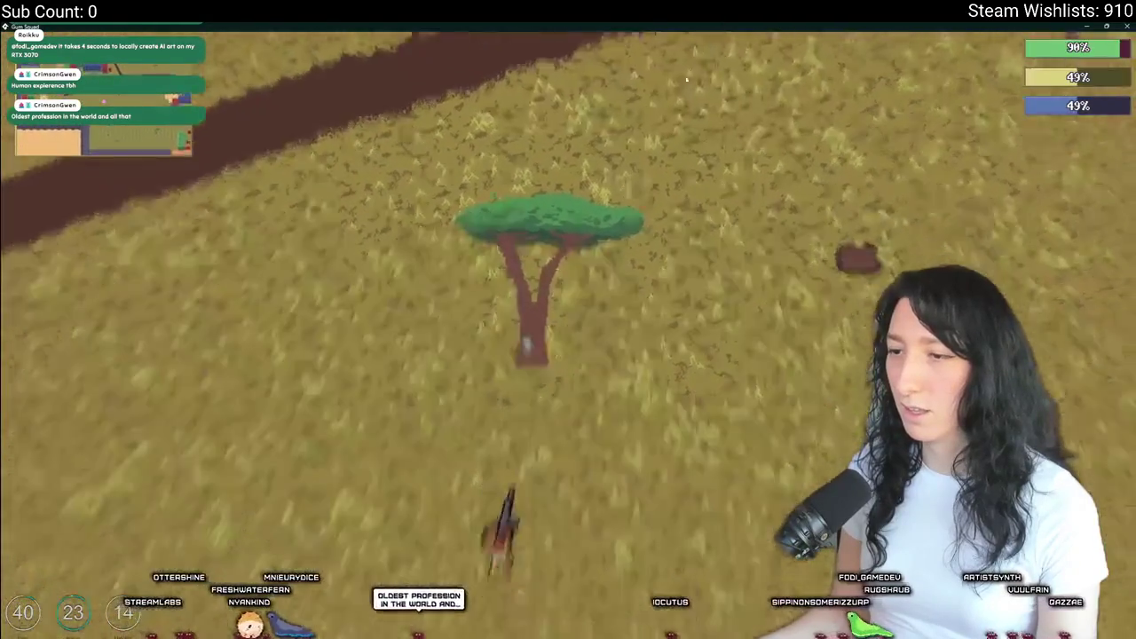
{"action": "key", "text": "w"}
{"action": "key", "text": "d"}
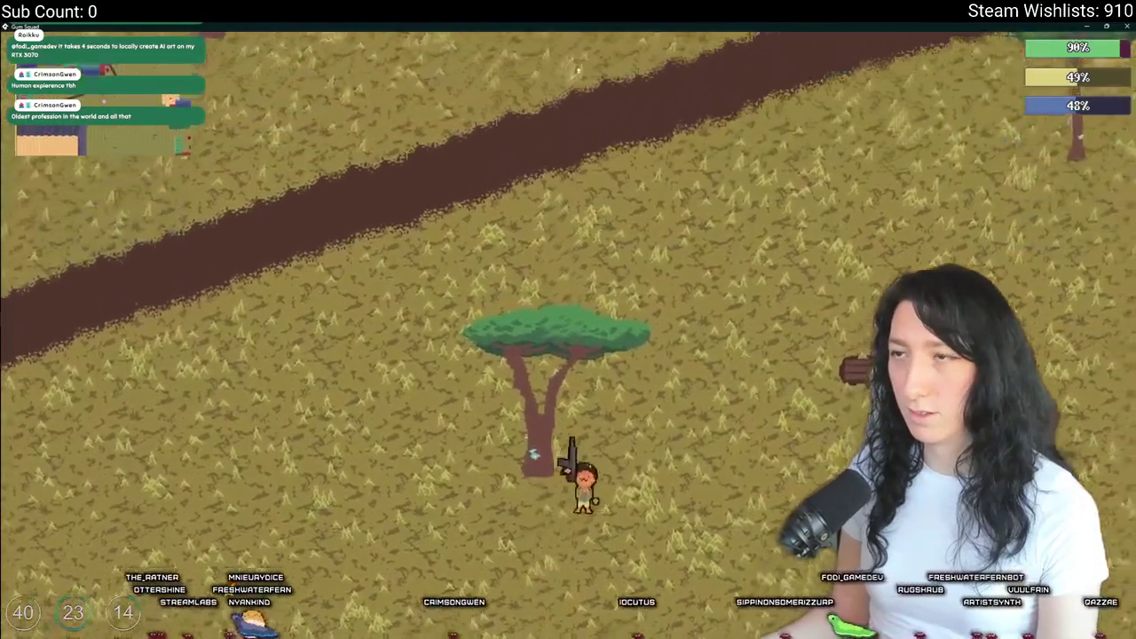
{"action": "key", "text": "w"}
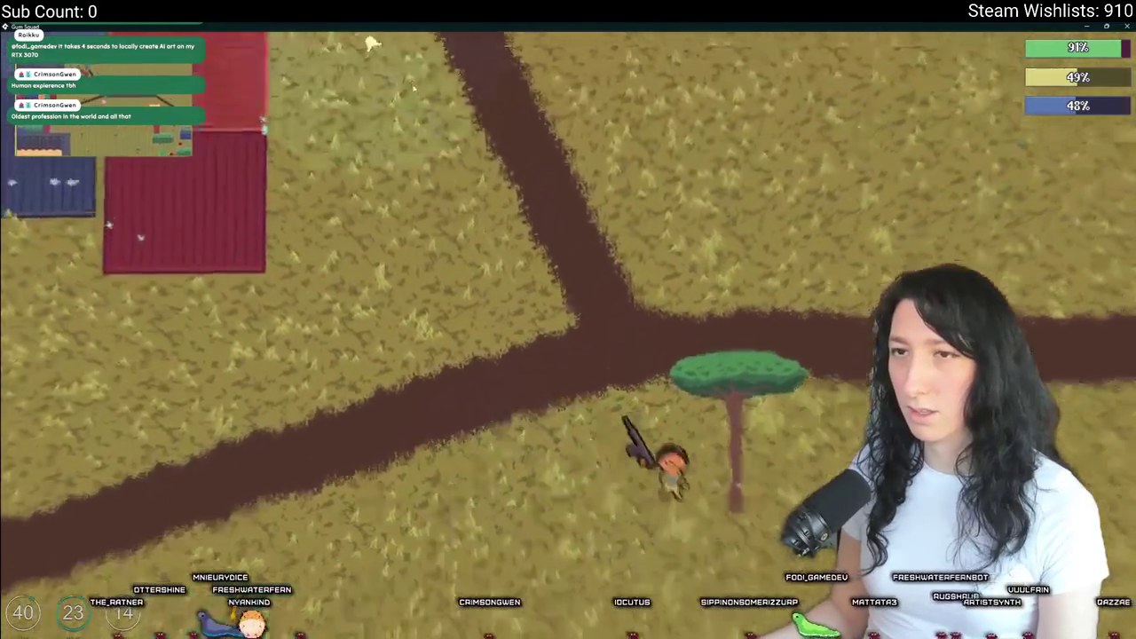
{"action": "key", "text": "w"}
{"action": "key", "text": "a"}
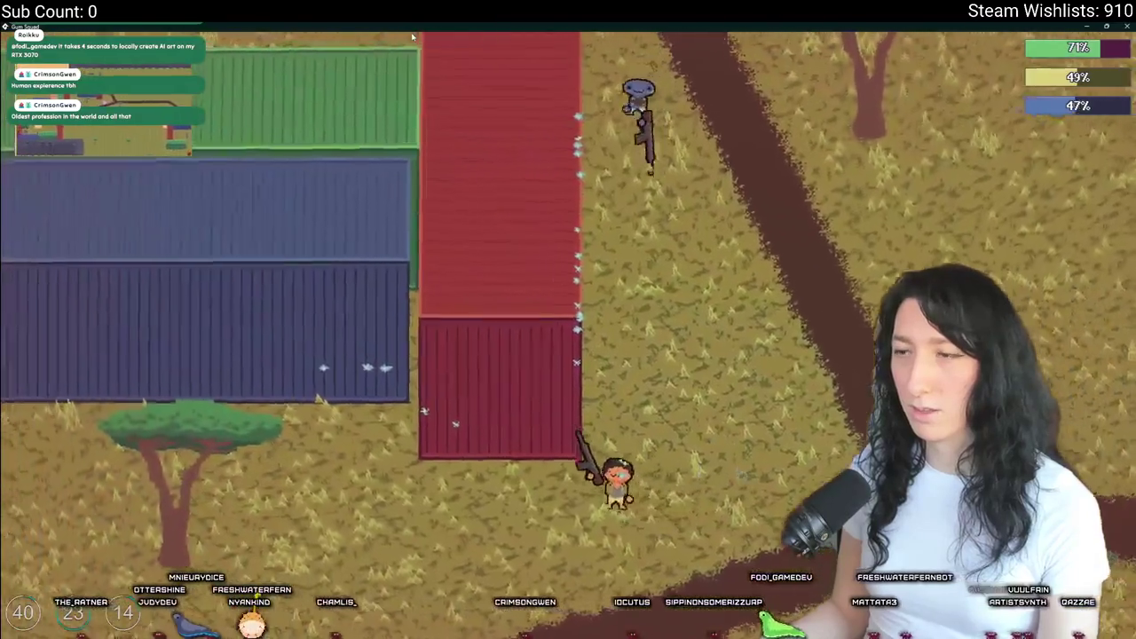
{"action": "key", "text": "w"}
{"action": "key", "text": "d"}
{"action": "key", "text": "a"}
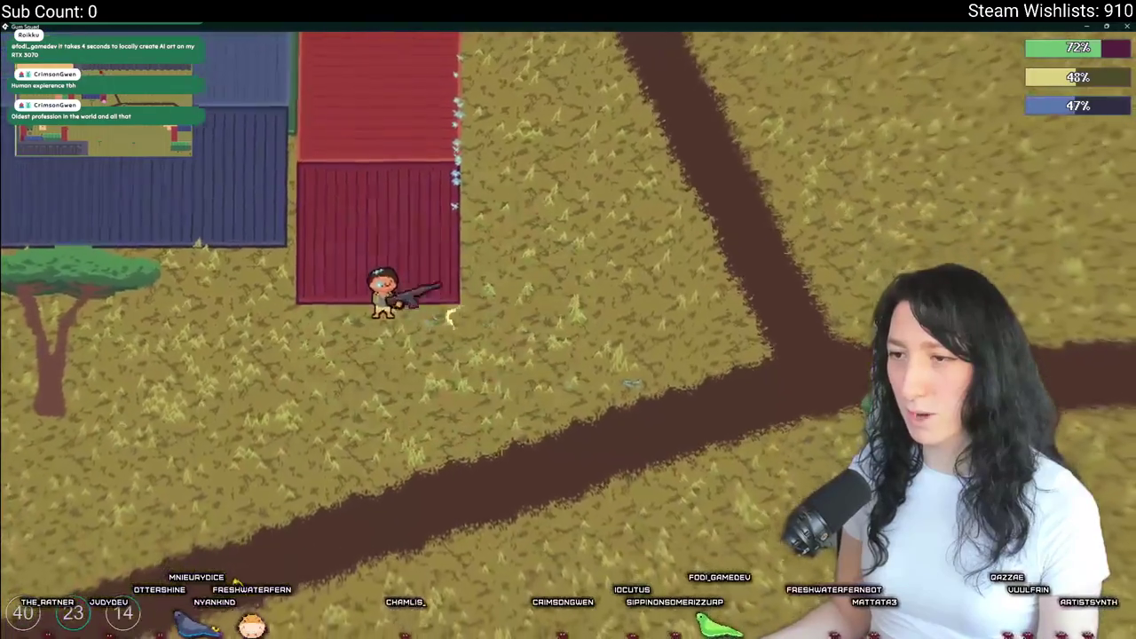
{"action": "key", "text": "s"}
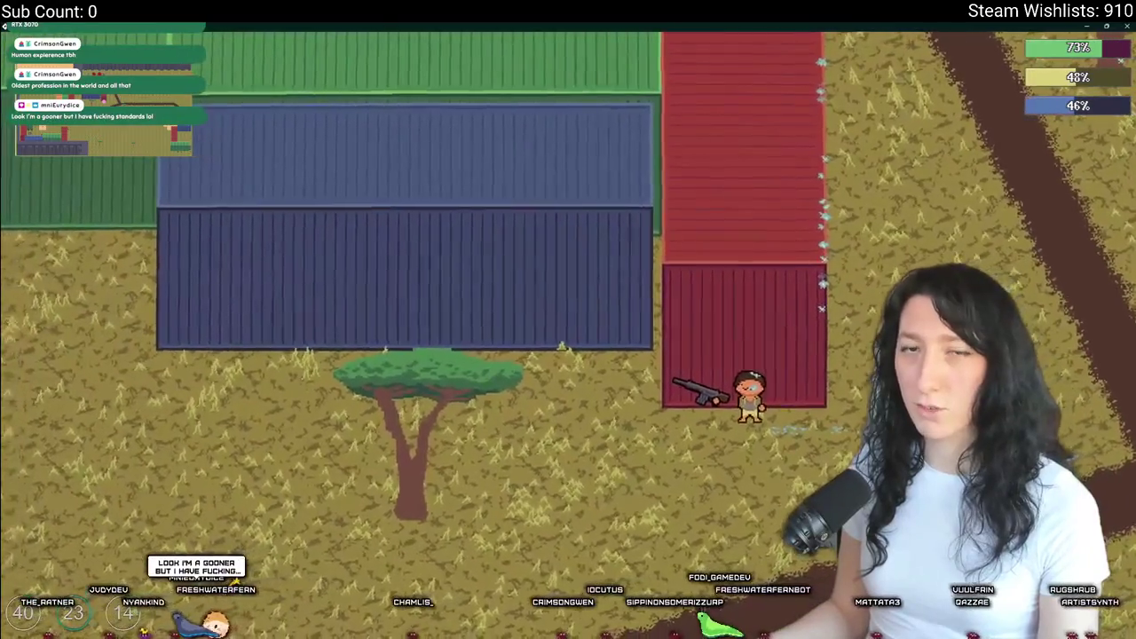
{"action": "key", "text": "d"}
{"action": "key", "text": "w"}
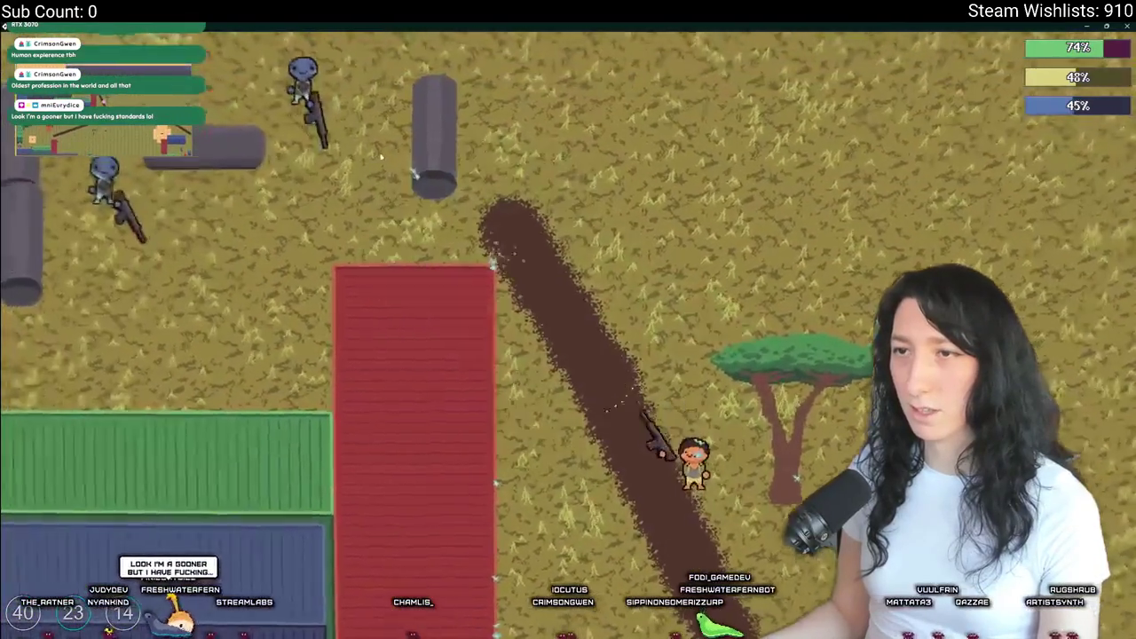
{"action": "key", "text": "w"}
{"action": "key", "text": "d"}
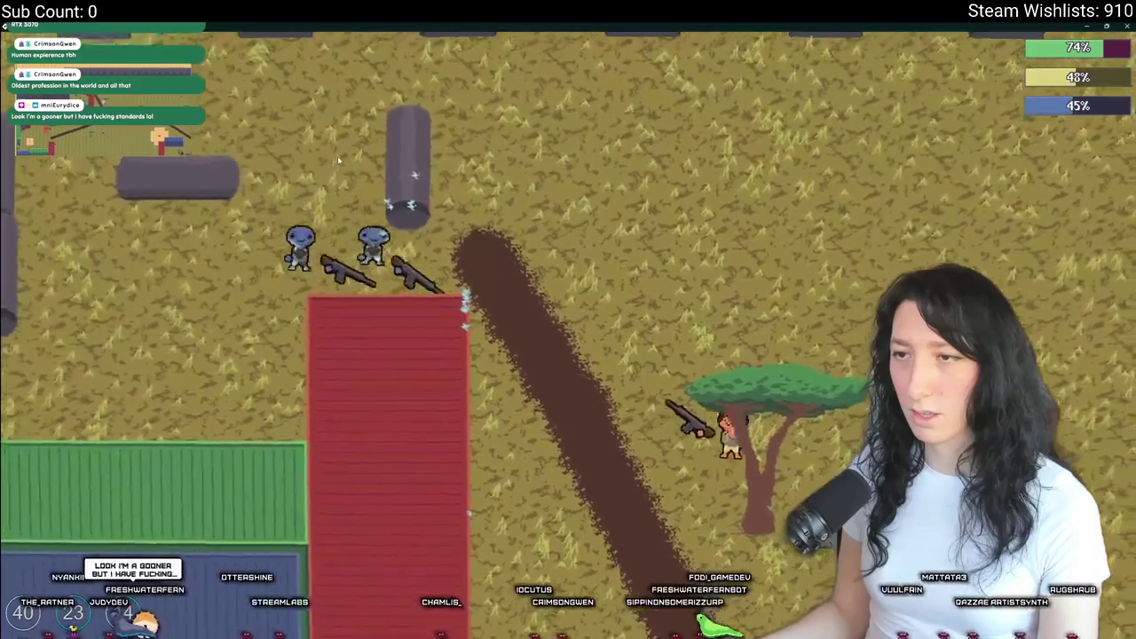
{"action": "key", "text": "d"}
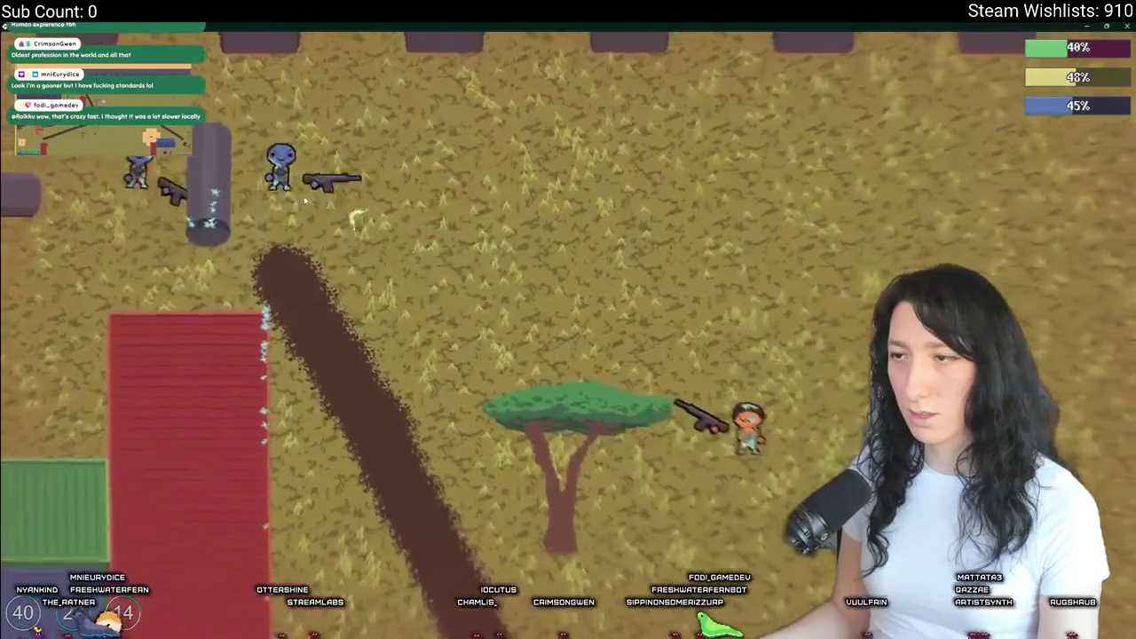
{"action": "key", "text": "s"}
{"action": "key", "text": "d"}
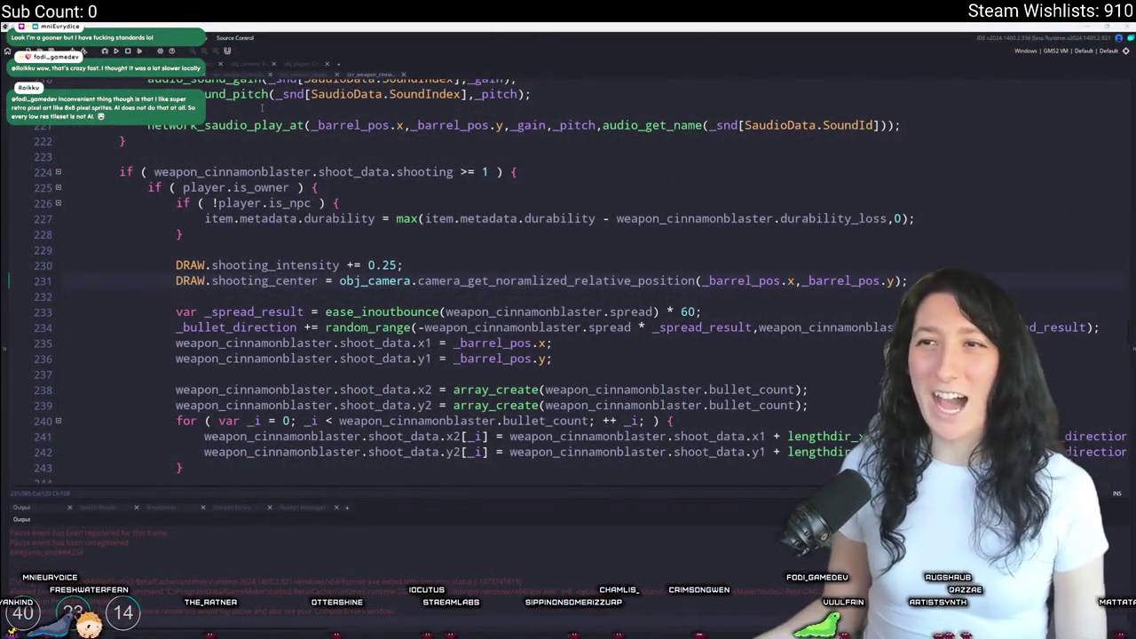
- Change weapon_pepperminter's ease_inoutbounce multiplier on line 229 from 60 to 20 and rebuild with F5
{"action": "left_click", "coordinate": [302, 76]}
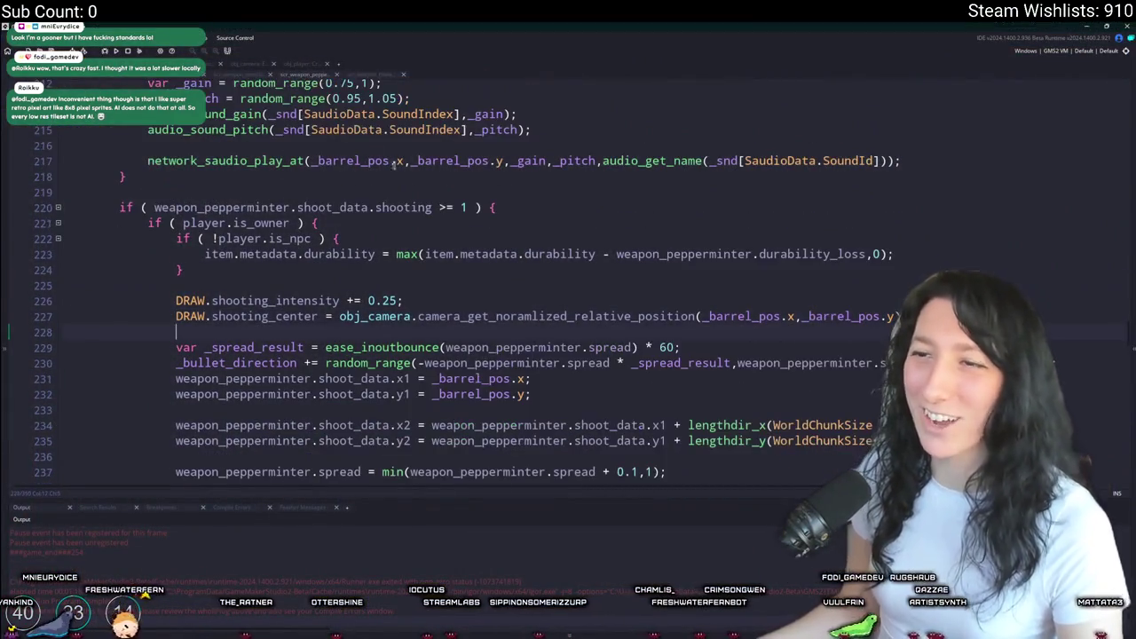
{"action": "scroll", "coordinate": [430, 207], "scroll_direction": "down", "scroll_amount": 2}
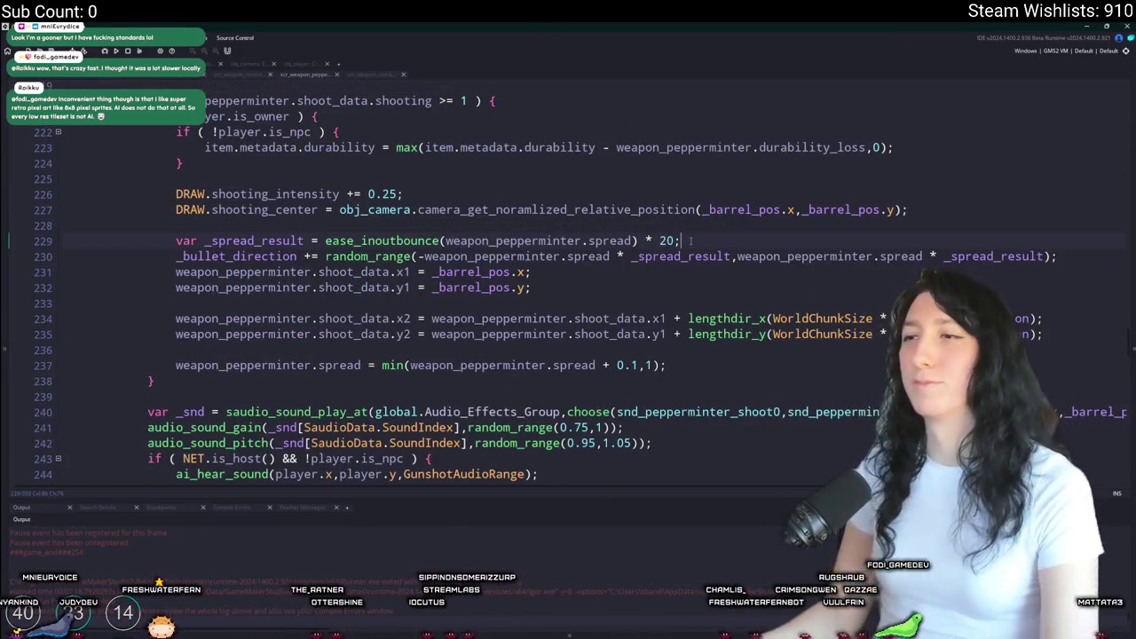
{"action": "key", "text": "F5"}
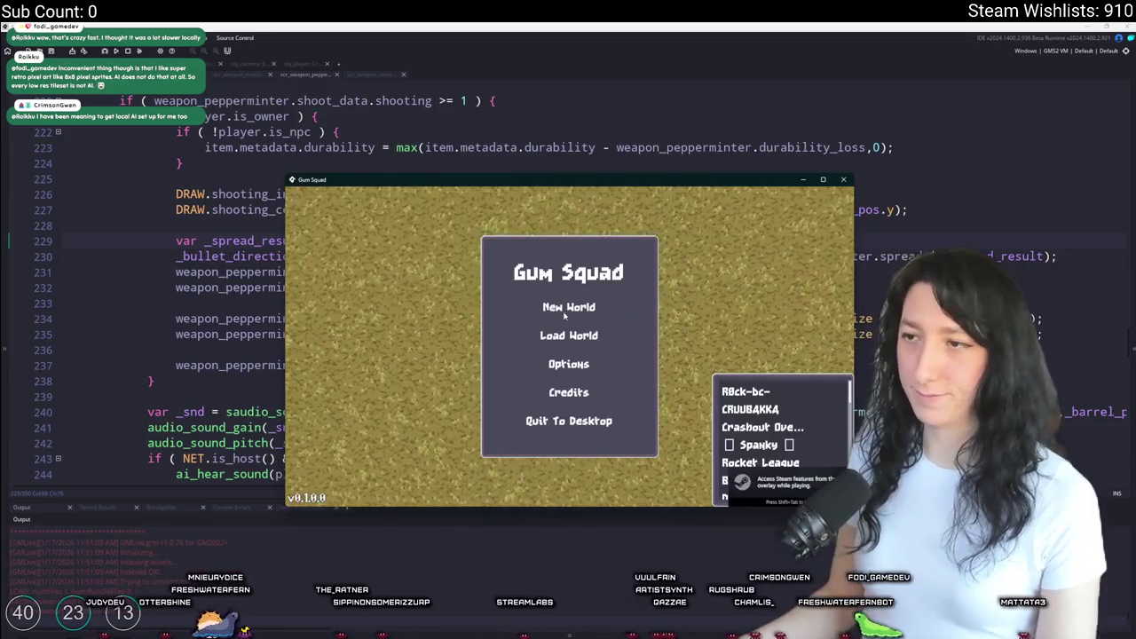
- Create a new world lobby, equip the weapon and fire a shot to the right
{"action": "left_click", "coordinate": [544, 382]}
{"action": "left_click", "coordinate": [546, 412]}
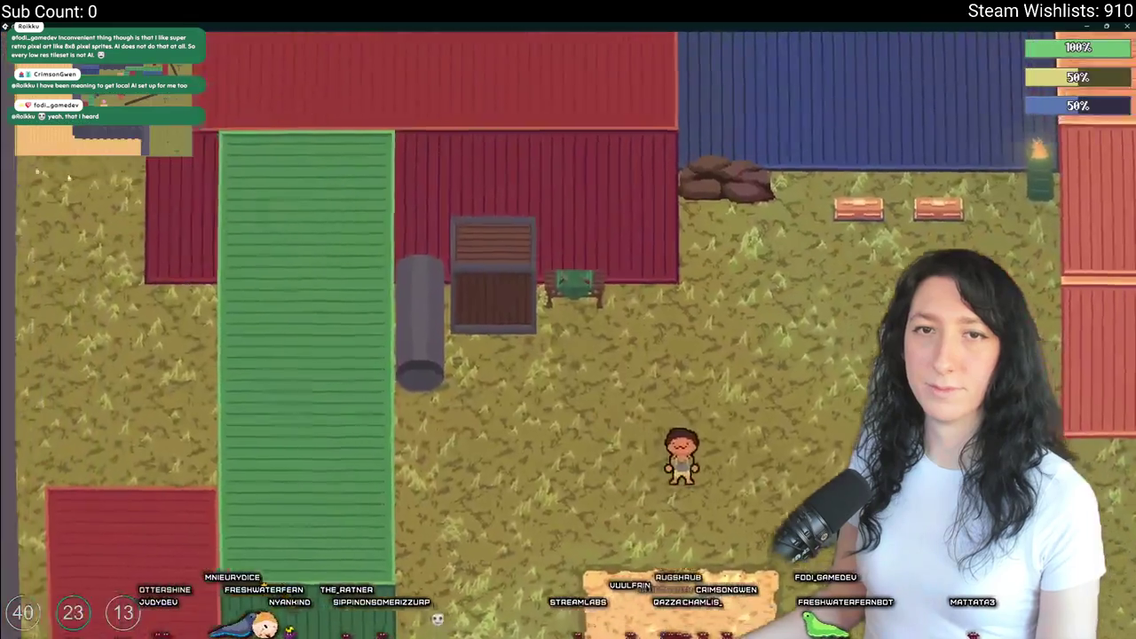
{"action": "key", "text": "Tab"}
{"action": "key", "text": "Tab"}
{"action": "key", "text": "s"}
{"action": "key", "text": "d"}
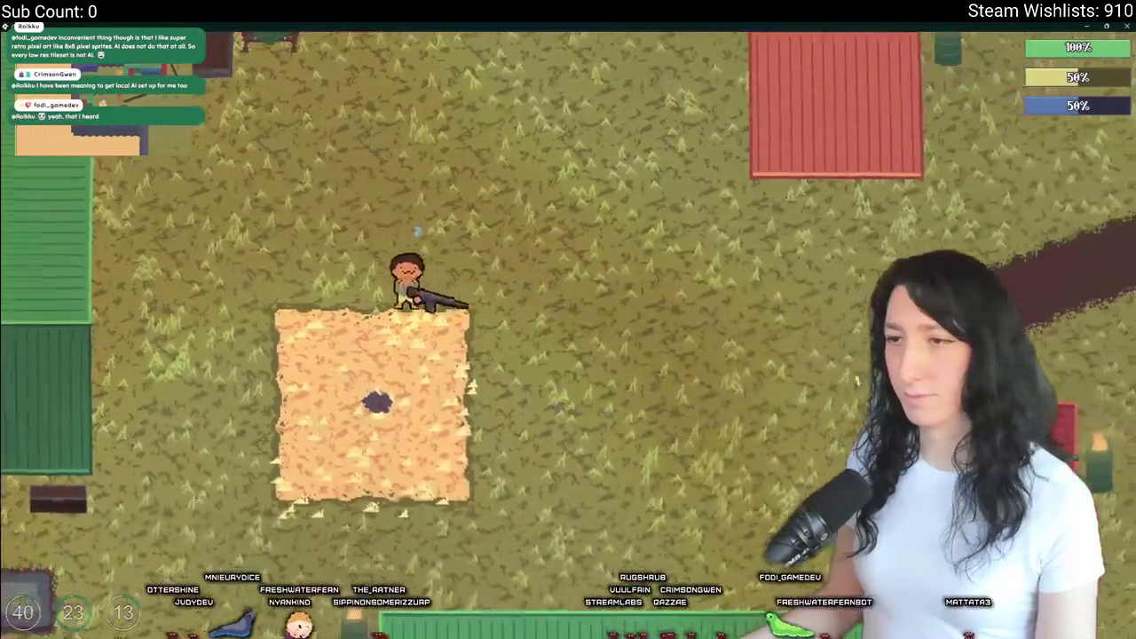
{"action": "left_click", "coordinate": [858, 318]}
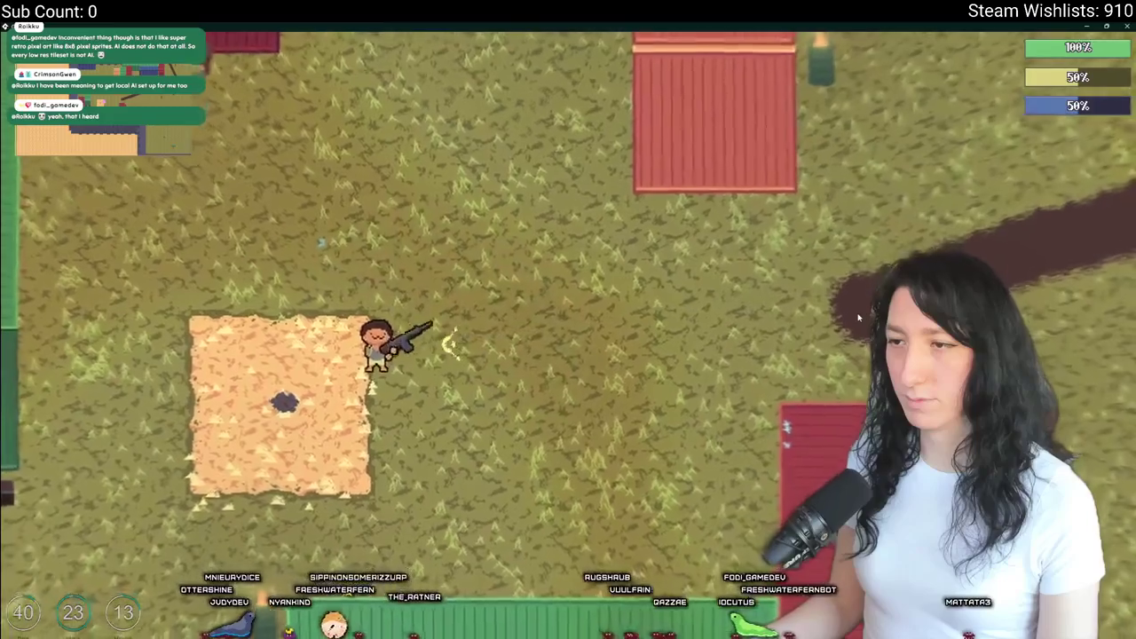
- Roam the arena past the containers and pillar, fire toward the lower left, then return to GameMaker
{"action": "key", "text": "d"}
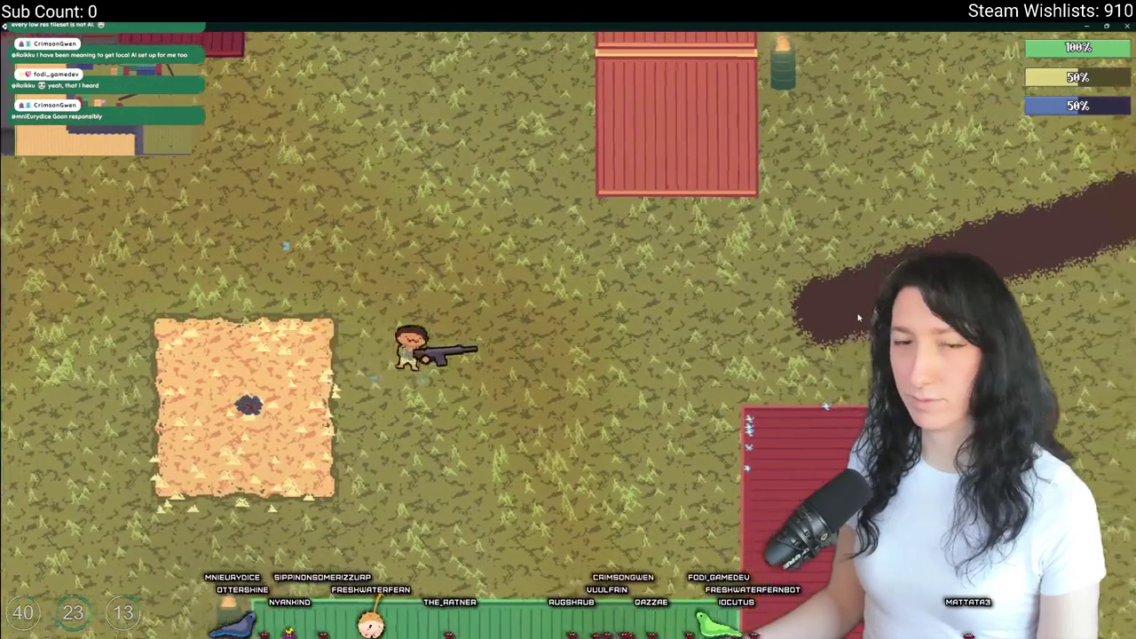
{"action": "key", "text": "d"}
{"action": "key", "text": "w"}
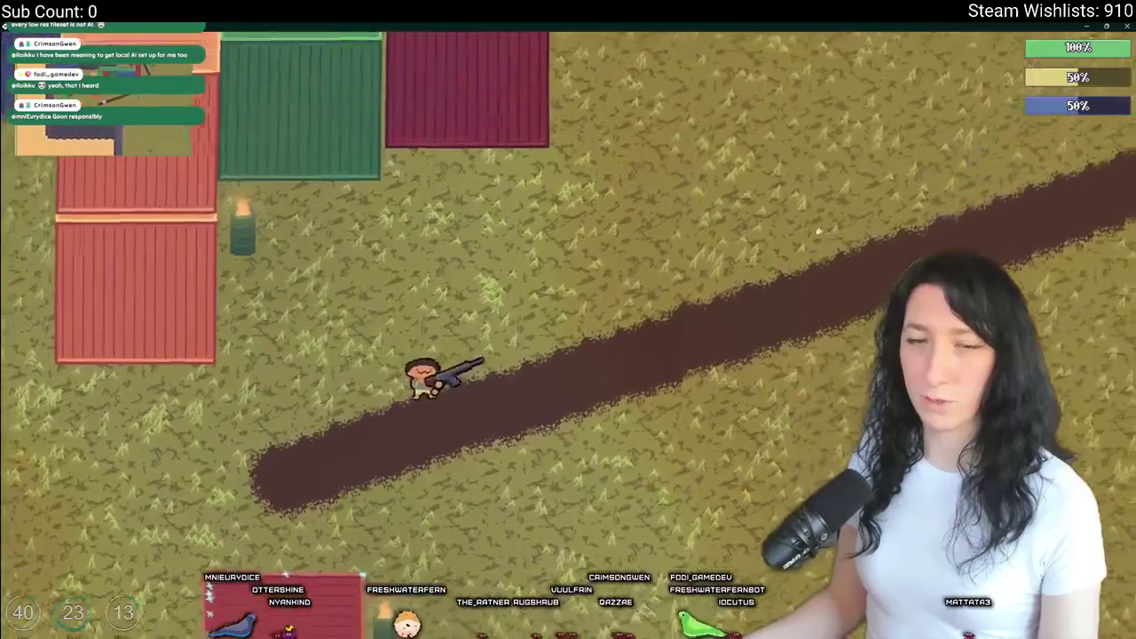
{"action": "key", "text": "w"}
{"action": "key", "text": "d"}
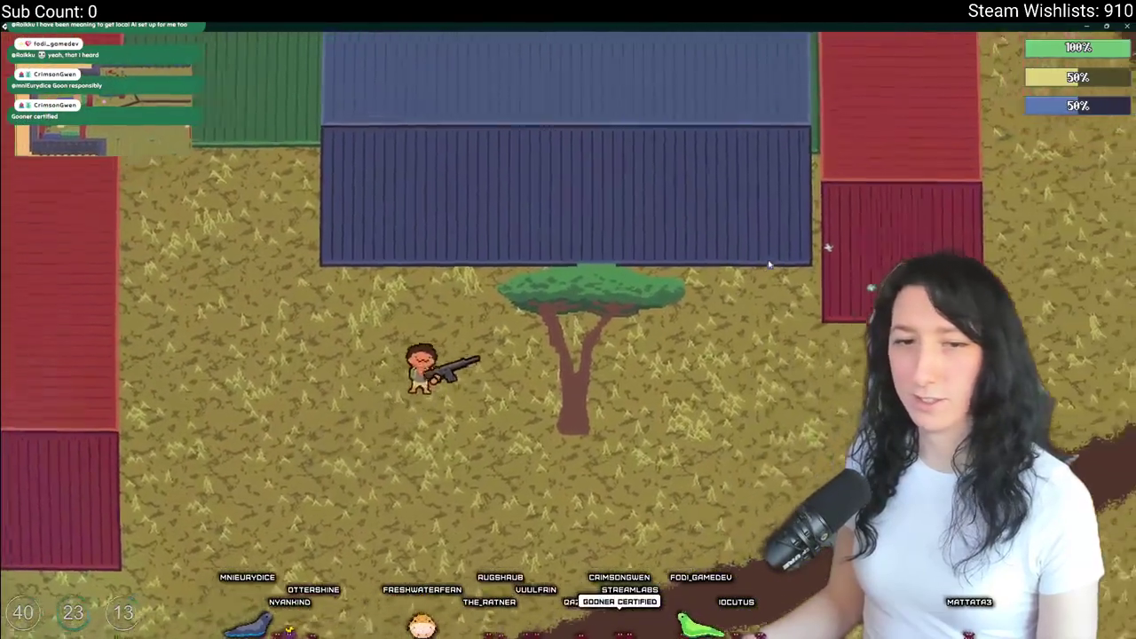
{"action": "key", "text": "d"}
{"action": "key", "text": "w"}
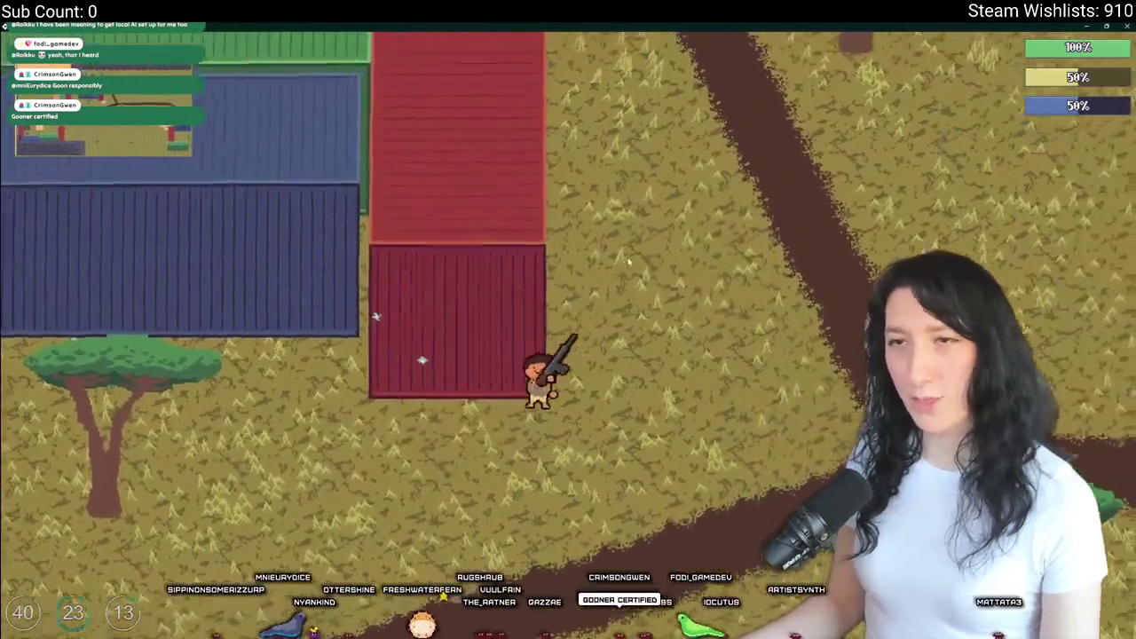
{"action": "key", "text": "w"}
{"action": "key", "text": "a"}
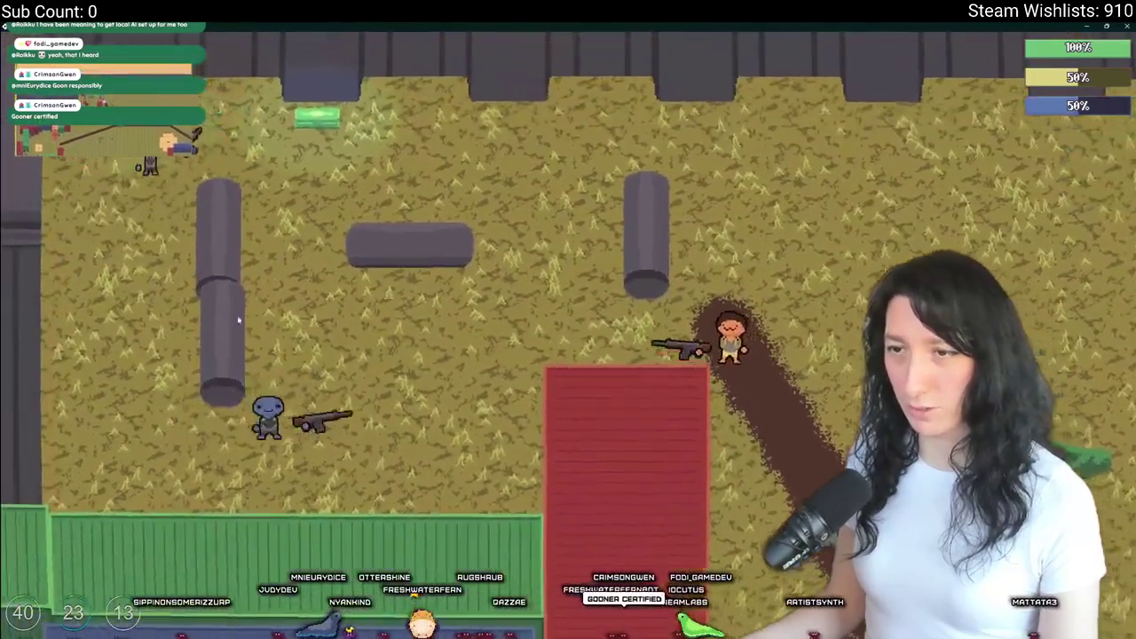
{"action": "key", "text": "w"}
{"action": "key", "text": "d"}
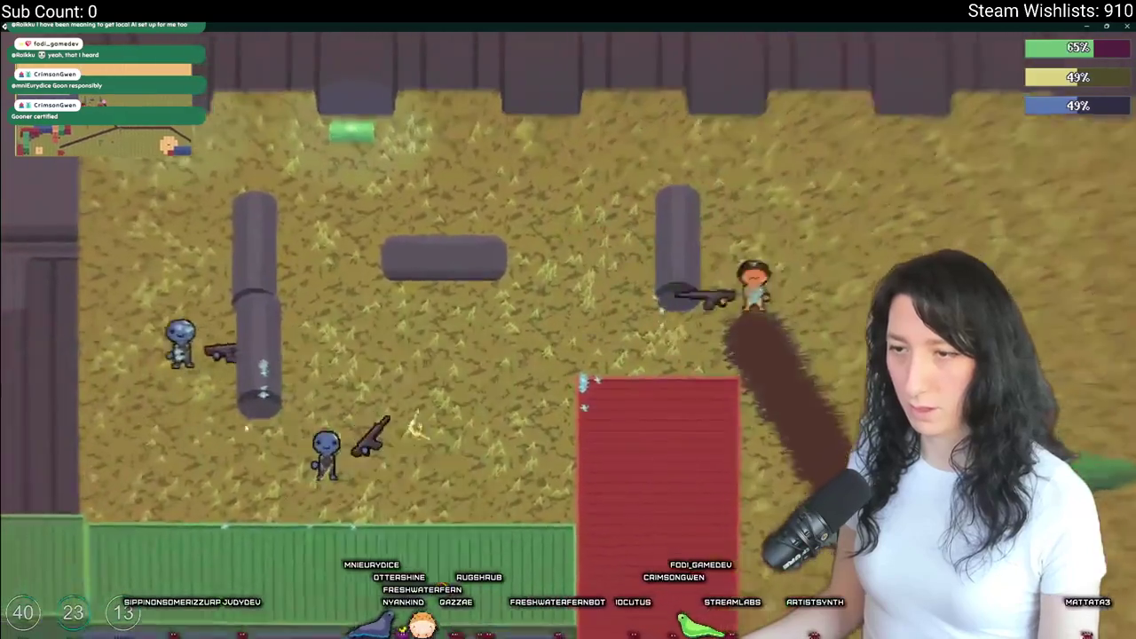
{"action": "key", "text": "s"}
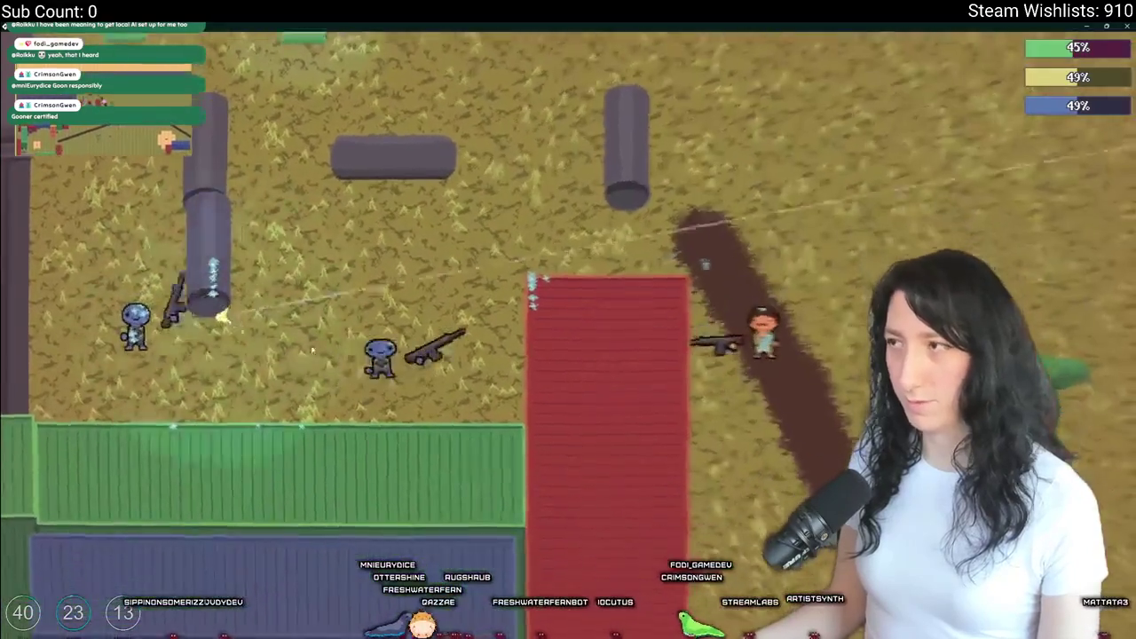
{"action": "key", "text": "w"}
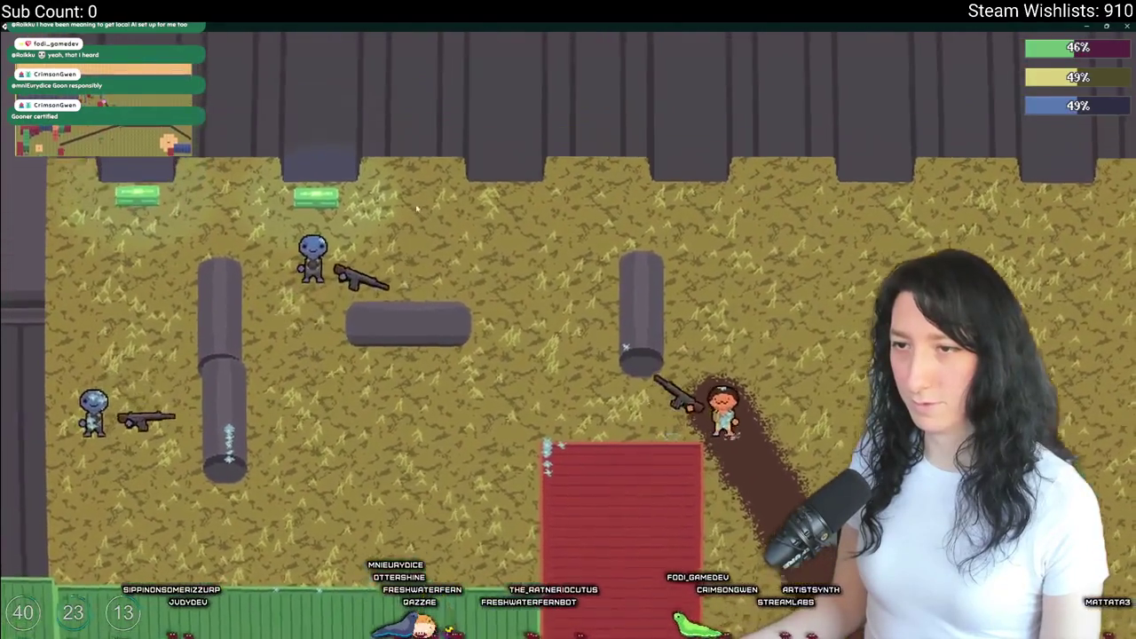
{"action": "key", "text": "a"}
{"action": "key", "text": "s"}
{"action": "key", "text": "d"}
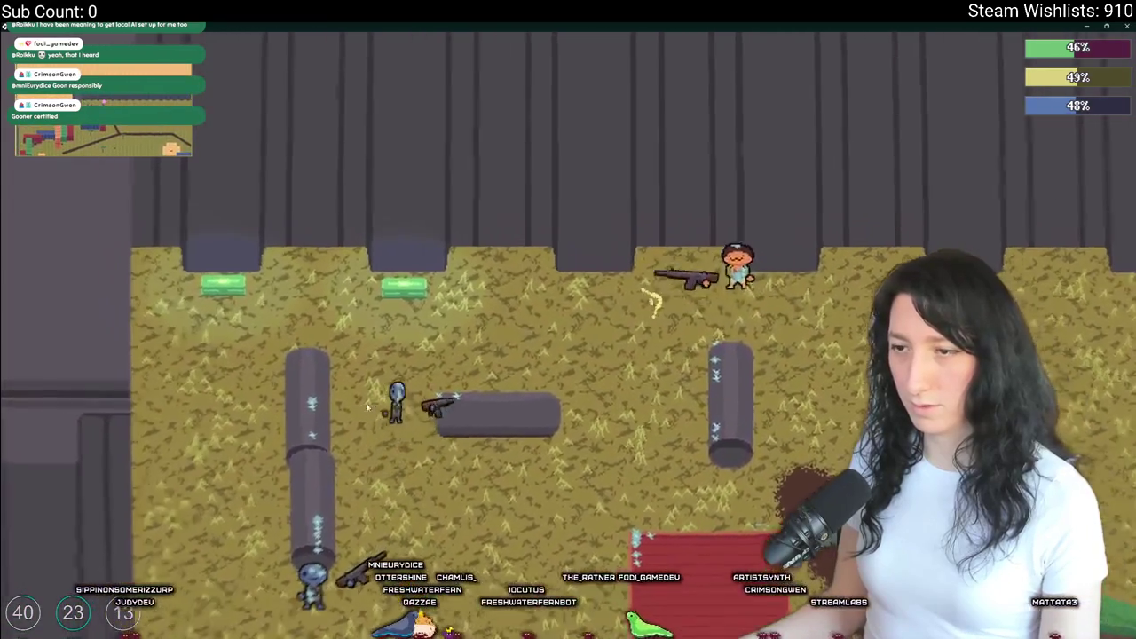
{"action": "key", "text": "s"}
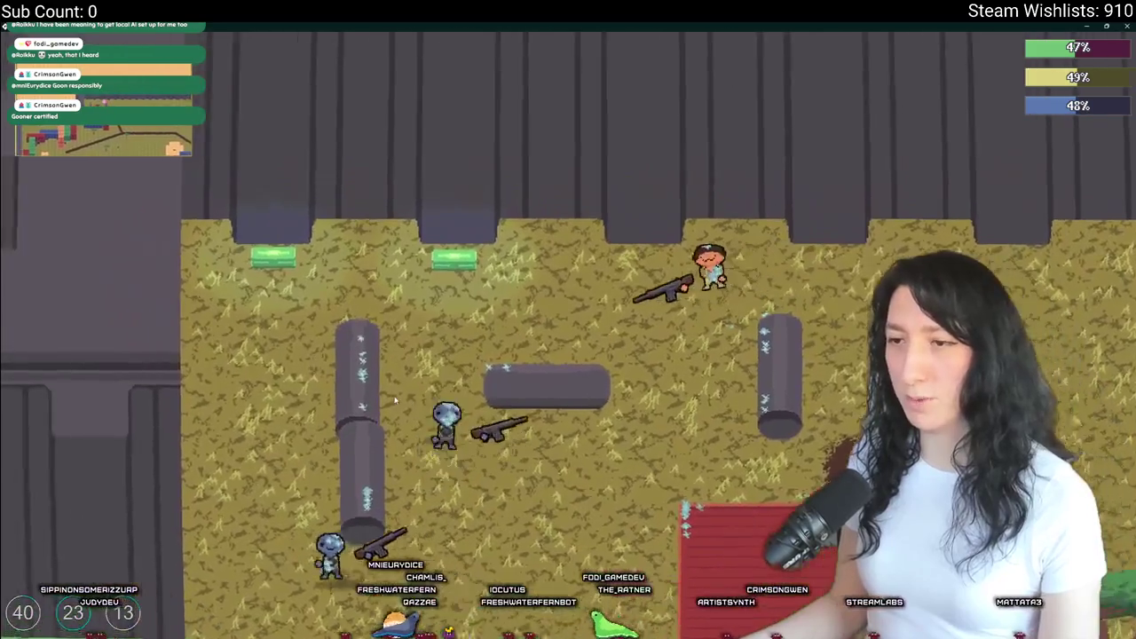
{"action": "key", "text": "s"}
{"action": "key", "text": "d"}
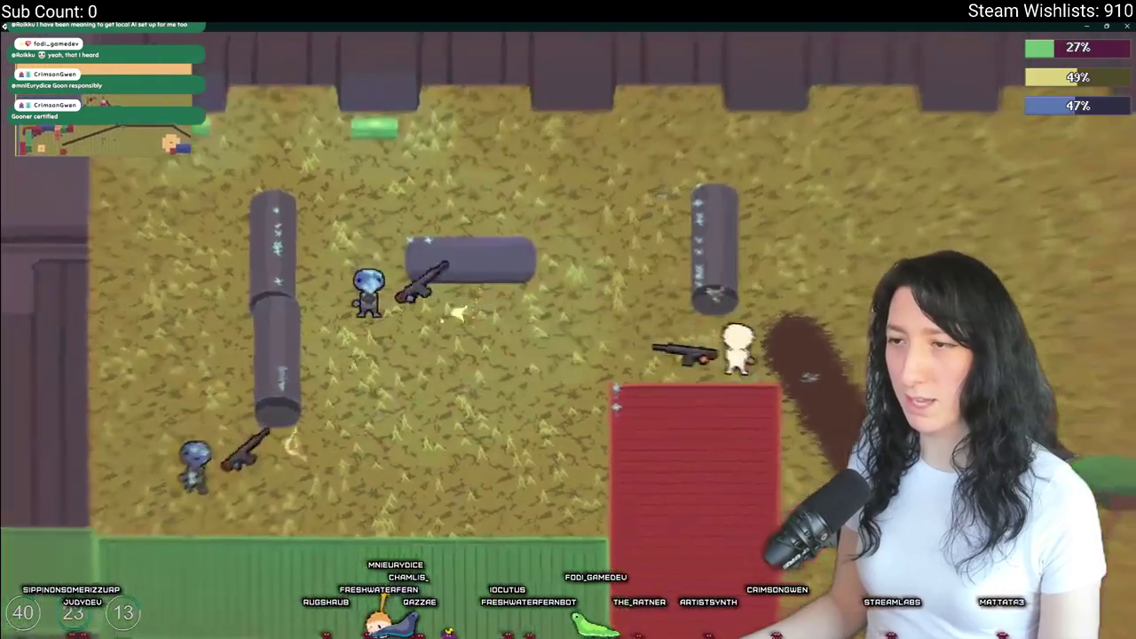
{"action": "key", "text": "w"}
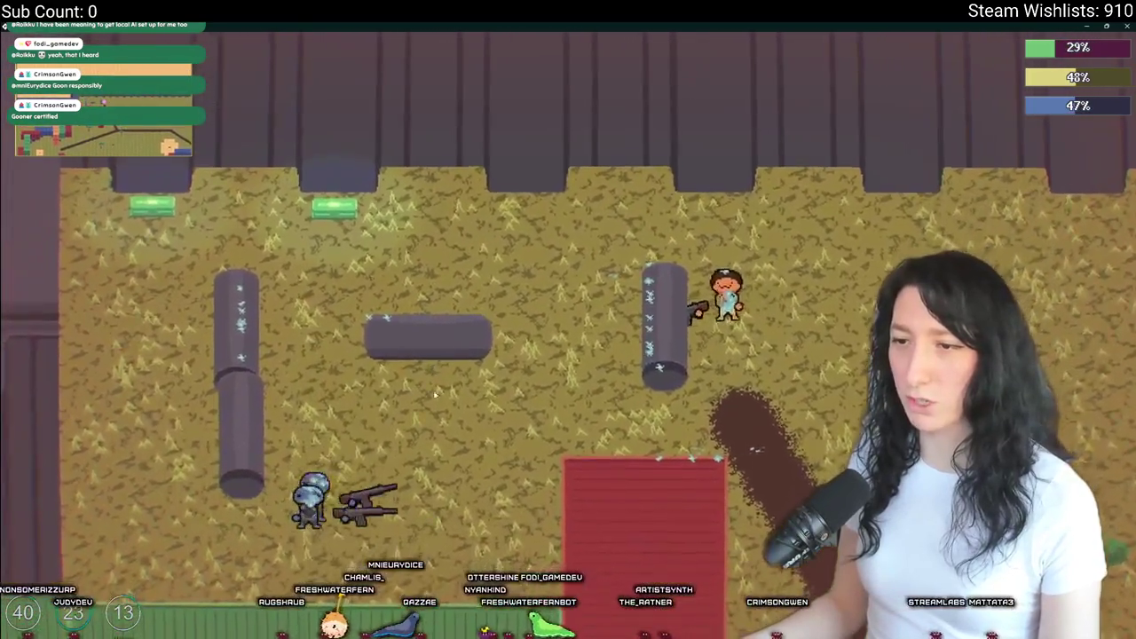
{"action": "left_click", "coordinate": [422, 391]}
{"action": "key", "text": "s"}
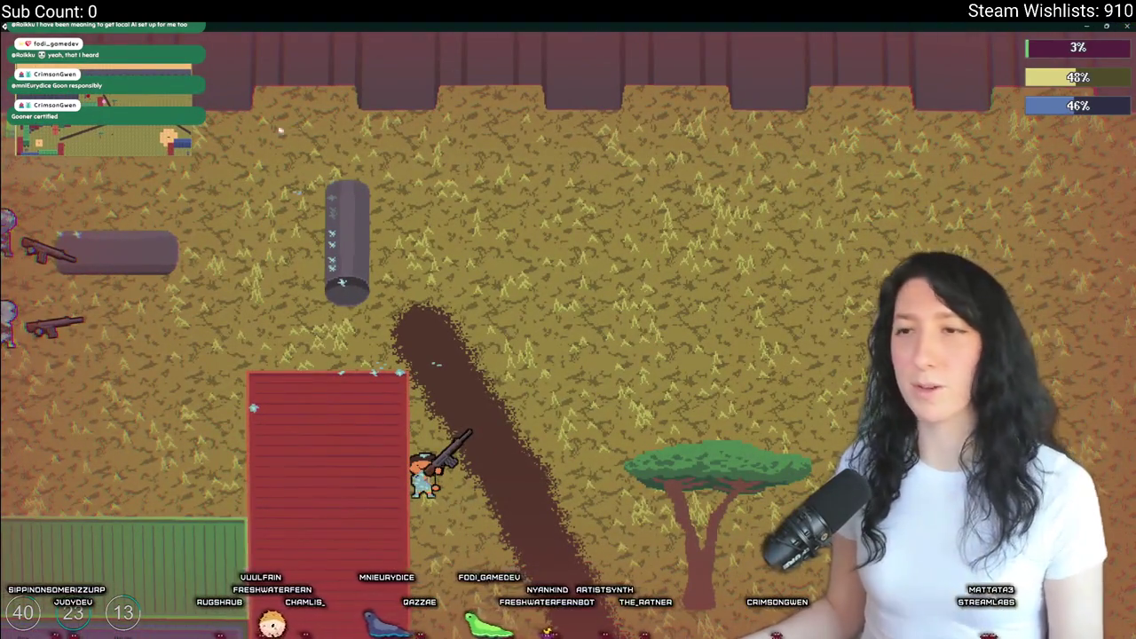
{"action": "key", "text": "alt+Tab"}
- Wrap the pepperminter's DRAW shooting lines in if ( player == global.Player_Instance ) { }
{"action": "scroll", "coordinate": [389, 169], "scroll_direction": "up", "scroll_amount": 2}
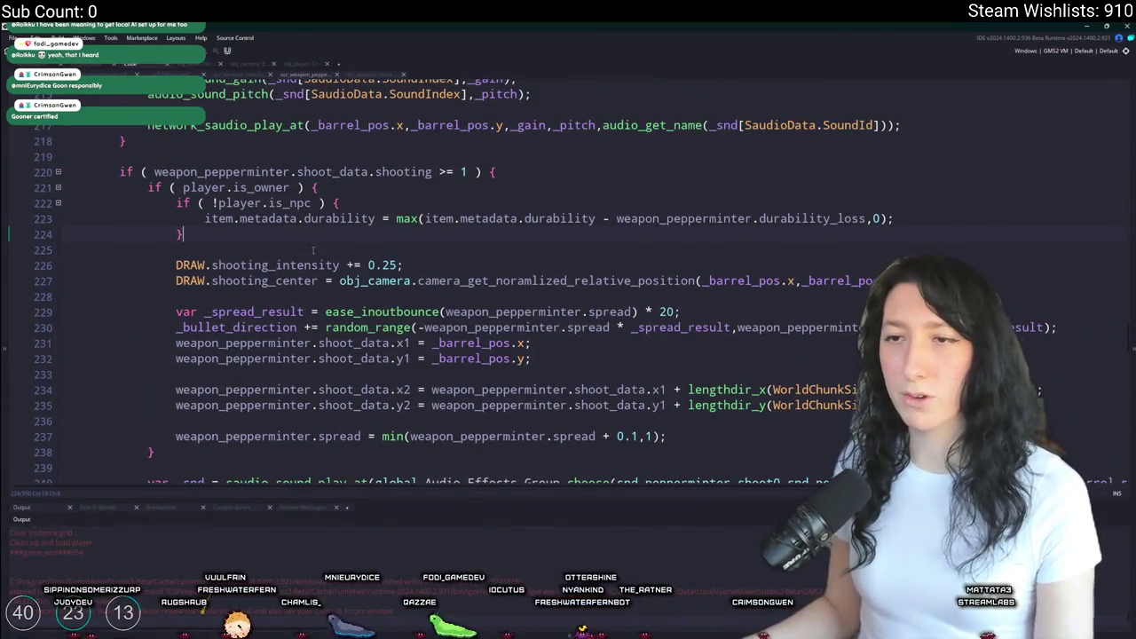
{"action": "key", "text": "Return"}
{"action": "type", "text": "if ( player == global"}
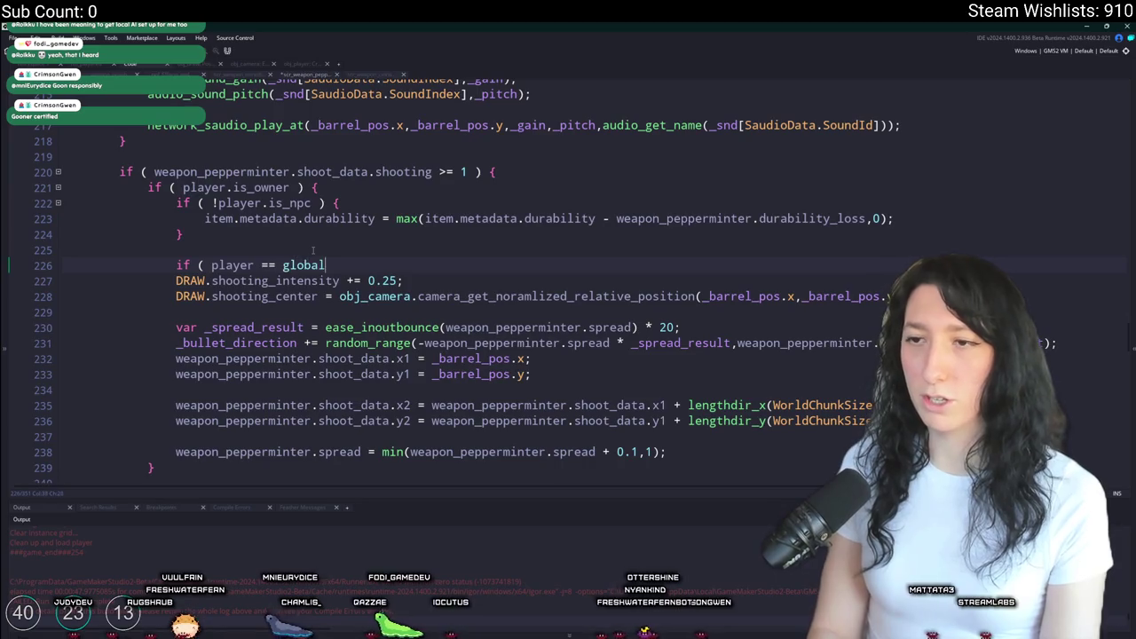
{"action": "type", "text": ".Player_Instance ) {"}
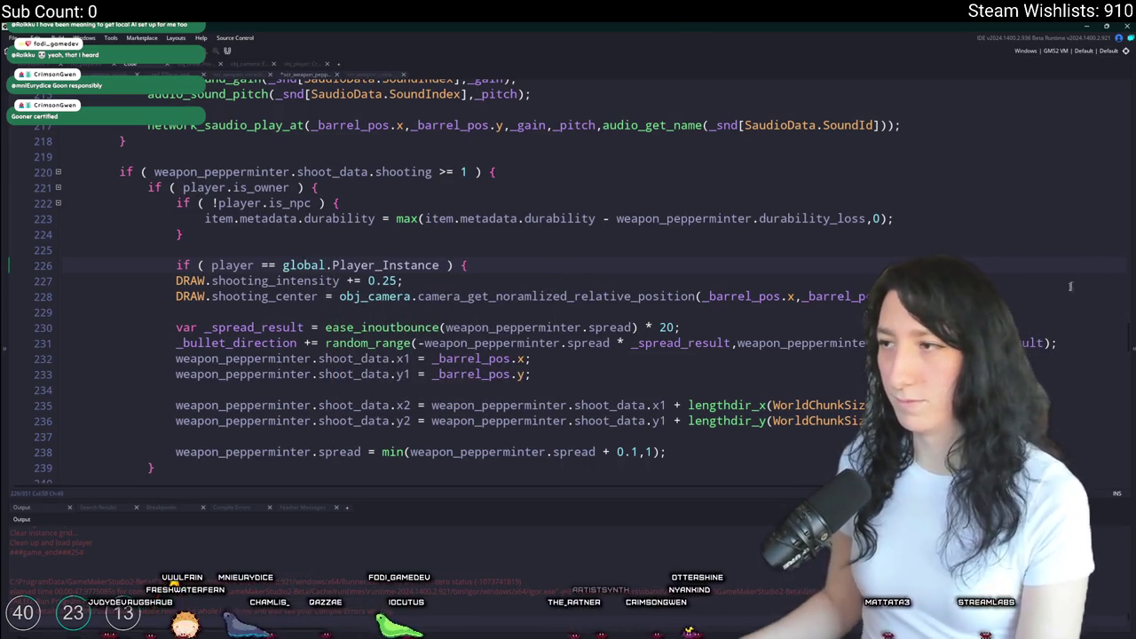
{"action": "key", "text": "Down"}
{"action": "key", "text": "Down"}
{"action": "key", "text": "End"}
{"action": "key", "text": "Return"}
{"action": "mouse_move", "coordinate": [193, 275]}
{"action": "left_mouse_down"}
{"action": "mouse_move", "coordinate": [213, 298]}
{"action": "mouse_move", "coordinate": [164, 267]}
{"action": "left_mouse_up"}
{"action": "key", "text": "Tab"}
{"action": "left_click", "coordinate": [298, 310]}
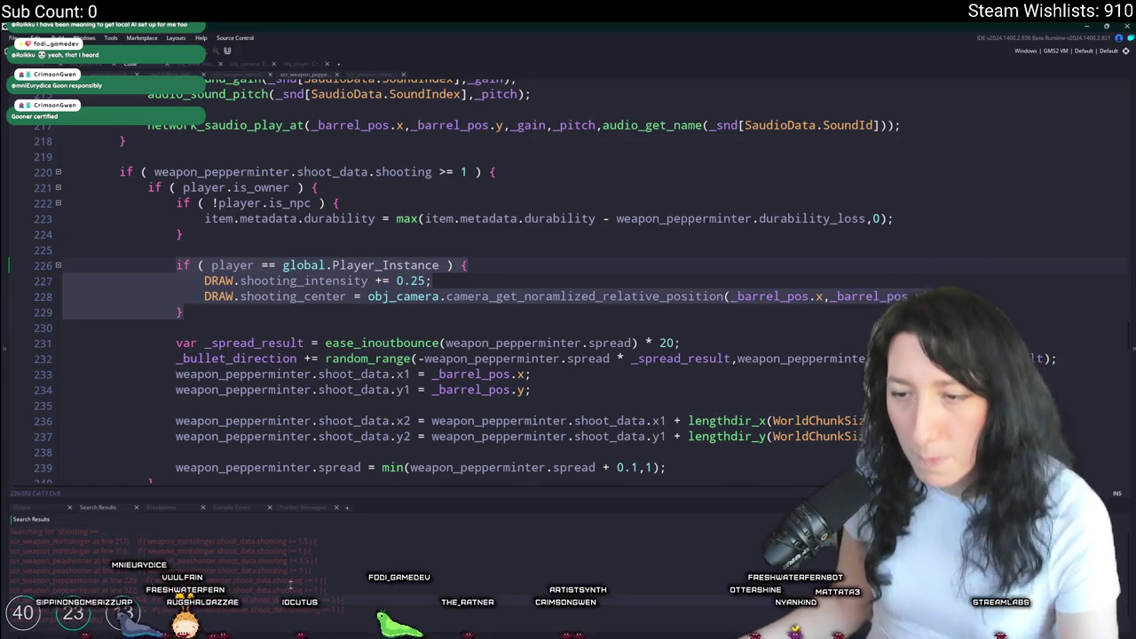
- Paste the same local-player check around the cinnamonblaster and peashooter DRAW shooting lines
{"action": "left_click", "coordinate": [298, 579]}
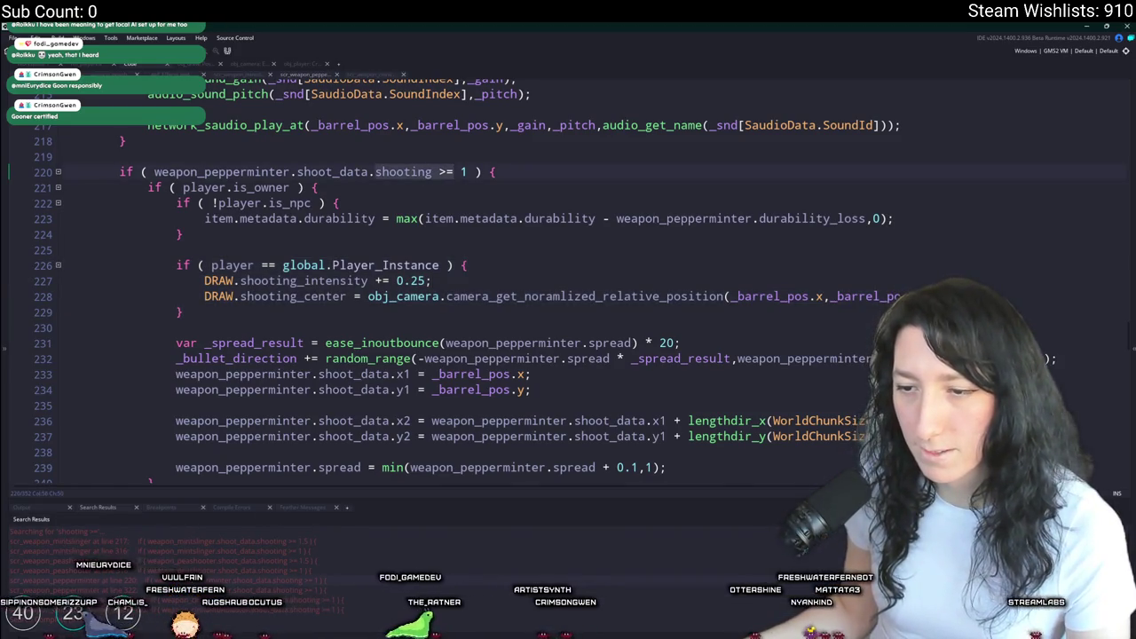
{"action": "left_click", "coordinate": [298, 589]}
{"action": "left_click_drag", "start_coordinate": [869, 286], "coordinate": [164, 256]}
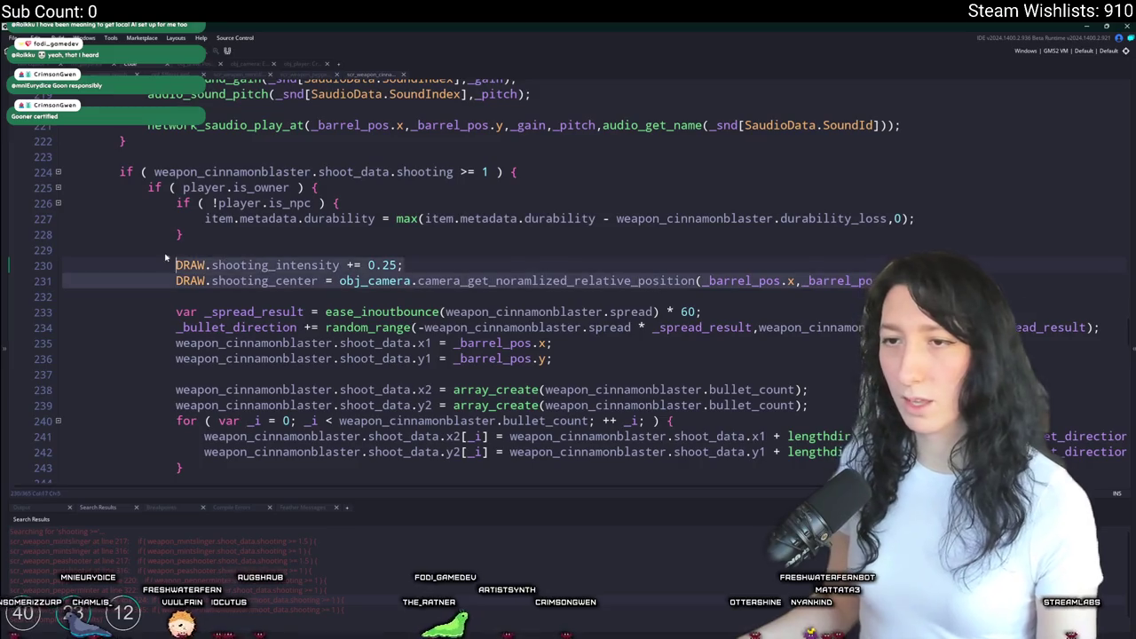
{"action": "key", "text": "ctrl+v"}
{"action": "double_click", "coordinate": [299, 561]}
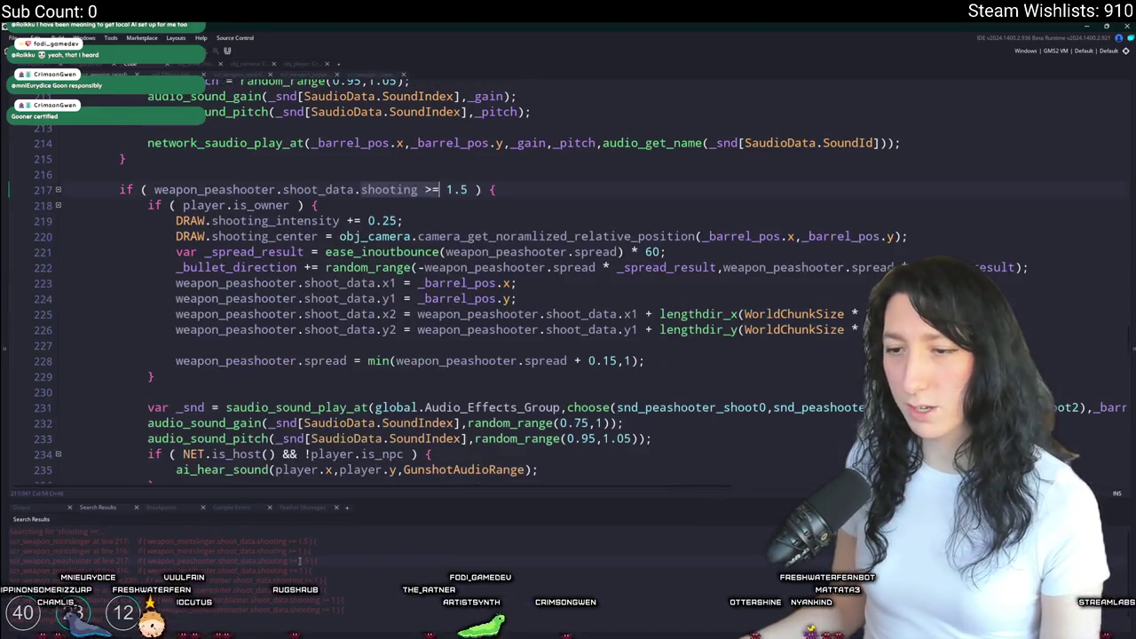
{"action": "left_click_drag", "start_coordinate": [909, 236], "coordinate": [176, 213]}
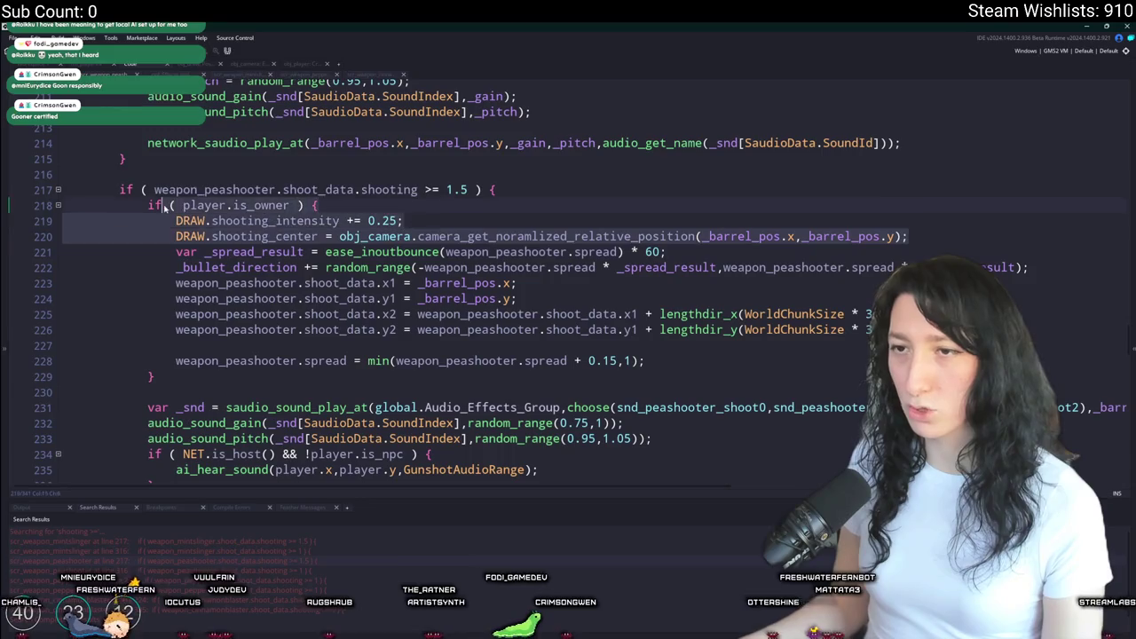
{"action": "key", "text": "ctrl+v"}
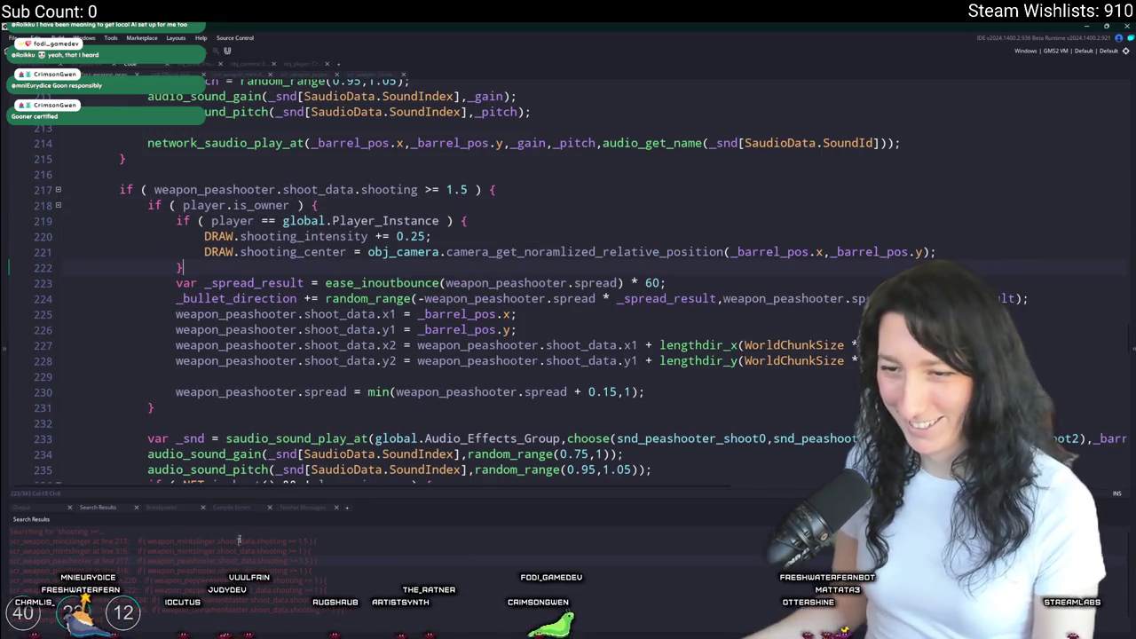
{"action": "key", "text": "Return"}
{"action": "key", "text": "Up"}
{"action": "key", "text": "Up"}
{"action": "key", "text": "Up"}
{"action": "key", "text": "End"}
{"action": "key", "text": "Return"}
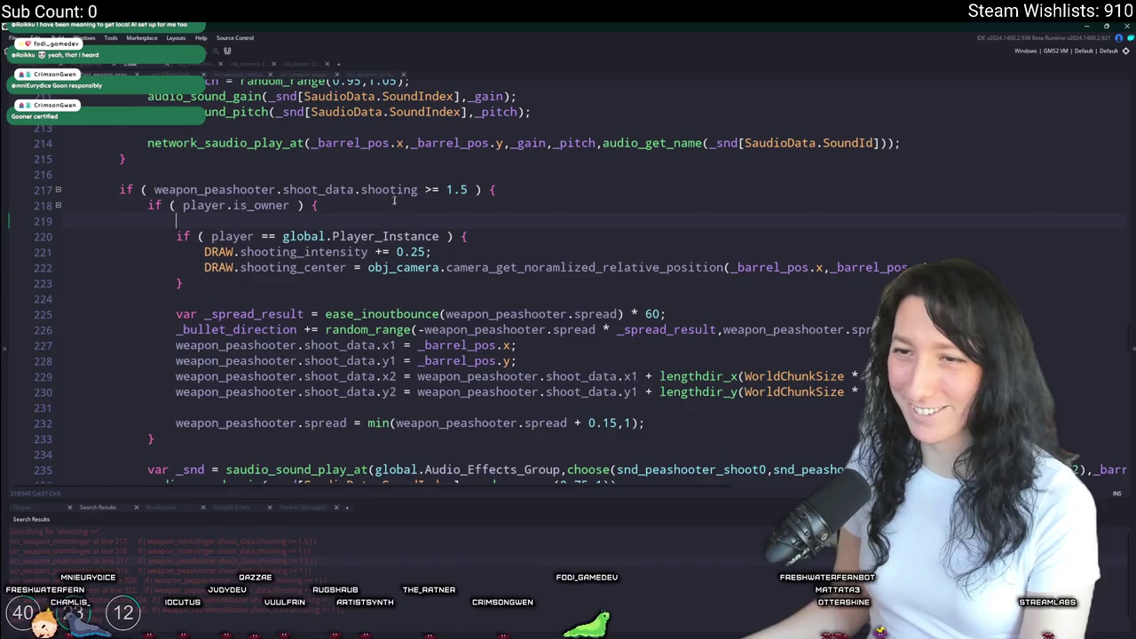
- Wrap the mintslinger's DRAW shooting lines in the local-player check
{"action": "double_click", "coordinate": [264, 541]}
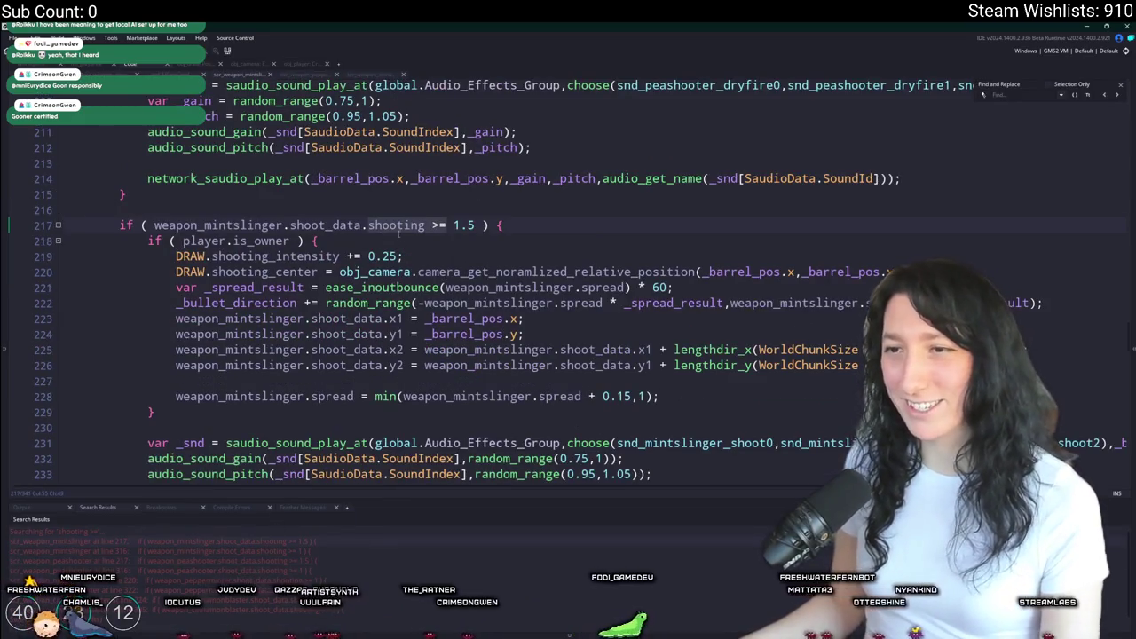
{"action": "left_click_drag", "start_coordinate": [882, 270], "coordinate": [175, 255]}
{"action": "key", "text": "ctrl+v"}
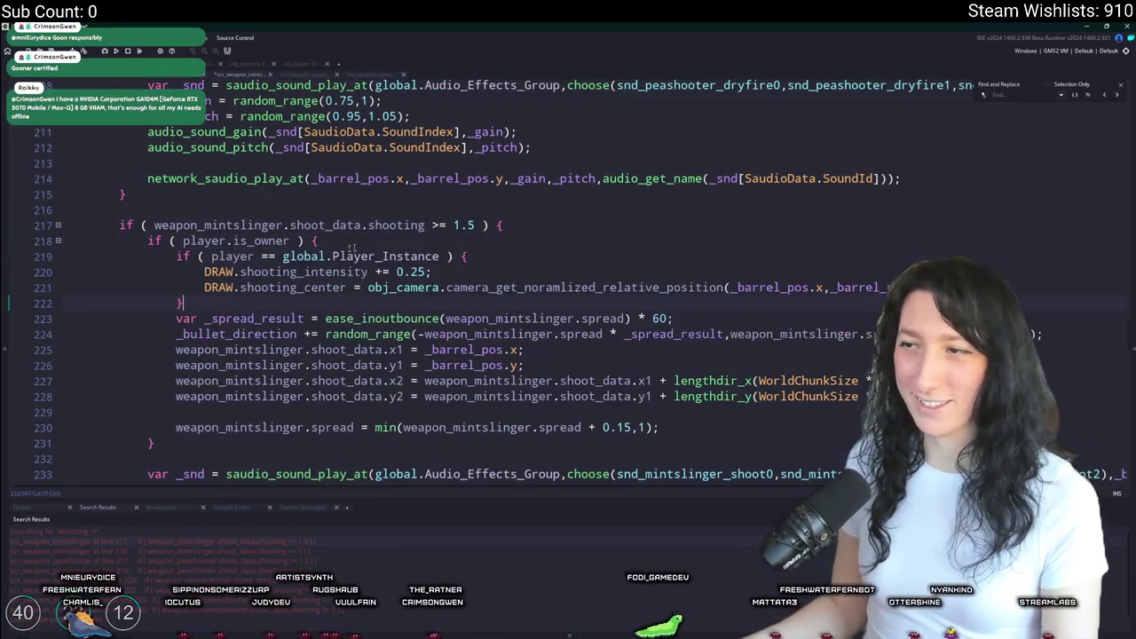
{"action": "key", "text": "Return"}
{"action": "key", "text": "Return"}
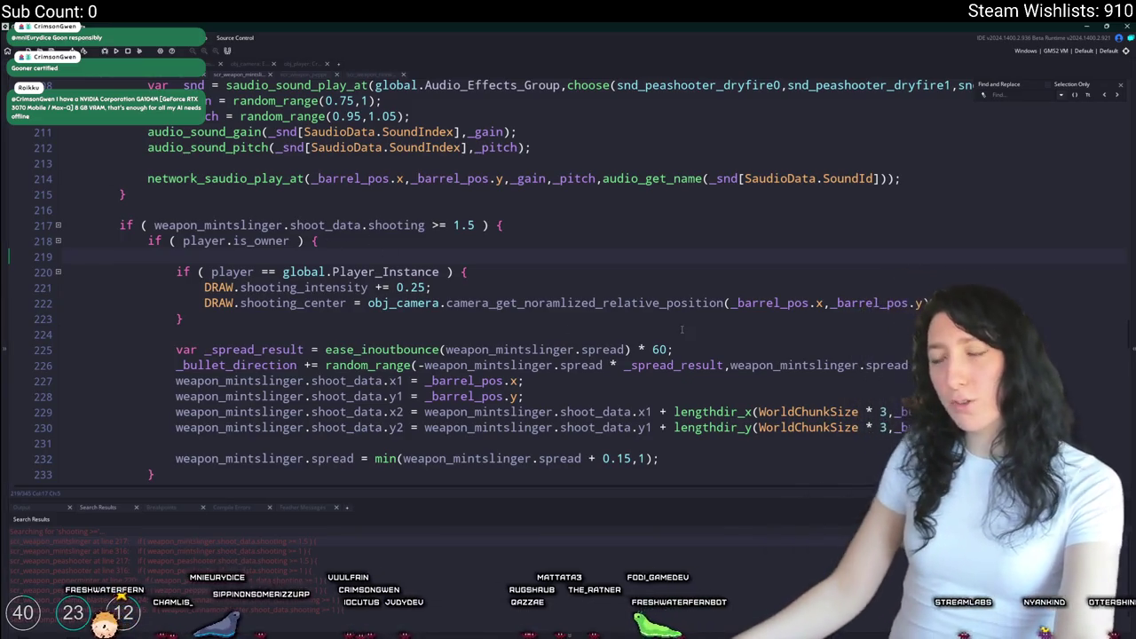
- Close the find panel, inspect the DRAW.shooting_intensity line, and move to the post-processing code
{"action": "key", "text": "Down"}
{"action": "key", "text": "Down"}
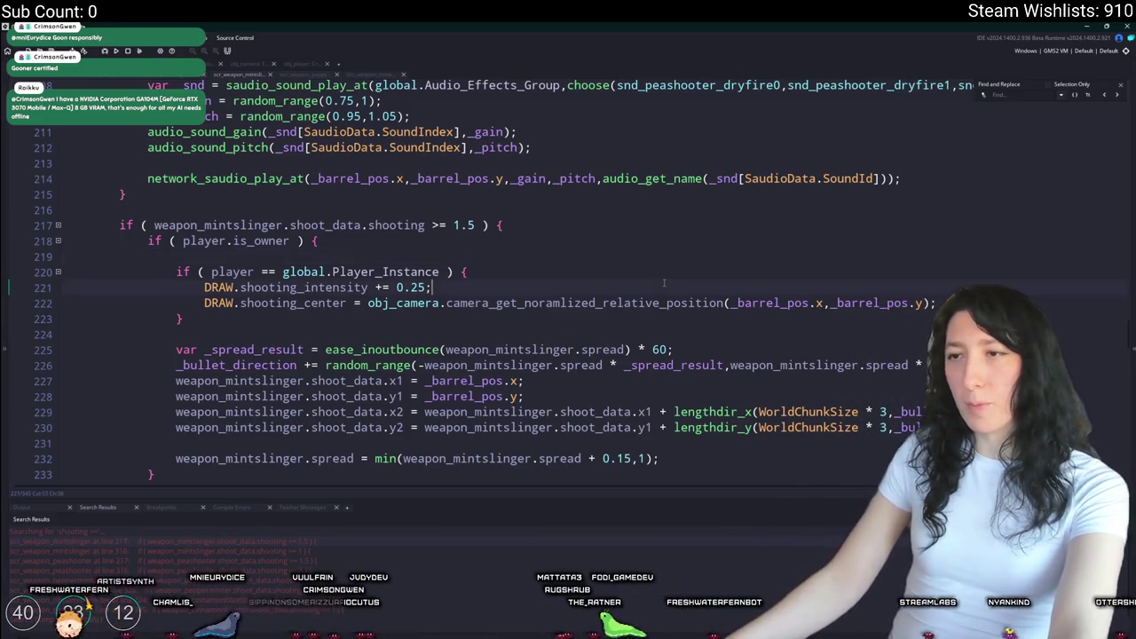
{"action": "left_click", "coordinate": [1119, 82]}
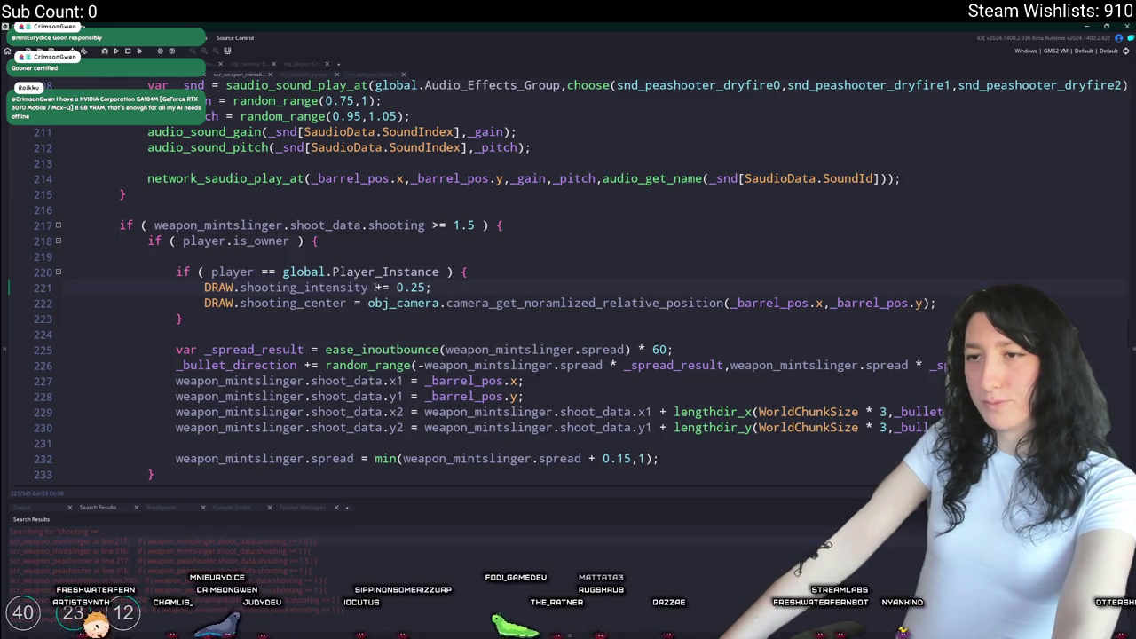
{"action": "left_click_drag", "start_coordinate": [371, 287], "coordinate": [206, 288]}
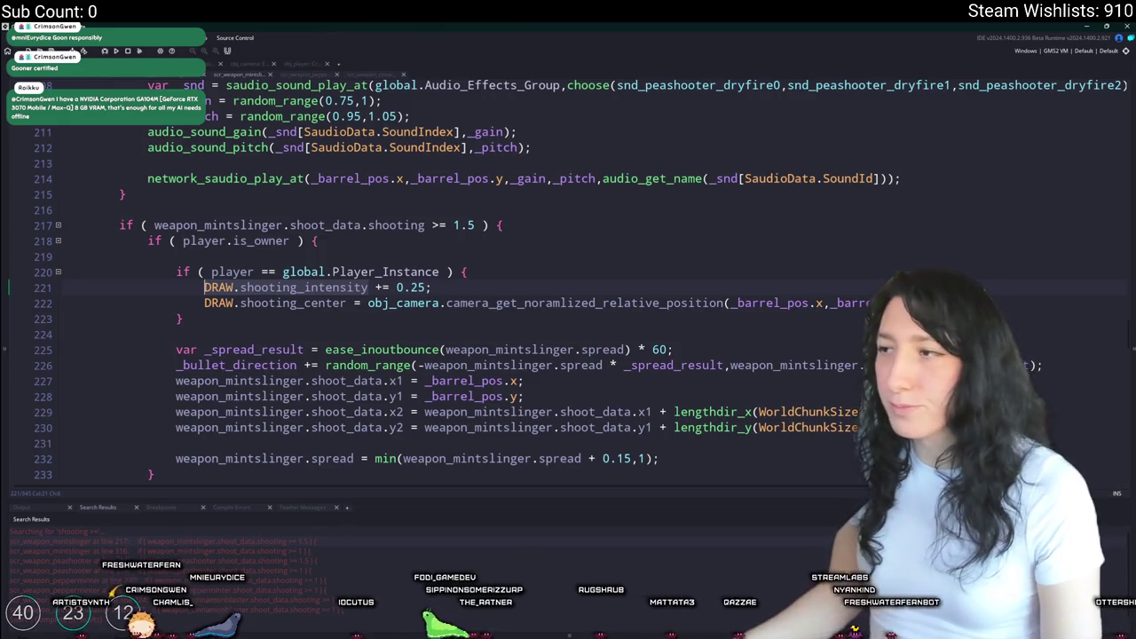
{"action": "left_click", "coordinate": [206, 302]}
{"action": "left_click", "coordinate": [433, 287]}
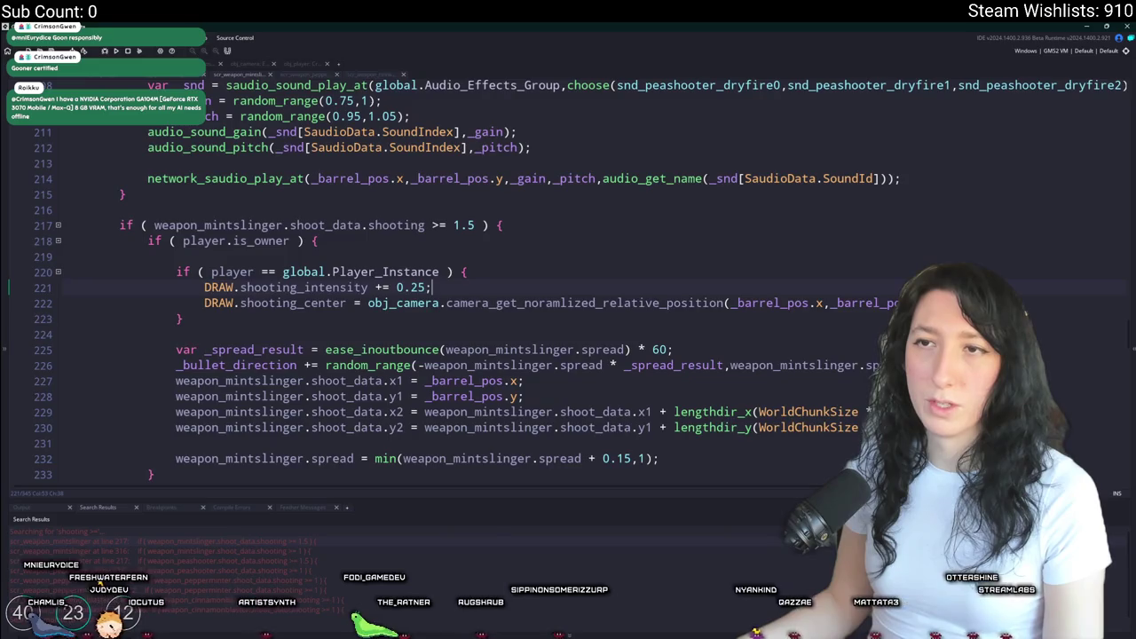
{"action": "left_click", "coordinate": [237, 63]}
{"action": "scroll", "coordinate": [308, 333], "scroll_direction": "up", "scroll_amount": 1}
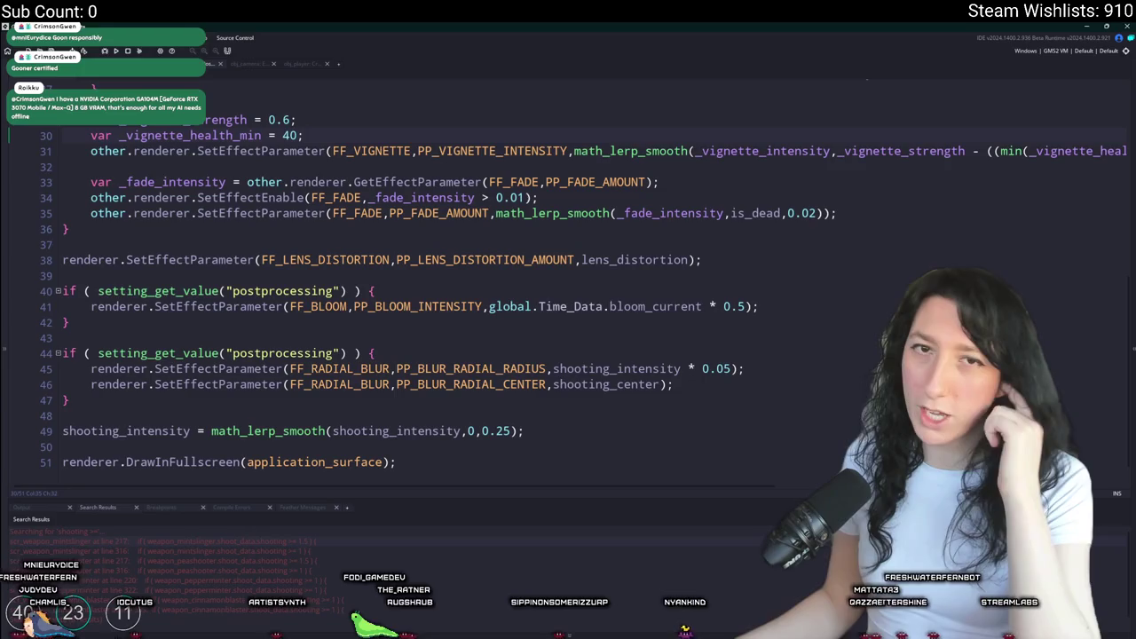
- Close the full-screen code view and find obj_draw through the asset search
{"action": "scroll", "coordinate": [169, 171], "scroll_direction": "up", "scroll_amount": 8}
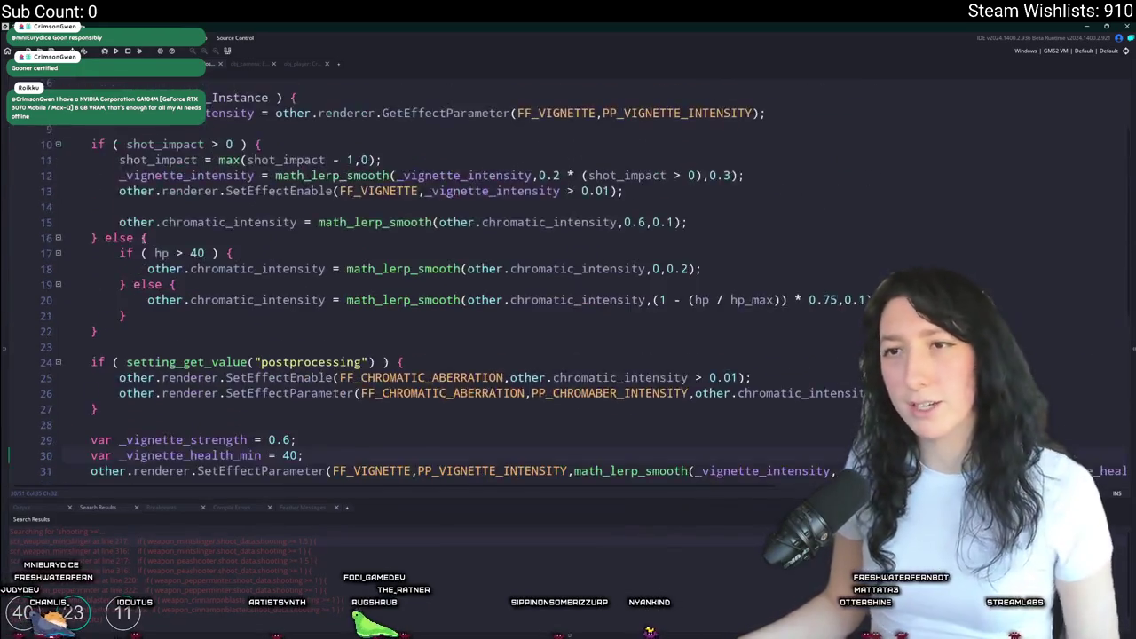
{"action": "scroll", "coordinate": [169, 171], "scroll_direction": "up", "scroll_amount": 2}
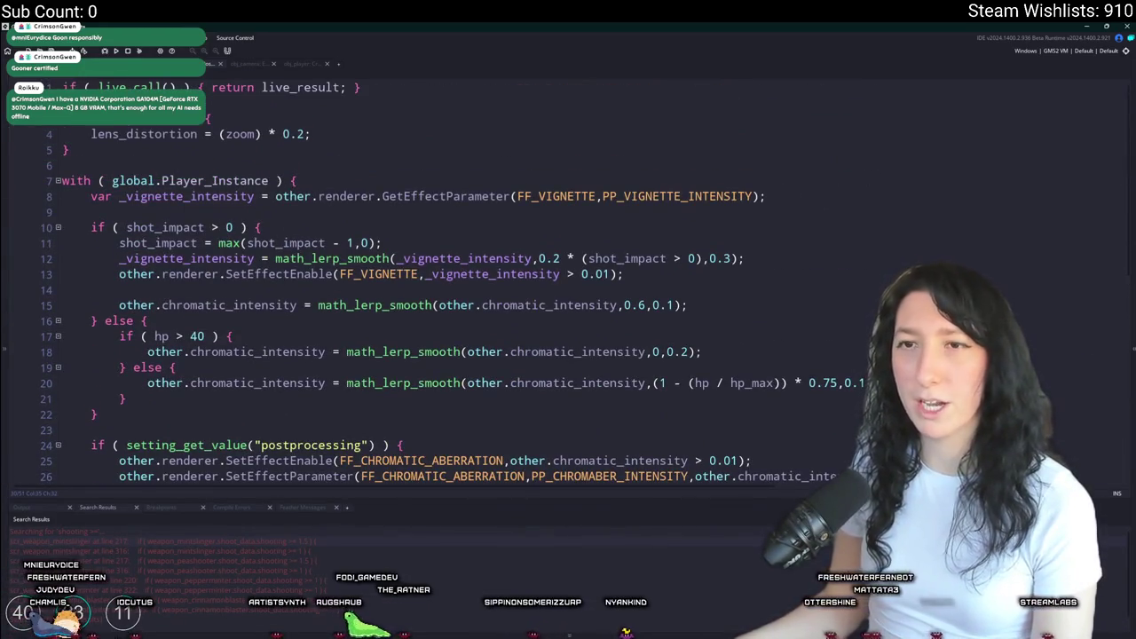
{"action": "key", "text": "ctrl+w"}
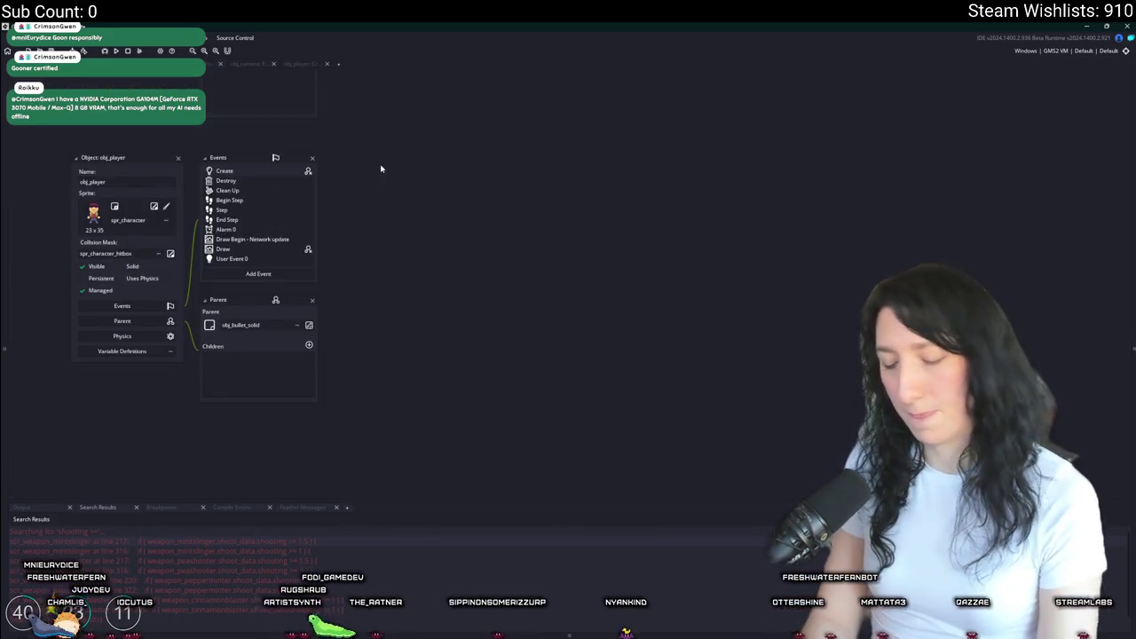
{"action": "key", "text": "ctrl+t"}
{"action": "type", "text": "obj"}
{"action": "key", "text": "BackSpace"}
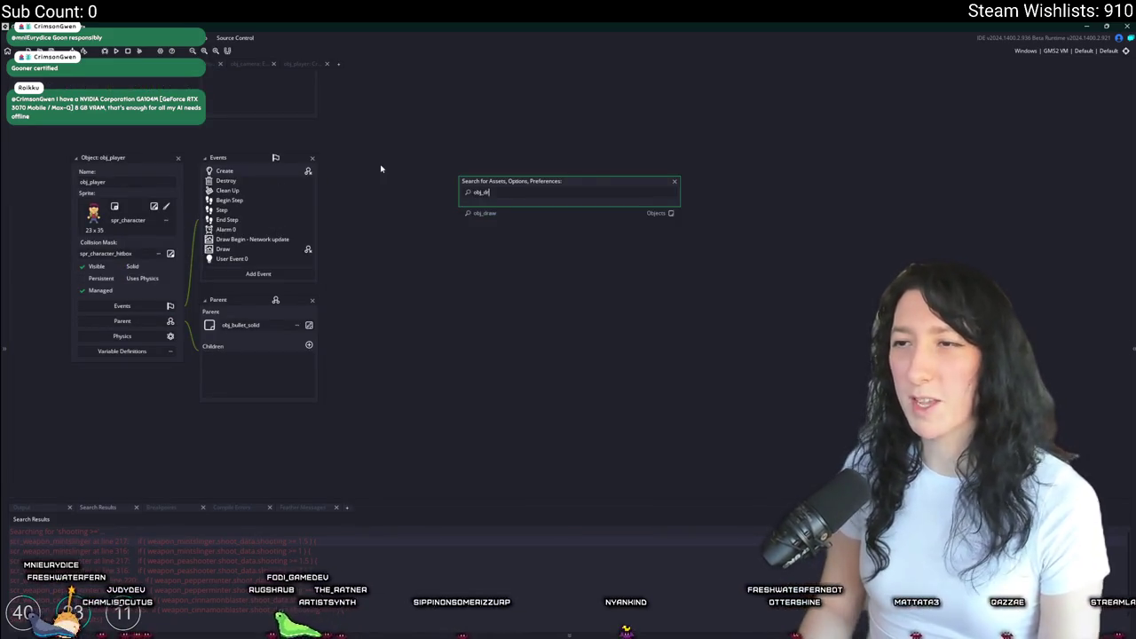
{"action": "key", "text": "Return"}
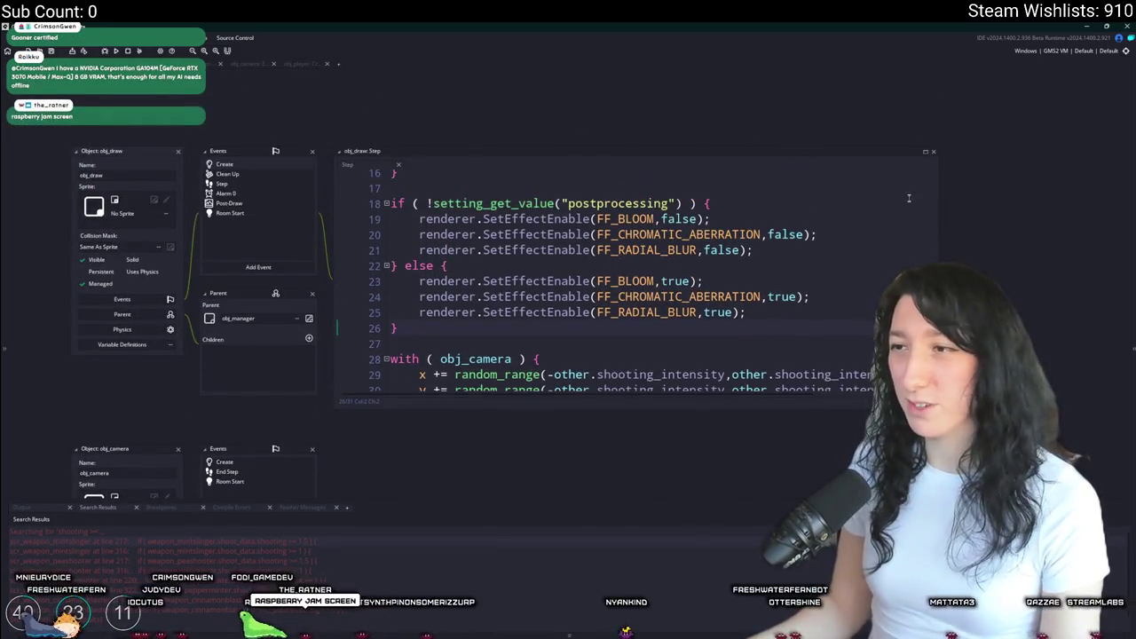
- Review obj_draw's Step code, then open its Create event with the PPFX Game profile setup
{"action": "left_click", "coordinate": [925, 153]}
{"action": "scroll", "coordinate": [293, 211], "scroll_direction": "up", "scroll_amount": 2}
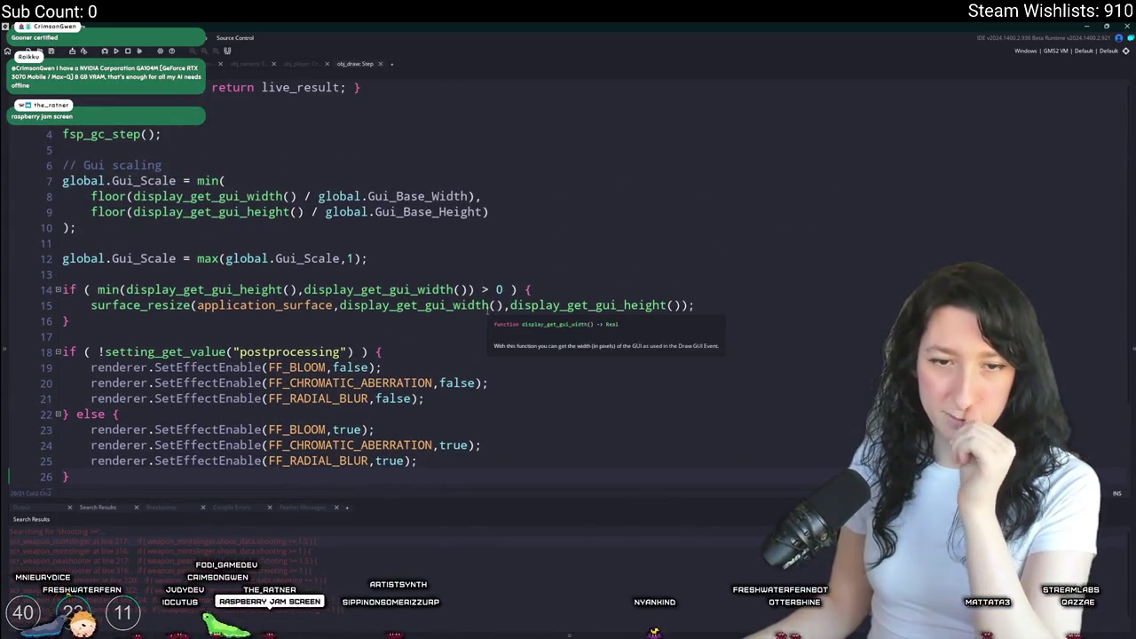
{"action": "scroll", "coordinate": [404, 349], "scroll_direction": "down", "scroll_amount": 2}
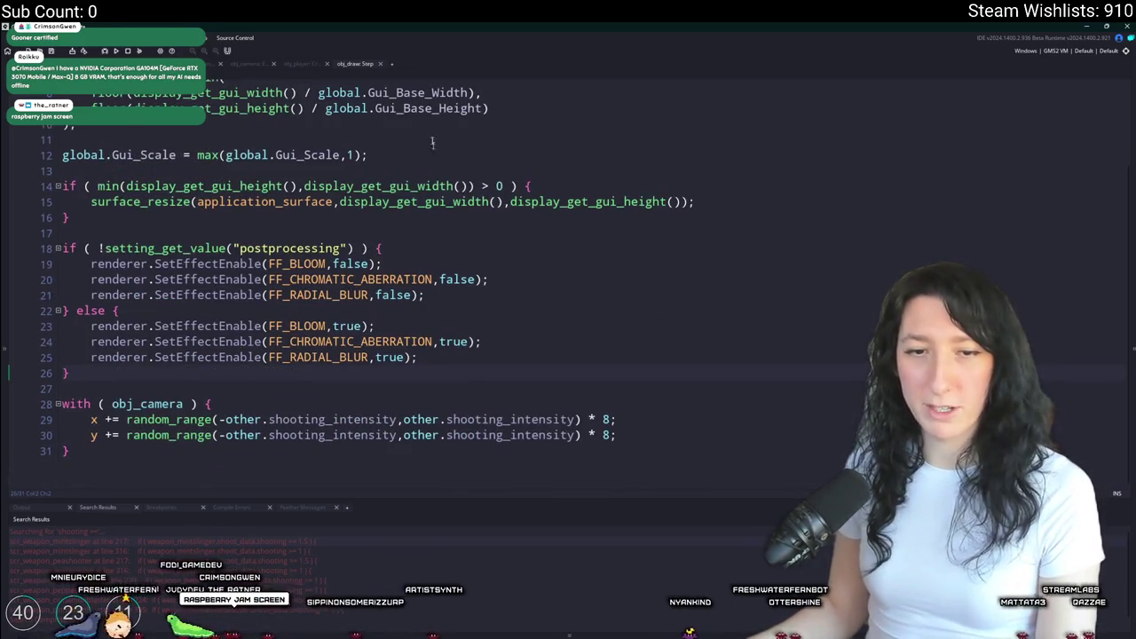
{"action": "left_click", "coordinate": [556, 289]}
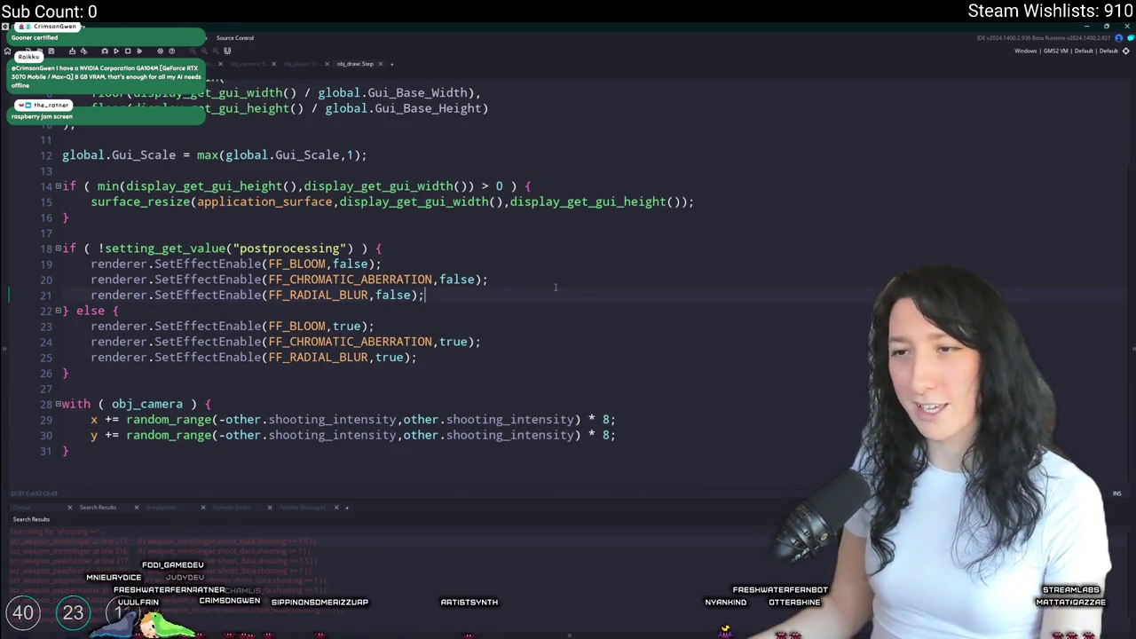
{"action": "scroll", "coordinate": [448, 341], "scroll_direction": "up", "scroll_amount": 3}
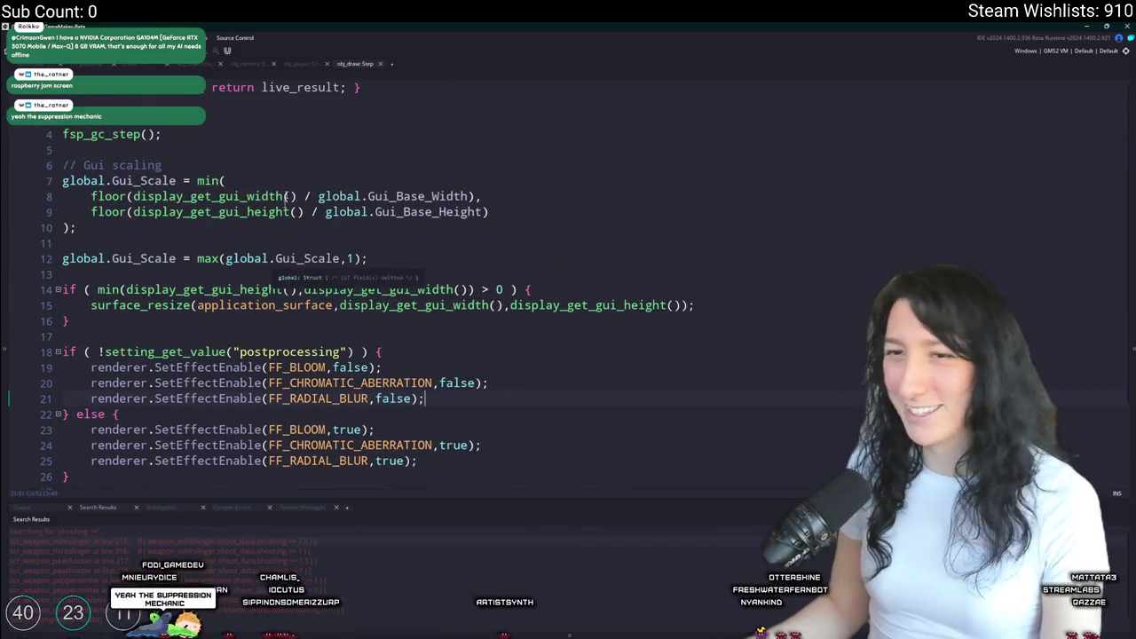
{"action": "key", "text": "ctrl+Tab"}
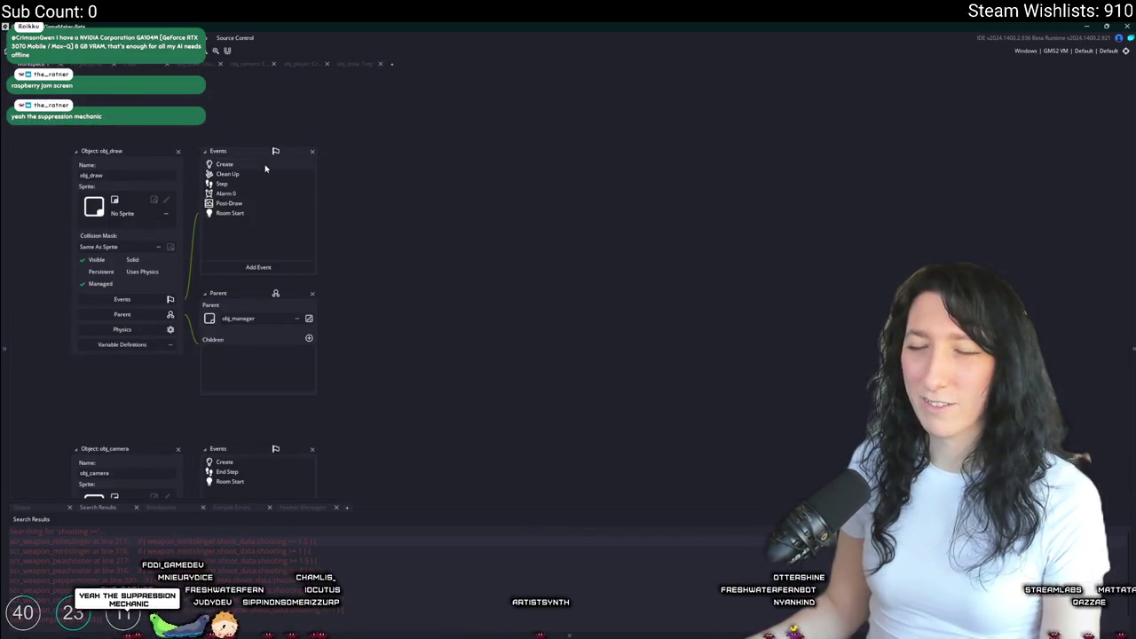
{"action": "double_click", "coordinate": [265, 168]}
{"action": "scroll", "coordinate": [407, 420], "scroll_direction": "down", "scroll_amount": 2}
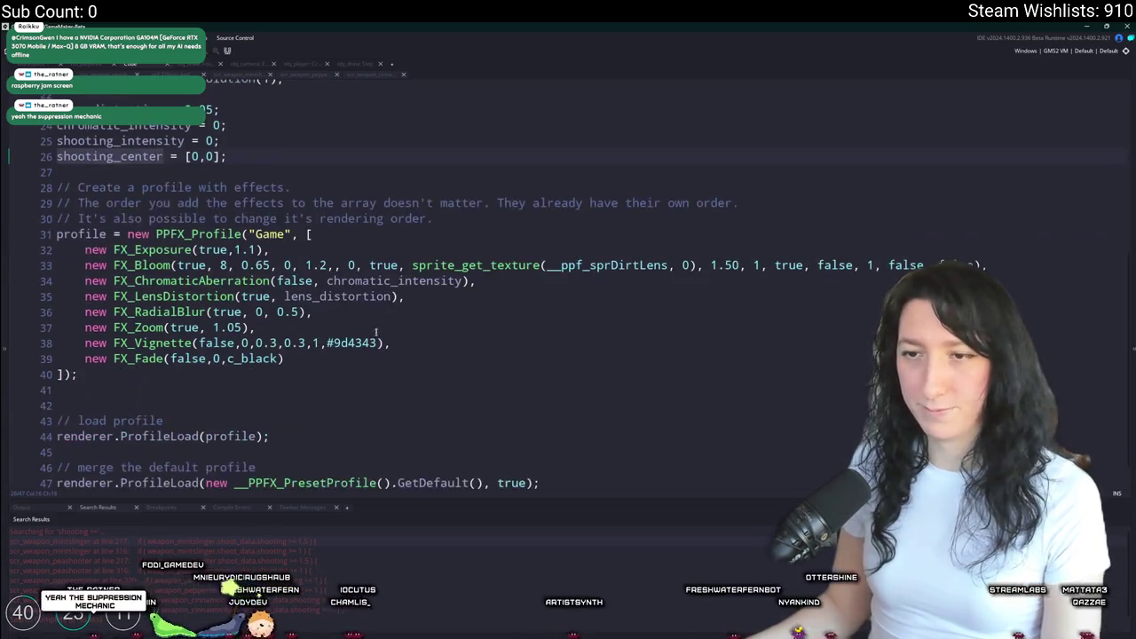
- Duplicate the FX_RadialBlur entry, cut the copy down to FX_, and jump to FX_RadialBlur's definition
{"action": "left_click", "coordinate": [417, 340]}
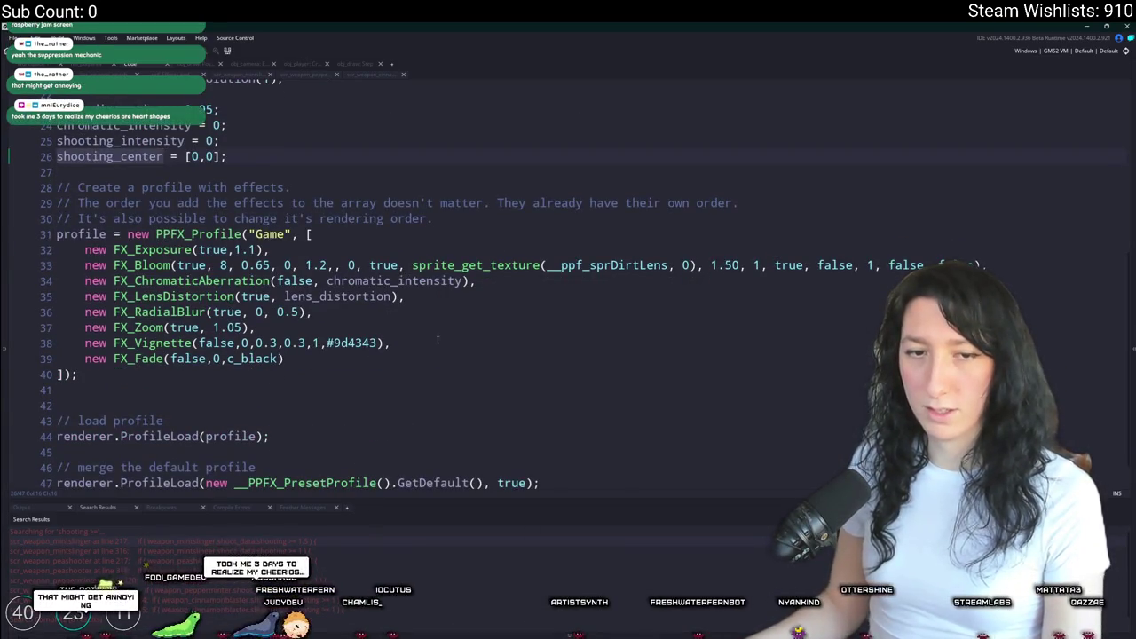
{"action": "scroll", "coordinate": [497, 98], "scroll_direction": "down", "scroll_amount": 1}
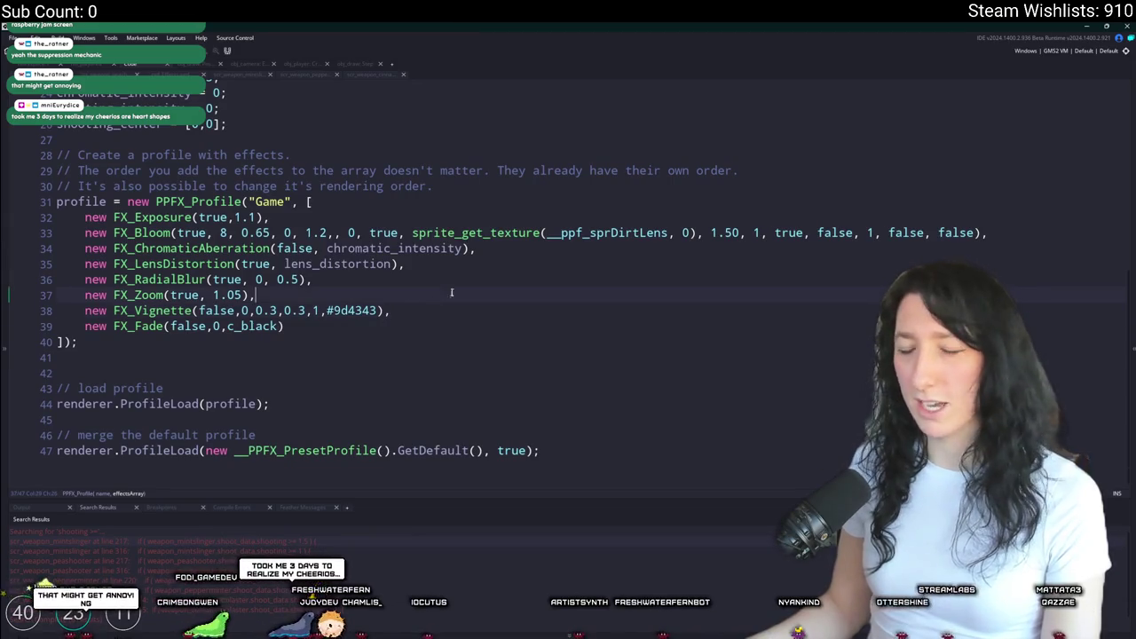
{"action": "left_click", "coordinate": [346, 279]}
{"action": "key", "text": "ctrl+d"}
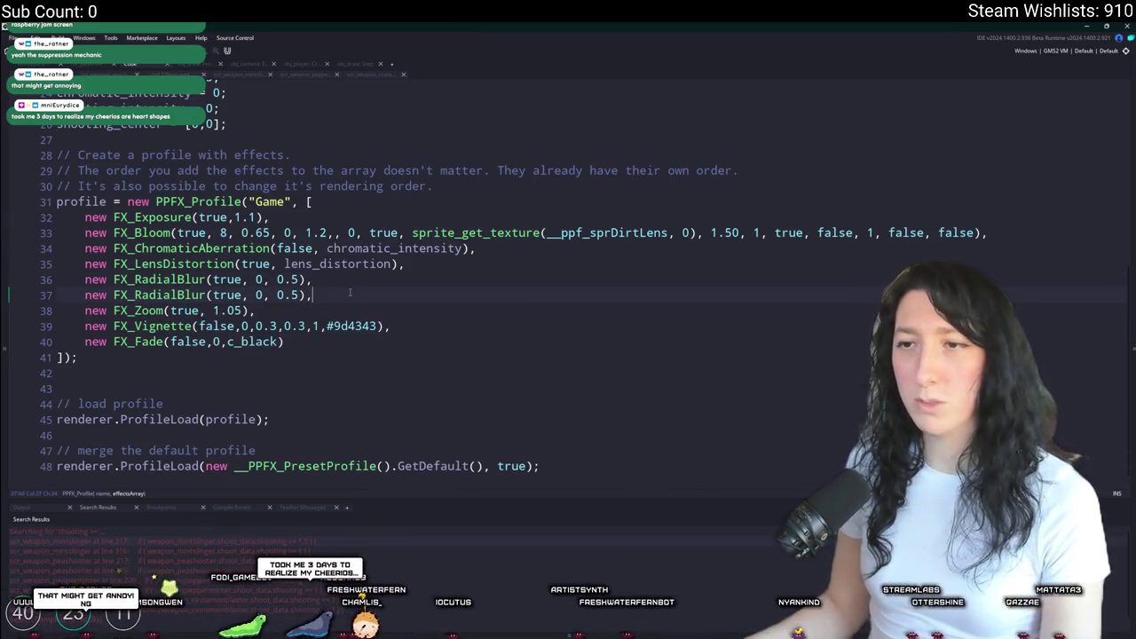
{"action": "double_click", "coordinate": [168, 295]}
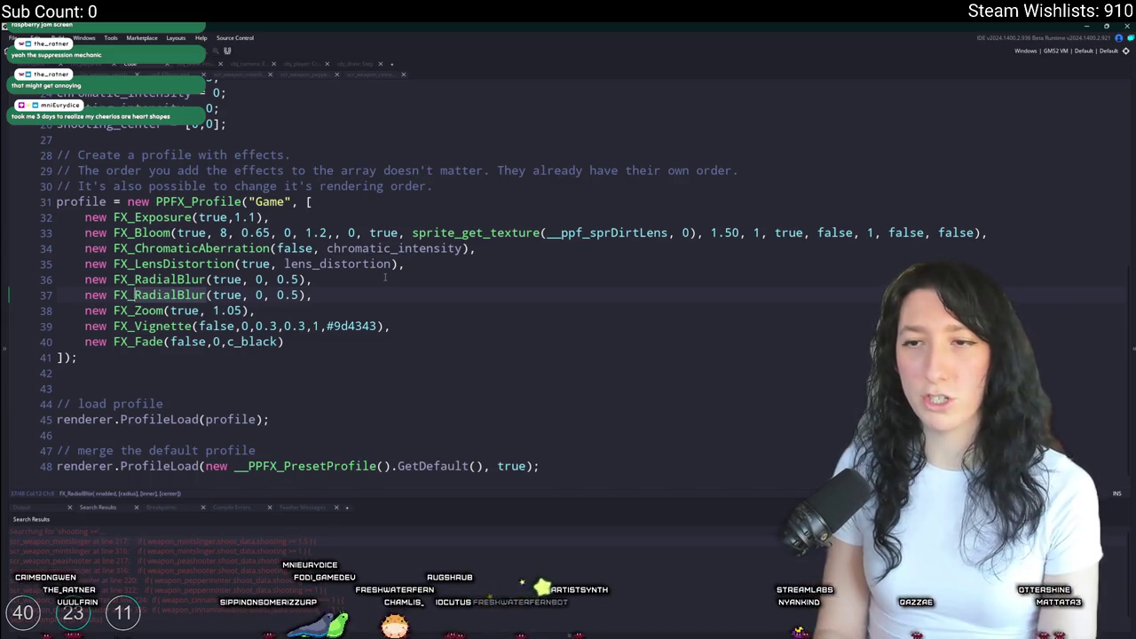
{"action": "key", "text": "BackSpace"}
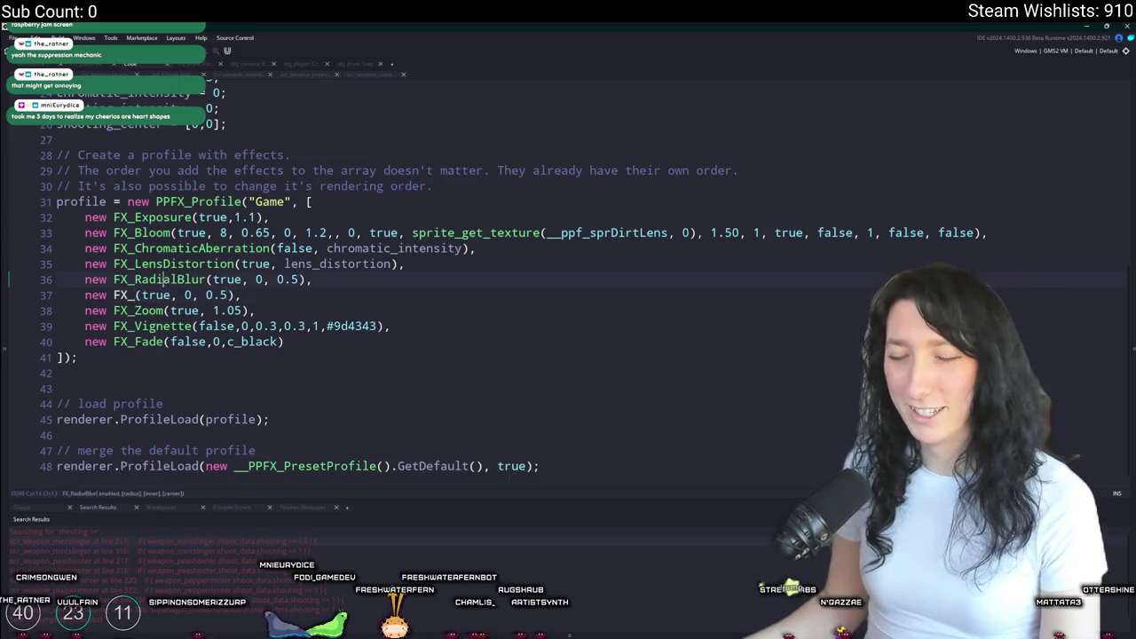
{"action": "key", "text": "F12"}
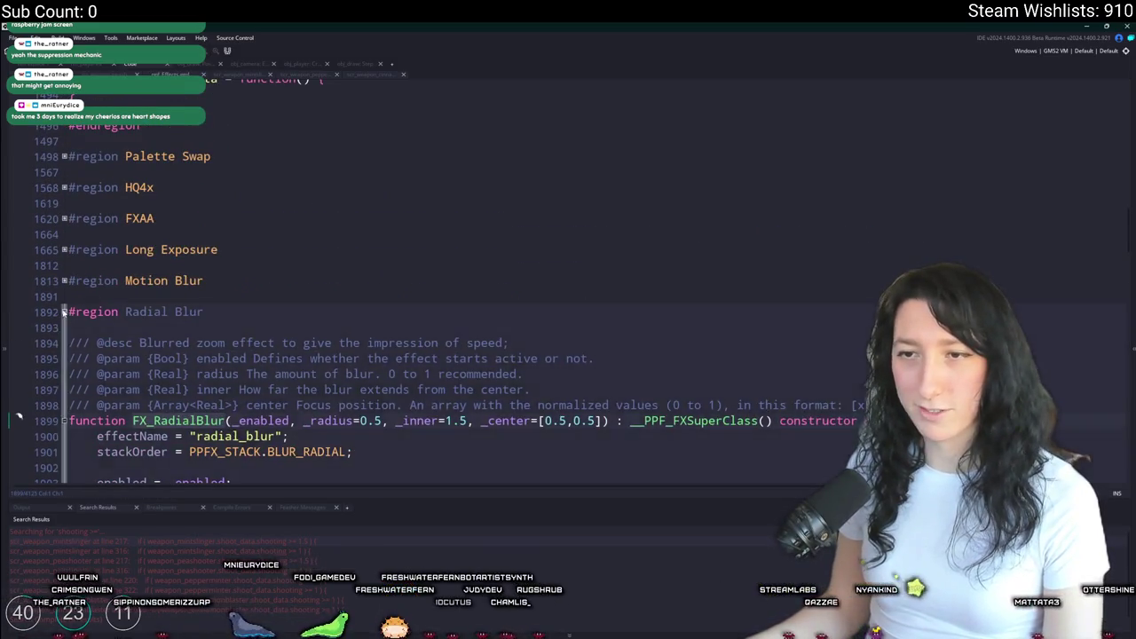
- Collapse the Radial Blur region and read the Motion Blur effect definition
{"action": "left_click", "coordinate": [64, 312]}
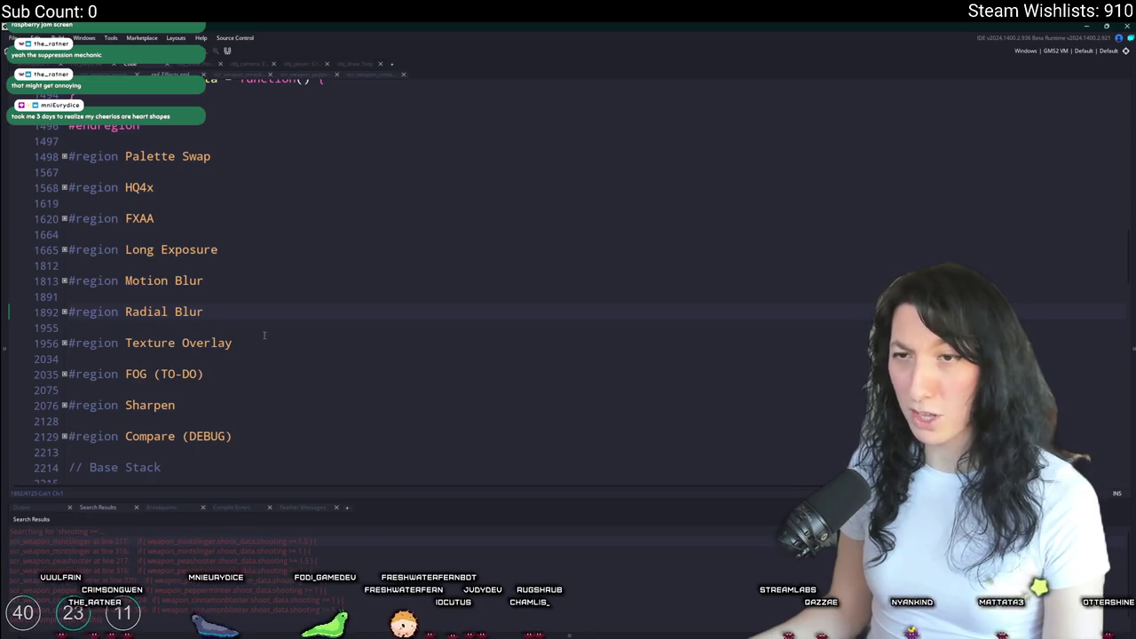
{"action": "scroll", "coordinate": [114, 263], "scroll_direction": "up", "scroll_amount": 1}
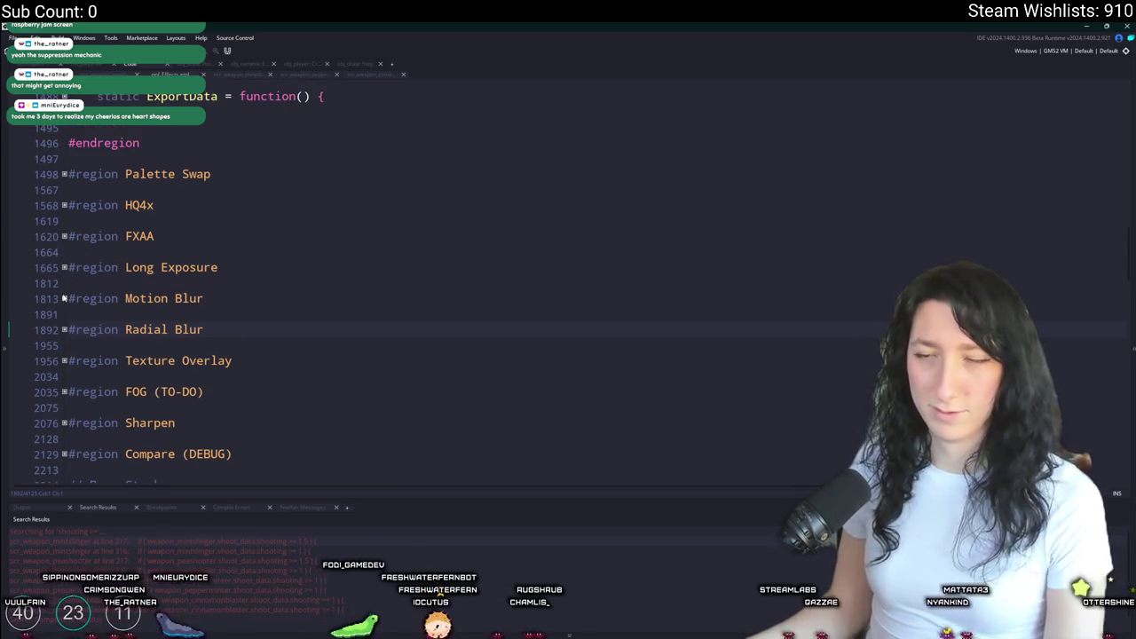
{"action": "left_click", "coordinate": [64, 299]}
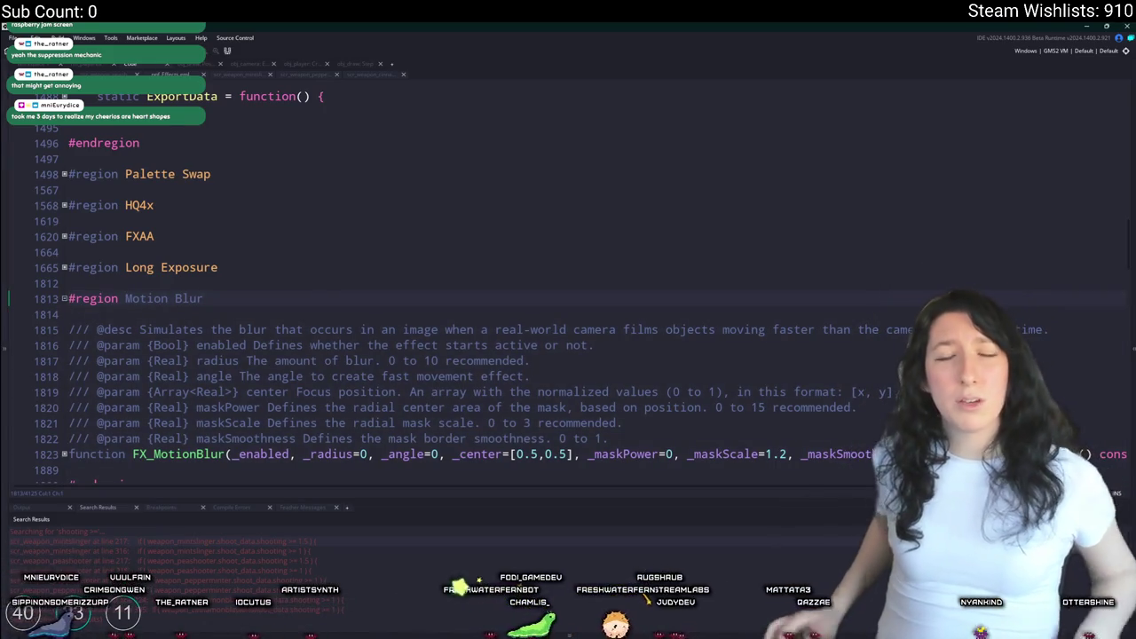
{"action": "left_click", "coordinate": [64, 299]}
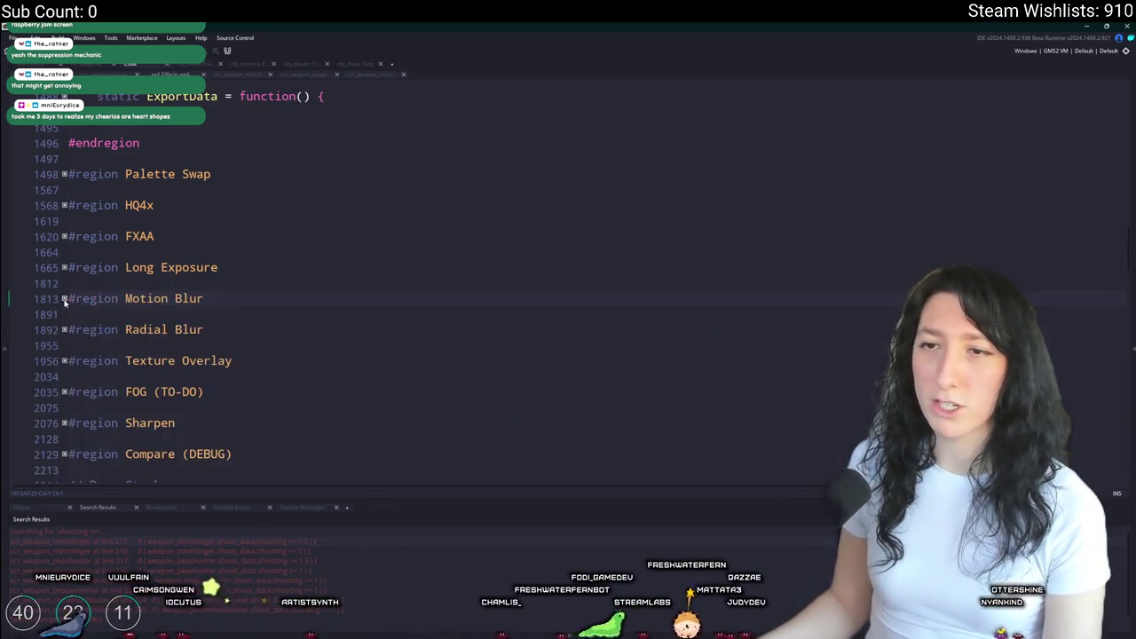
{"action": "scroll", "coordinate": [66, 301], "scroll_direction": "up", "scroll_amount": 20}
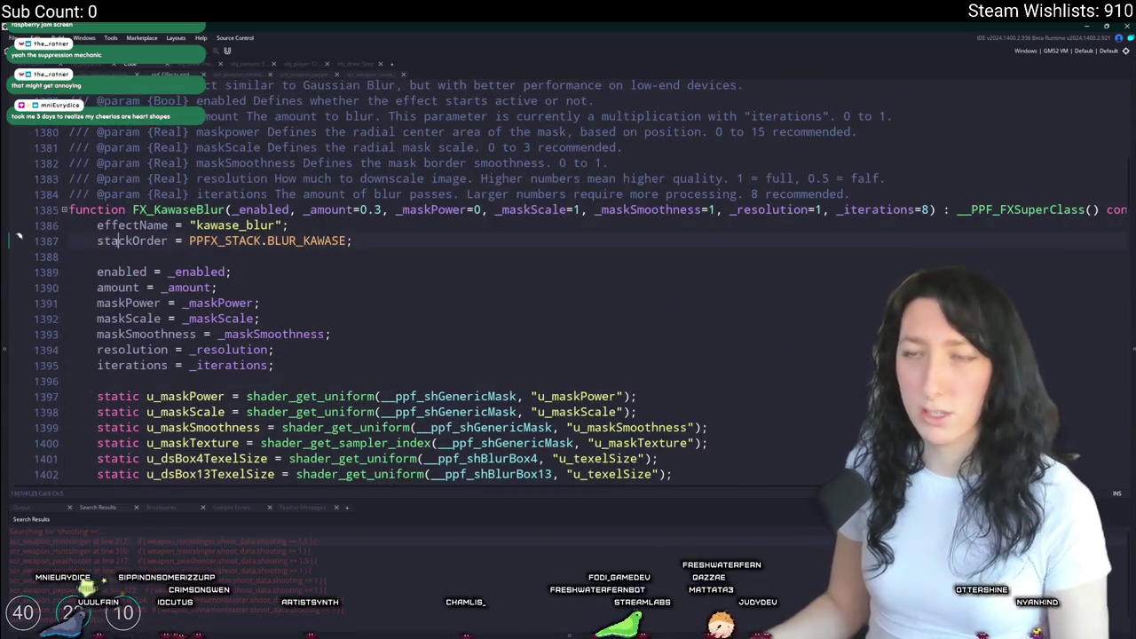
{"action": "key", "text": "ctrl+m"}
- Expand the Effects and Kawase Blur regions to read FX_KawaseBlur's parameters, then return to the Game profile
{"action": "left_click", "coordinate": [64, 181]}
{"action": "scroll", "coordinate": [90, 207], "scroll_direction": "down", "scroll_amount": 6}
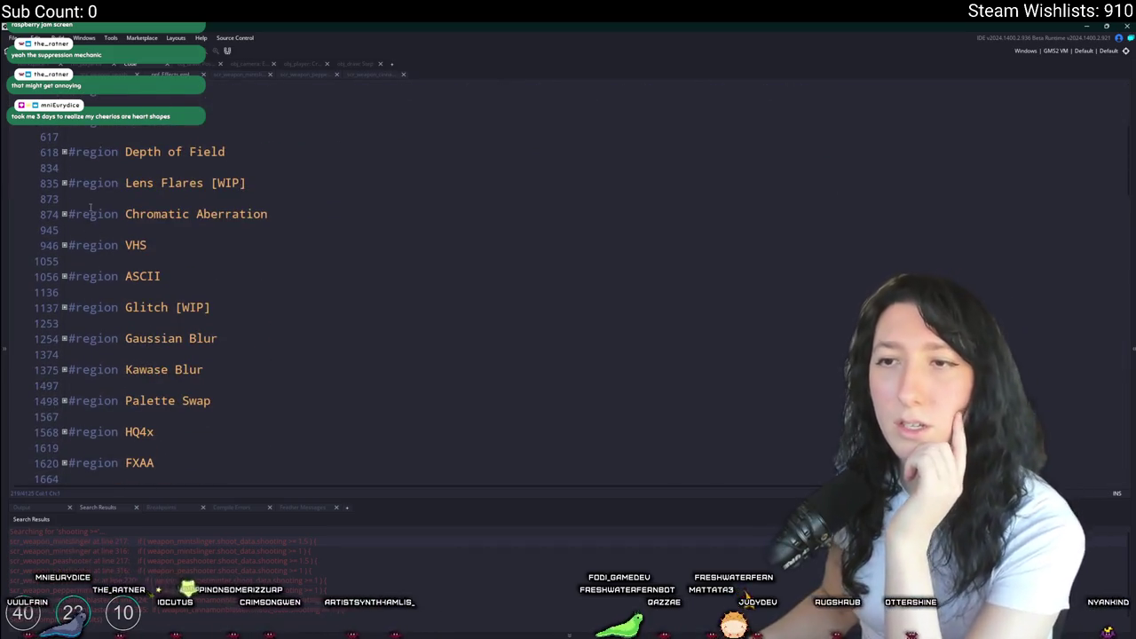
{"action": "scroll", "coordinate": [90, 208], "scroll_direction": "down", "scroll_amount": 3}
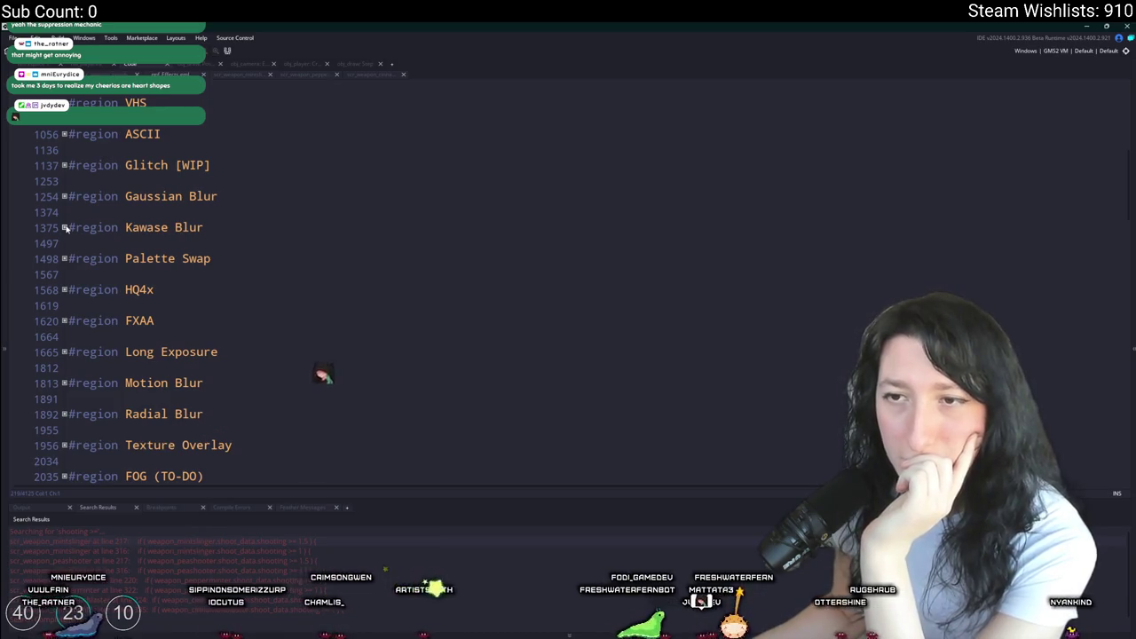
{"action": "left_click", "coordinate": [64, 227]}
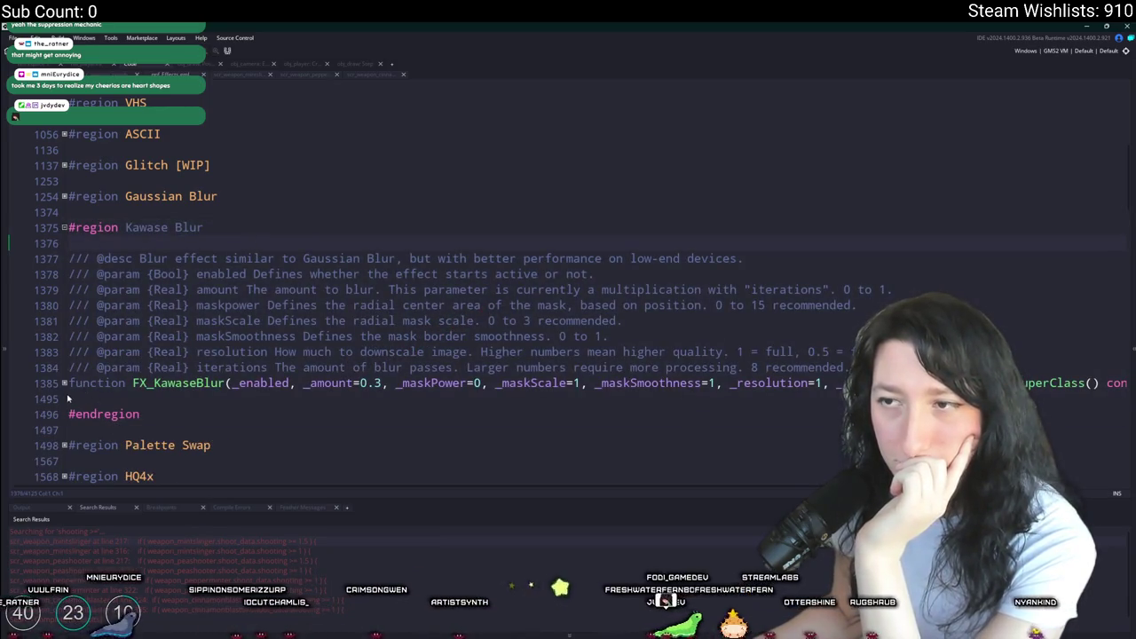
{"action": "left_click", "coordinate": [64, 384]}
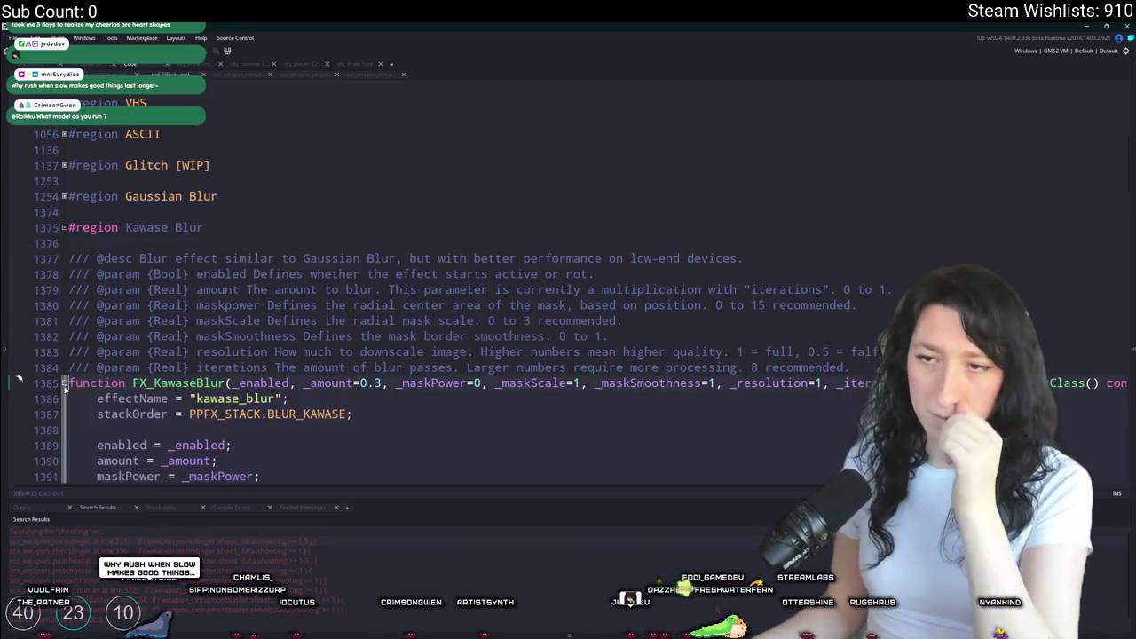
{"action": "left_click", "coordinate": [229, 383]}
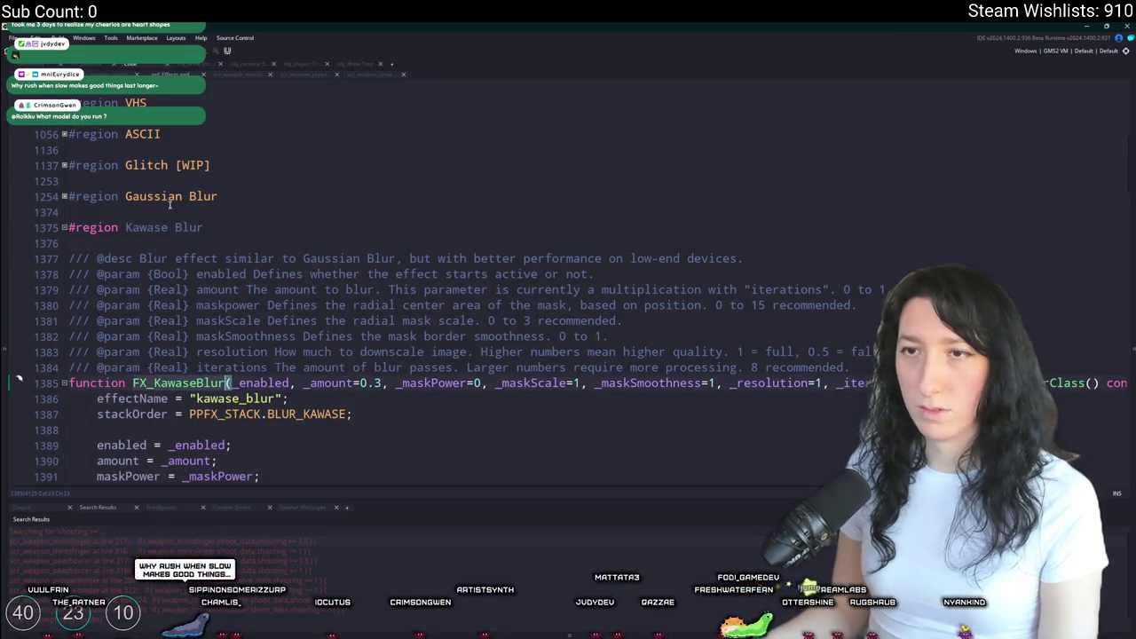
{"action": "scroll", "coordinate": [172, 291], "scroll_direction": "up", "scroll_amount": 4}
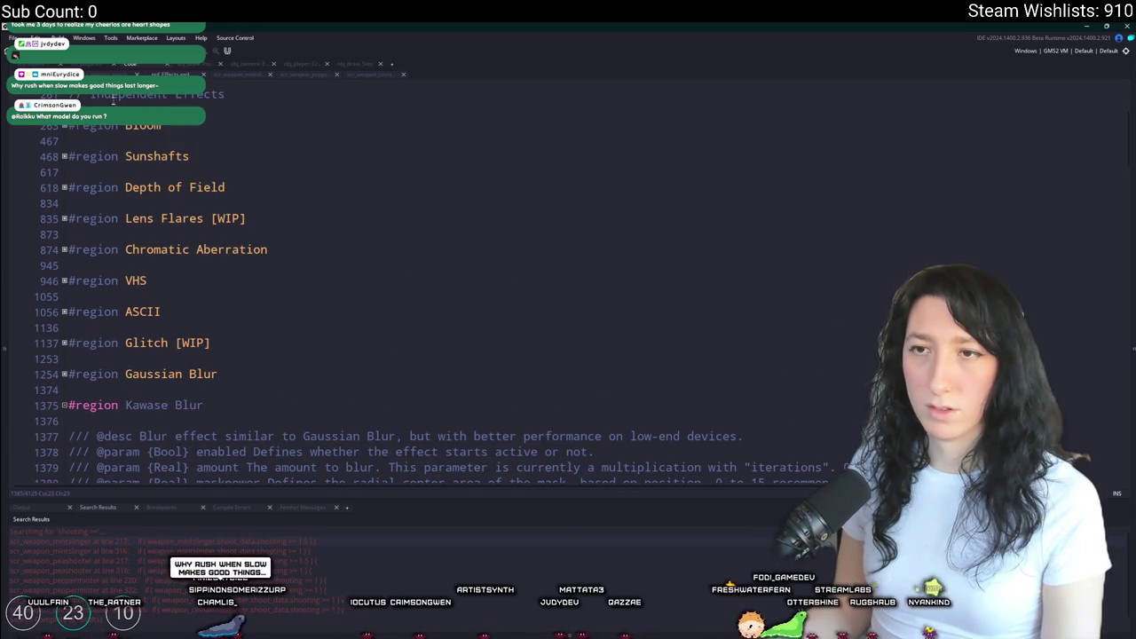
{"action": "key", "text": "ctrl+Tab"}
{"action": "key", "text": "ctrl+Tab"}
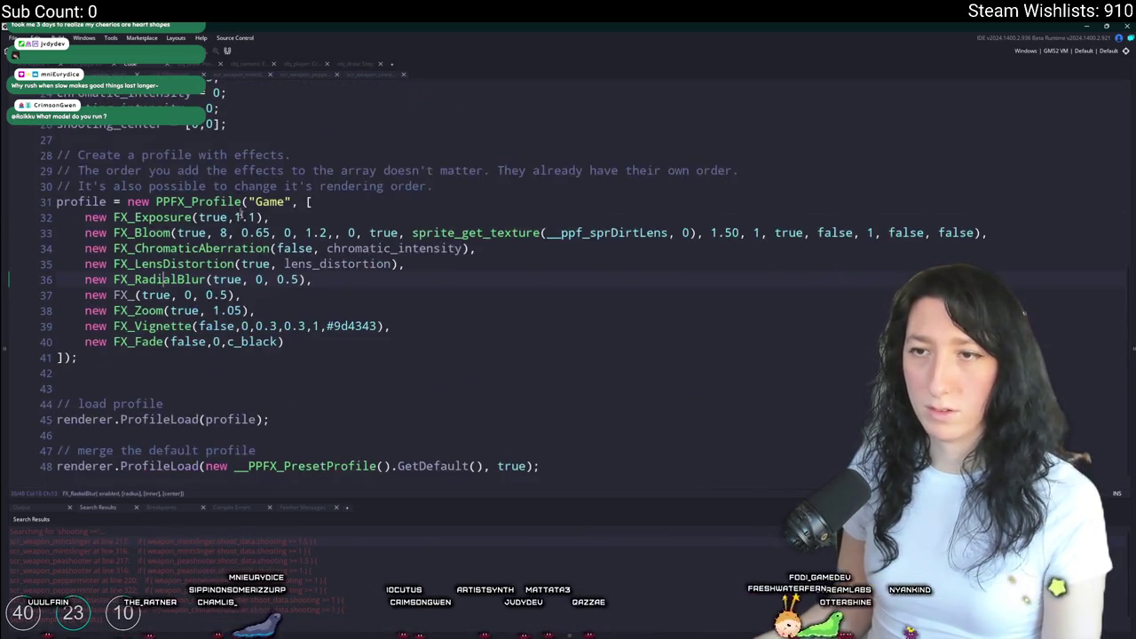
- Change the placeholder profile entry to FX_KawaseBlur with its first argument set to false
{"action": "type", "text": "KawaseBlur"}
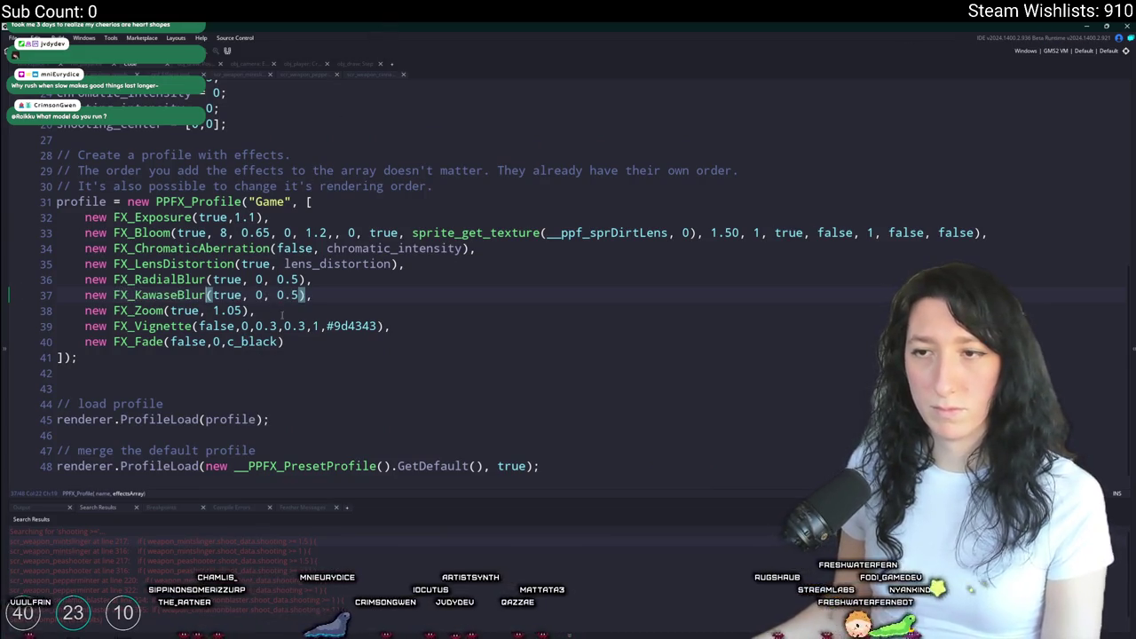
{"action": "key", "text": "ctrl+shift+Right"}
{"action": "type", "text": "false"}
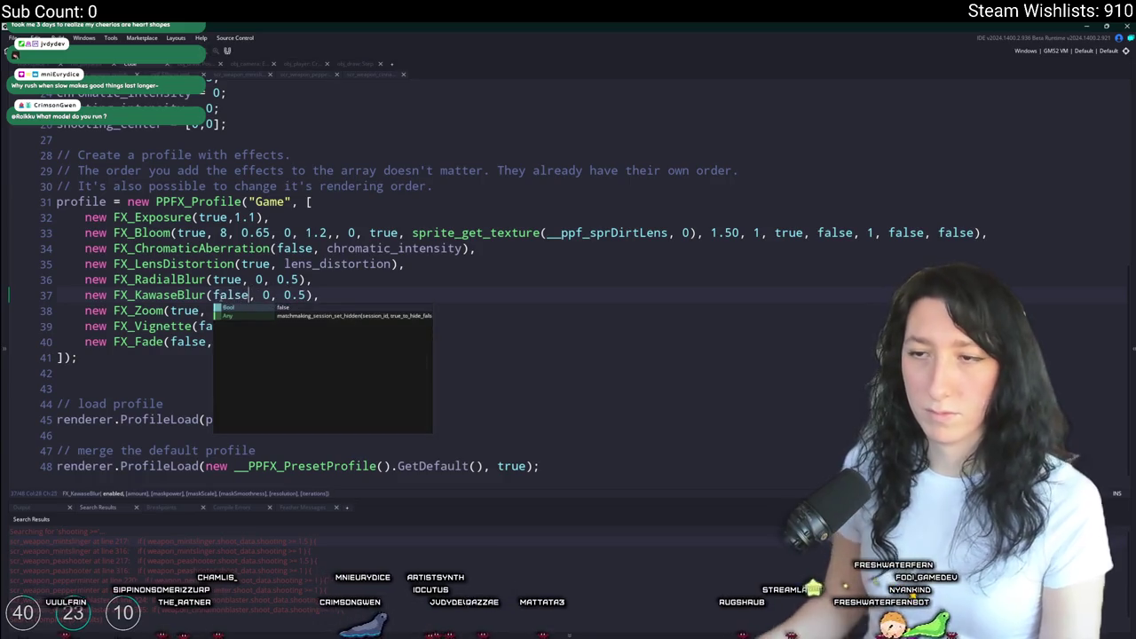
{"action": "left_click", "coordinate": [310, 294]}
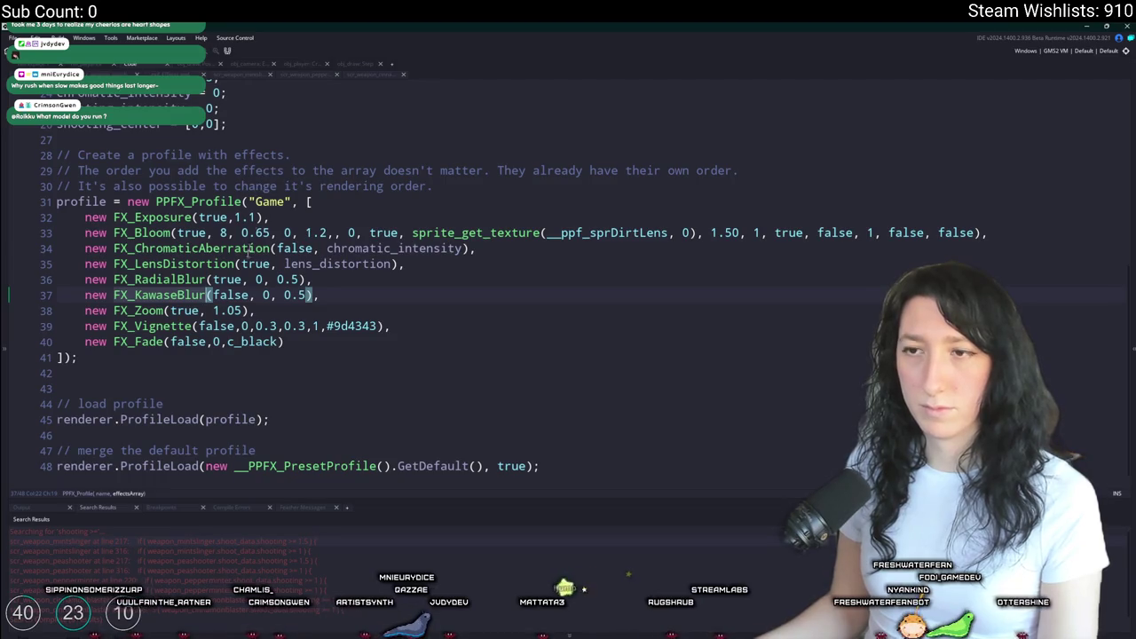
- Review the FX_KawaseBlur(false, 0, 0.5) arguments, then return to obj_draw's Step event code
{"action": "left_click", "coordinate": [269, 295]}
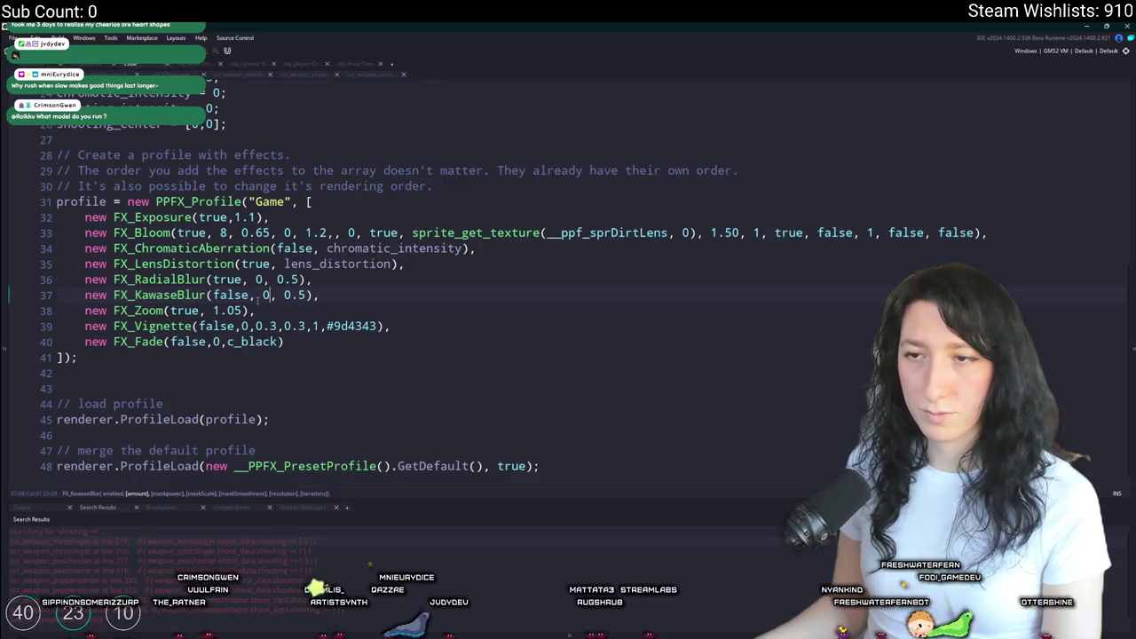
{"action": "left_click", "coordinate": [176, 289]}
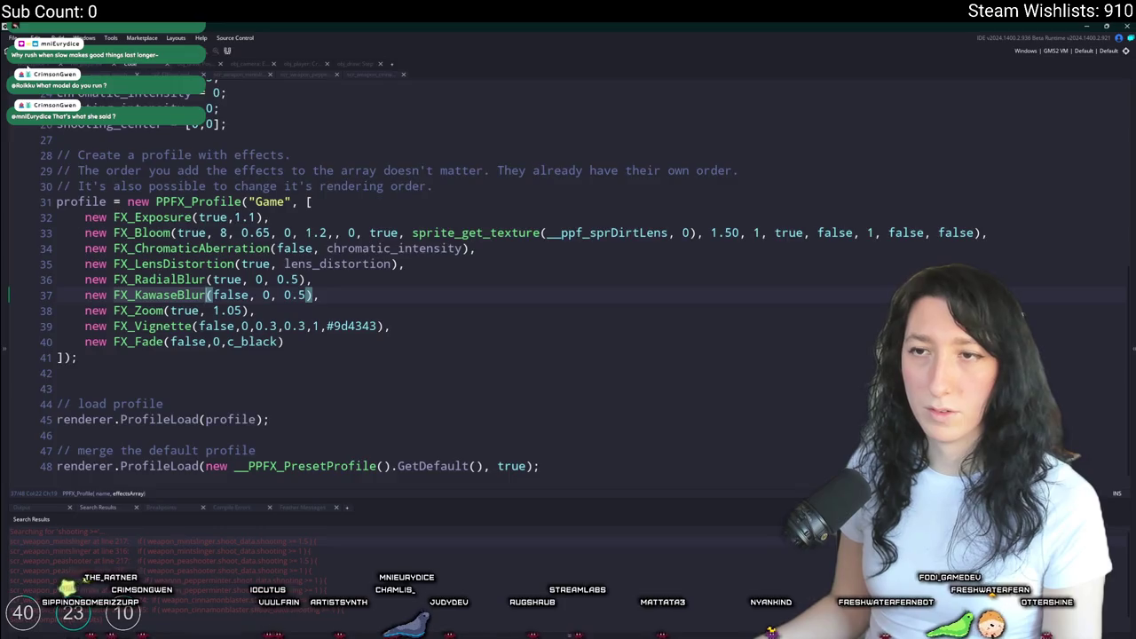
{"action": "key", "text": "ctrl+Tab"}
{"action": "double_click", "coordinate": [233, 185]}
{"action": "scroll", "coordinate": [355, 266], "scroll_direction": "down", "scroll_amount": 2}
- Duplicate the FF_RADIAL_BLUR enable line as an FF_KAWASE_BLUR enable line
{"action": "left_click", "coordinate": [339, 390]}
{"action": "key", "text": "ctrl+d"}
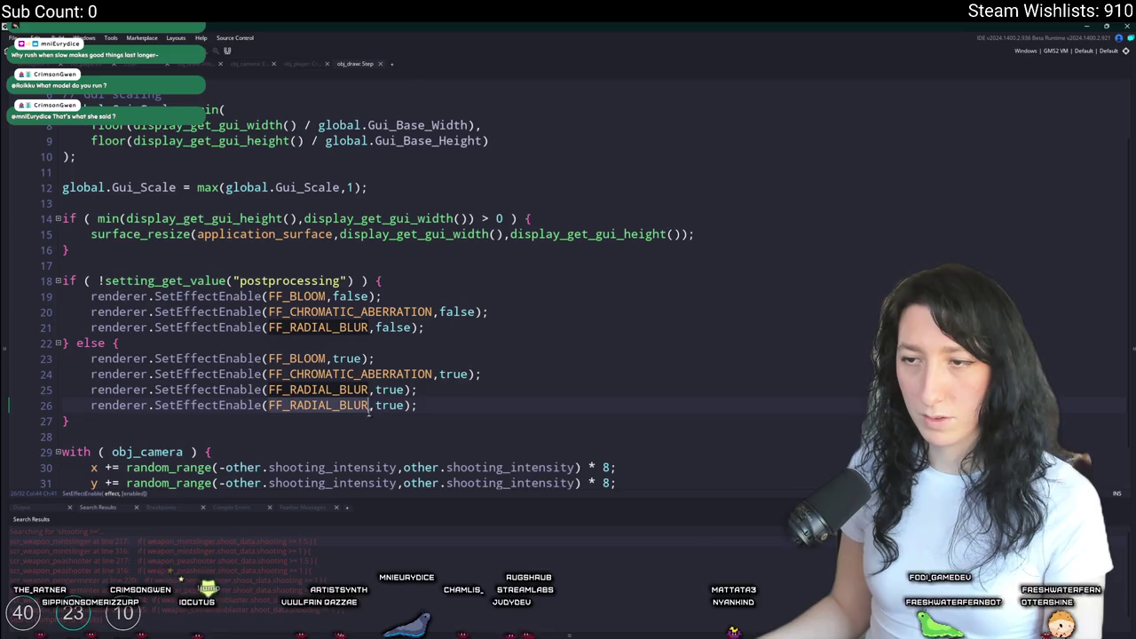
{"action": "left_click", "coordinate": [288, 405]}
{"action": "key", "text": "ctrl+shift+Right"}
{"action": "type", "text": "KAWA"}
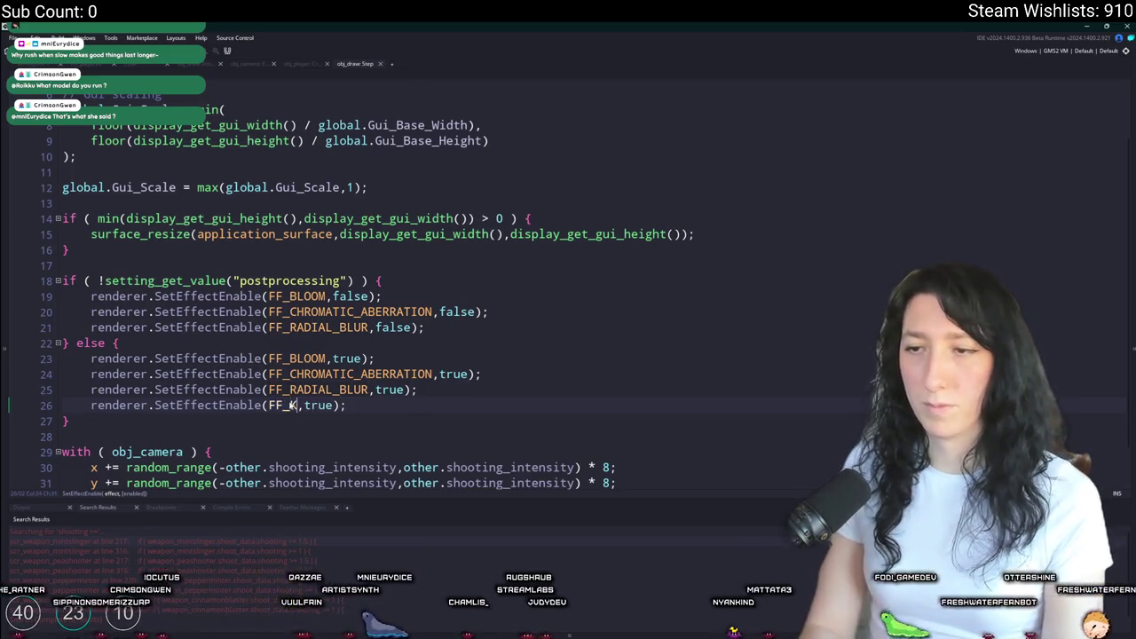
{"action": "key", "text": "Return"}
{"action": "double_click", "coordinate": [317, 404]}
{"action": "key", "text": "ctrl+c"}
- Duplicate the FF_RADIAL_BLUR false line so FF_KAWASE_BLUR is disabled too
{"action": "left_click", "coordinate": [317, 328]}
{"action": "key", "text": "ctrl+d"}
{"action": "double_click", "coordinate": [317, 343]}
{"action": "key", "text": "ctrl+v"}
{"action": "scroll", "coordinate": [399, 292], "scroll_direction": "down", "scroll_amount": 2}
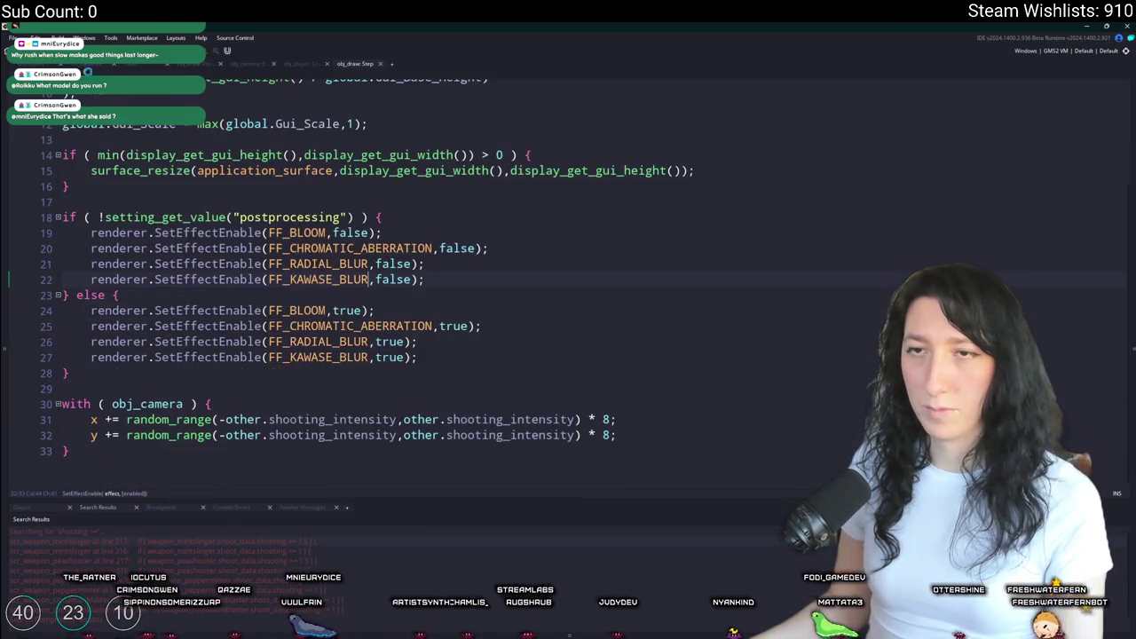
- Open obj_draw's Post-Draw event code and scroll through the vignette logic
{"action": "left_click", "coordinate": [31, 64]}
{"action": "double_click", "coordinate": [235, 202]}
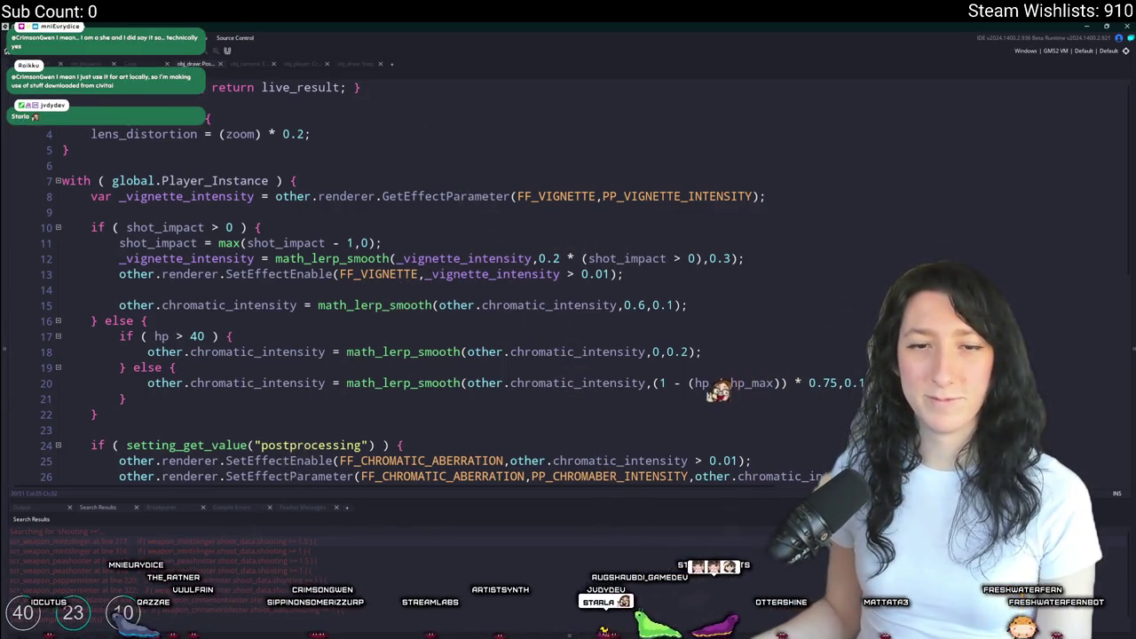
{"action": "scroll", "coordinate": [682, 370], "scroll_direction": "down", "scroll_amount": 3}
{"action": "scroll", "coordinate": [683, 370], "scroll_direction": "down", "scroll_amount": 3}
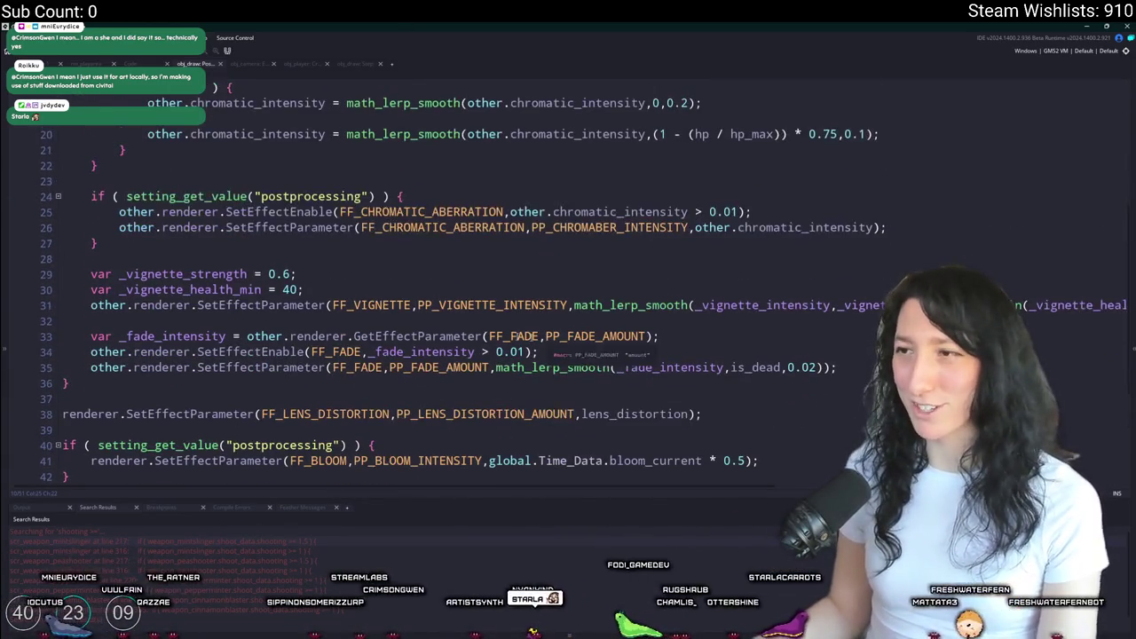
{"action": "scroll", "coordinate": [326, 255], "scroll_direction": "down", "scroll_amount": 2}
{"action": "scroll", "coordinate": [561, 336], "scroll_direction": "up", "scroll_amount": 2}
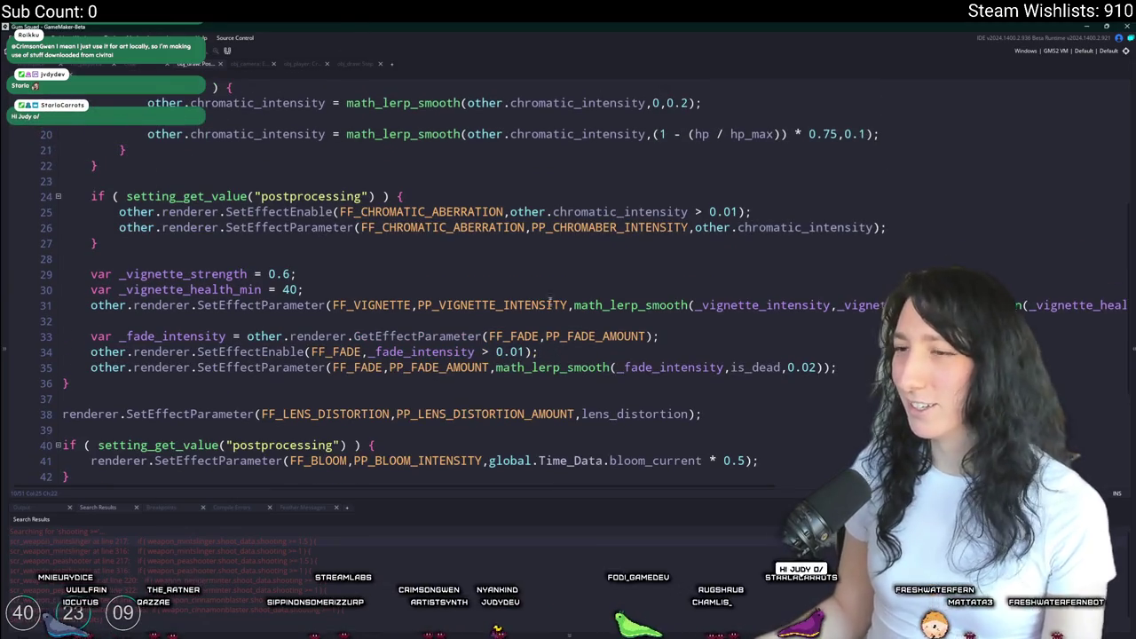
{"action": "scroll", "coordinate": [779, 364], "scroll_direction": "down", "scroll_amount": 3}
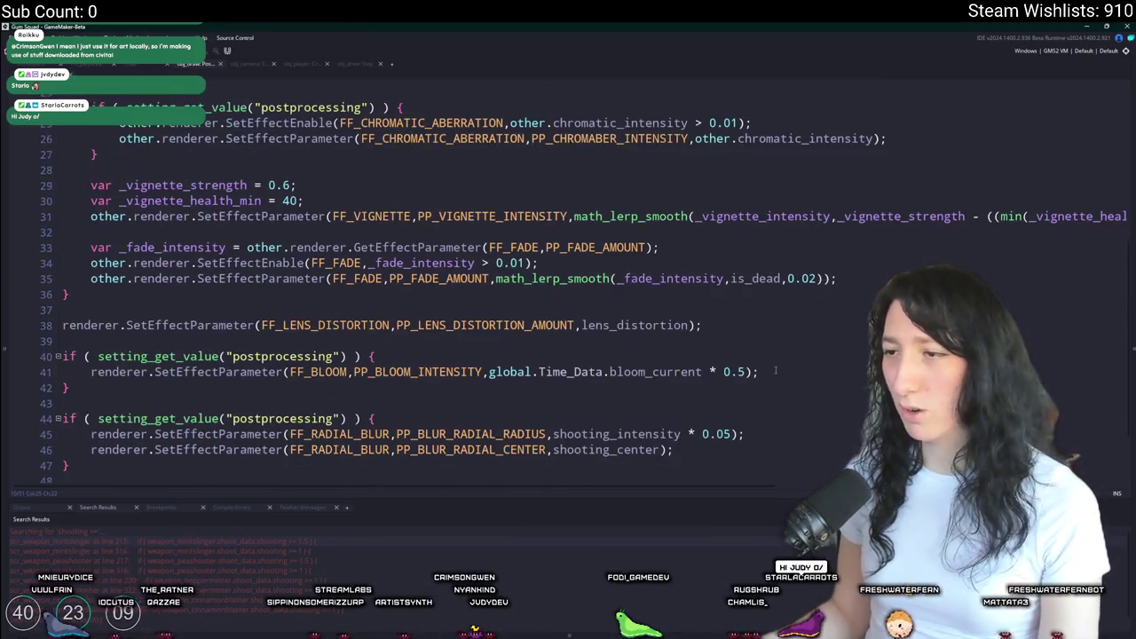
{"action": "scroll", "coordinate": [760, 401], "scroll_direction": "down", "scroll_amount": 2}
{"action": "scroll", "coordinate": [807, 249], "scroll_direction": "up", "scroll_amount": 9}
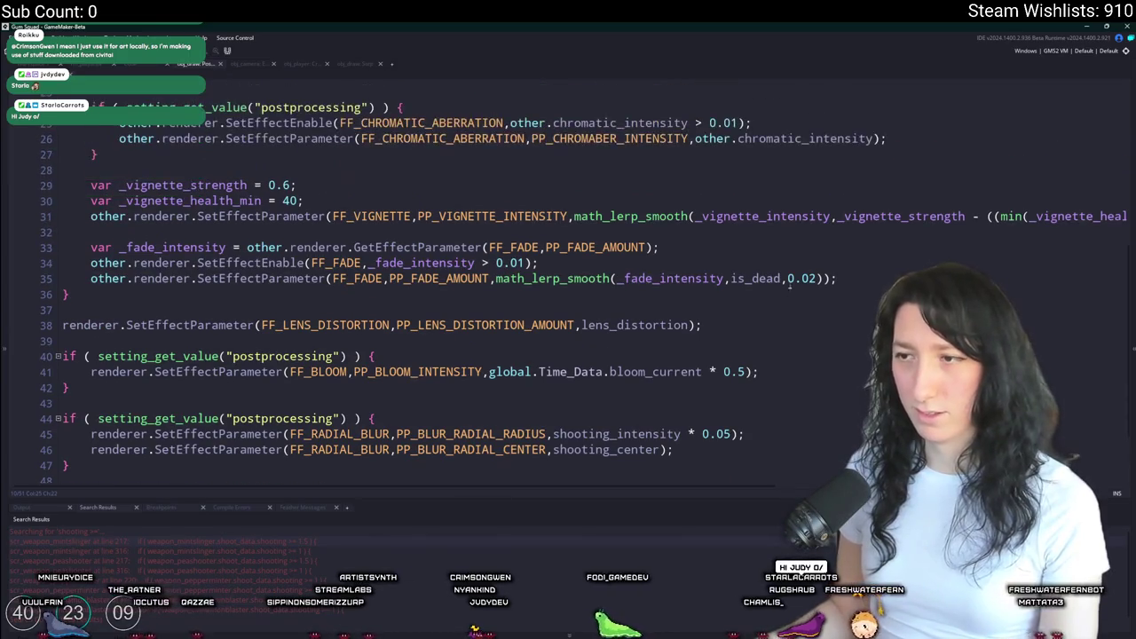
{"action": "scroll", "coordinate": [465, 331], "scroll_direction": "up", "scroll_amount": 2}
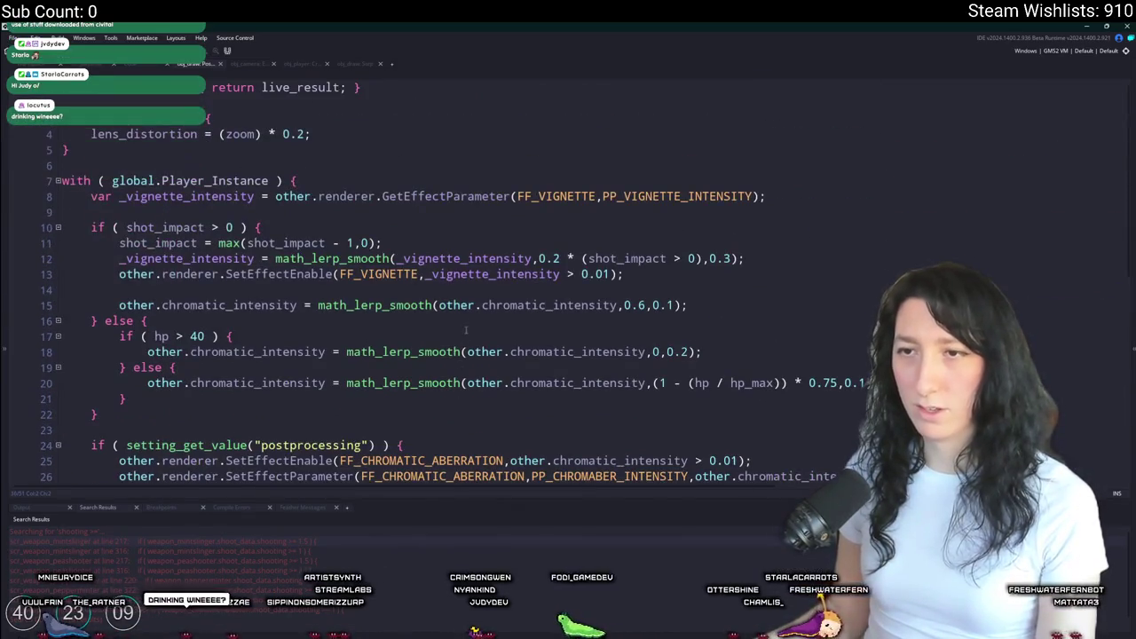
- Duplicate the vignette enable line in the shot_impact branch, switching it to FF_KAWASE_BLUR
{"action": "left_click", "coordinate": [754, 258]}
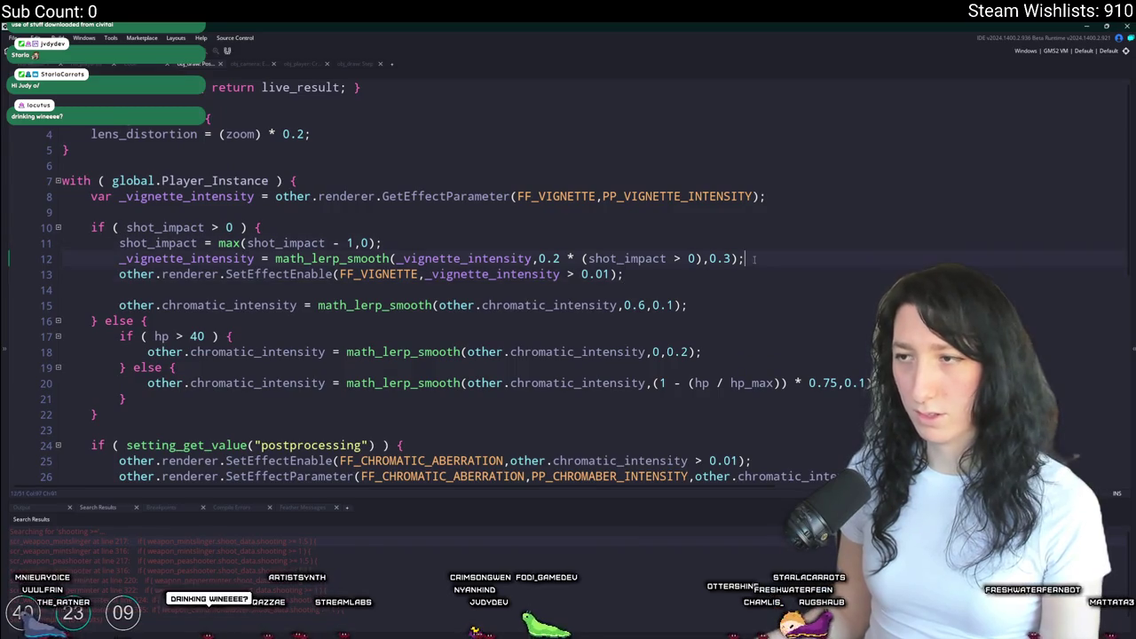
{"action": "key", "text": "ctrl+d"}
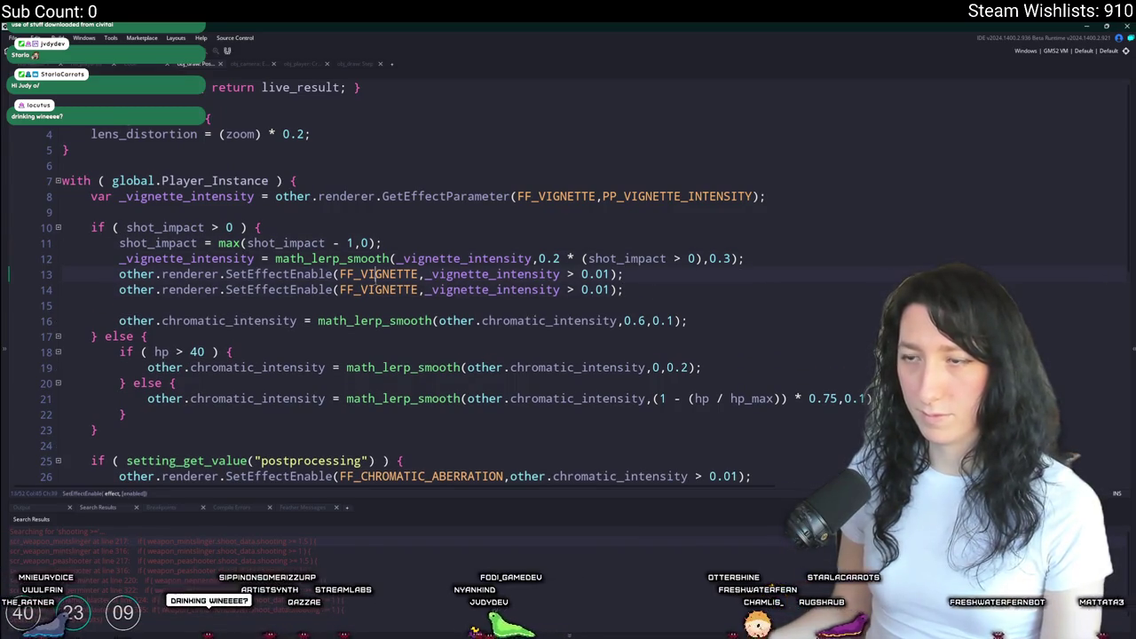
{"action": "double_click", "coordinate": [413, 290]}
{"action": "type", "text": "FF_KAWASE_BLUR"}
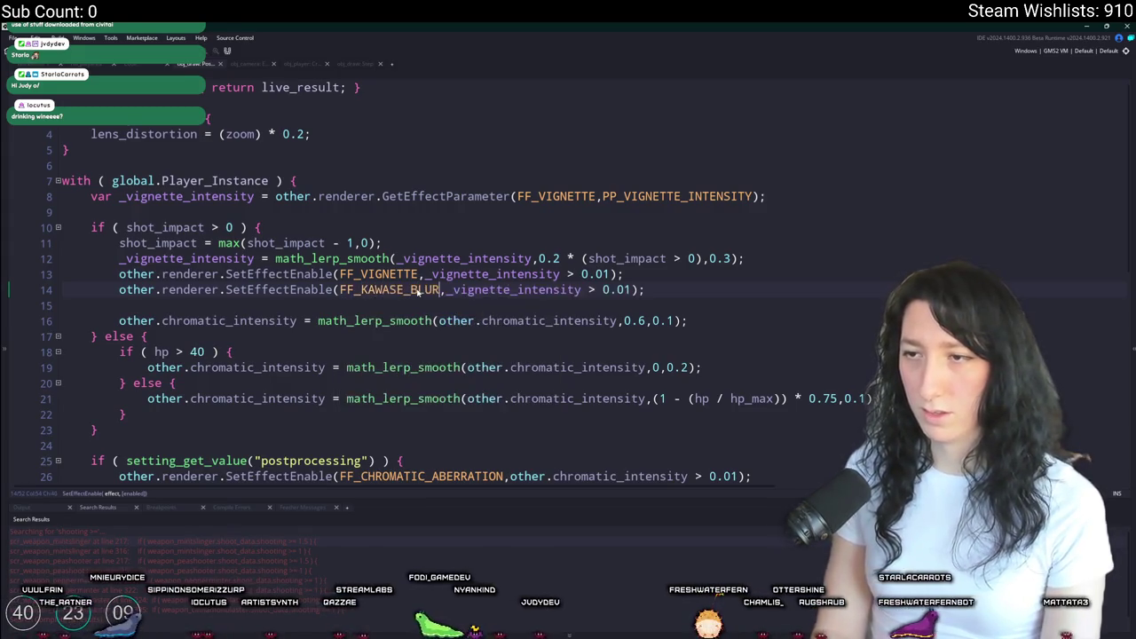
{"action": "key", "text": "Up"}
{"action": "key", "text": "Up"}
{"action": "key", "text": "Up"}
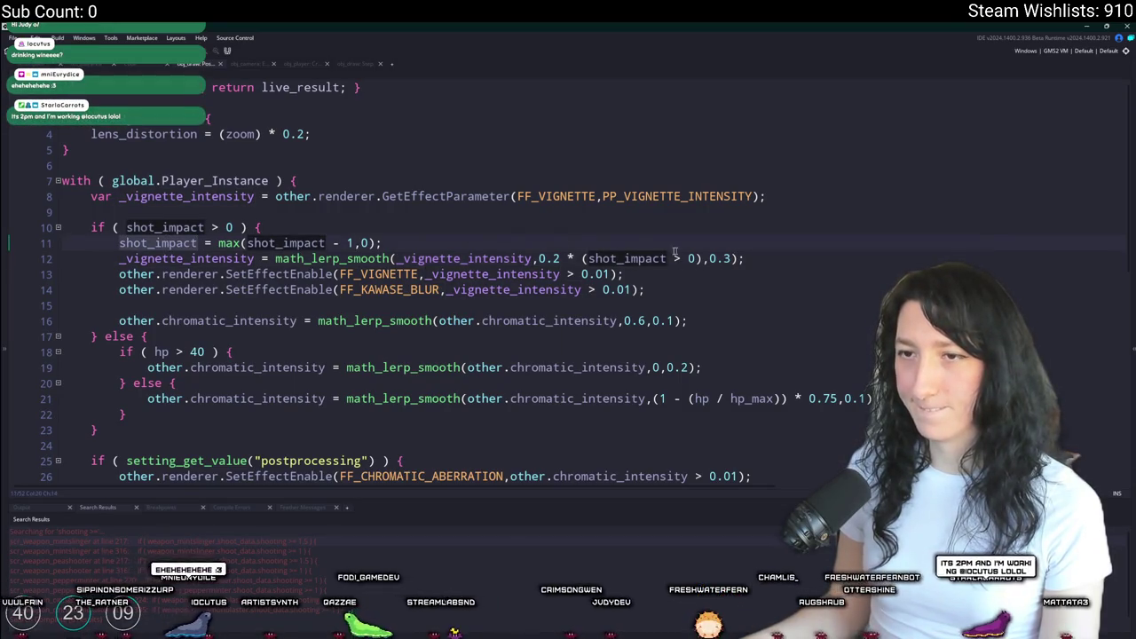
- Duplicate the vignette intensity read line
{"action": "left_click", "coordinate": [232, 260]}
{"action": "left_click", "coordinate": [902, 196]}
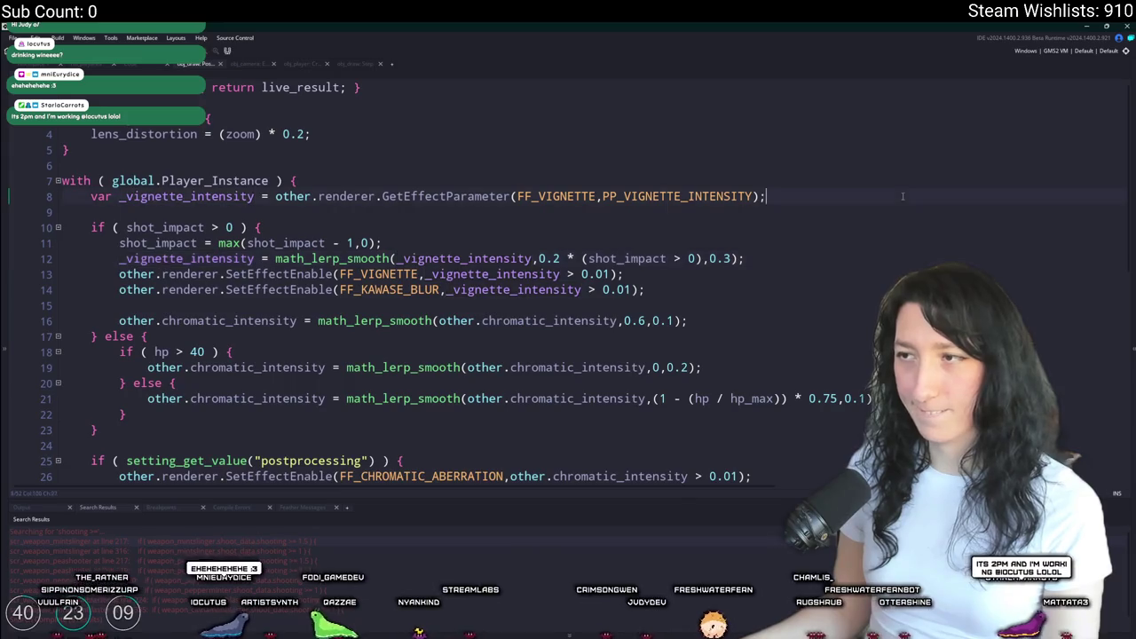
{"action": "key", "text": "ctrl+d"}
- Point the copied read line at FF_KAWASE_BLUR with parameter PP_BLUR_KAWASE_AMOUNT
{"action": "left_click", "coordinate": [538, 212]}
{"action": "type", "text": "K,PP_VIGNETTE_INTENSITY);"}
{"action": "key", "text": "Return"}
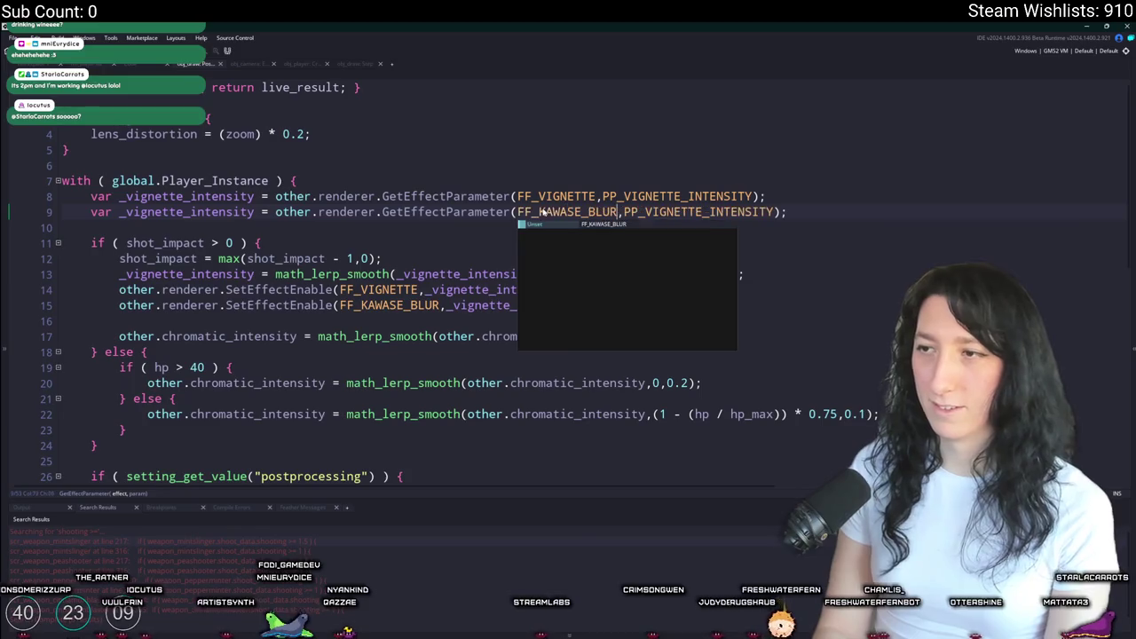
{"action": "left_click", "coordinate": [646, 213]}
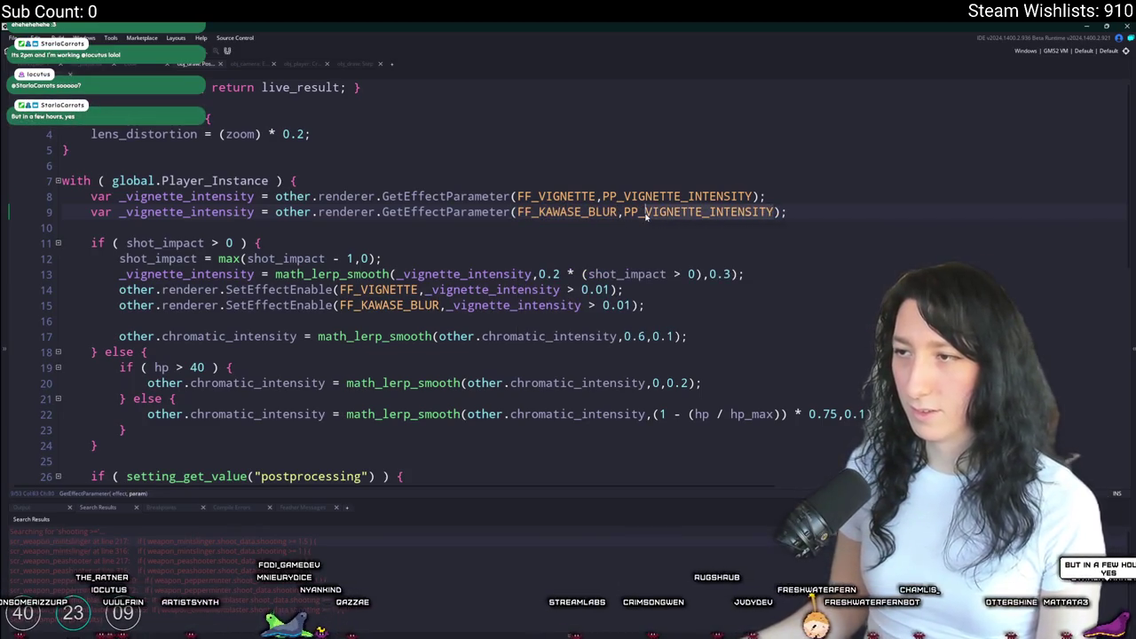
{"action": "key", "text": "ctrl+Delete"}
{"action": "type", "text": "KAWA"}
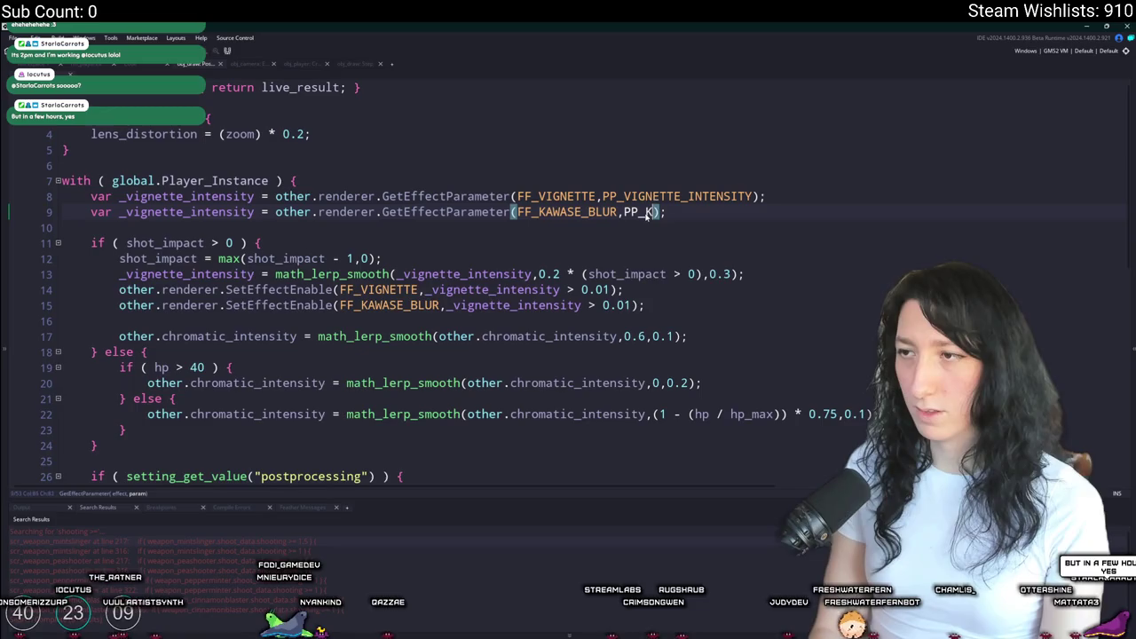
{"action": "key", "text": "BackSpace"}
{"action": "type", "text": "BLUR_K"}
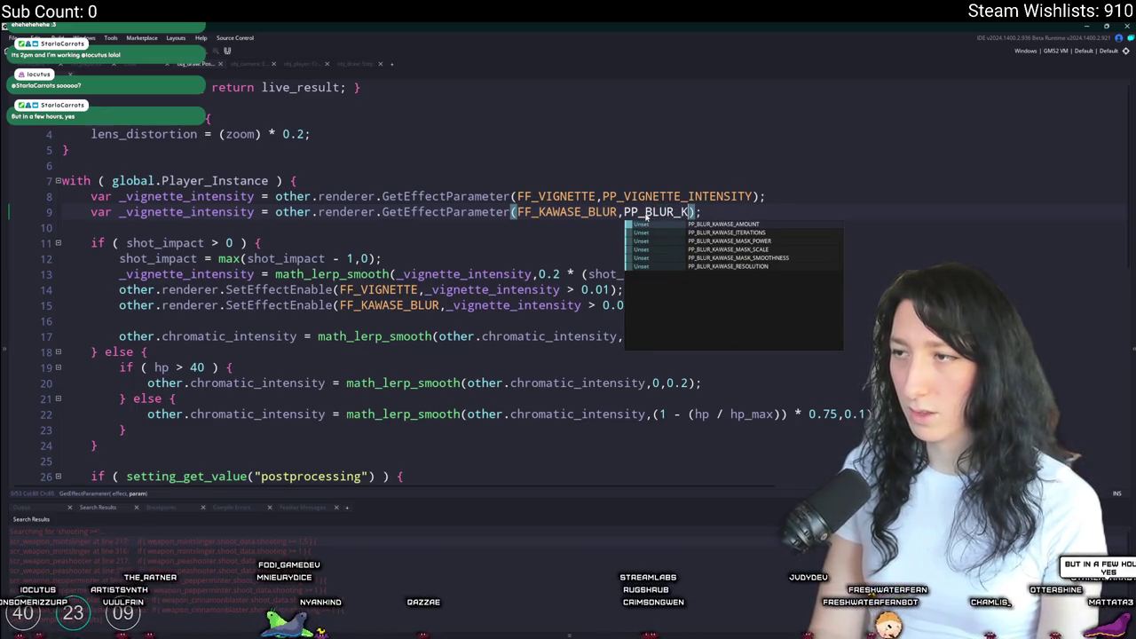
{"action": "key", "text": "Return"}
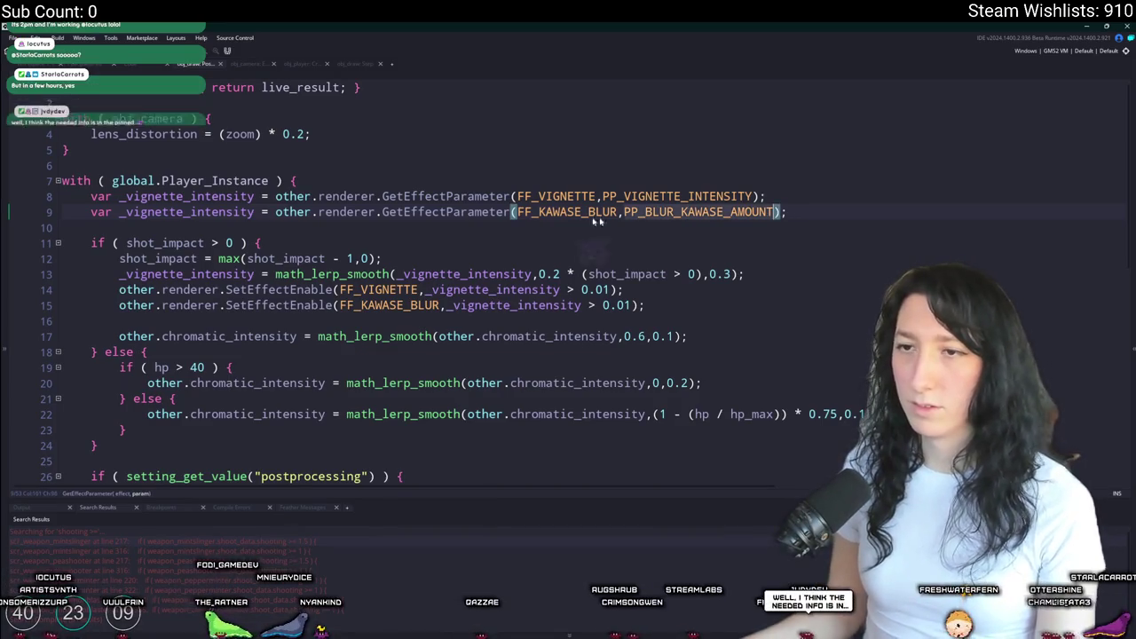
- Rename the copied line's variable to _blur_intensity
{"action": "left_click", "coordinate": [184, 212]}
{"action": "key", "text": "ctrl+shift+Left"}
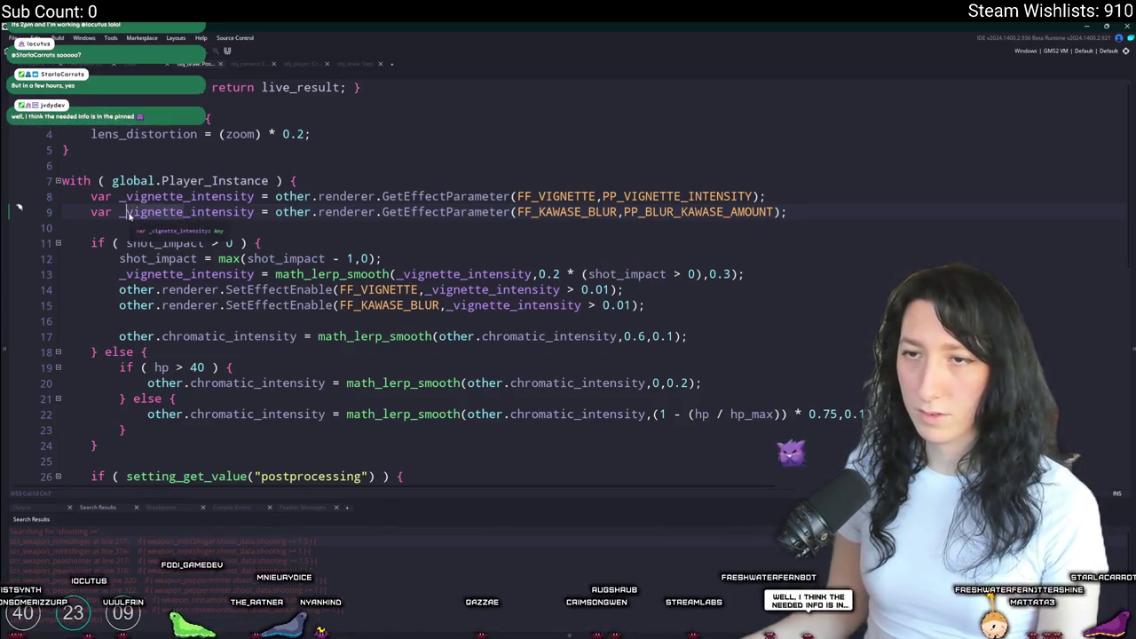
{"action": "type", "text": "kawase"}
{"action": "key", "text": "ctrl+shift+Left"}
{"action": "type", "text": "blur"}
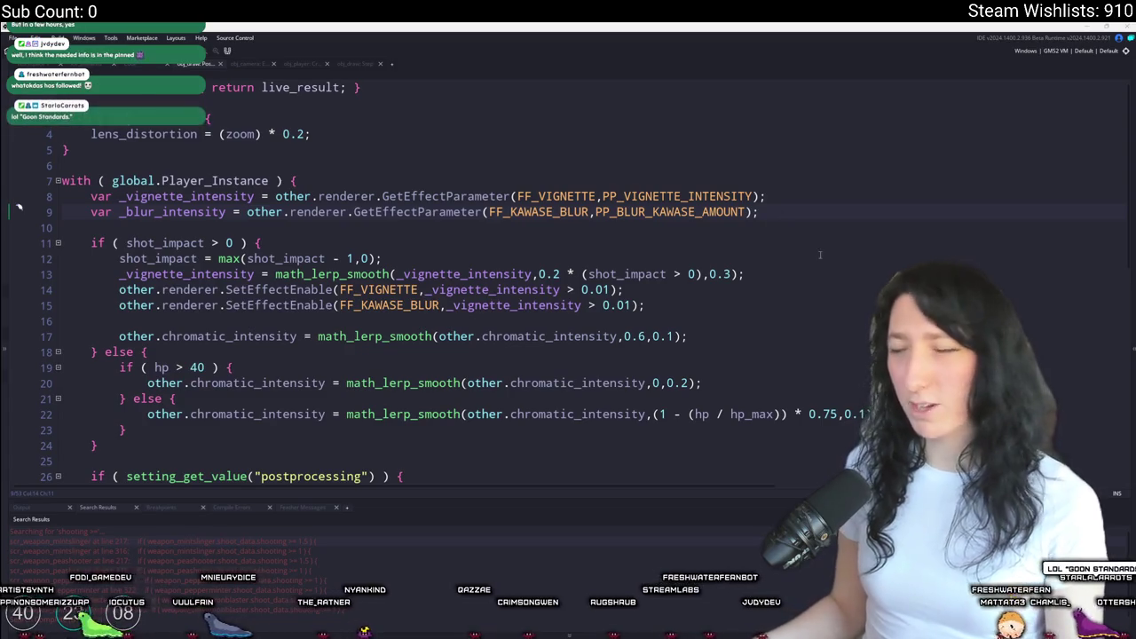
{"action": "right_click", "coordinate": [775, 218]}
- Duplicate the vignette smoothing line and replace its variables with _blur_intensity
{"action": "left_click", "coordinate": [775, 218]}
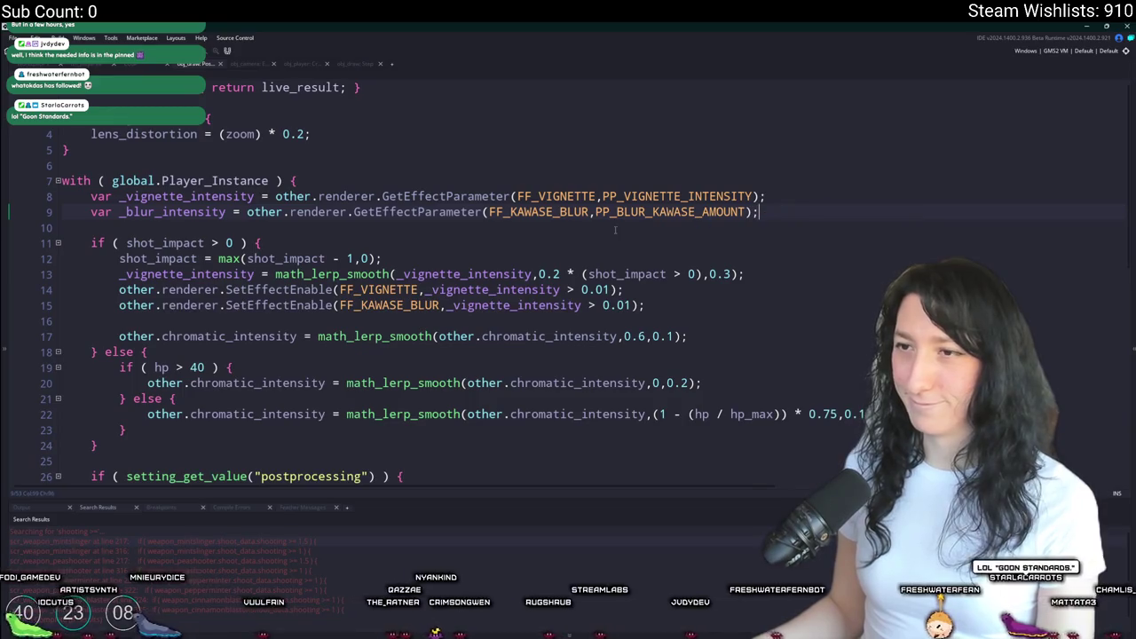
{"action": "double_click", "coordinate": [156, 211]}
{"action": "key", "text": "ctrl+c"}
{"action": "left_click", "coordinate": [193, 274]}
{"action": "key", "text": "ctrl+d"}
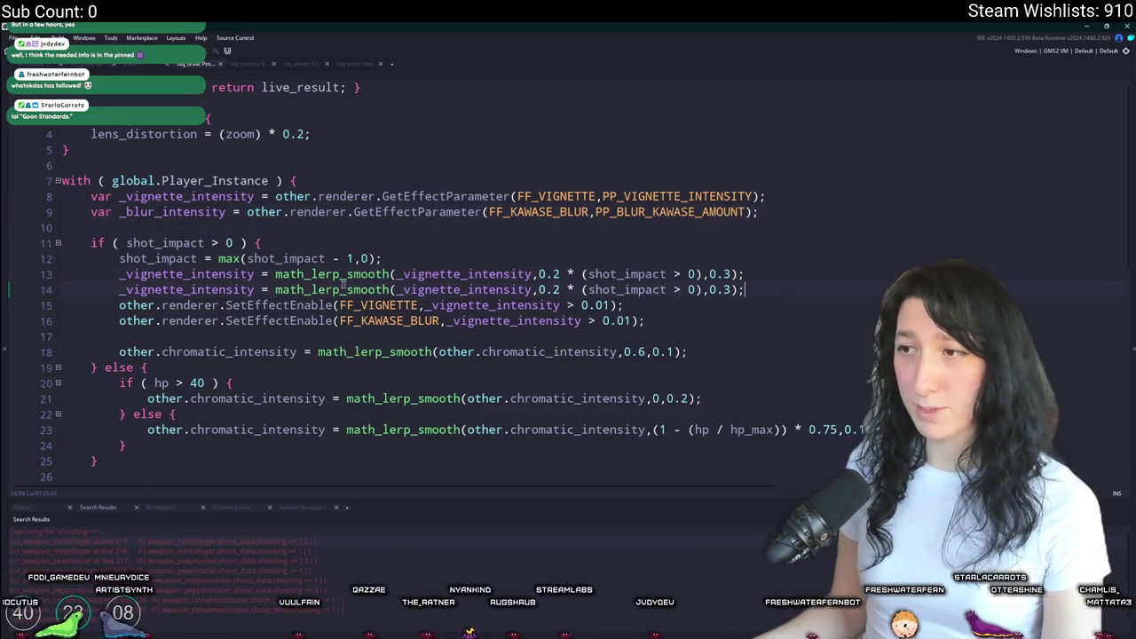
{"action": "double_click", "coordinate": [193, 290]}
{"action": "key", "text": "ctrl+v"}
{"action": "key", "text": "ctrl+z"}
{"action": "key", "text": "ctrl+z"}
{"action": "key", "text": "ctrl+y"}
{"action": "double_click", "coordinate": [221, 290]}
{"action": "key", "text": "ctrl+v"}
{"action": "double_click", "coordinate": [435, 289]}
{"action": "key", "text": "ctrl+v"}
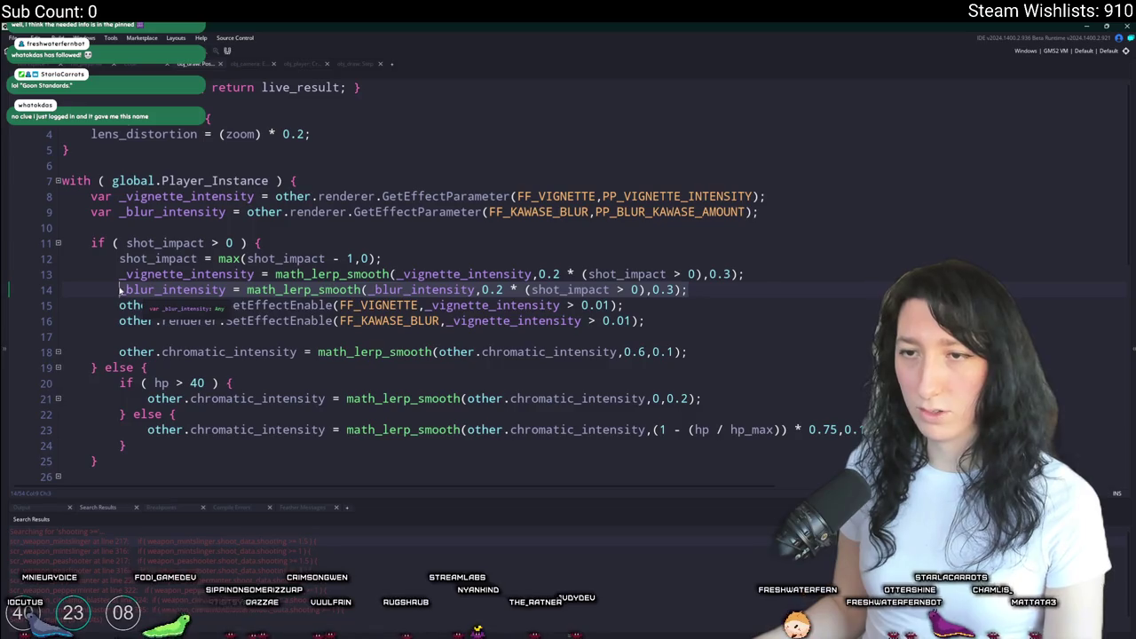
- Move the blur smoothing line above the Kawase enable line and change its target from 0.2 to 0.1
{"action": "key", "text": "Delete"}
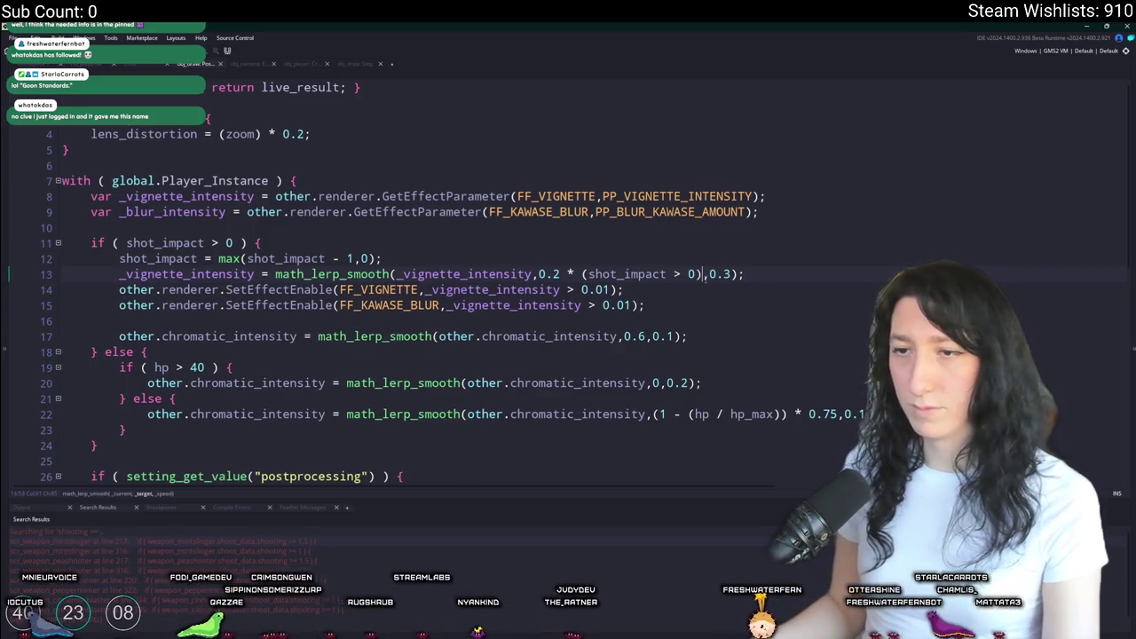
{"action": "key", "text": "Return"}
{"action": "key", "text": "Return"}
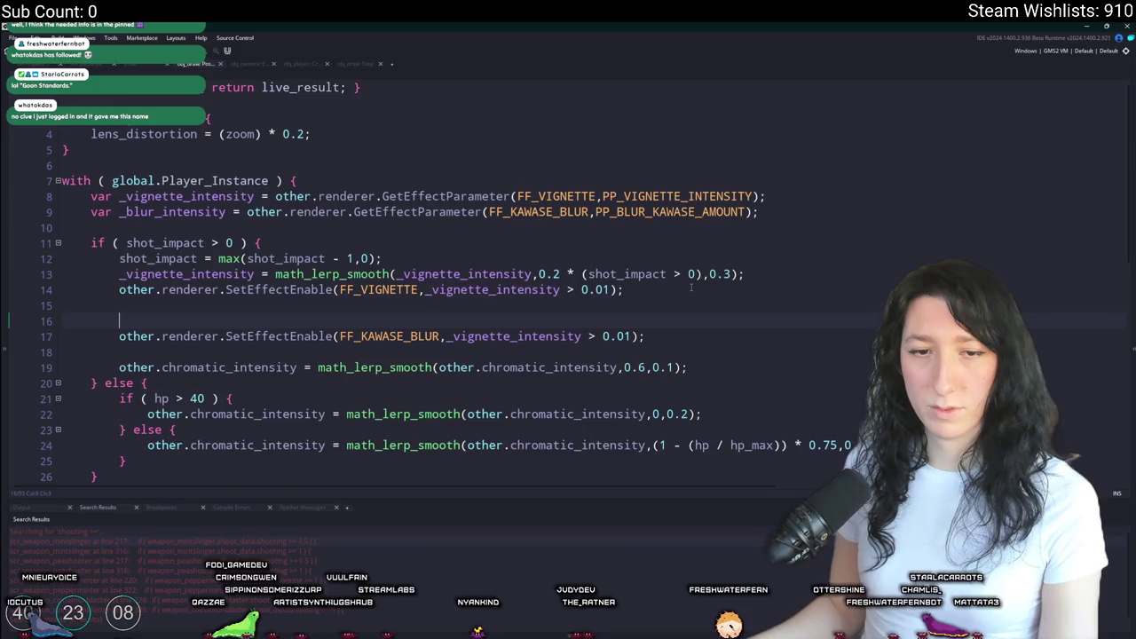
{"action": "type", "text": "_blur_intensity = math_lerp_smooth(_blur_intensity,0.2 * (shot_impact > 0),0.3);"}
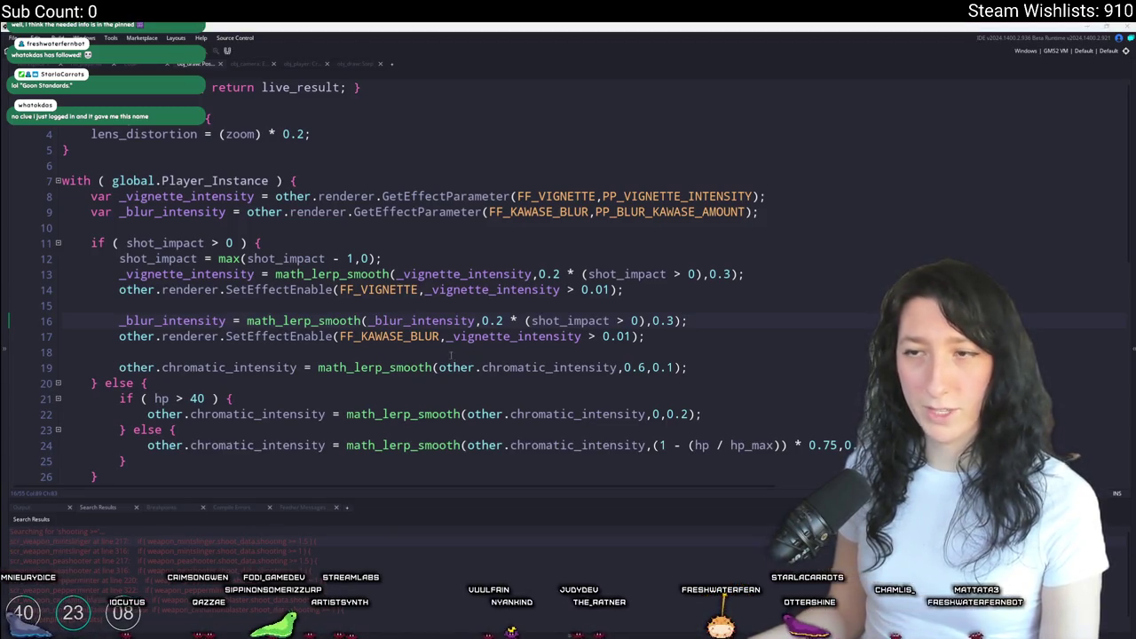
{"action": "left_click", "coordinate": [399, 300]}
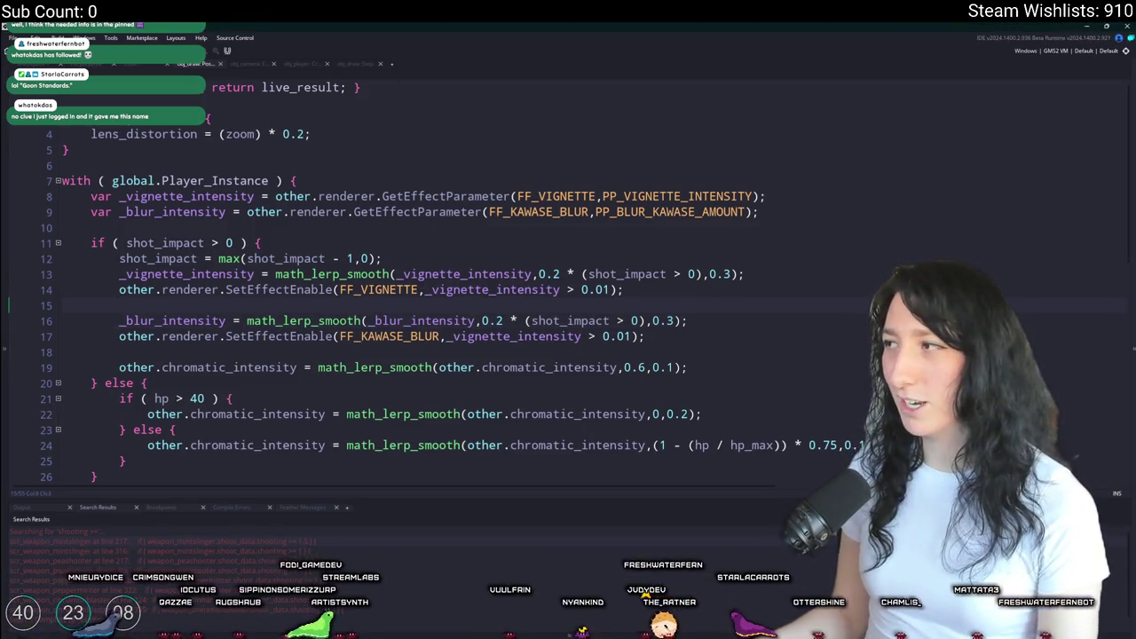
{"action": "left_click", "coordinate": [497, 321]}
{"action": "key", "text": "Delete"}
{"action": "type", "text": "1"}
- Use _blur_intensity as the condition in the FF_KAWASE_BLUR SetEffectEnable call
{"action": "key", "text": "Home"}
{"action": "key", "text": "ctrl+shift+Right"}
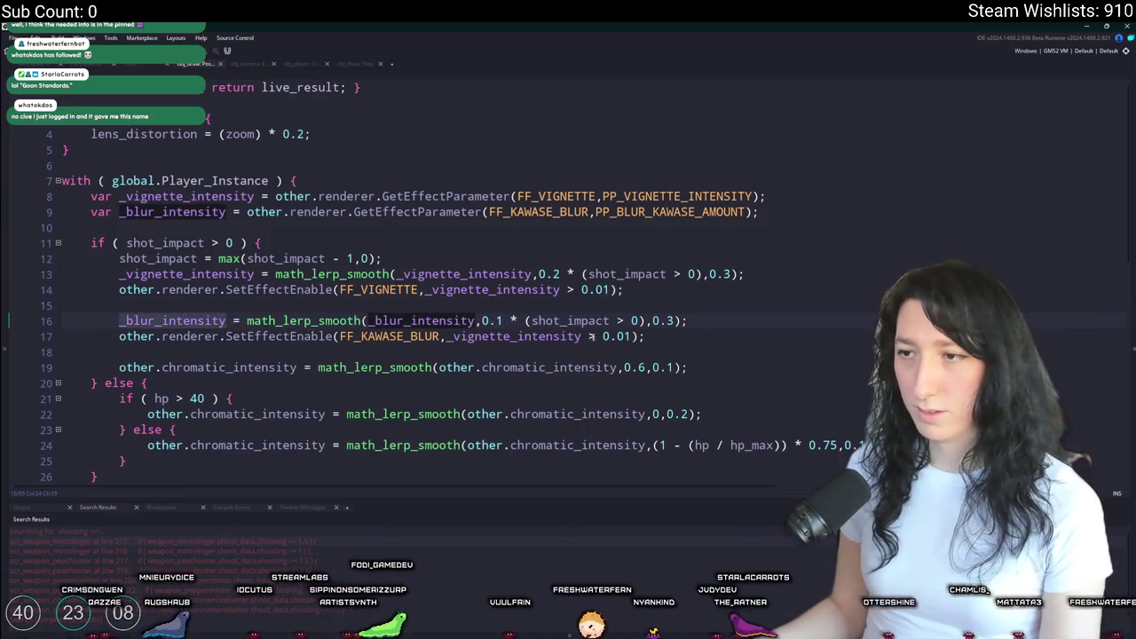
{"action": "key", "text": "ctrl+c"}
{"action": "double_click", "coordinate": [533, 337]}
{"action": "key", "text": "ctrl+v"}
{"action": "scroll", "coordinate": [480, 135], "scroll_direction": "down", "scroll_amount": 2}
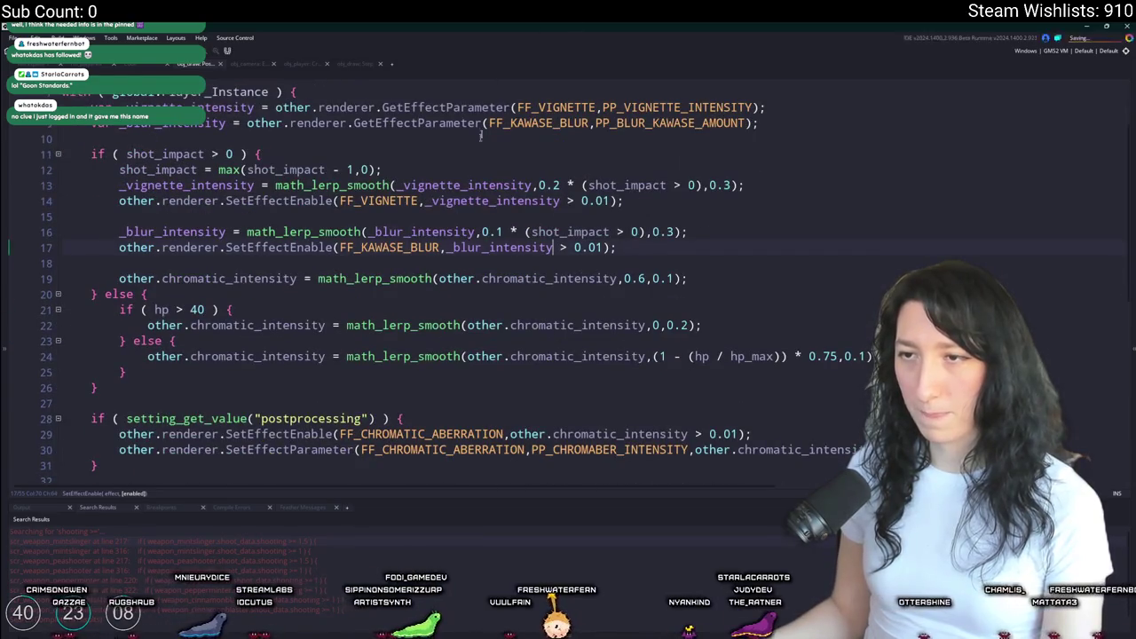
- Duplicate the vignette parameter line and put _blur_intensity into the copy
{"action": "scroll", "coordinate": [480, 135], "scroll_direction": "down", "scroll_amount": 3}
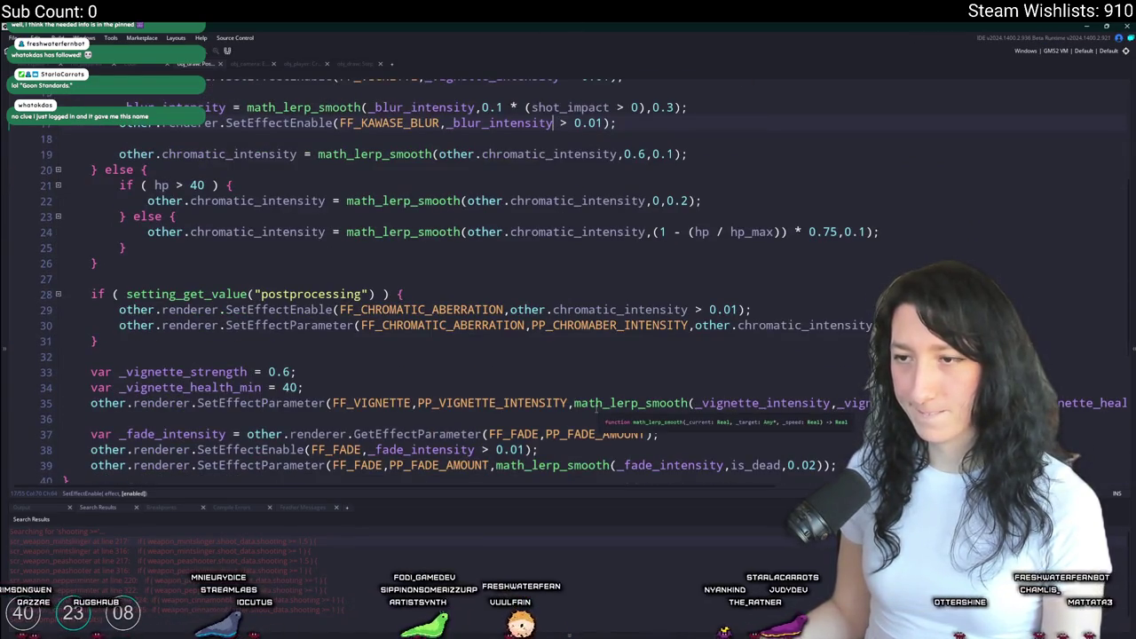
{"action": "scroll", "coordinate": [609, 394], "scroll_direction": "down", "scroll_amount": 1}
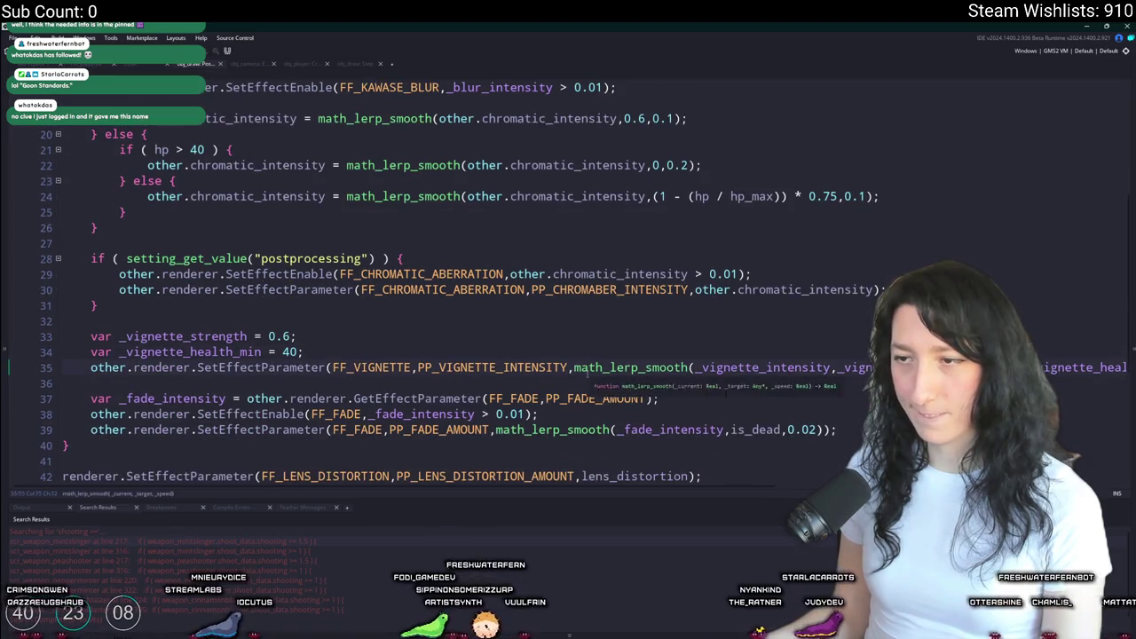
{"action": "key", "text": "ctrl+d"}
{"action": "key", "text": "End"}
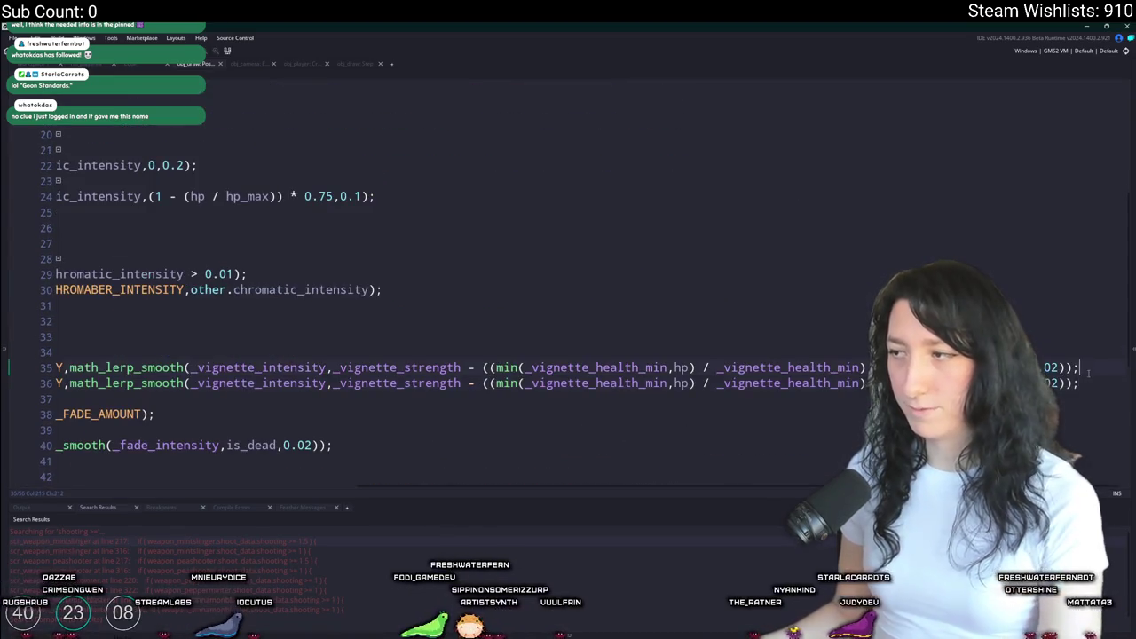
{"action": "key", "text": "Return"}
{"action": "double_click", "coordinate": [787, 399]}
{"action": "key", "text": "ctrl+v"}
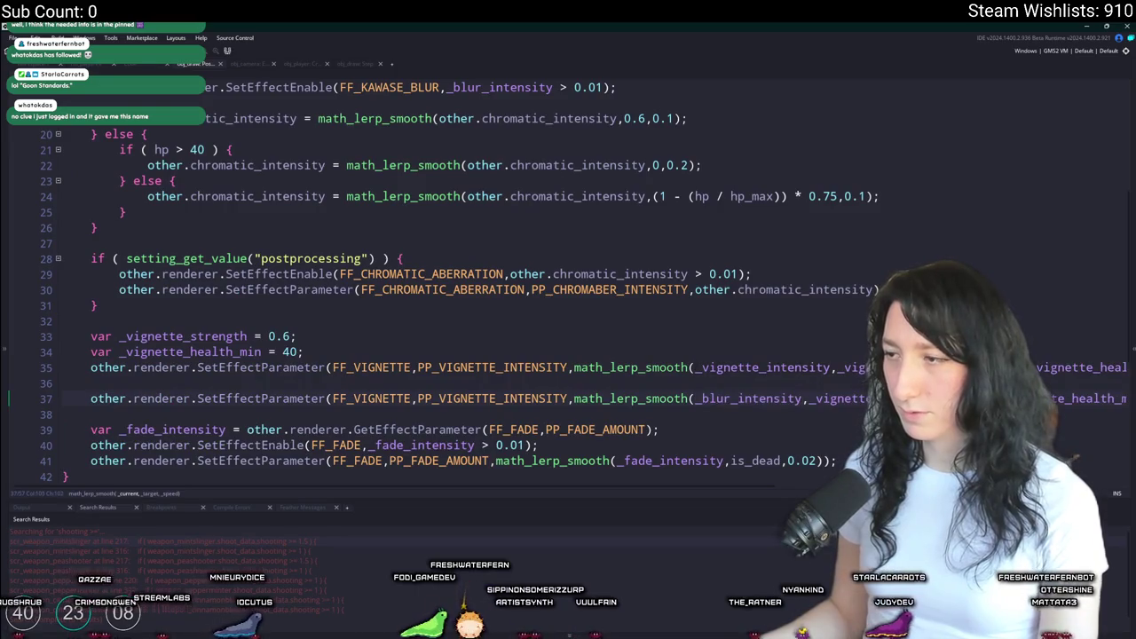
{"action": "key", "text": "End"}
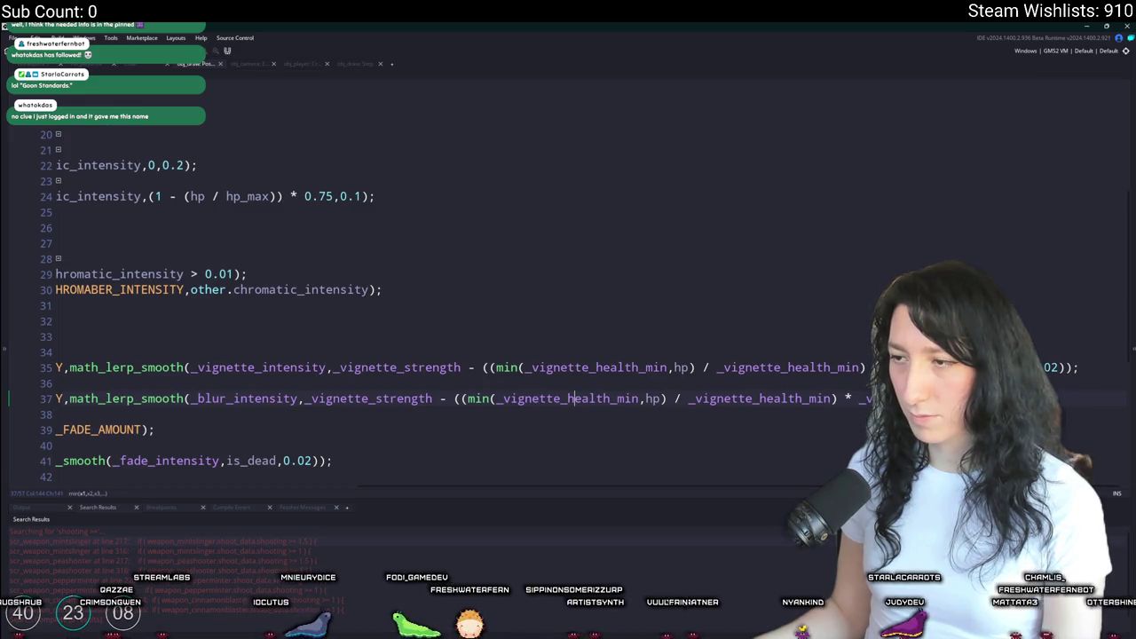
{"action": "key", "text": "Home"}
- Make _blur_intensity the value passed on line 37 instead of the lerp expression
{"action": "left_click", "coordinate": [225, 399]}
{"action": "scroll", "coordinate": [312, 278], "scroll_direction": "up", "scroll_amount": 4}
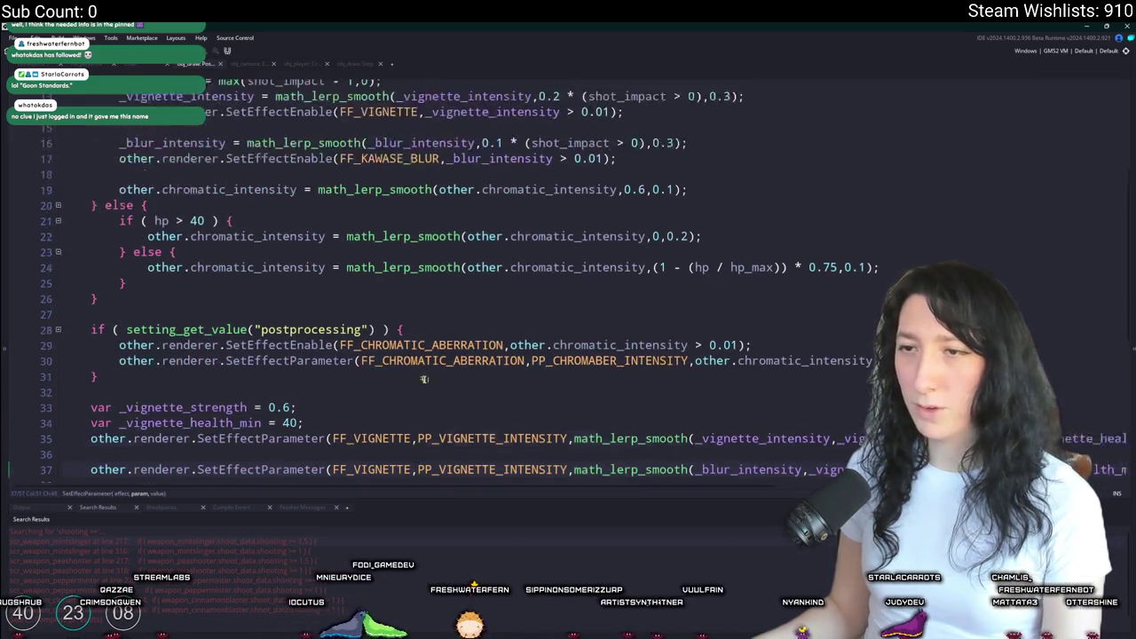
{"action": "double_click", "coordinate": [233, 185]}
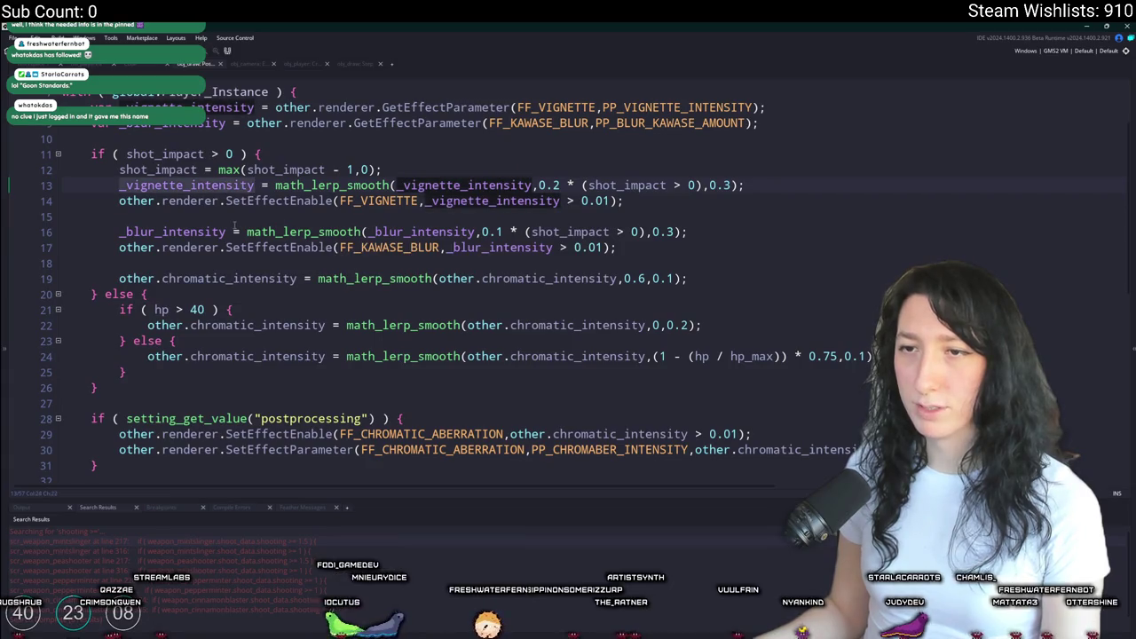
{"action": "double_click", "coordinate": [173, 232]}
{"action": "scroll", "coordinate": [254, 257], "scroll_direction": "down", "scroll_amount": 2}
{"action": "scroll", "coordinate": [255, 257], "scroll_direction": "down", "scroll_amount": 4}
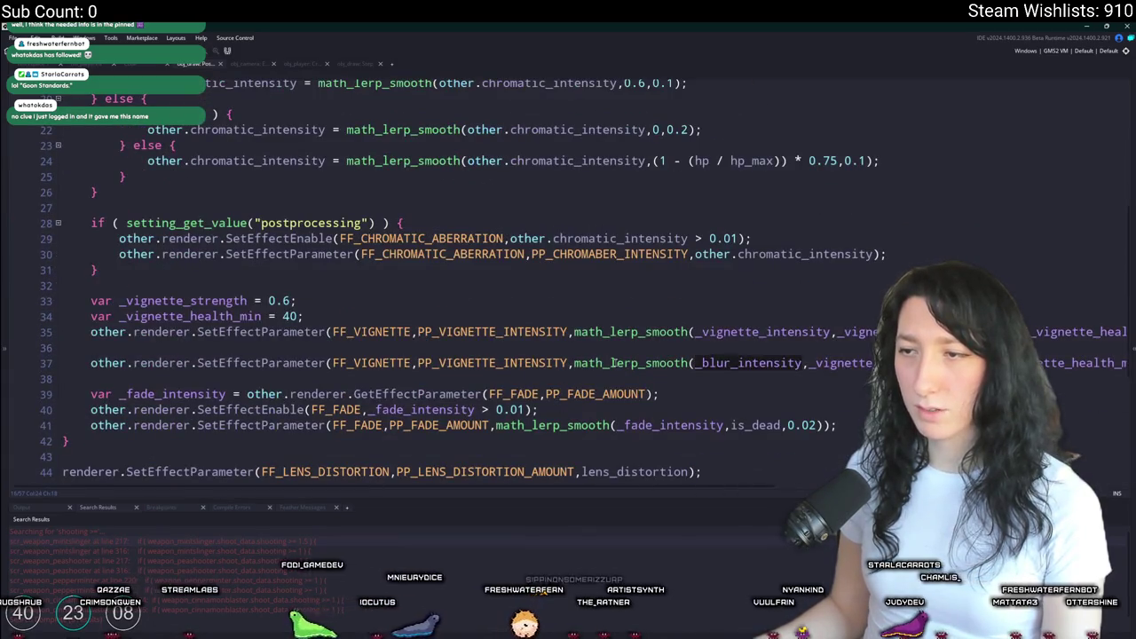
{"action": "left_click", "coordinate": [1049, 365]}
{"action": "key", "text": "End"}
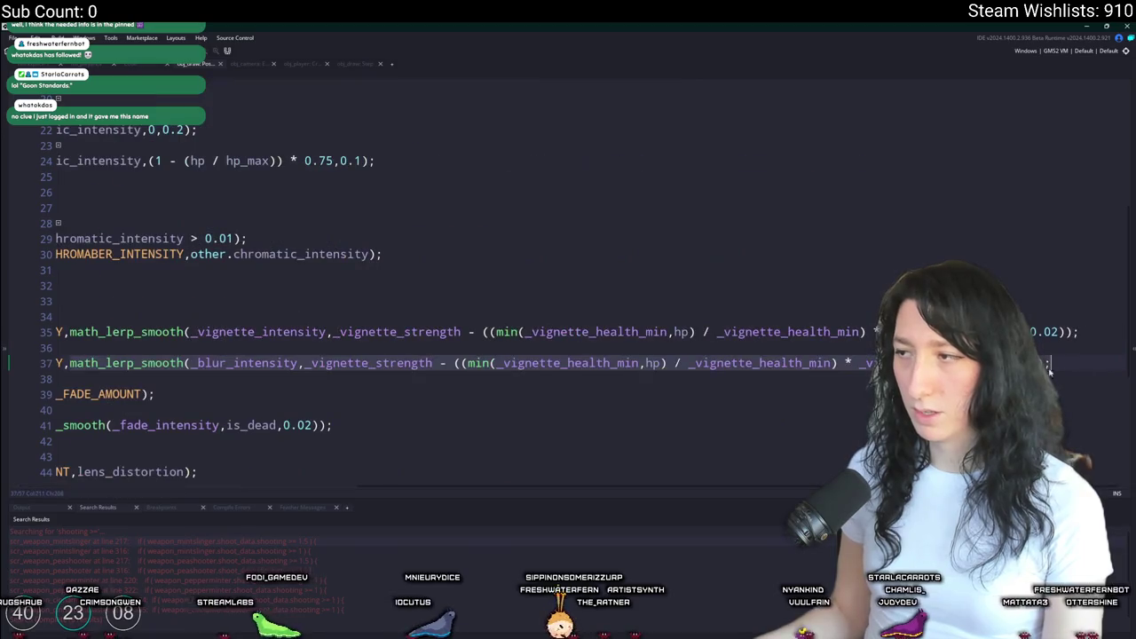
{"action": "key", "text": "ctrl+v"}
- Change line 37's arguments to FF_KAWASE_BLUR, PP_BLUR_KAWASE_AMOUNT and start a test build with F5
{"action": "left_click", "coordinate": [308, 355]}
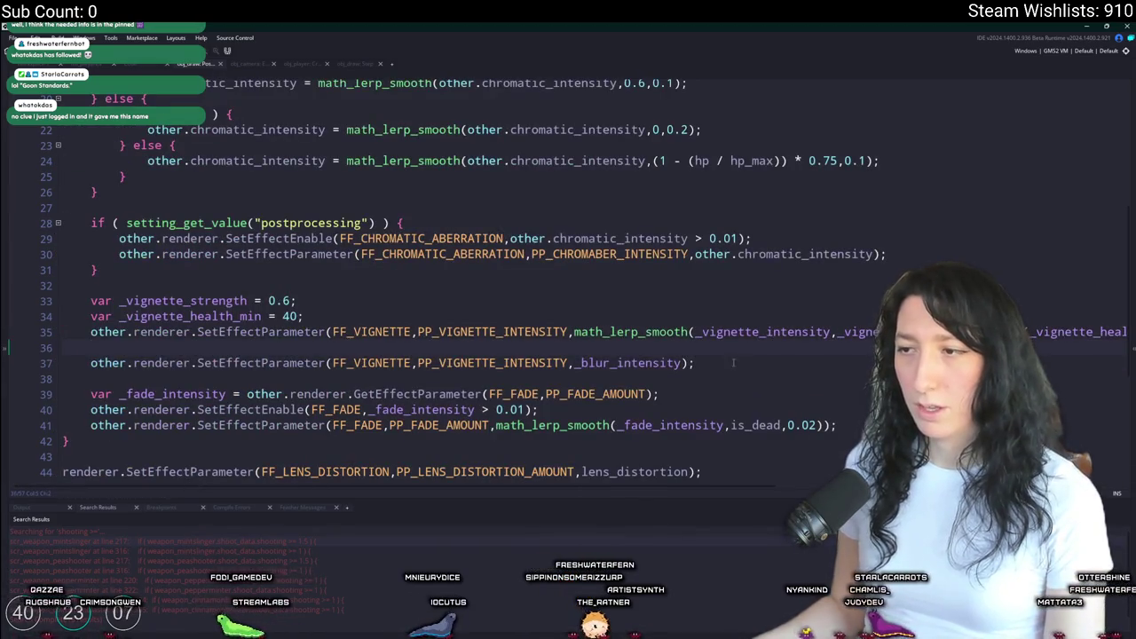
{"action": "key", "text": "Down"}
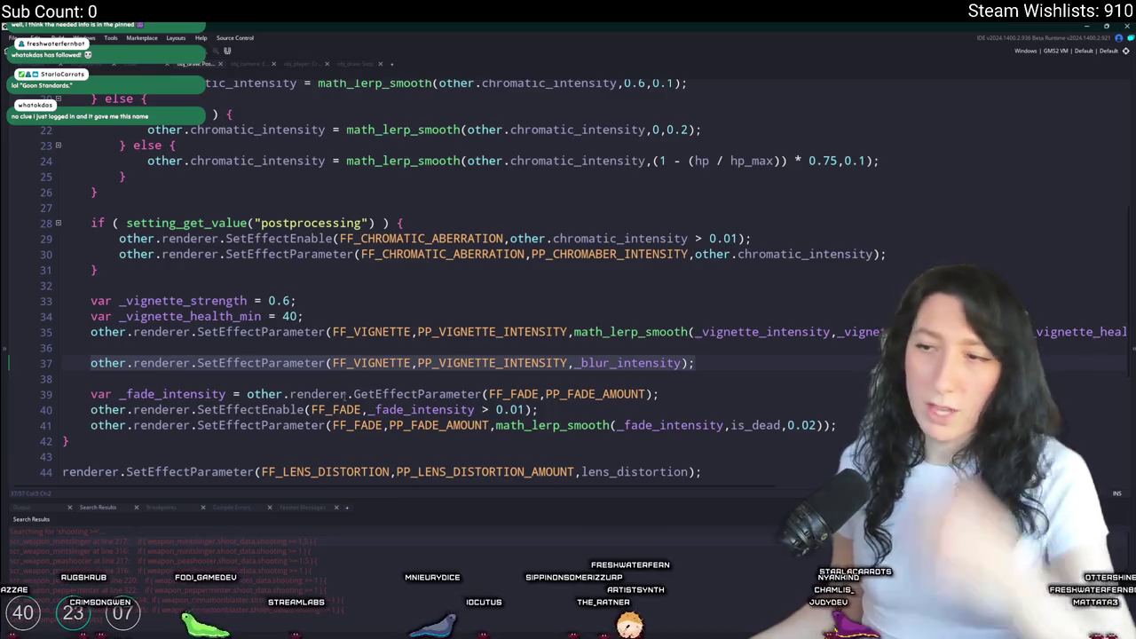
{"action": "left_click", "coordinate": [405, 363]}
{"action": "left_click", "coordinate": [497, 362]}
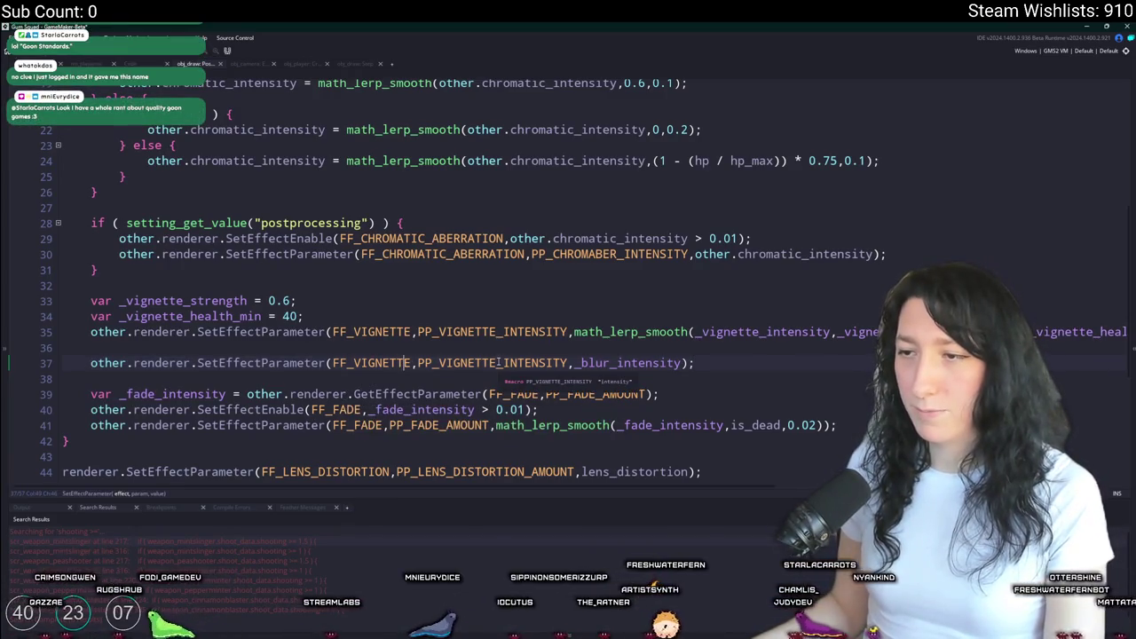
{"action": "scroll", "coordinate": [498, 368], "scroll_direction": "up", "scroll_amount": 5}
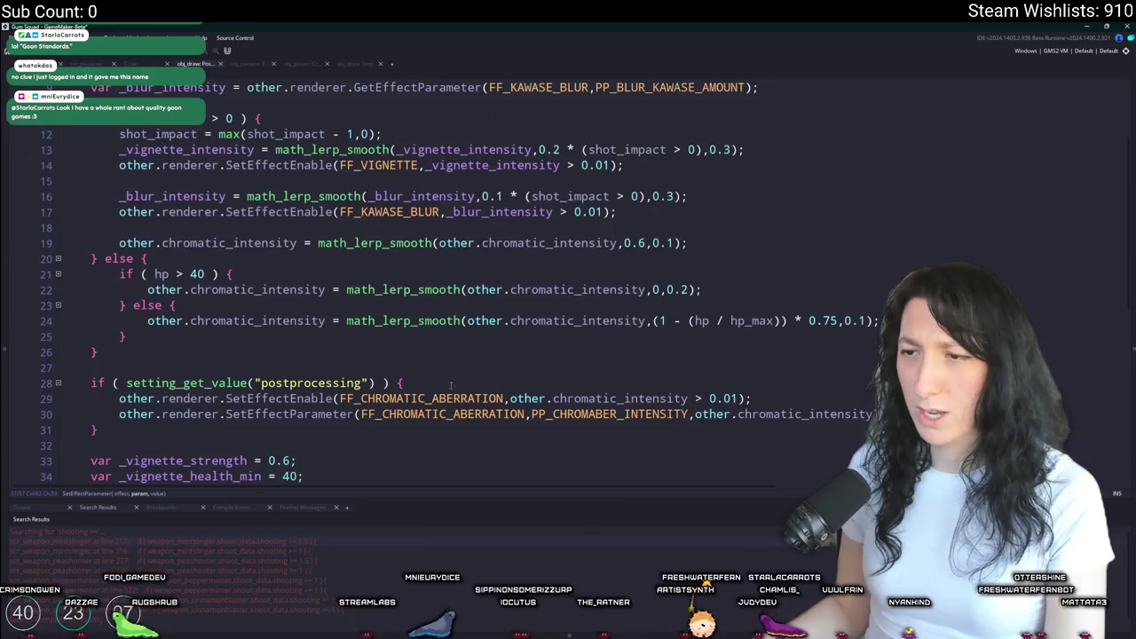
{"action": "left_click", "coordinate": [653, 125]}
{"action": "left_click", "coordinate": [540, 142]}
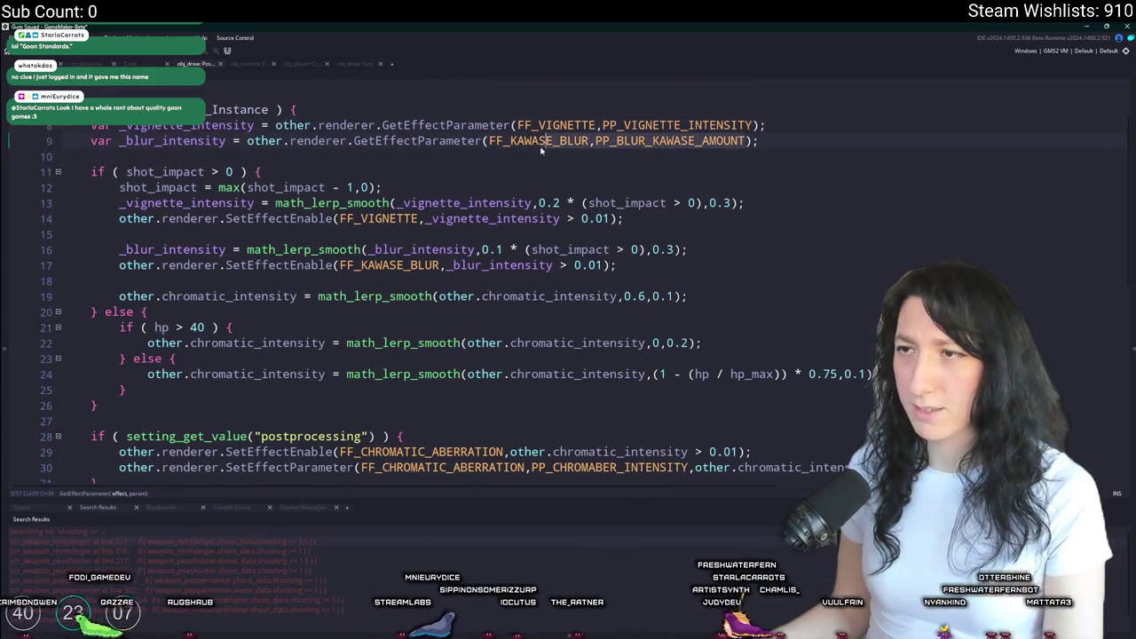
{"action": "scroll", "coordinate": [525, 353], "scroll_direction": "down", "scroll_amount": 5}
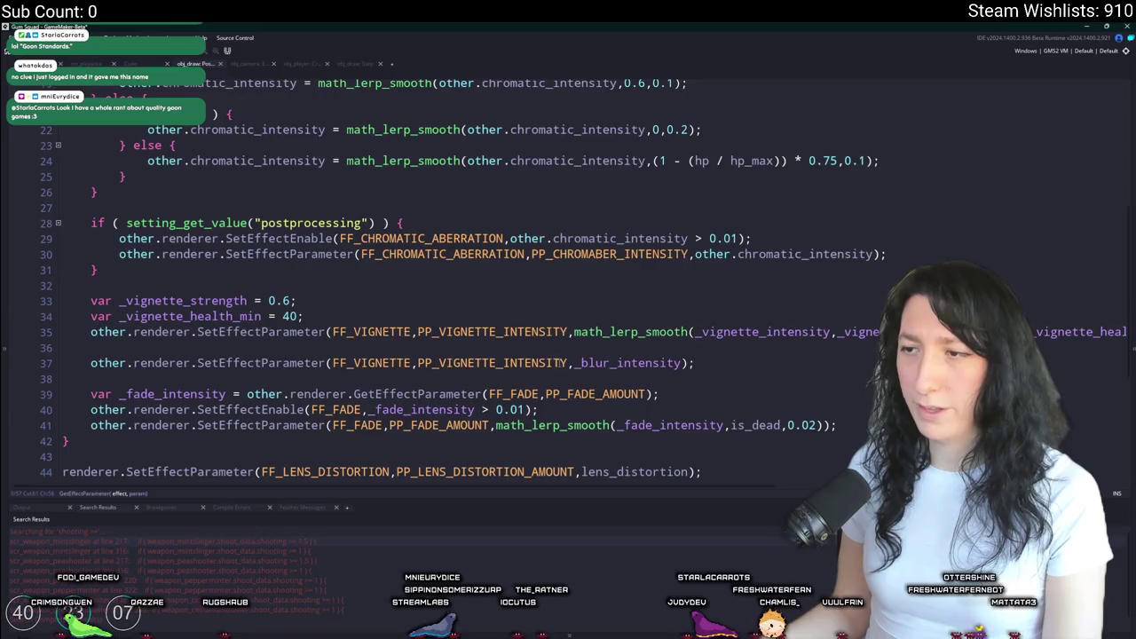
{"action": "left_click", "coordinate": [423, 362]}
{"action": "type", "text": "FF_KAWASE_BLUR,PP_BLUR_KAWASE_AMOUNT"}
{"action": "left_click", "coordinate": [396, 352]}
{"action": "key", "text": "F5"}
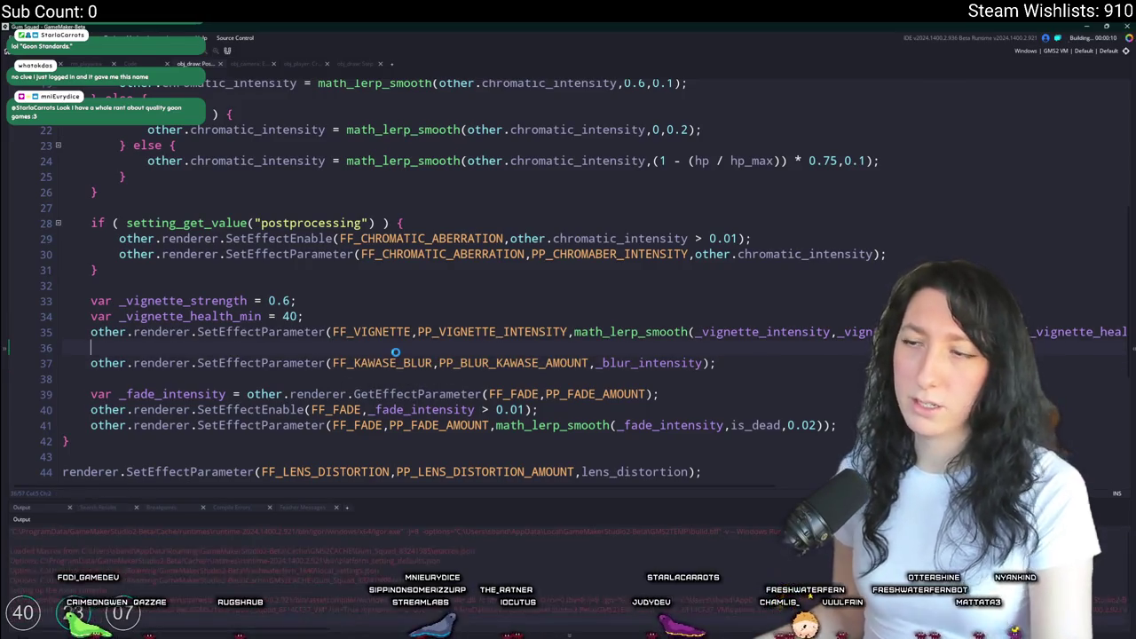
- Start a New World lobby, equip the rifle and fire the first shot
{"action": "scroll", "coordinate": [396, 353], "scroll_direction": "up", "scroll_amount": 3}
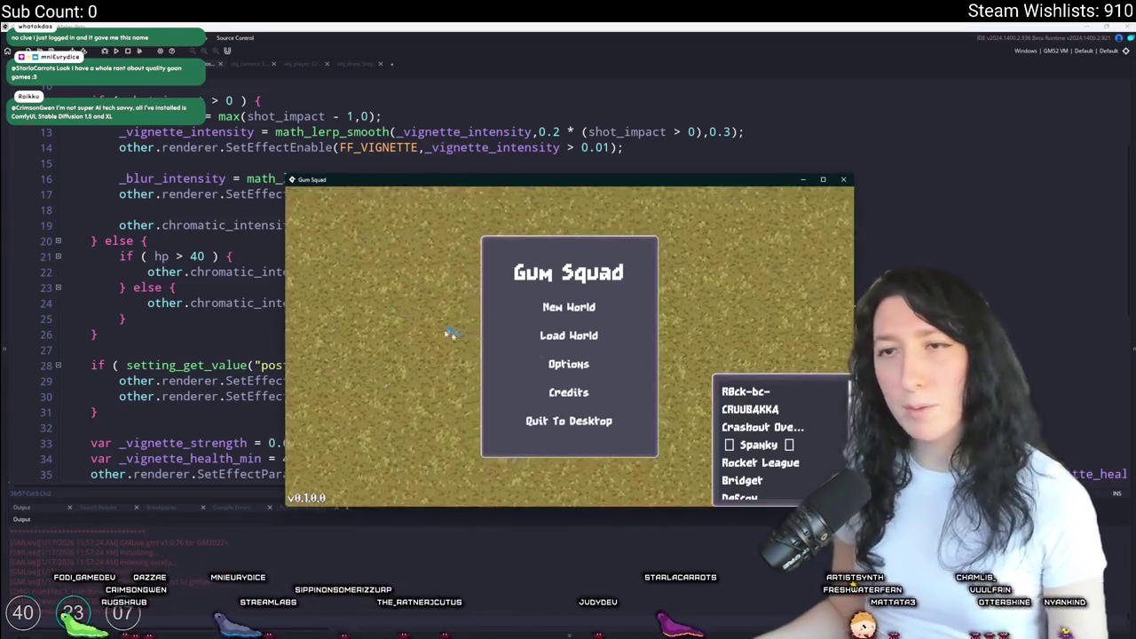
{"action": "left_click", "coordinate": [564, 304]}
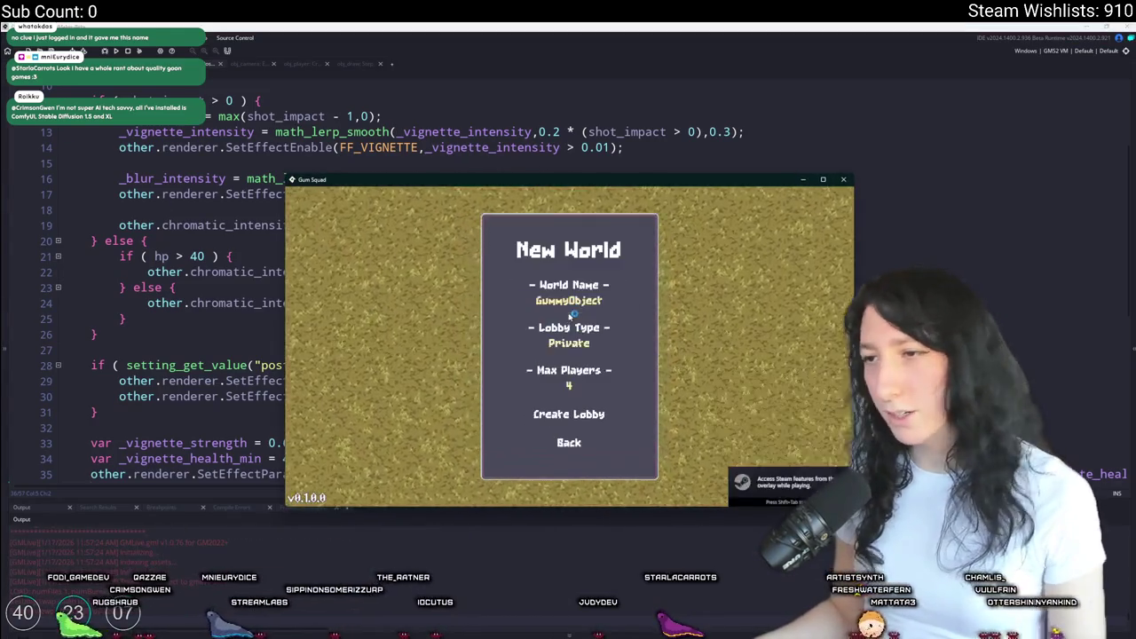
{"action": "left_click", "coordinate": [566, 410]}
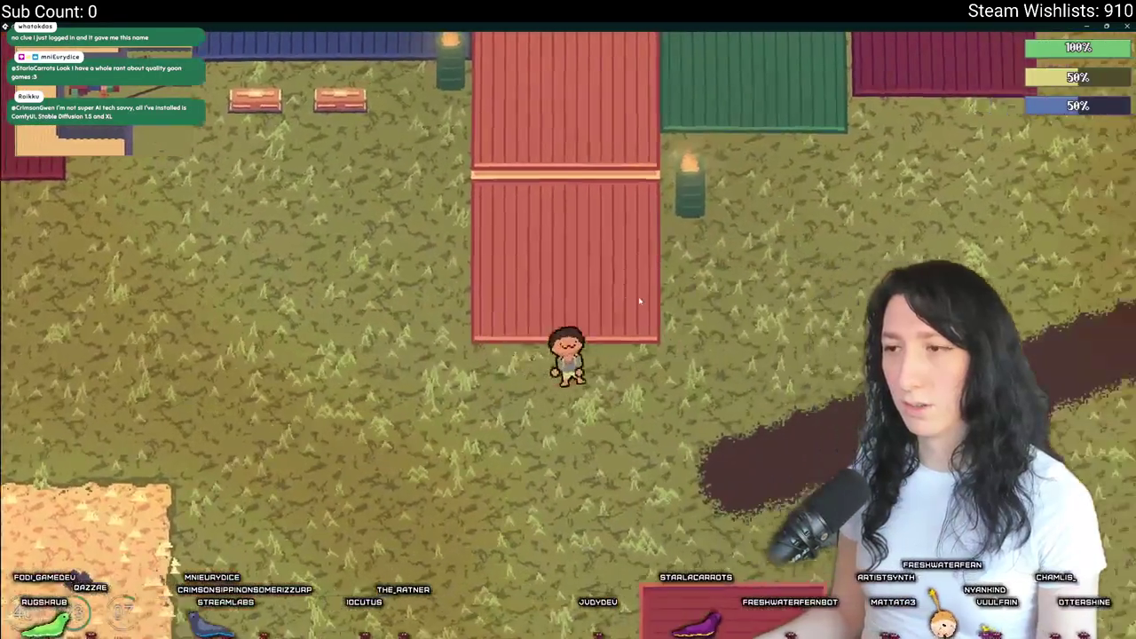
{"action": "key", "text": "Tab"}
{"action": "key", "text": "Tab"}
{"action": "key", "text": "d"}
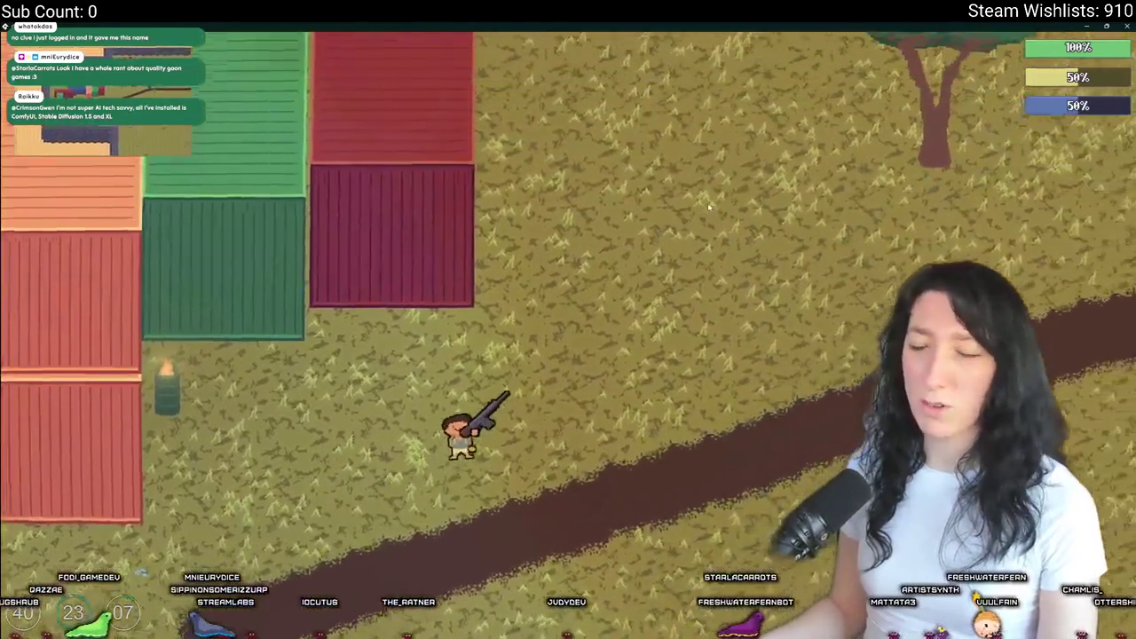
{"action": "key", "text": "w"}
{"action": "key", "text": "d"}
{"action": "left_click", "coordinate": [707, 202]}
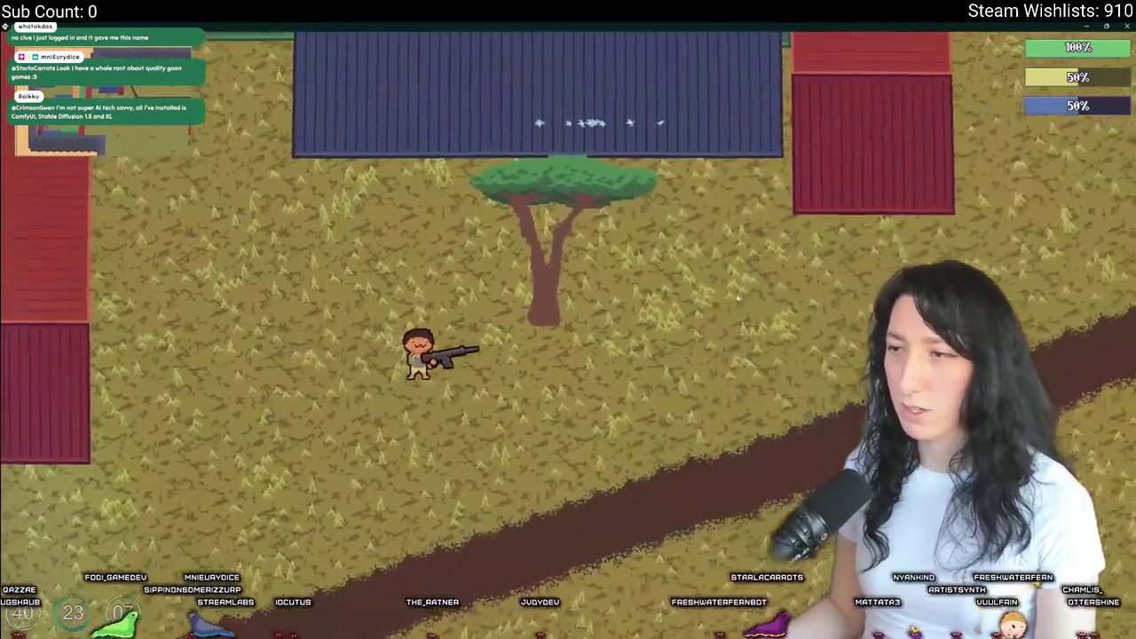
- Shoot at the red container and walk toward the enemies along the dirt road
{"action": "key", "text": "w"}
{"action": "key", "text": "d"}
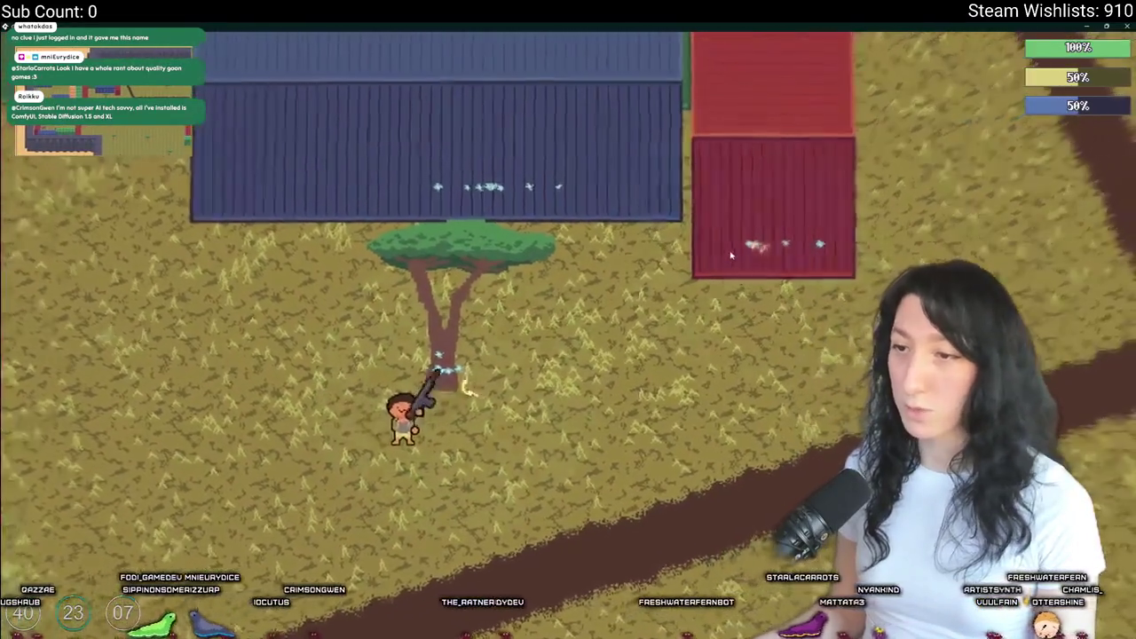
{"action": "left_click", "coordinate": [750, 258]}
{"action": "key", "text": "w"}
{"action": "key", "text": "d"}
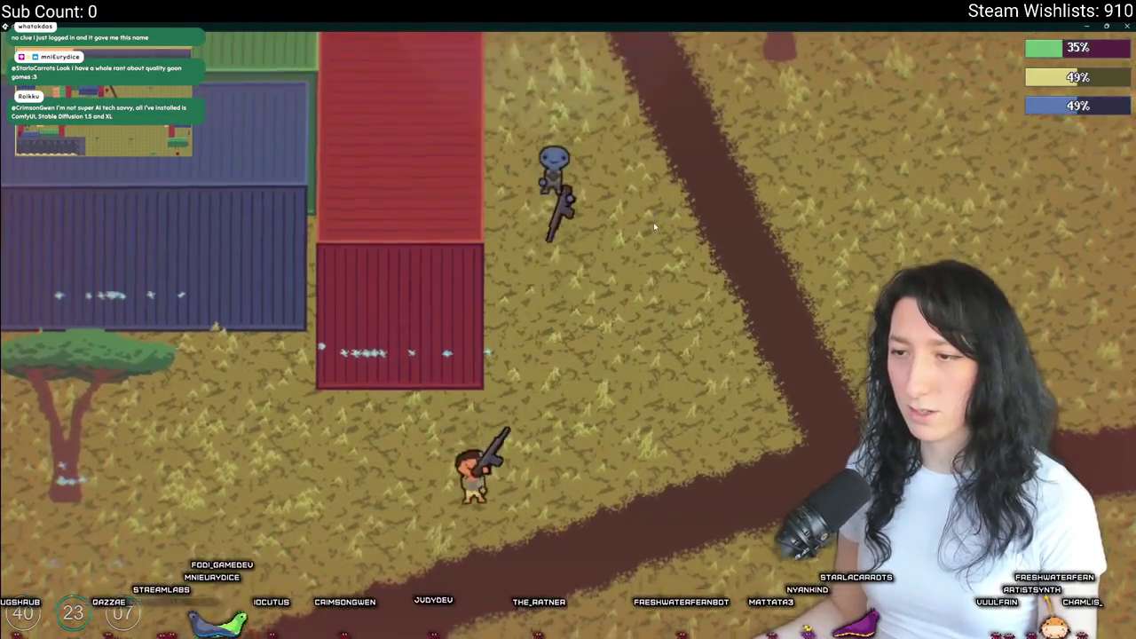
{"action": "key", "text": "s"}
{"action": "key", "text": "d"}
{"action": "key", "text": "s"}
{"action": "key", "text": "d"}
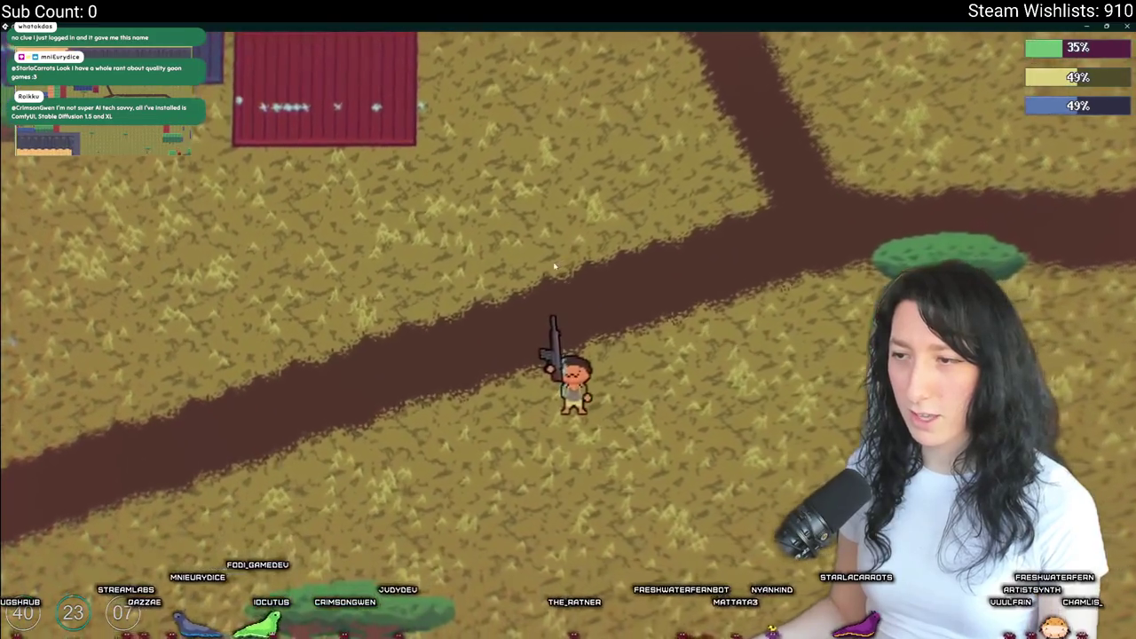
- Roam through the grass and past the containers until gummed up, then close the game
{"action": "key", "text": "s"}
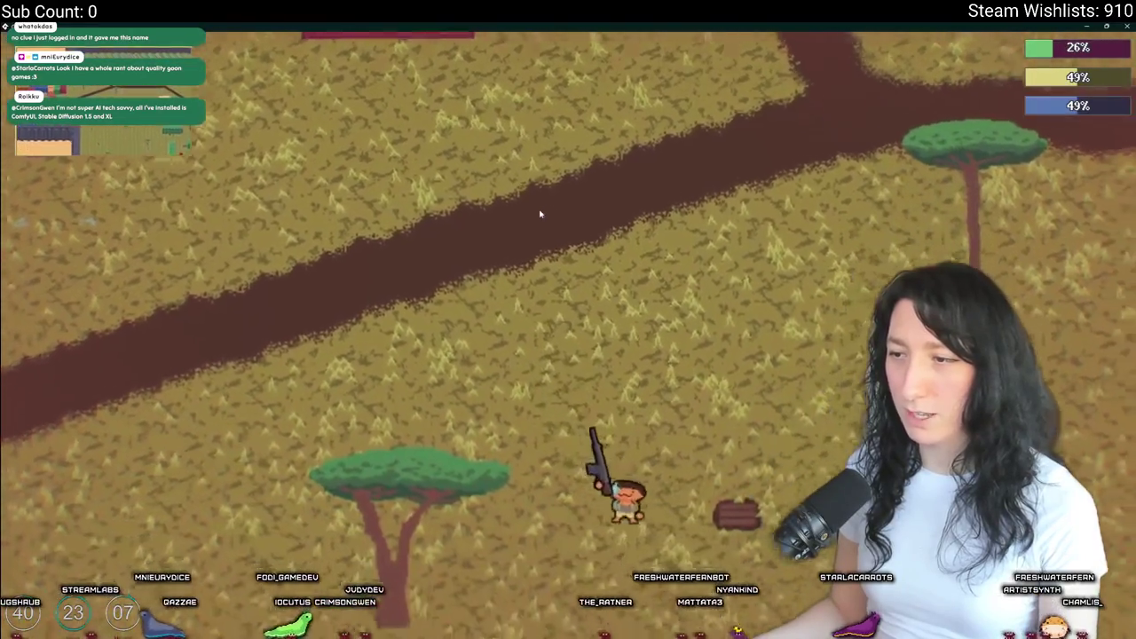
{"action": "key", "text": "s"}
{"action": "key", "text": "a"}
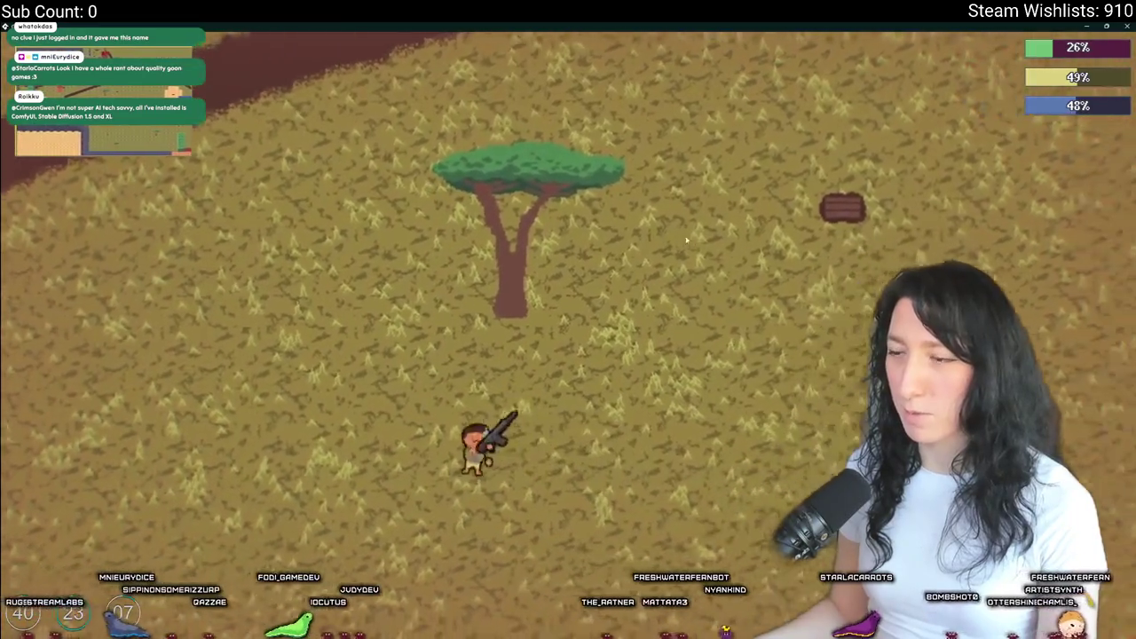
{"action": "key", "text": "w"}
{"action": "key", "text": "a"}
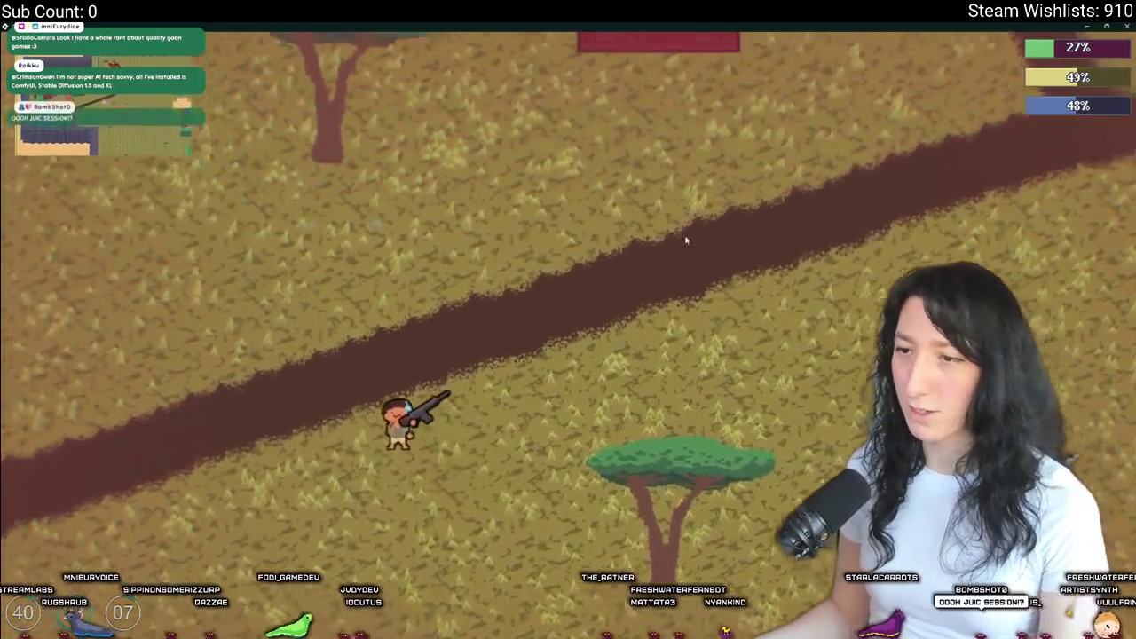
{"action": "key", "text": "w"}
{"action": "key", "text": "a"}
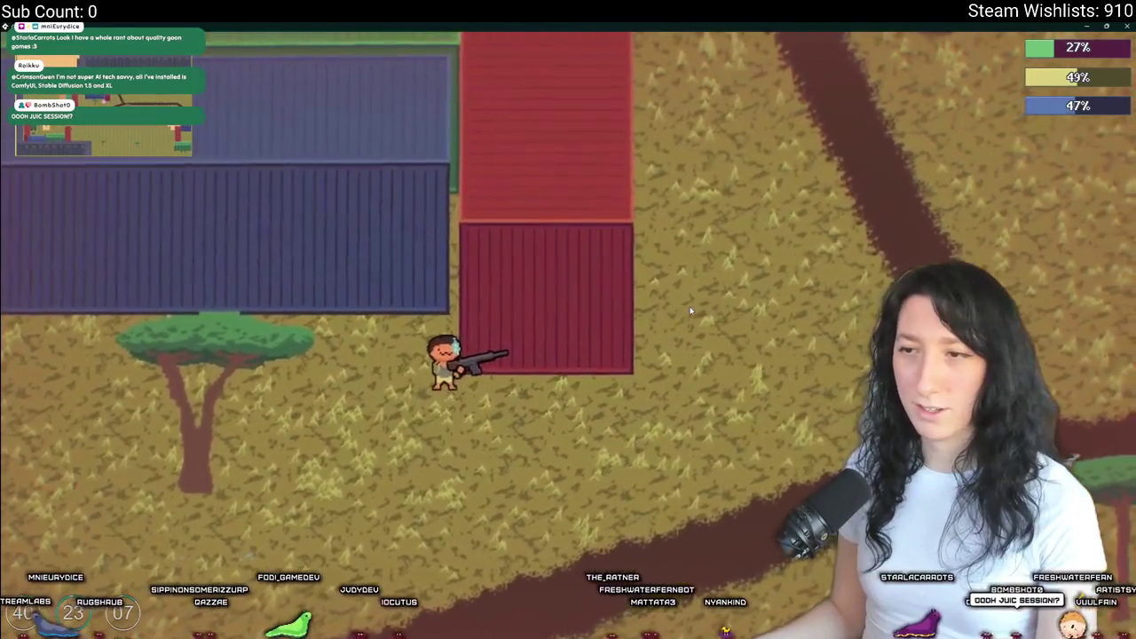
{"action": "key", "text": "s"}
{"action": "key", "text": "a"}
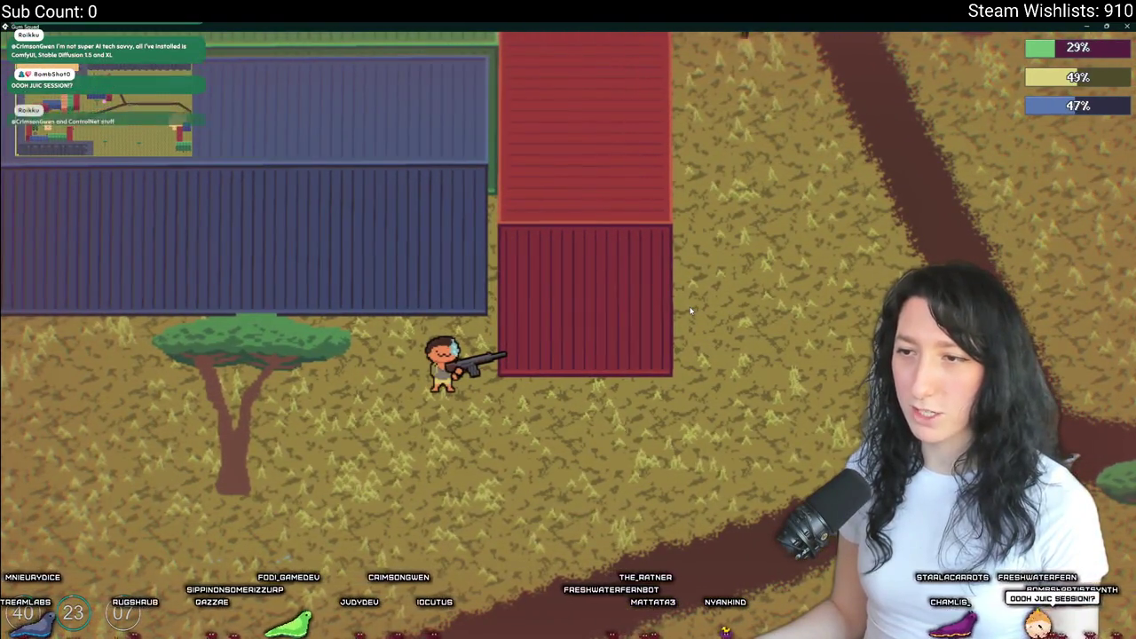
{"action": "key", "text": "d"}
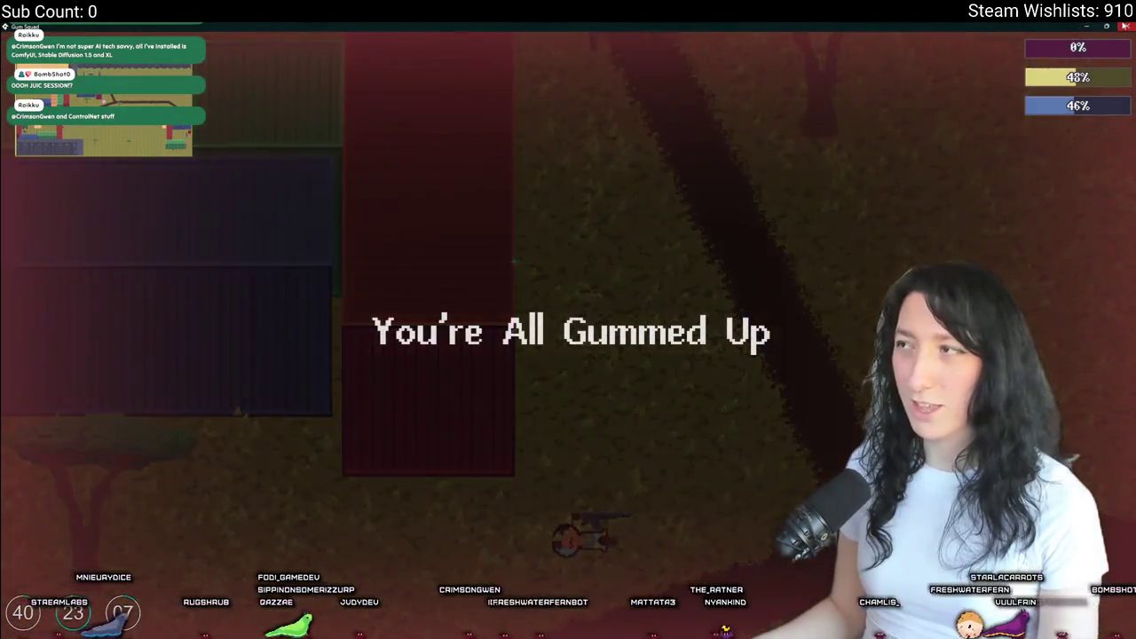
{"action": "left_click", "coordinate": [1123, 26]}
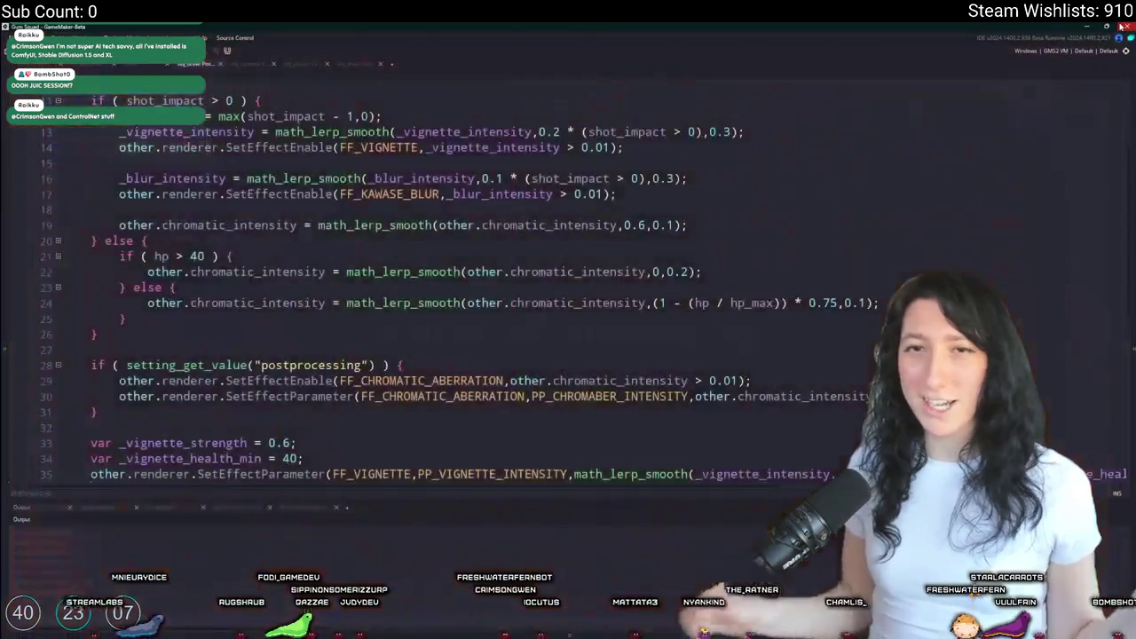
- Move the two _blur_intensity lines 16–17 out of the shot_impact block and unindent them
{"action": "left_click", "coordinate": [524, 312]}
{"action": "scroll", "coordinate": [524, 312], "scroll_direction": "down", "scroll_amount": 2}
{"action": "scroll", "coordinate": [524, 312], "scroll_direction": "up", "scroll_amount": 4}
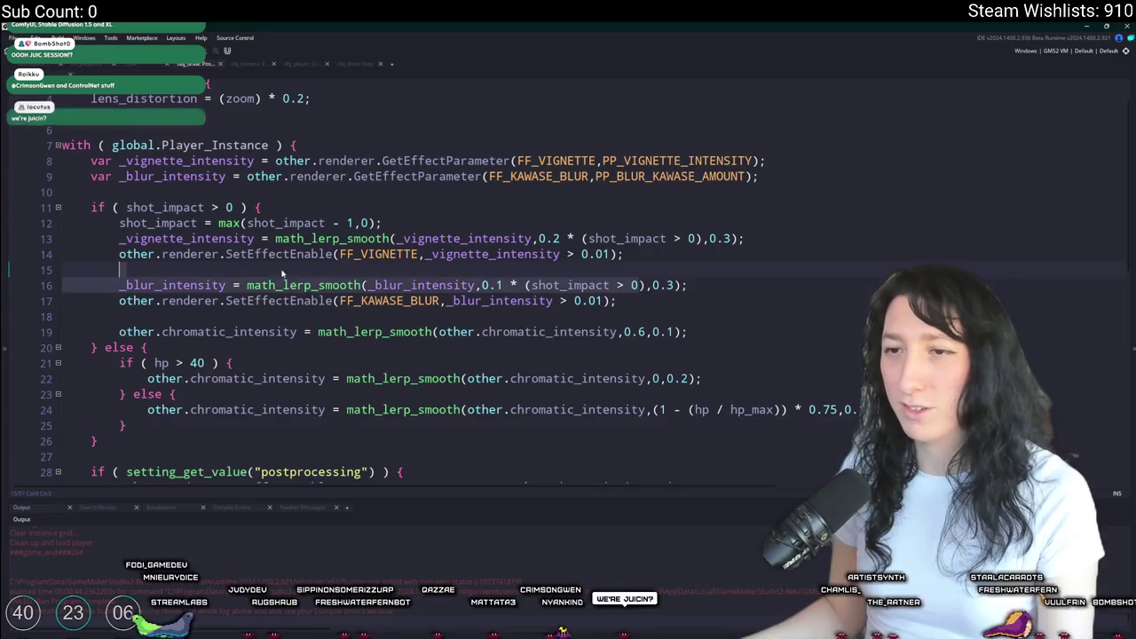
{"action": "left_click_drag", "start_coordinate": [616, 301], "coordinate": [125, 284]}
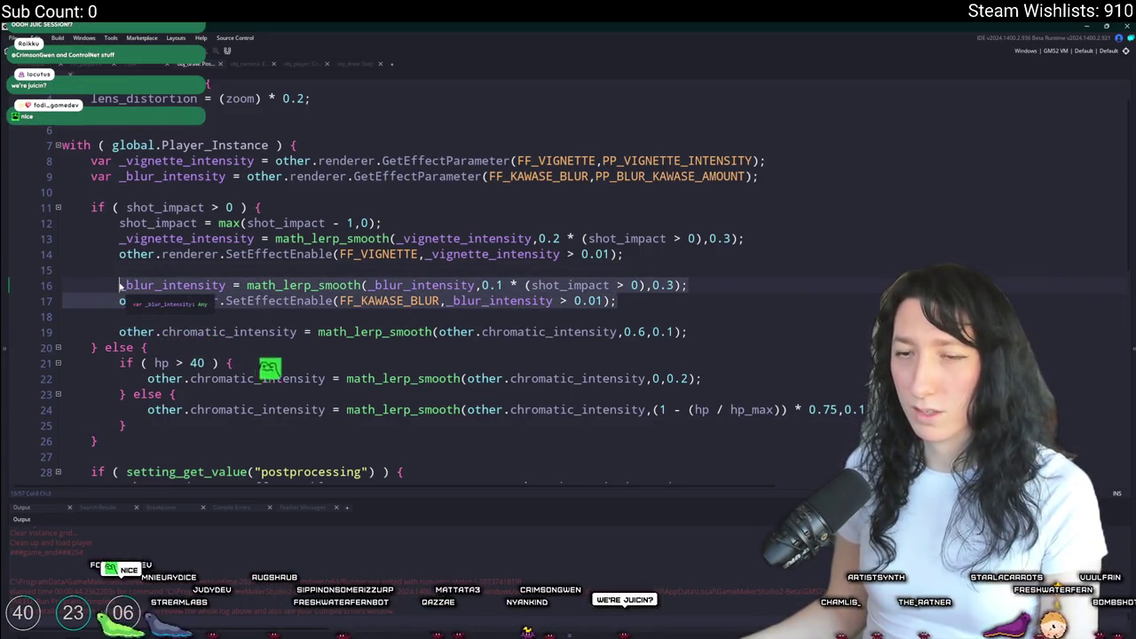
{"action": "key", "text": "BackSpace"}
{"action": "scroll", "coordinate": [218, 387], "scroll_direction": "down", "scroll_amount": 3}
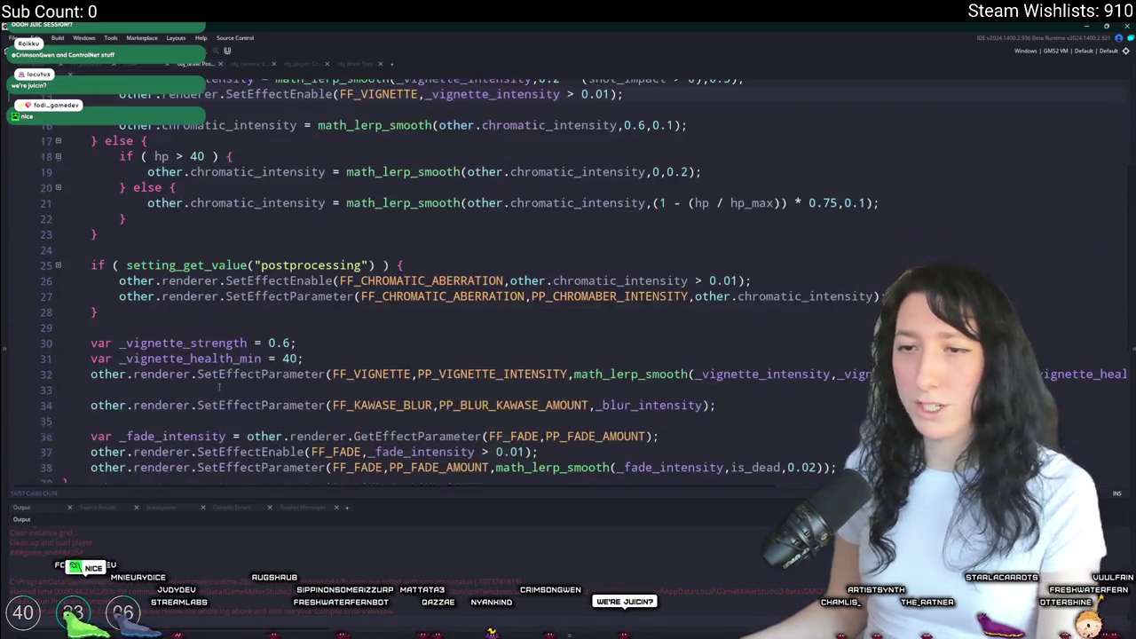
{"action": "key", "text": "Return"}
{"action": "key", "text": "Return"}
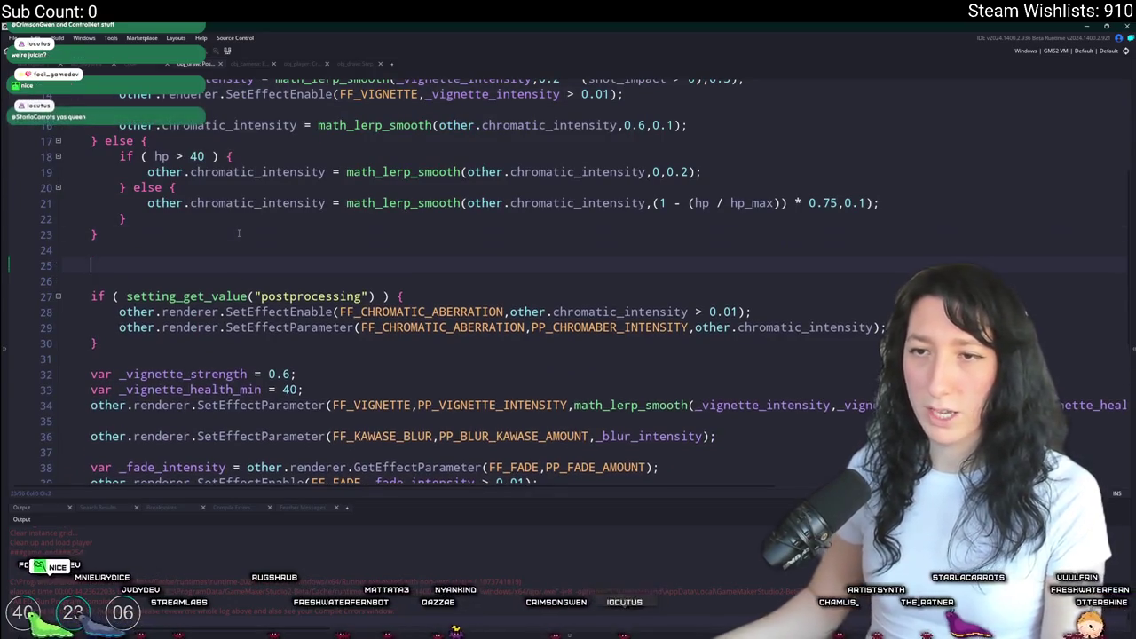
{"action": "type", "text": "_blur_intensity = math_lerp_smooth(_blur_intensity,0.1 * (shot_impact > 0),0.3); \t\tother.renderer.SetEffectEnable(FF_KAWASE_BLUR,_blur_intensity > 0.01);"}
{"action": "key", "text": "BackSpace"}
{"action": "scroll", "coordinate": [116, 280], "scroll_direction": "up", "scroll_amount": 2}
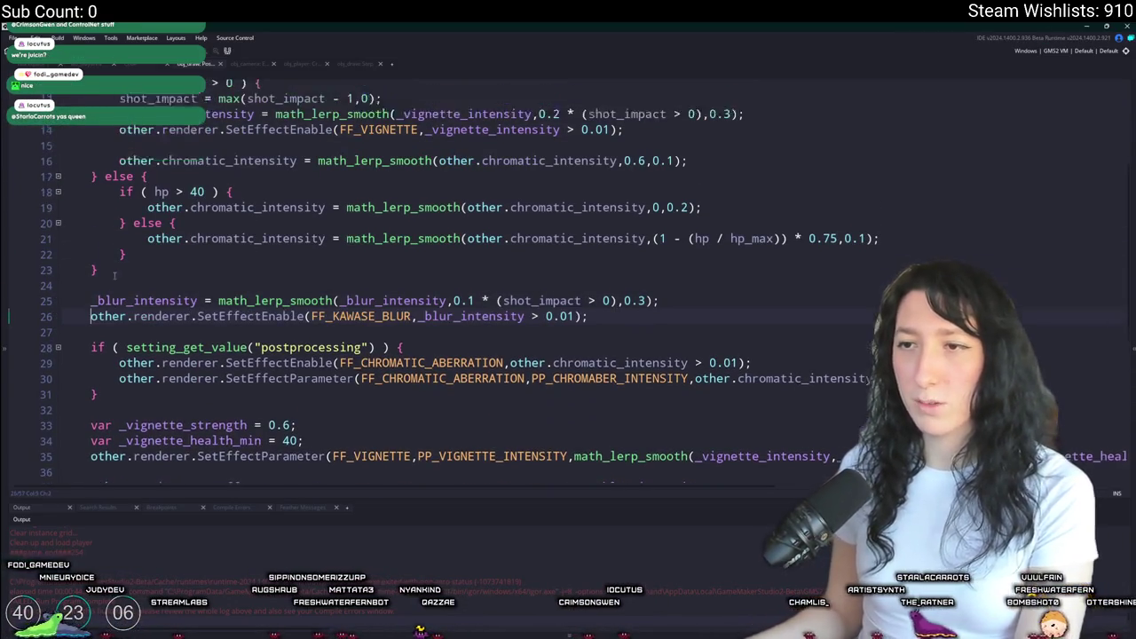
{"action": "scroll", "coordinate": [242, 129], "scroll_direction": "down", "scroll_amount": 1}
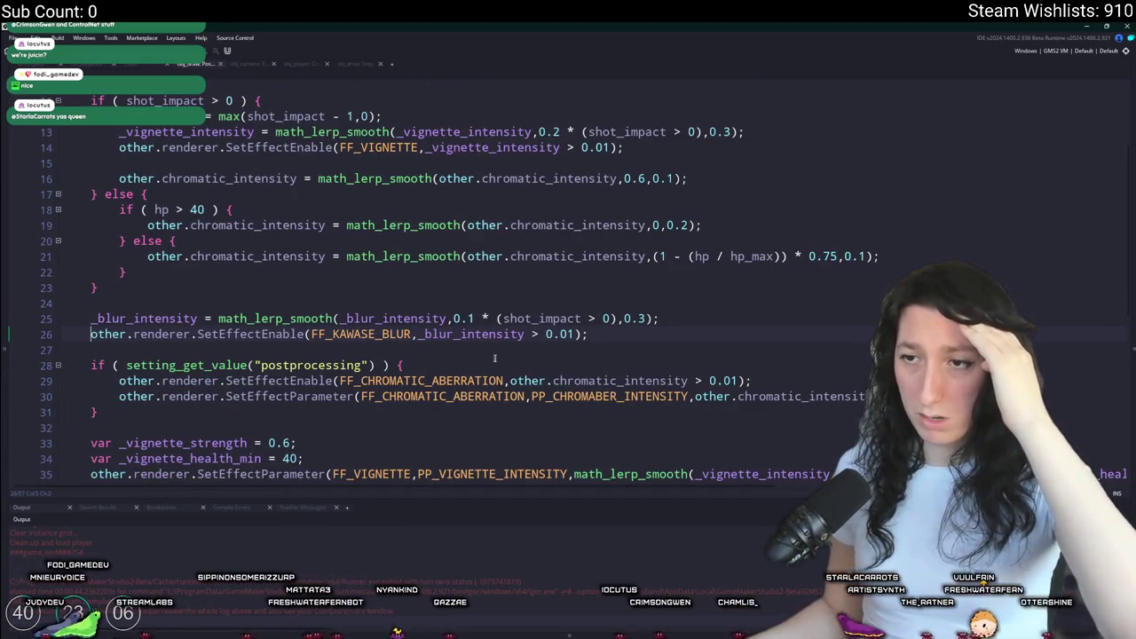
- Check every use of _blur_intensity, then rebuild and run the game with F5
{"action": "left_click", "coordinate": [202, 318]}
{"action": "scroll", "coordinate": [373, 352], "scroll_direction": "down", "scroll_amount": 3}
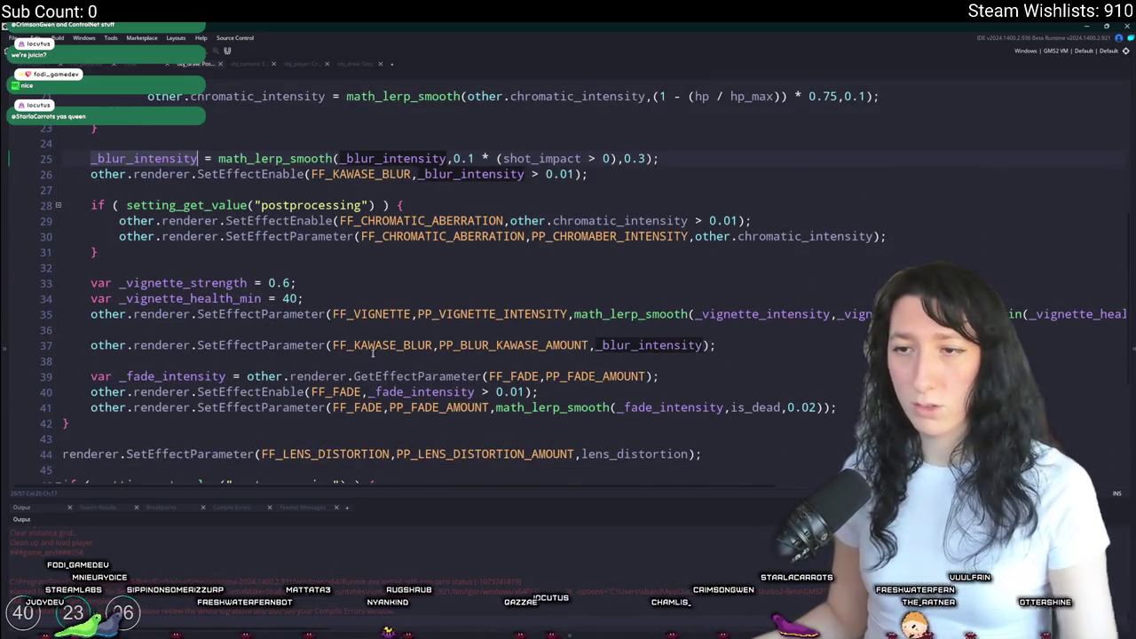
{"action": "scroll", "coordinate": [497, 349], "scroll_direction": "up", "scroll_amount": 1}
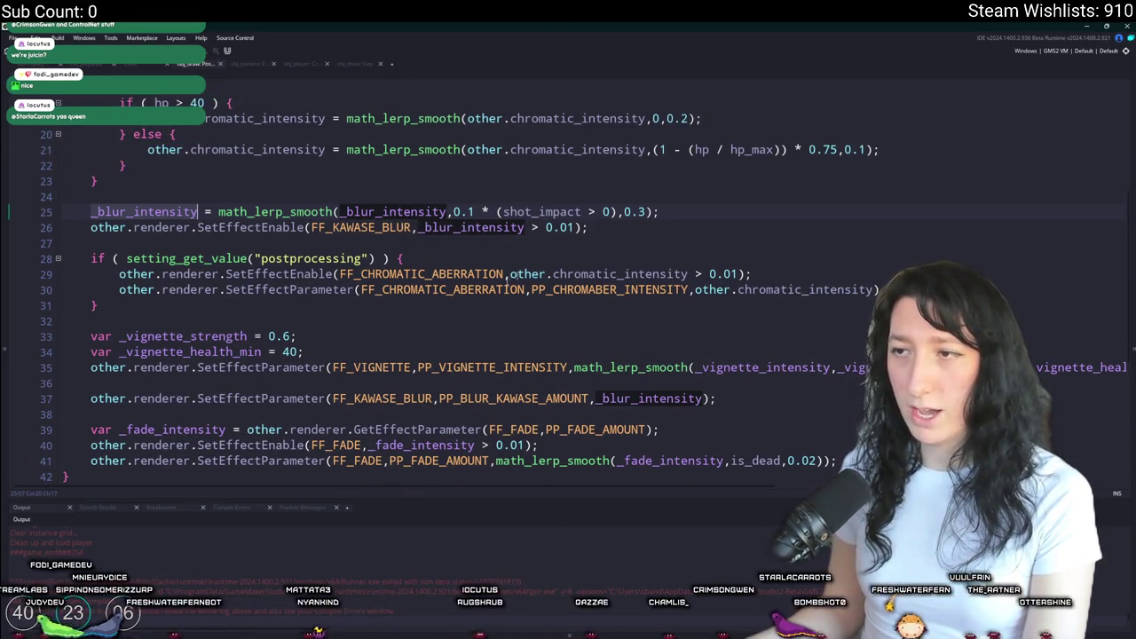
{"action": "key", "text": "F5"}
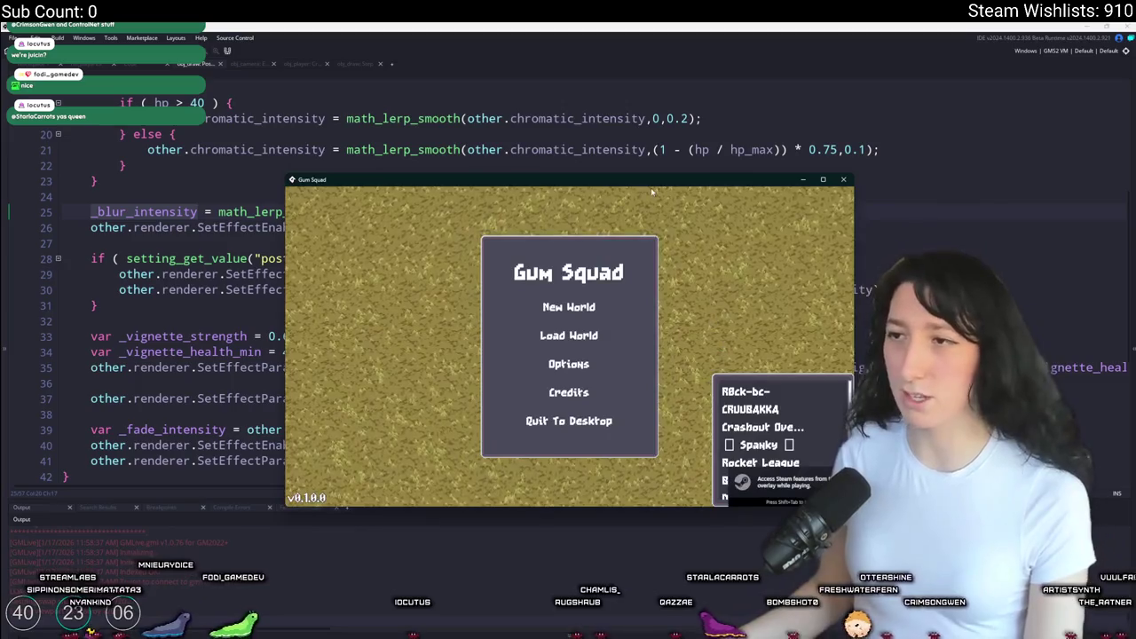
- Maximize the game, host a new world via Create Lobby, and equip the rifle
{"action": "left_click_drag", "start_coordinate": [654, 188], "coordinate": [602, 26]}
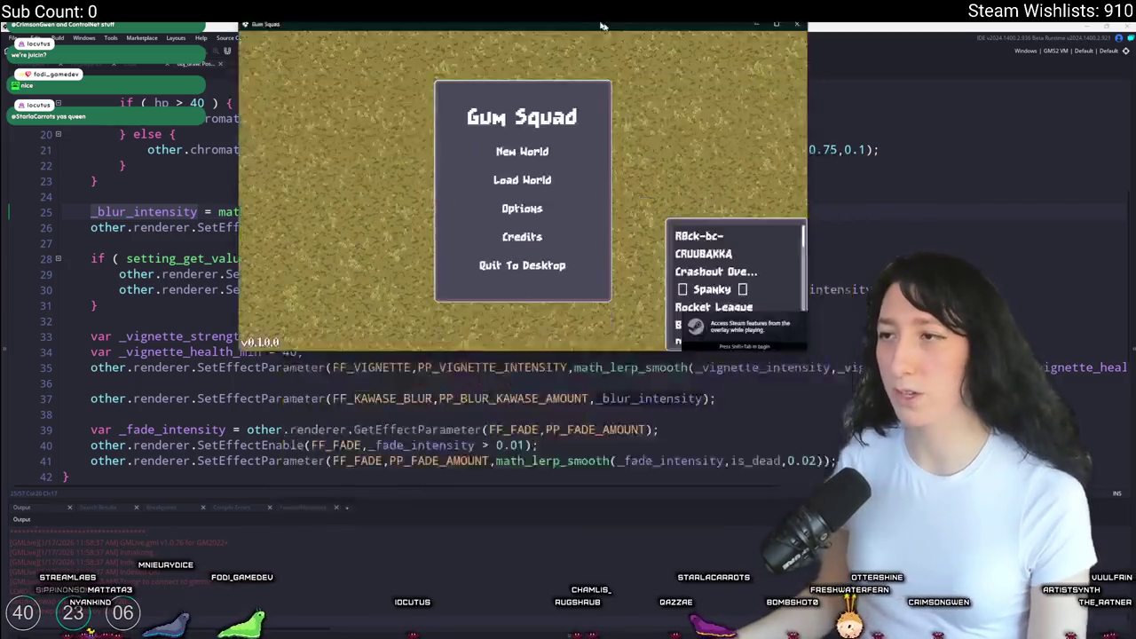
{"action": "double_click", "coordinate": [601, 26]}
{"action": "left_click", "coordinate": [568, 254]}
{"action": "left_click", "coordinate": [547, 472]}
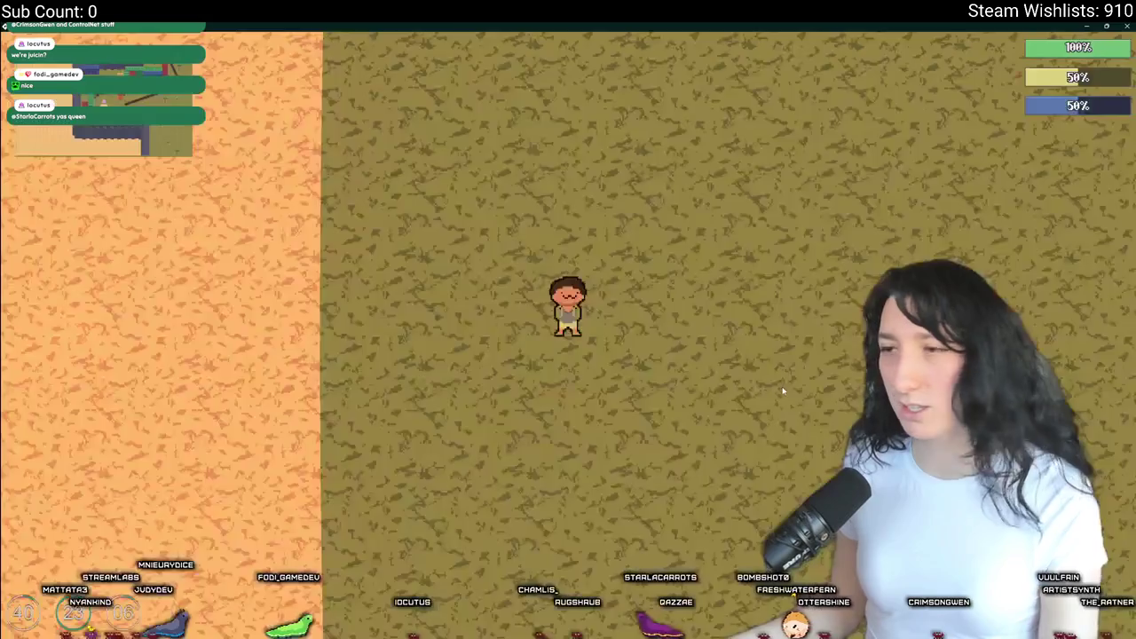
{"action": "key", "text": "Tab"}
{"action": "left_click_drag", "start_coordinate": [228, 380], "coordinate": [507, 240]}
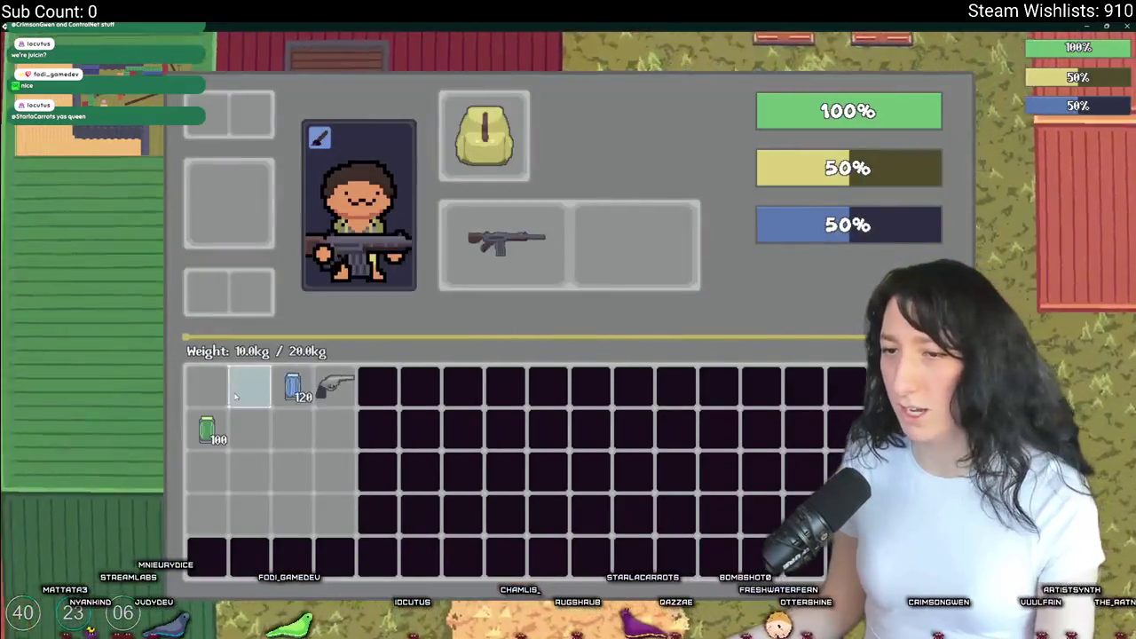
{"action": "key", "text": "Tab"}
- Walk the arena past the red container toward the tree while under enemy fire
{"action": "key", "text": "s"}
{"action": "key", "text": "d"}
{"action": "key", "text": "d"}
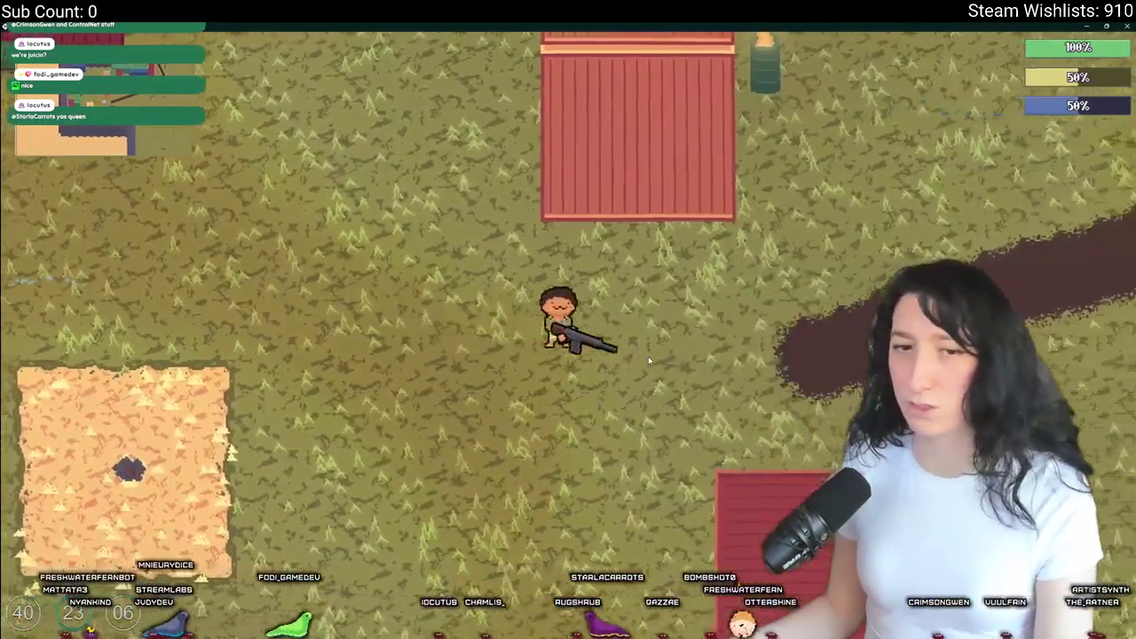
{"action": "key", "text": "w"}
{"action": "key", "text": "a"}
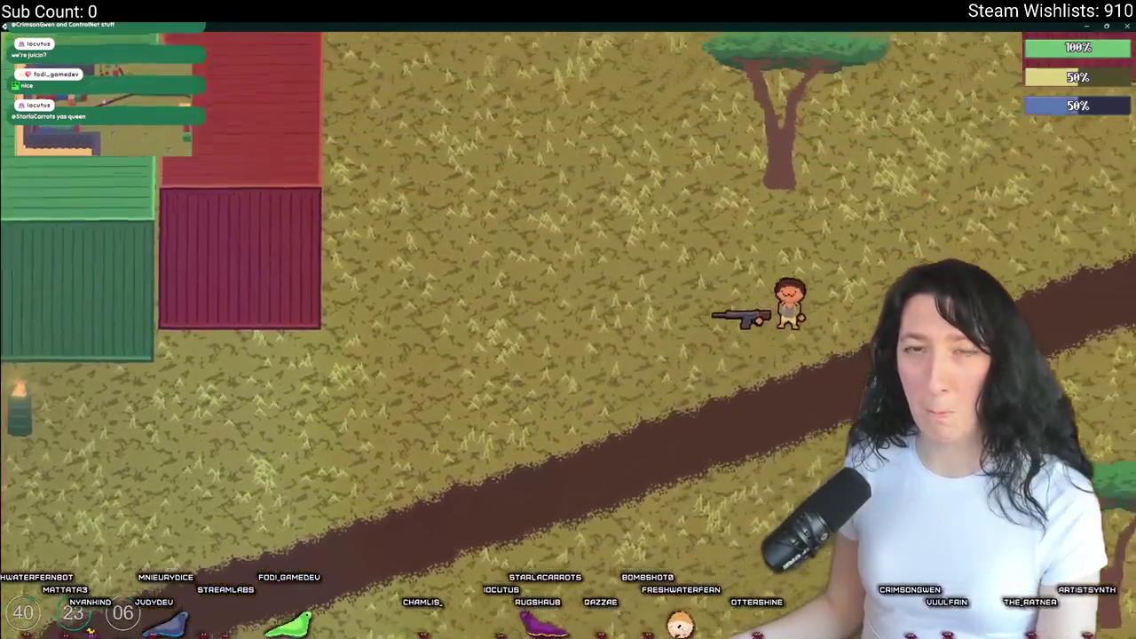
{"action": "key", "text": "w"}
{"action": "key", "text": "a"}
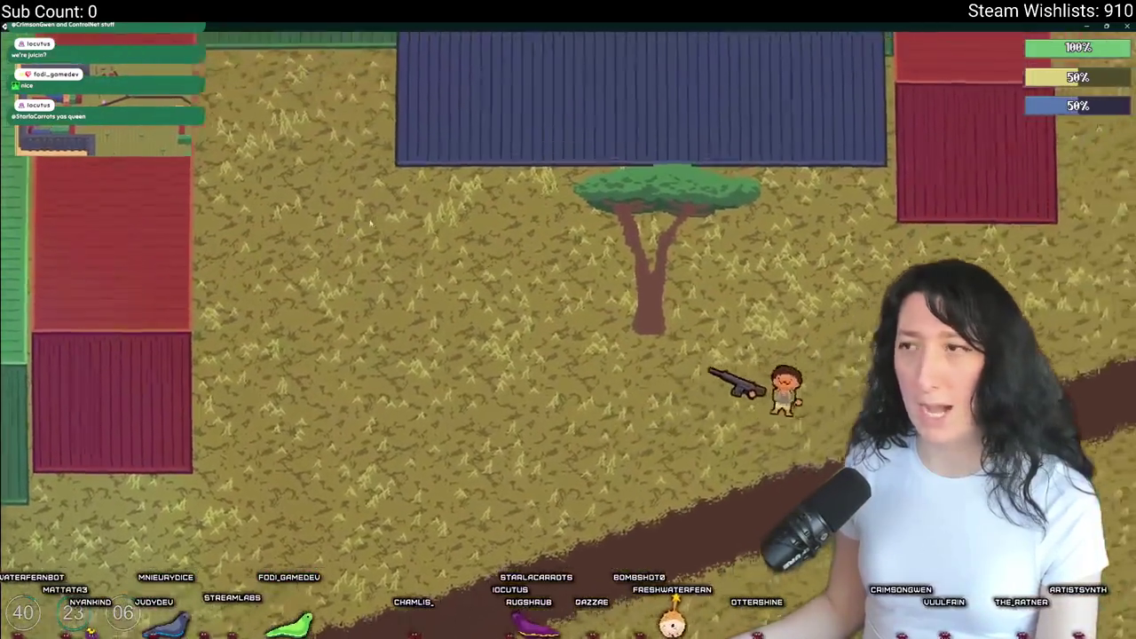
{"action": "key", "text": "w"}
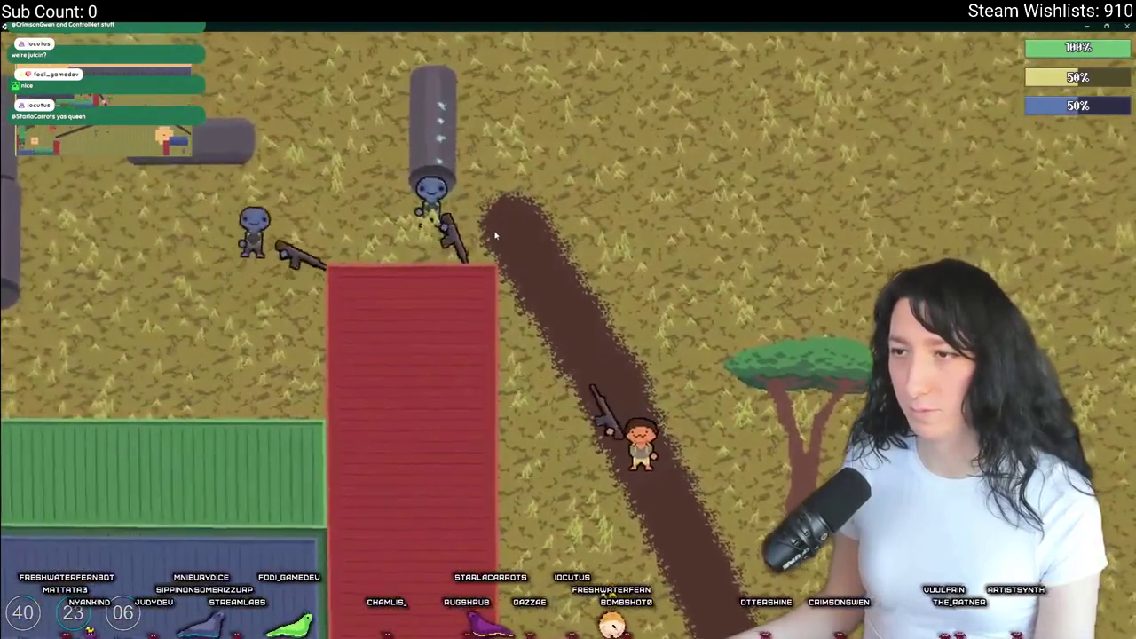
{"action": "key", "text": "w"}
{"action": "key", "text": "d"}
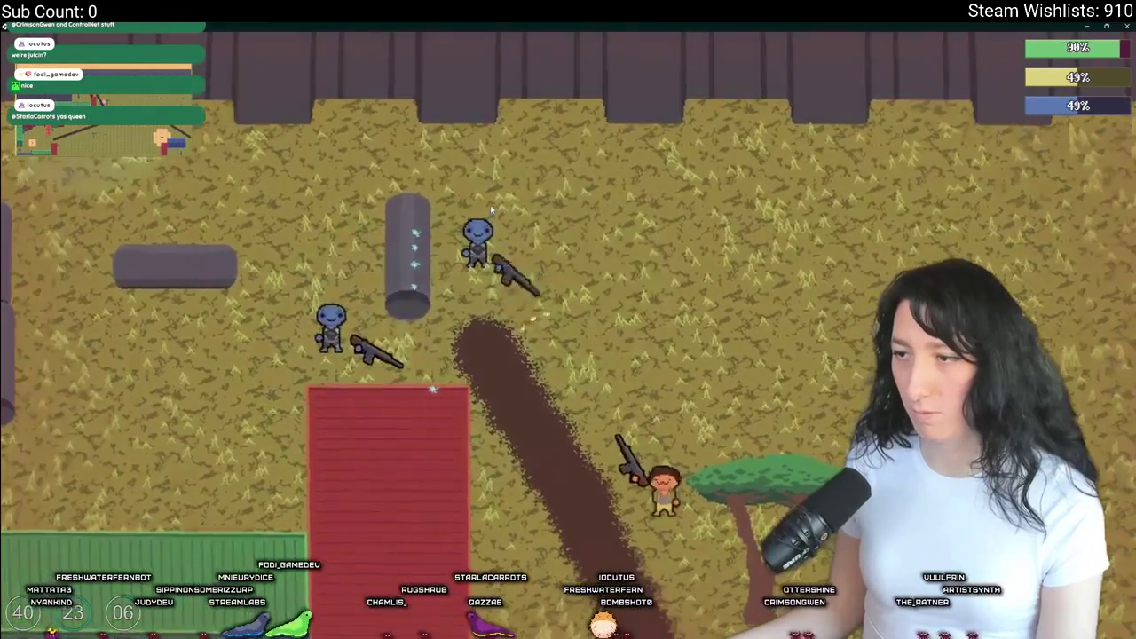
{"action": "key", "text": "s"}
{"action": "key", "text": "a"}
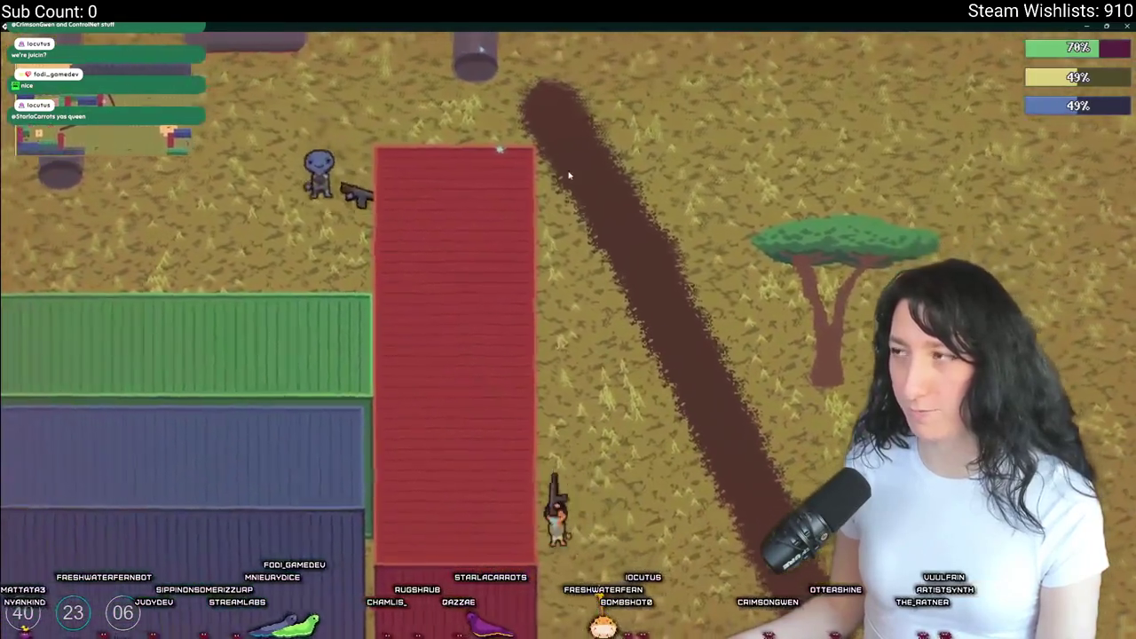
{"action": "key", "text": "w"}
{"action": "key", "text": "d"}
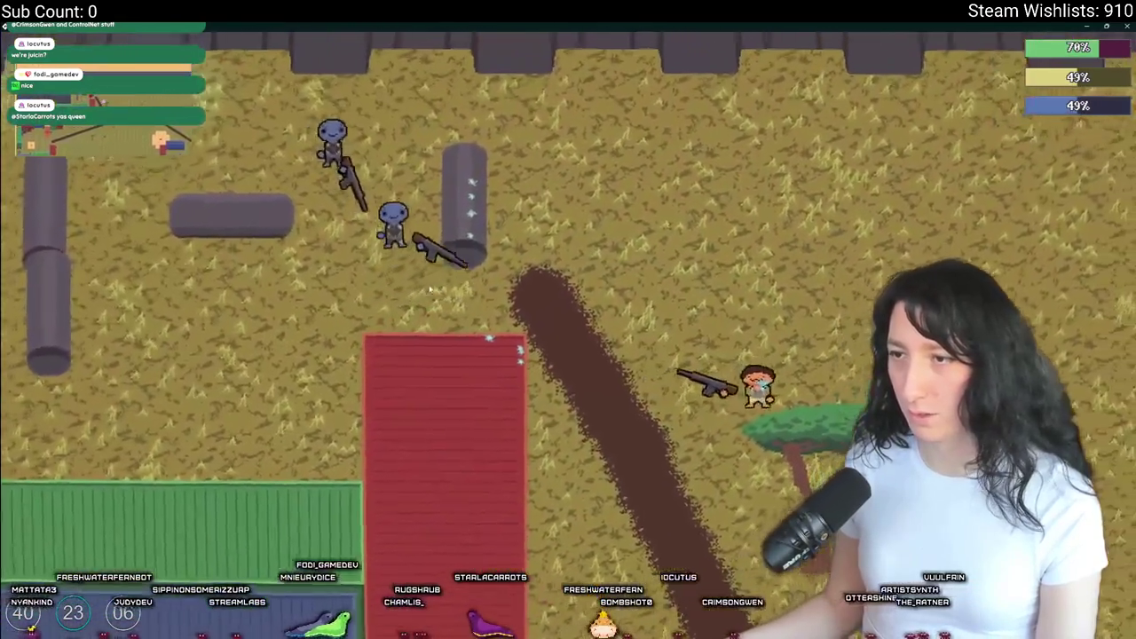
{"action": "key", "text": "d"}
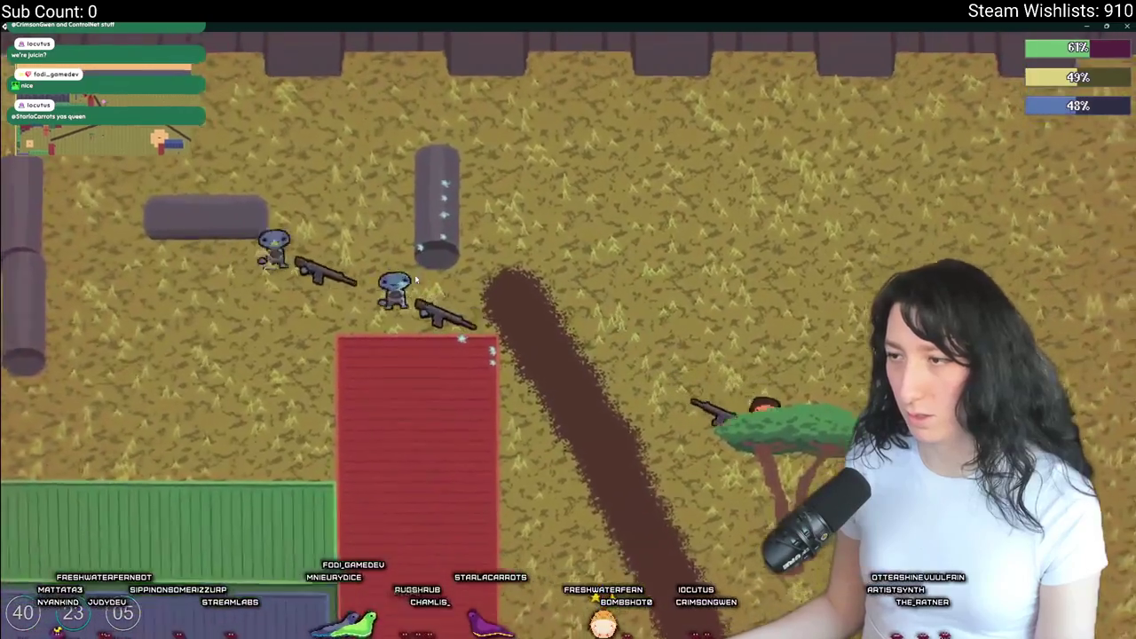
{"action": "key", "text": "s"}
{"action": "key", "text": "d"}
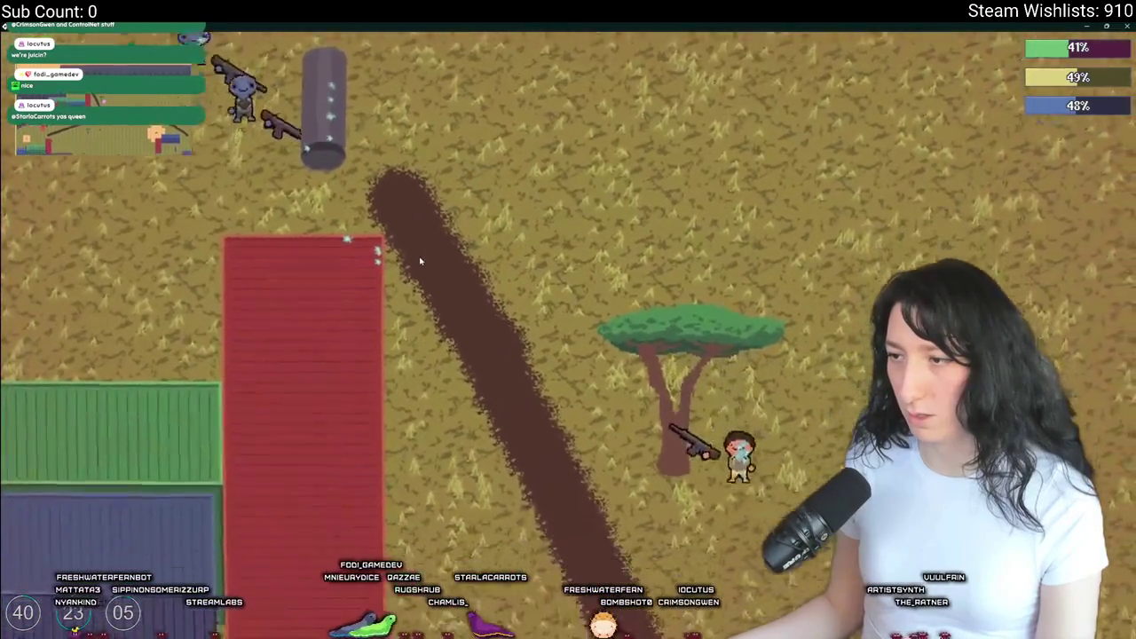
{"action": "key", "text": "w"}
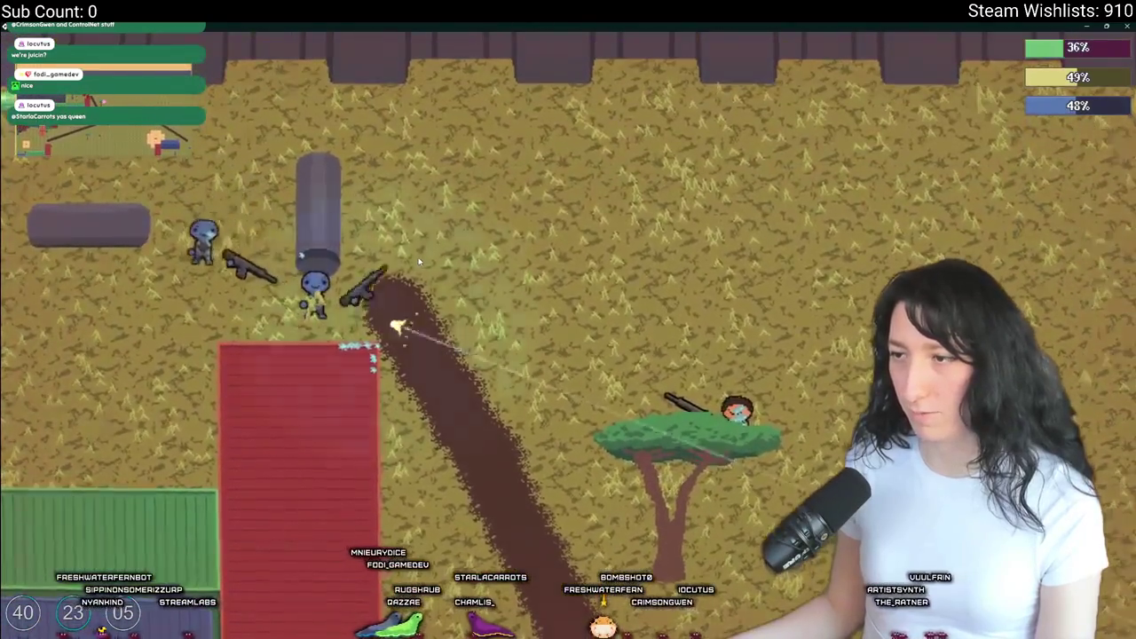
- Advance along the dirt path past the pipes and up to the purple wall
{"action": "key", "text": "s"}
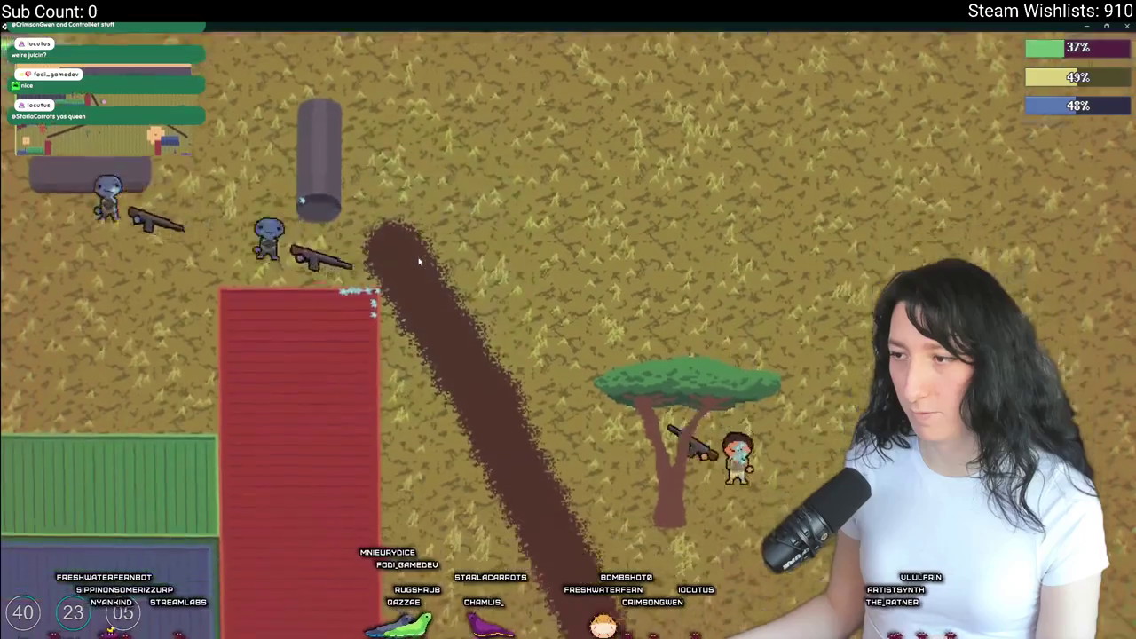
{"action": "key", "text": "a"}
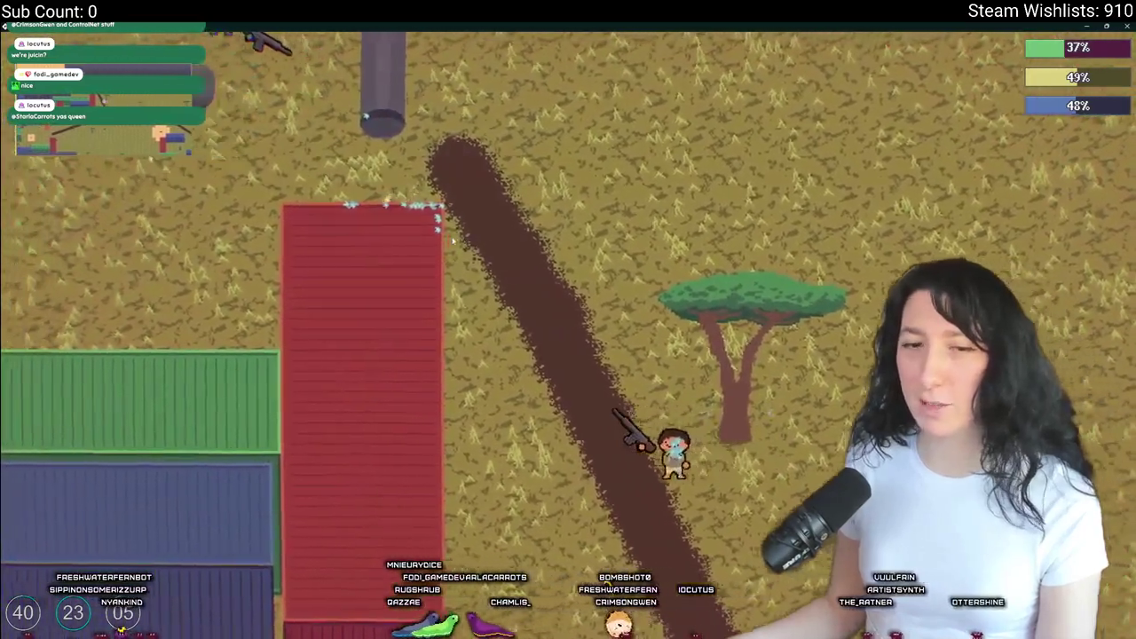
{"action": "key", "text": "w"}
{"action": "key", "text": "a"}
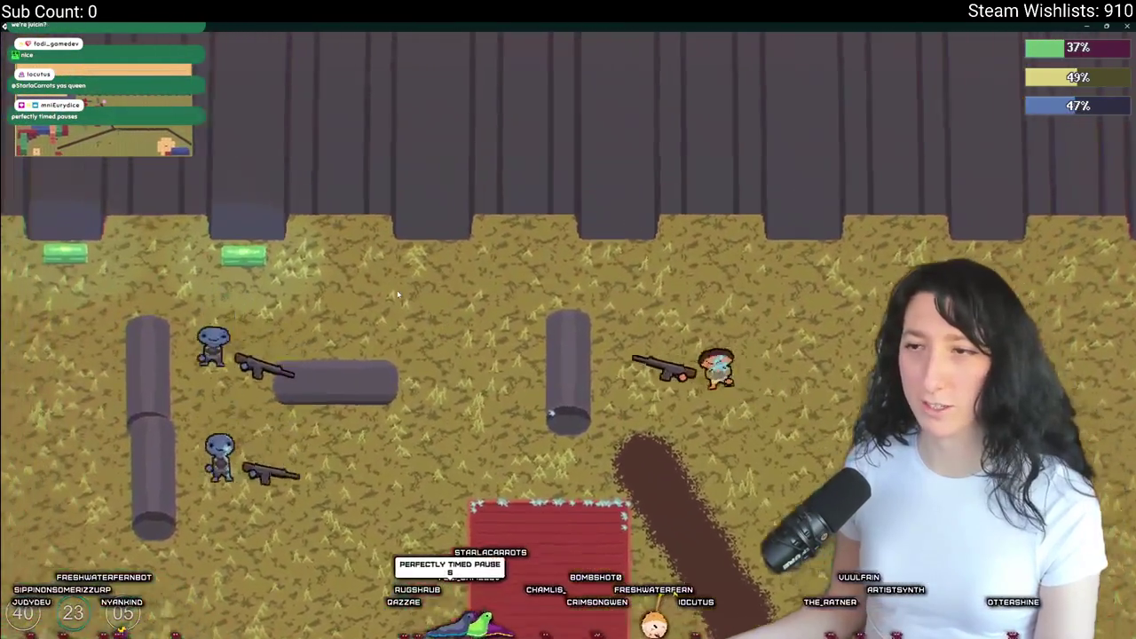
{"action": "key", "text": "w"}
{"action": "key", "text": "a"}
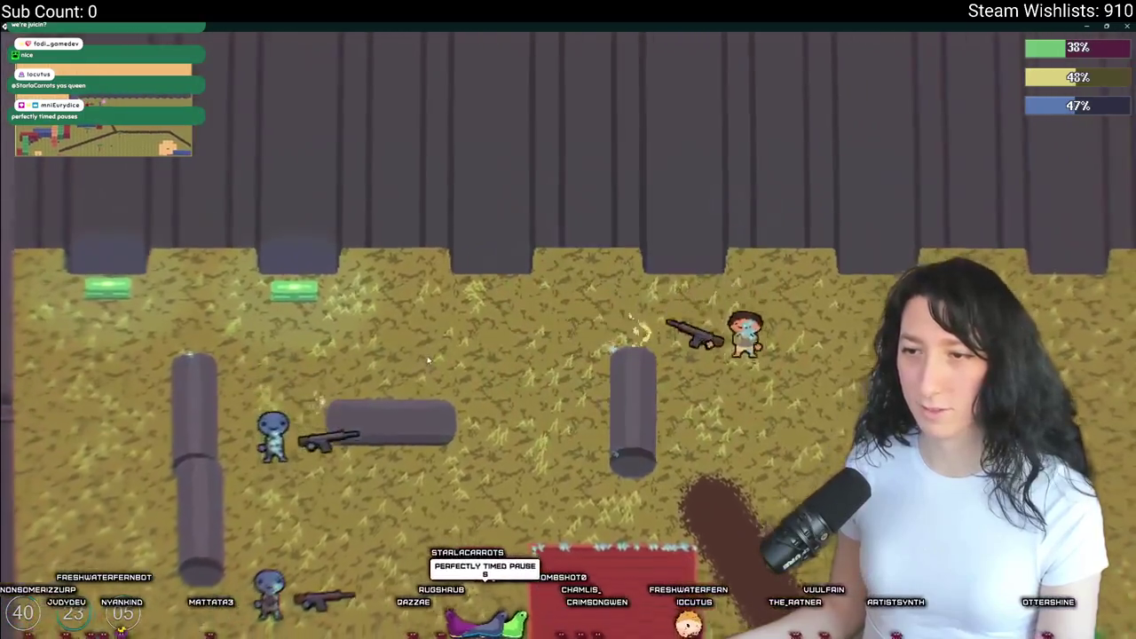
{"action": "key", "text": "a"}
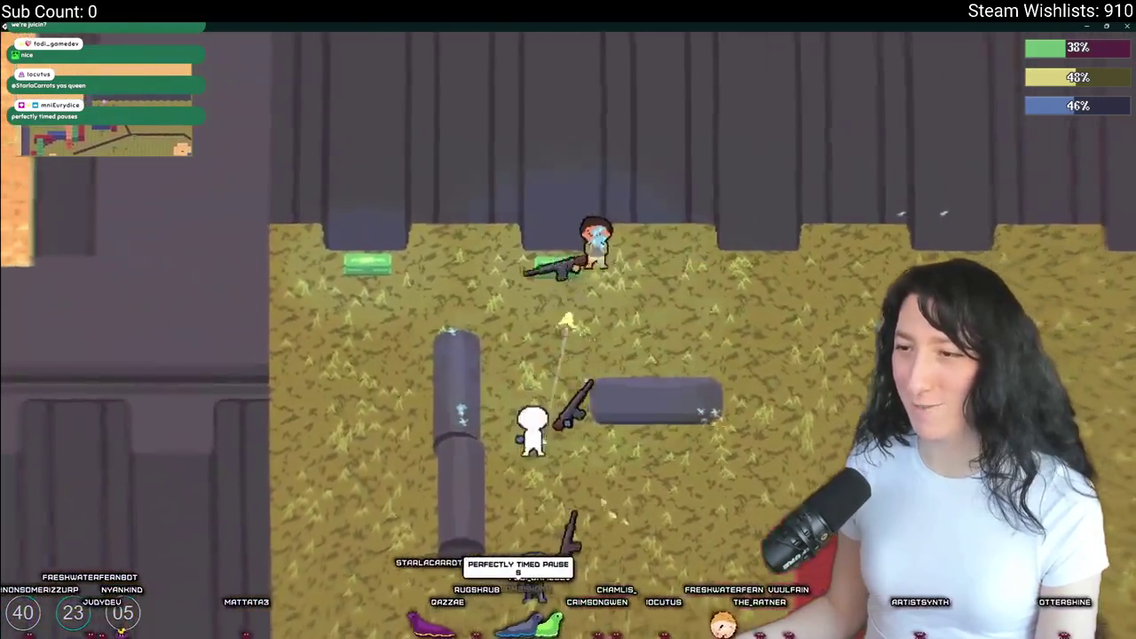
{"action": "key", "text": "a"}
{"action": "key", "text": "s"}
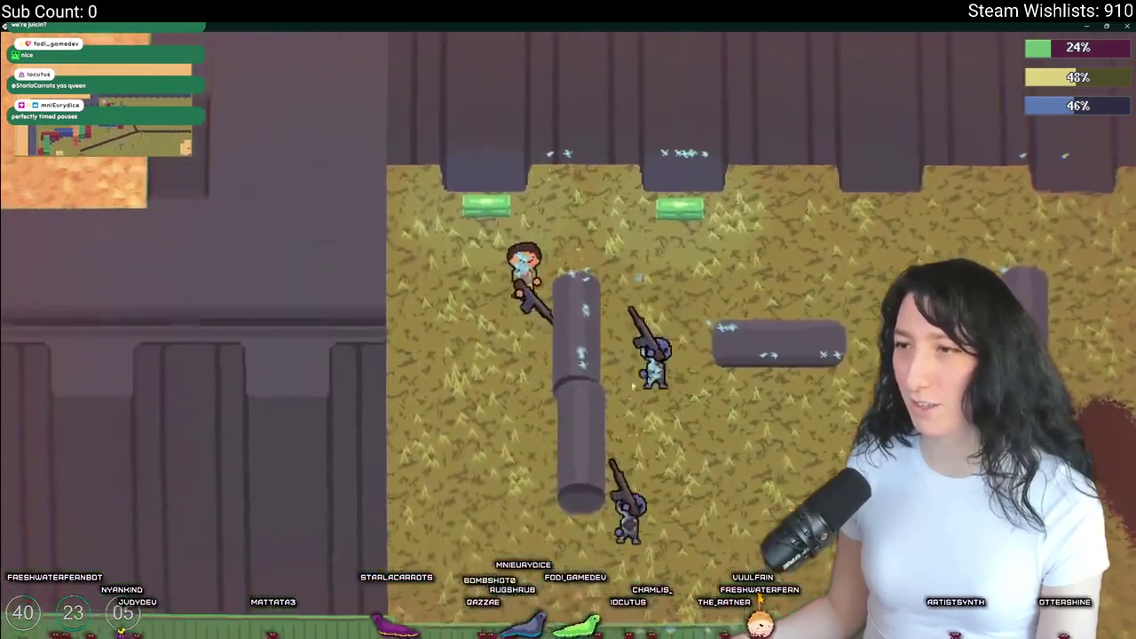
{"action": "key", "text": "s"}
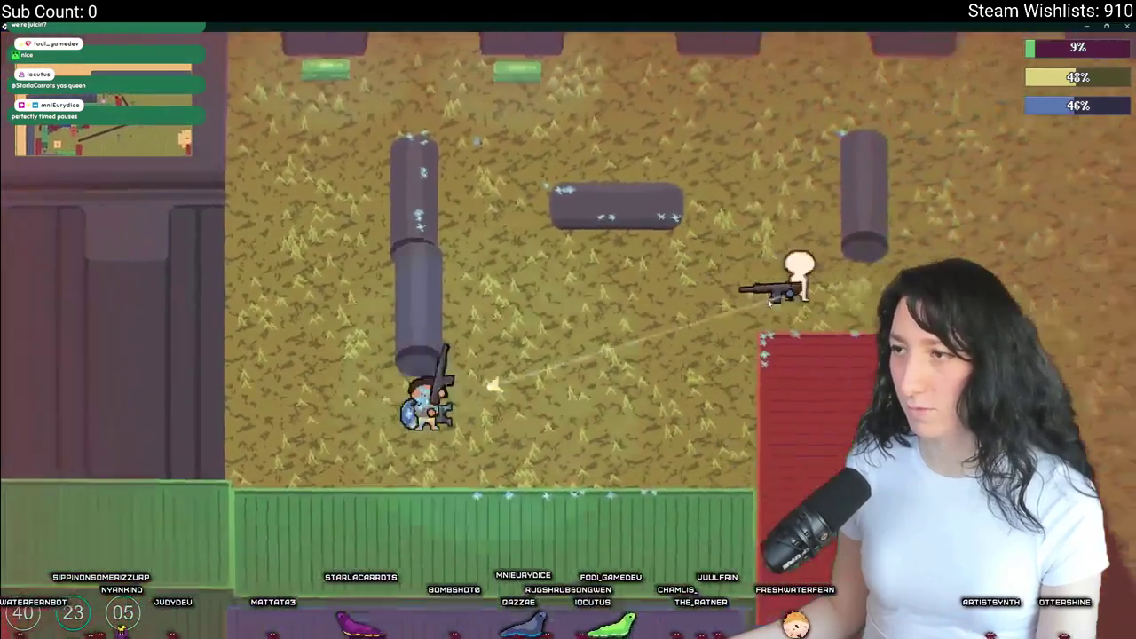
{"action": "key", "text": "d"}
{"action": "key", "text": "w"}
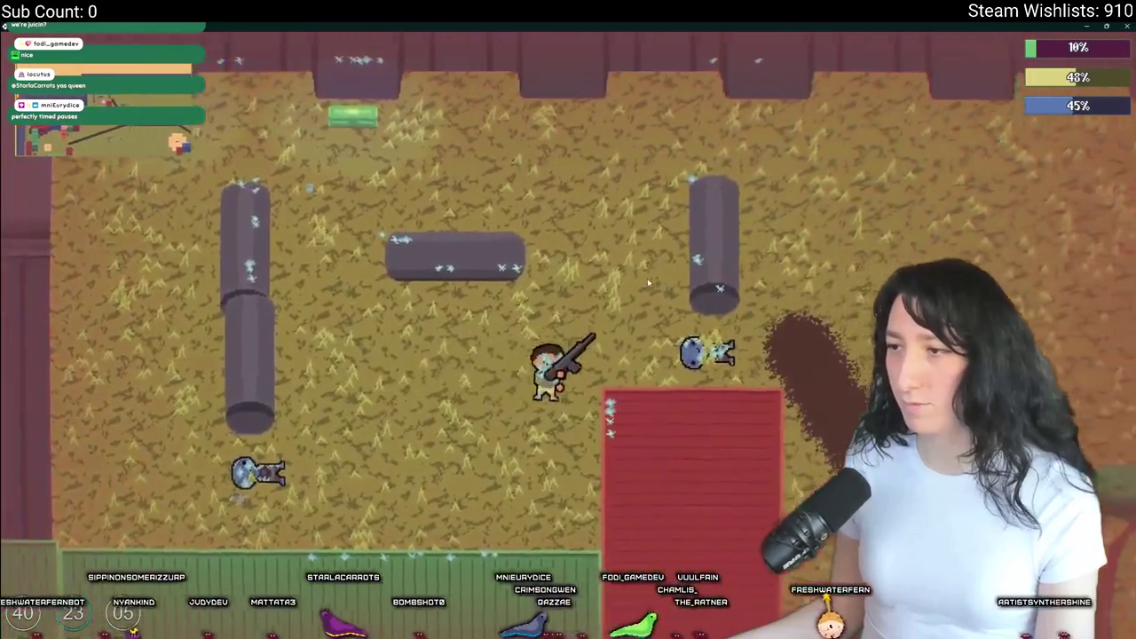
{"action": "key", "text": "d"}
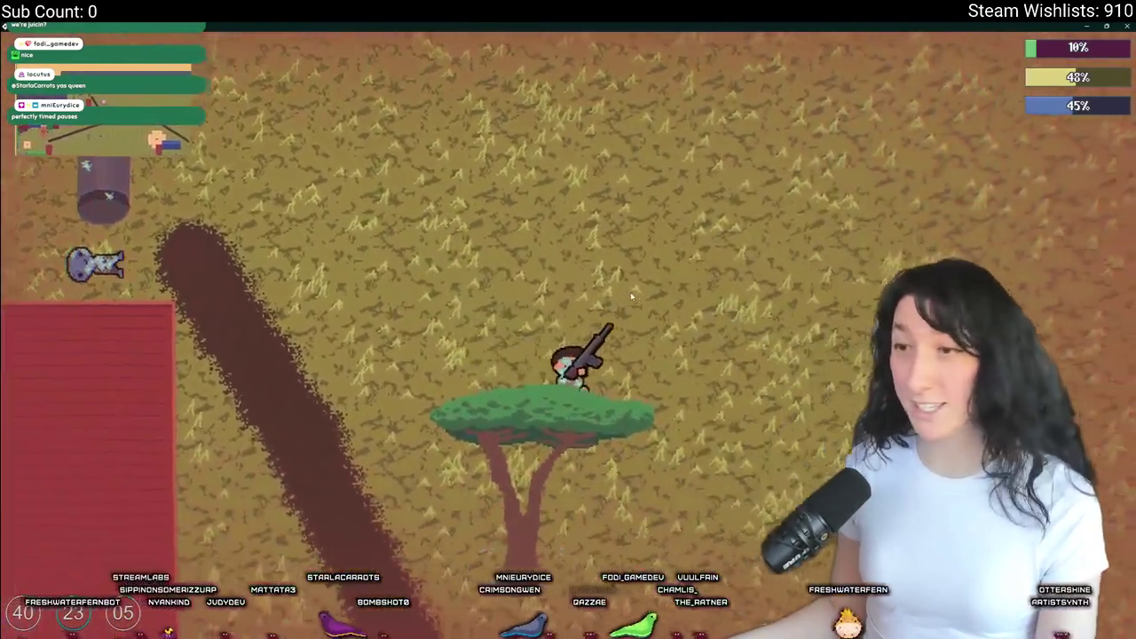
{"action": "key", "text": "w"}
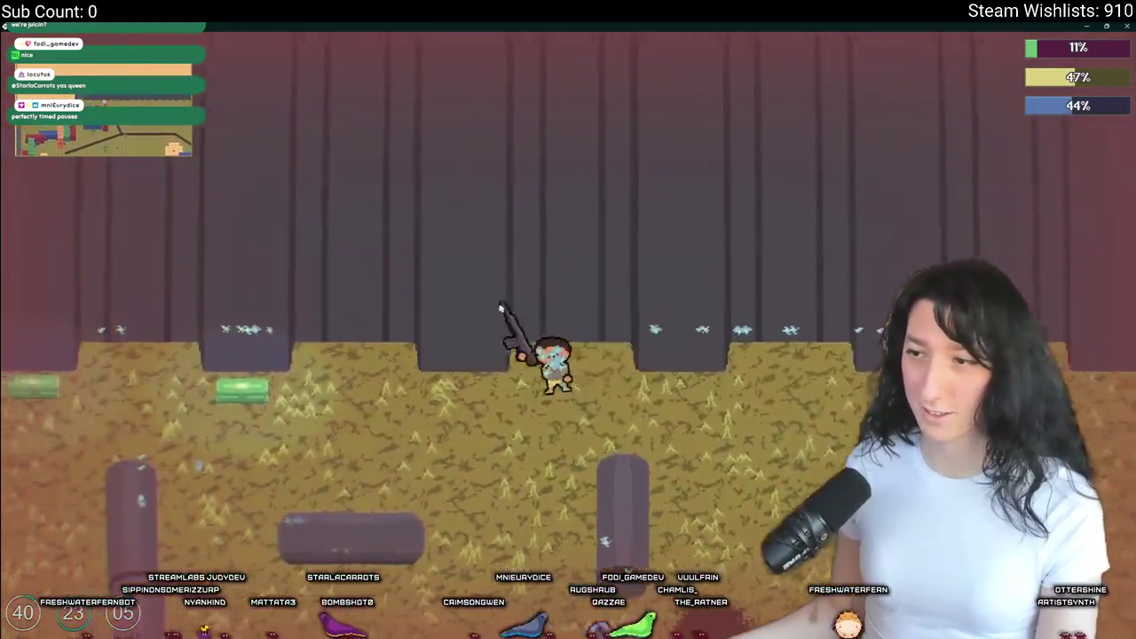
{"action": "key", "text": "s"}
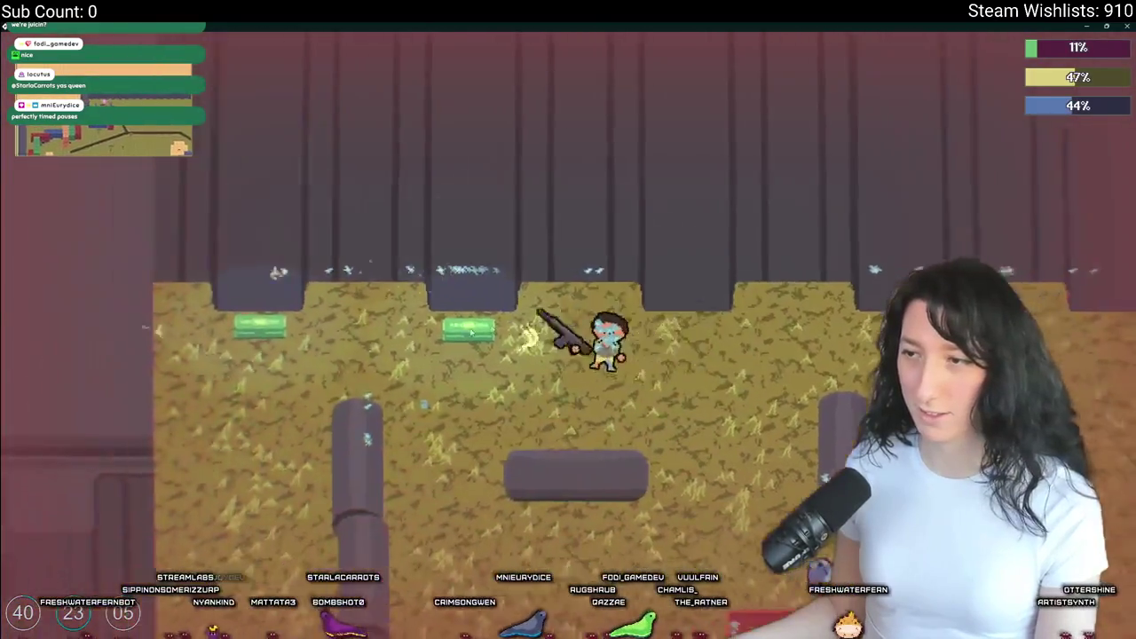
- Use the medkit and sports drink, walk into the pillared room, then quit the game
{"action": "key", "text": "Tab"}
{"action": "left_click", "coordinate": [292, 116]}
{"action": "key", "text": "Tab"}
{"action": "key", "text": "a"}
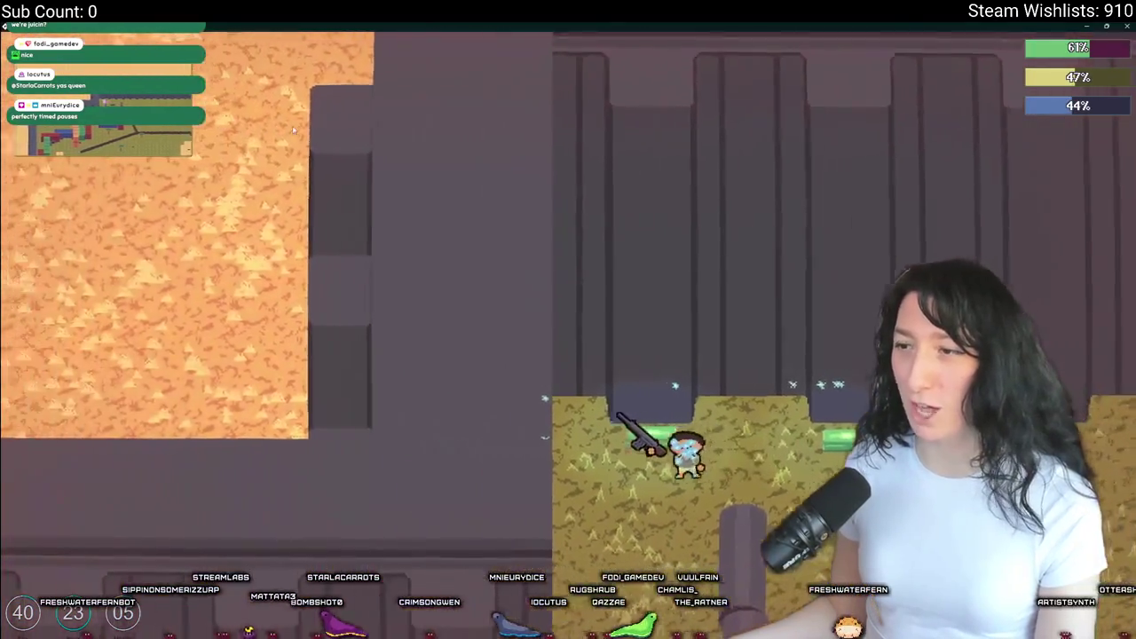
{"action": "key", "text": "Tab"}
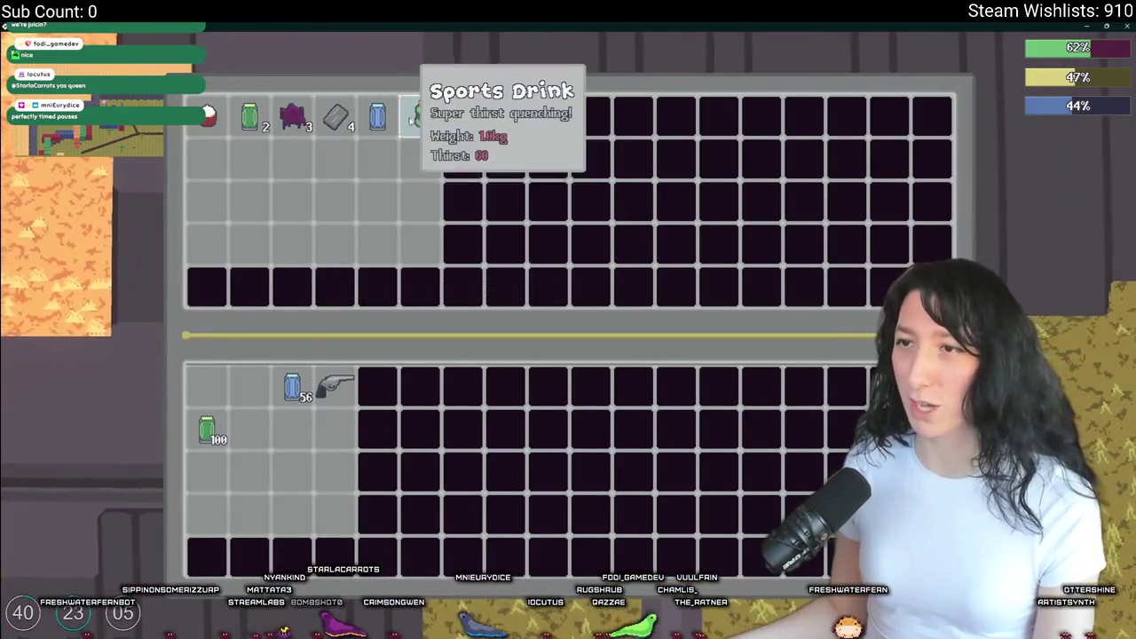
{"action": "left_click", "coordinate": [207, 115]}
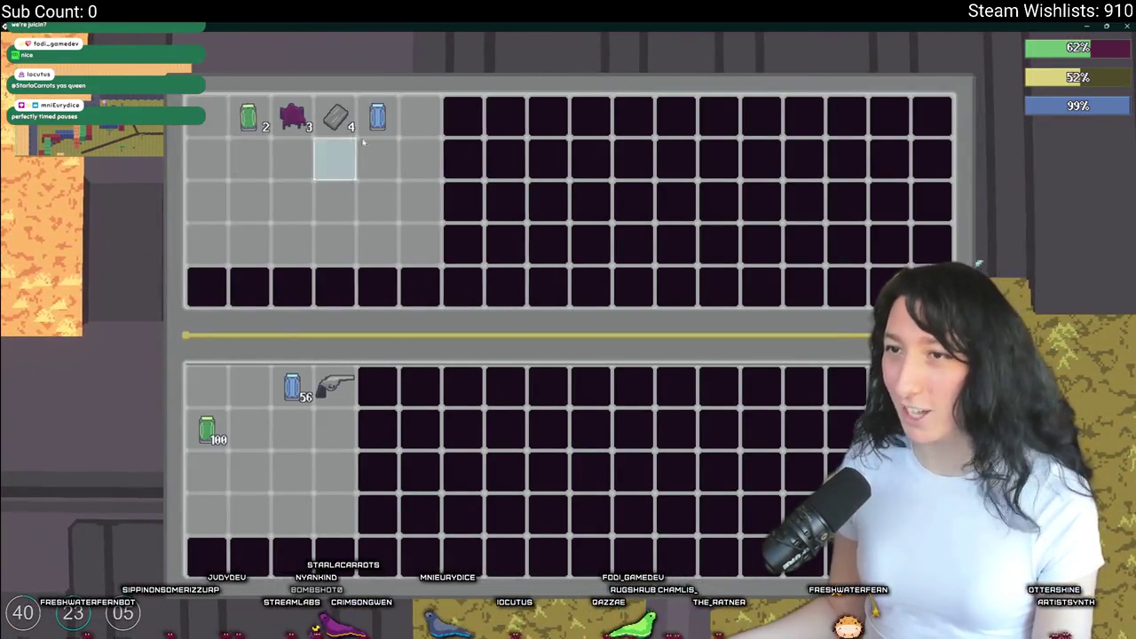
{"action": "key", "text": "Tab"}
{"action": "key", "text": "s"}
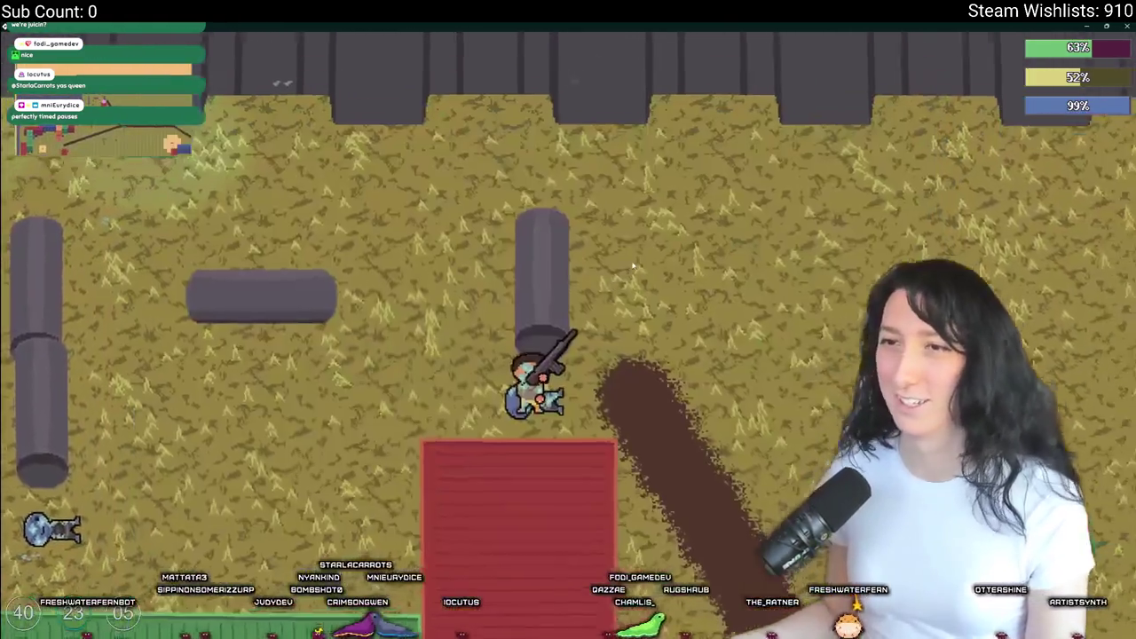
{"action": "key", "text": "d"}
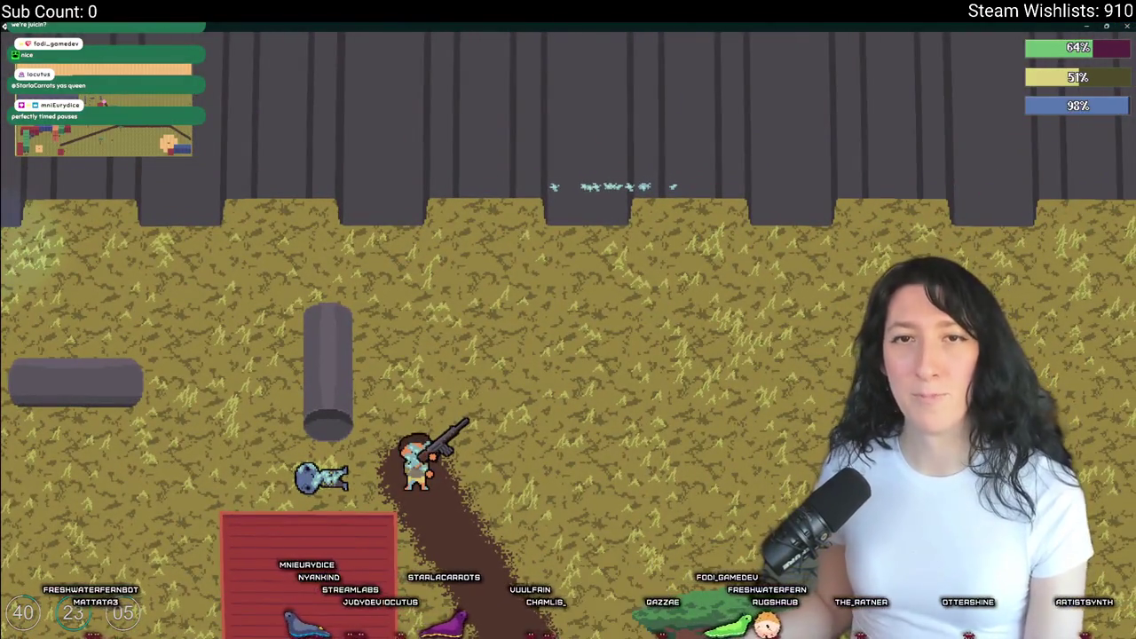
{"action": "key", "text": "Escape"}
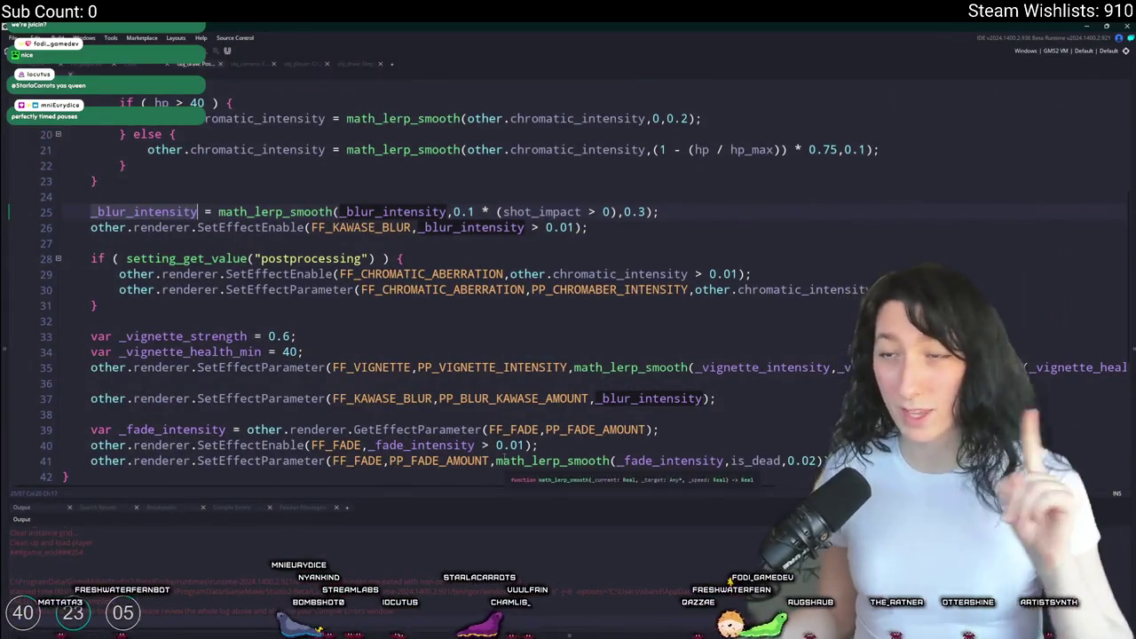
- Review the player effects code, selecting the vignette lines 13–14 and the vignette intensity lookup
{"action": "scroll", "coordinate": [517, 399], "scroll_direction": "down", "scroll_amount": 2}
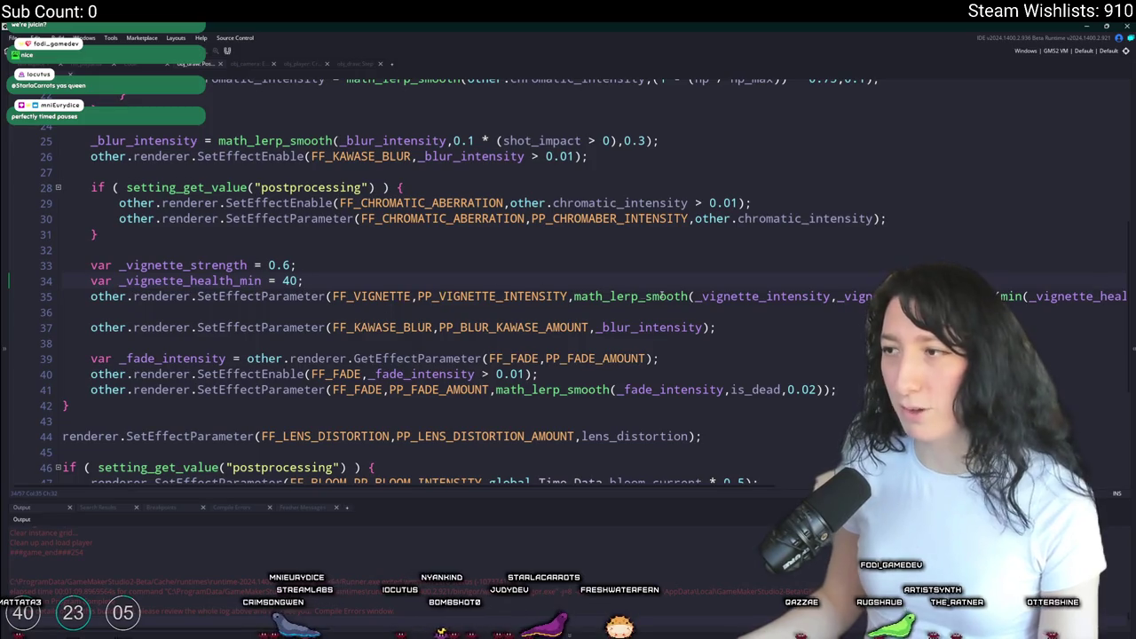
{"action": "scroll", "coordinate": [759, 315], "scroll_direction": "up", "scroll_amount": 1}
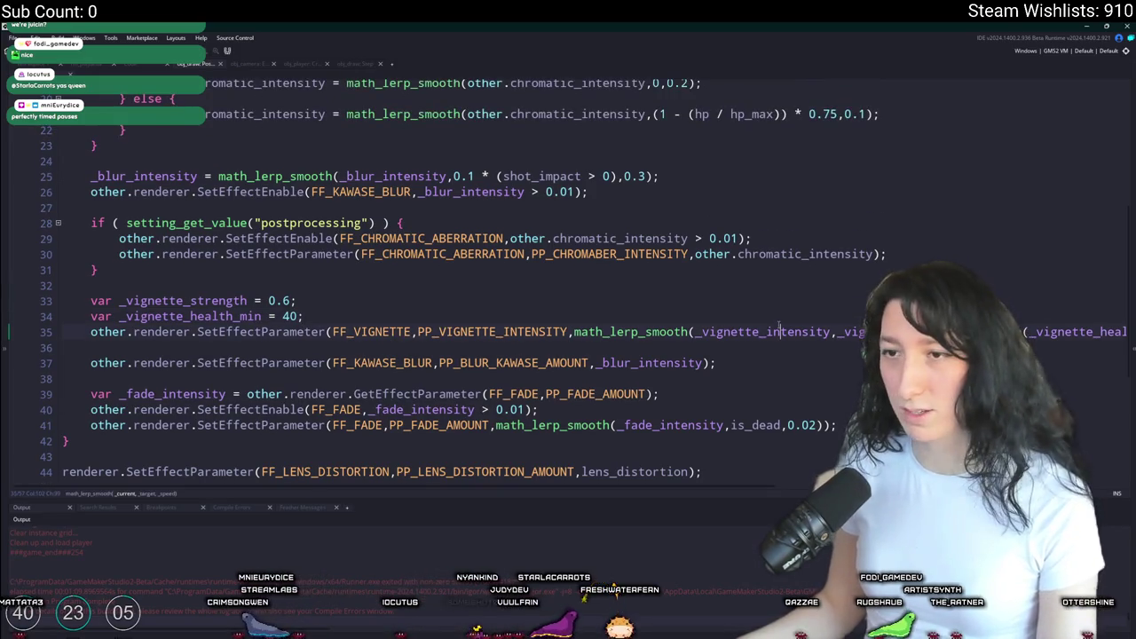
{"action": "scroll", "coordinate": [744, 341], "scroll_direction": "up", "scroll_amount": 5}
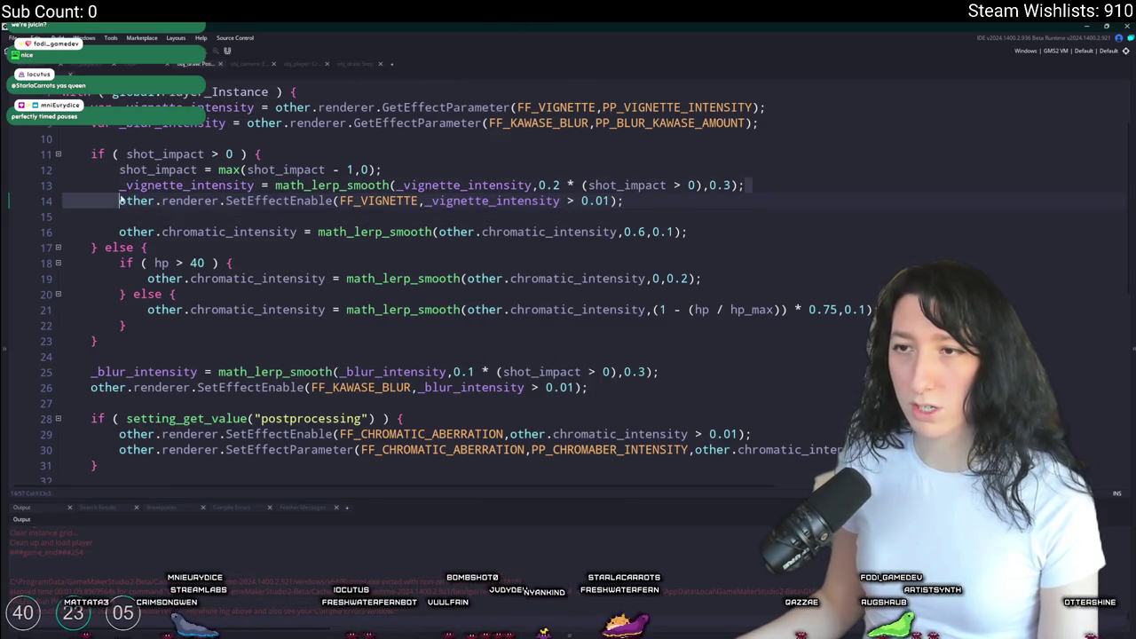
{"action": "left_click", "coordinate": [654, 210]}
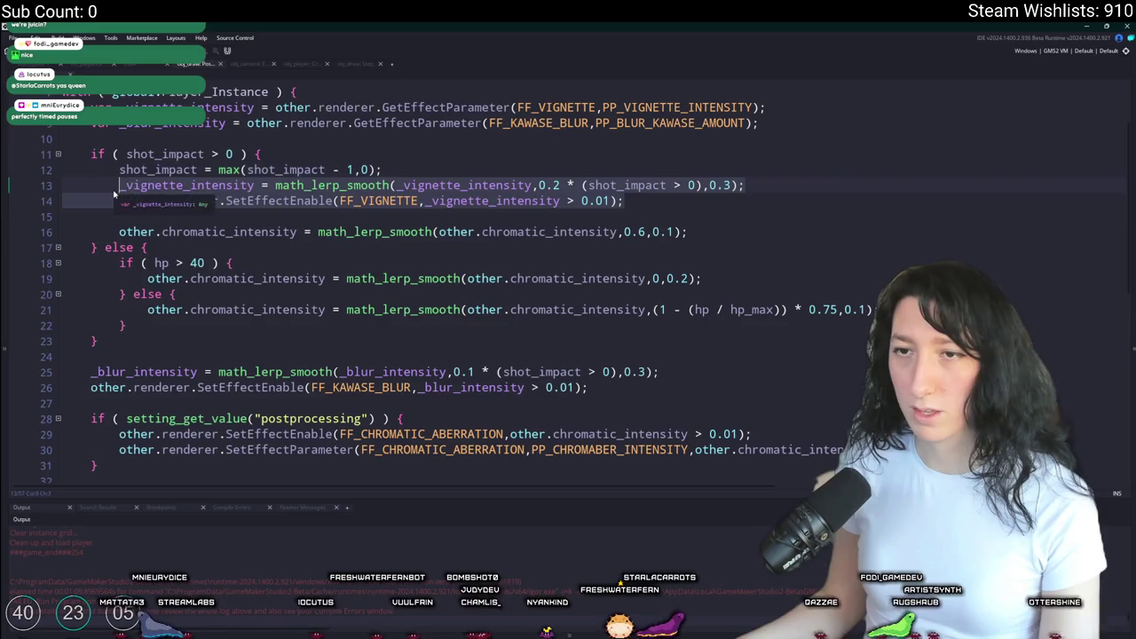
{"action": "left_click", "coordinate": [658, 201]}
{"action": "left_click_drag", "start_coordinate": [658, 201], "coordinate": [130, 185]}
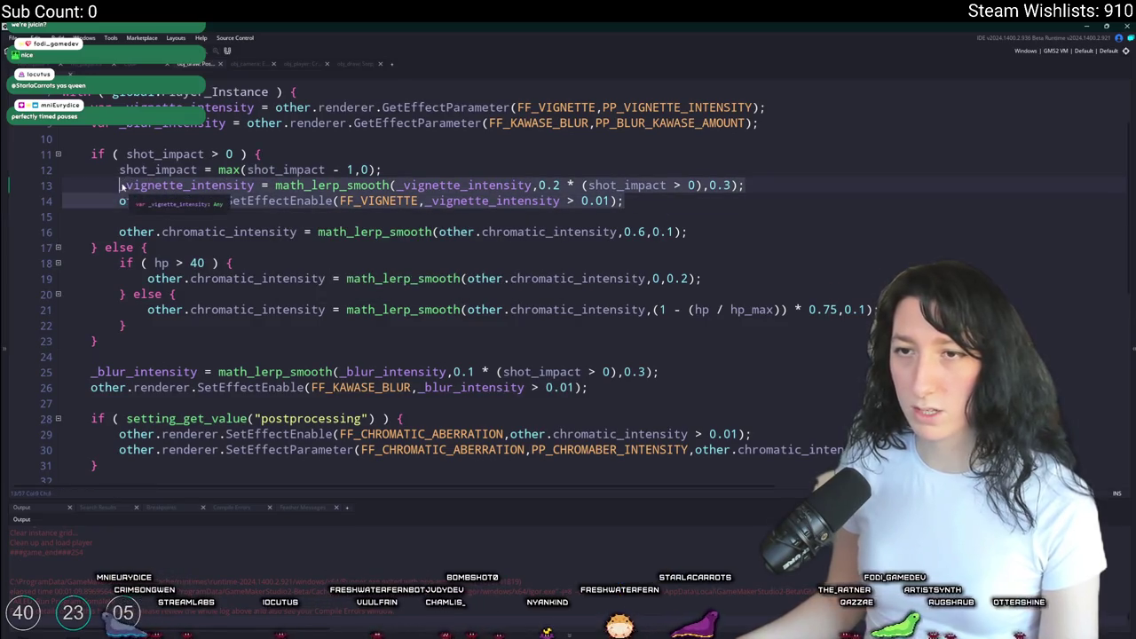
{"action": "scroll", "coordinate": [488, 355], "scroll_direction": "down", "scroll_amount": 4}
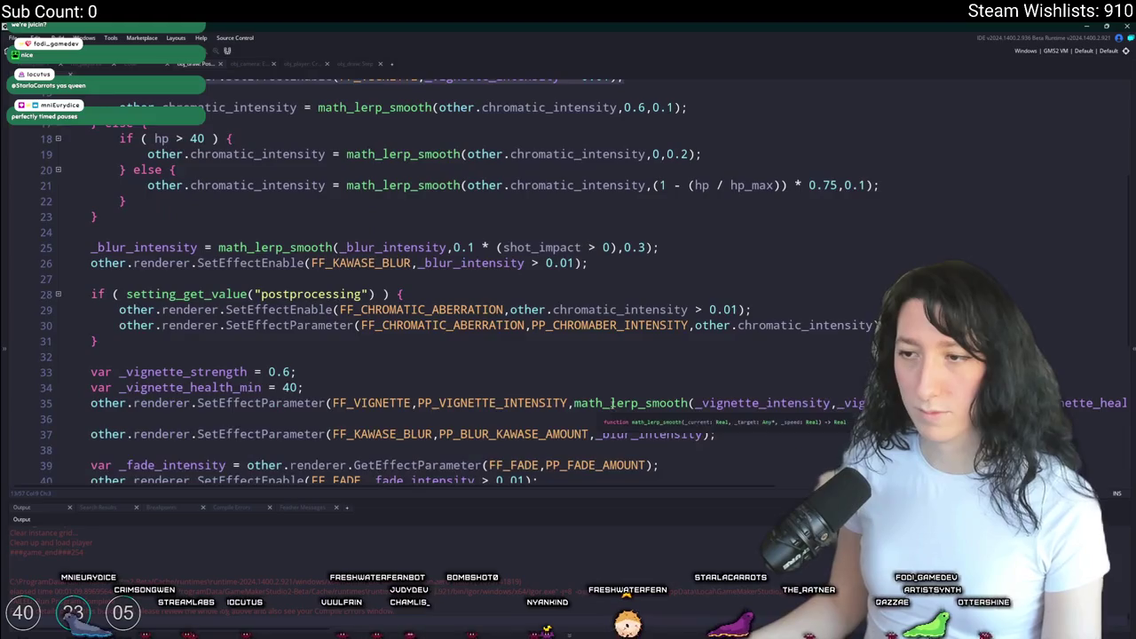
{"action": "scroll", "coordinate": [516, 273], "scroll_direction": "up", "scroll_amount": 2}
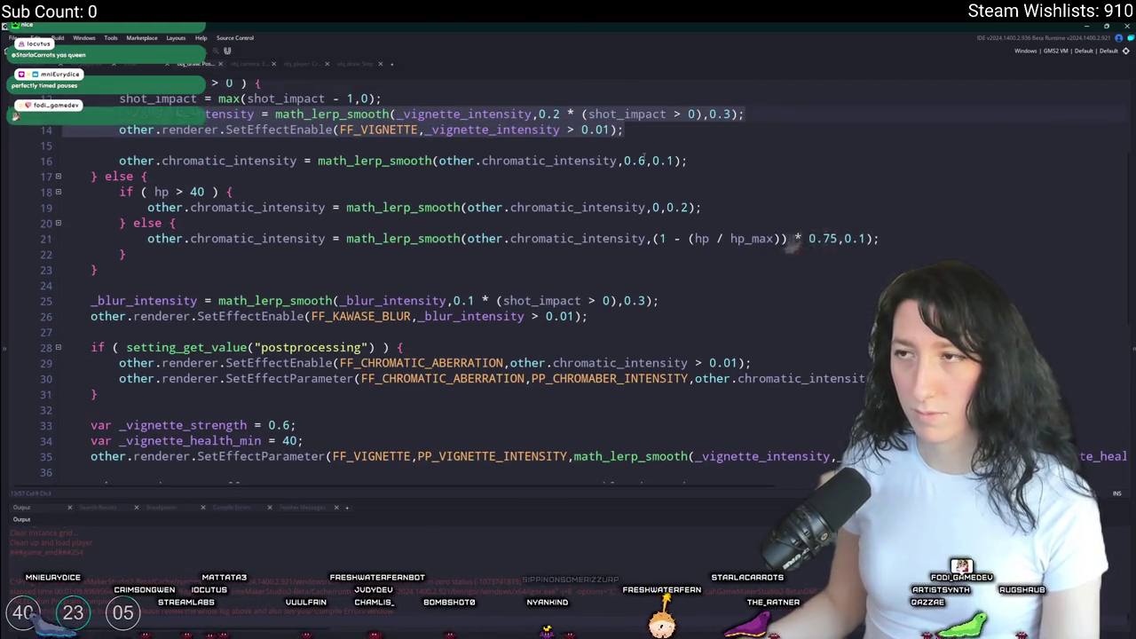
{"action": "scroll", "coordinate": [717, 257], "scroll_direction": "up", "scroll_amount": 3}
{"action": "left_click", "coordinate": [822, 158]}
- Highlight shooting_intensity's uses and insert new lines after the intensity lookups
{"action": "scroll", "coordinate": [822, 179], "scroll_direction": "down", "scroll_amount": 2}
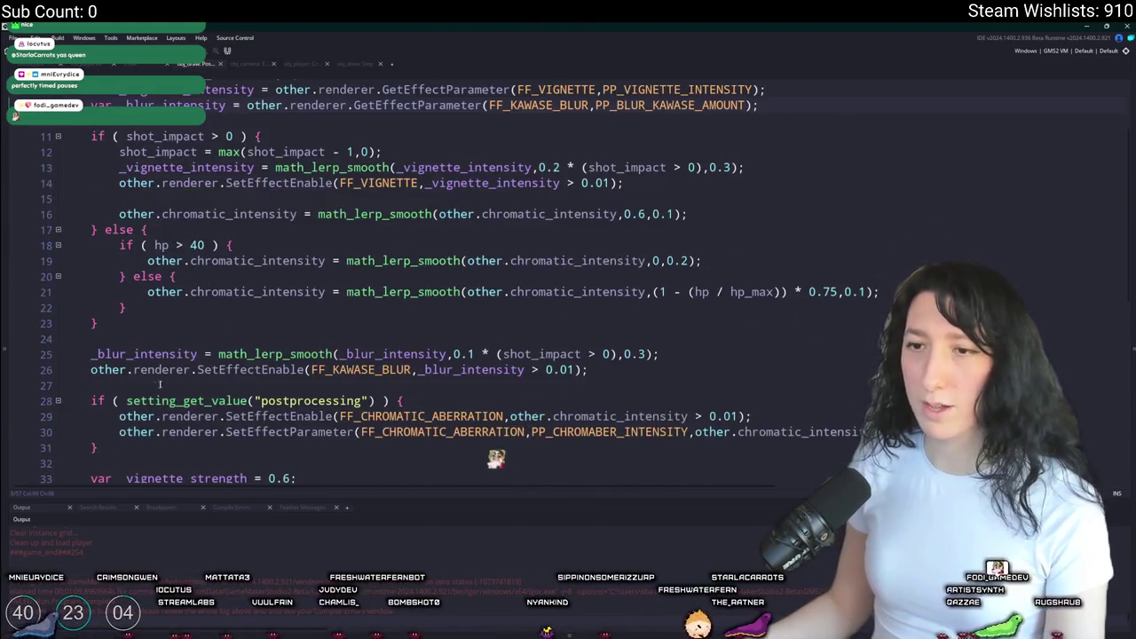
{"action": "scroll", "coordinate": [242, 357], "scroll_direction": "down", "scroll_amount": 2}
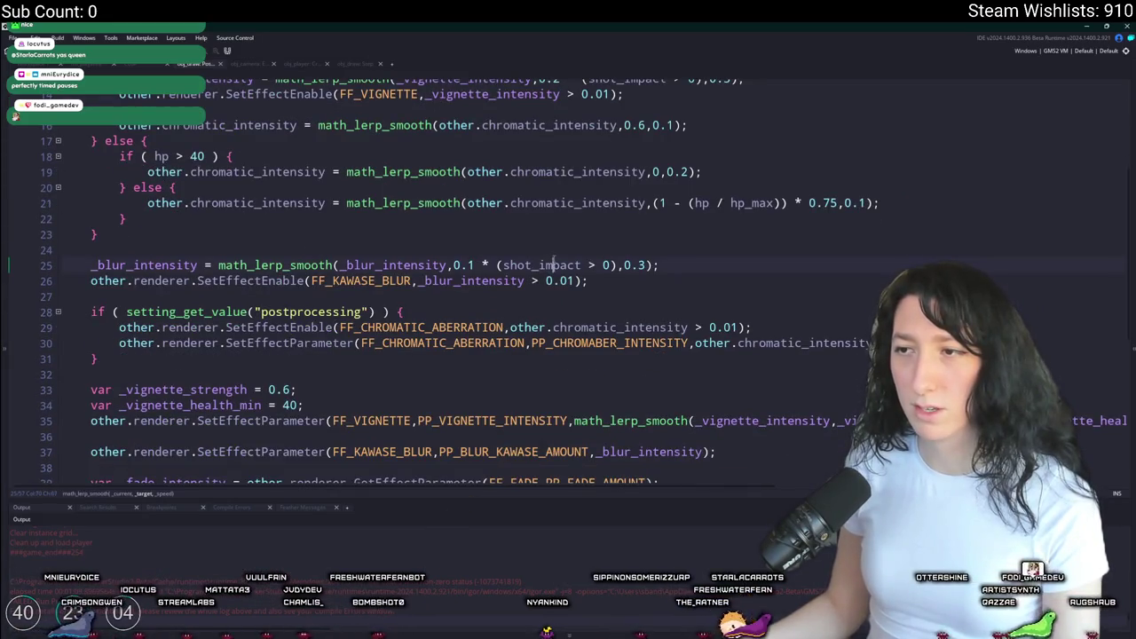
{"action": "scroll", "coordinate": [317, 343], "scroll_direction": "down", "scroll_amount": 5}
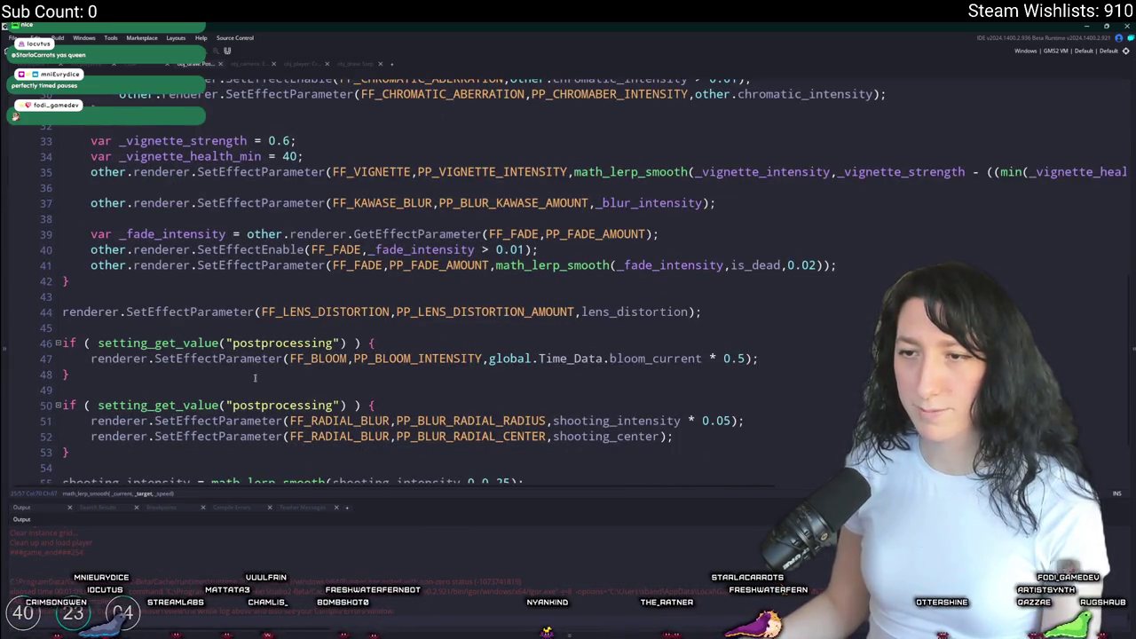
{"action": "scroll", "coordinate": [266, 378], "scroll_direction": "down", "scroll_amount": 2}
{"action": "key", "text": "Up"}
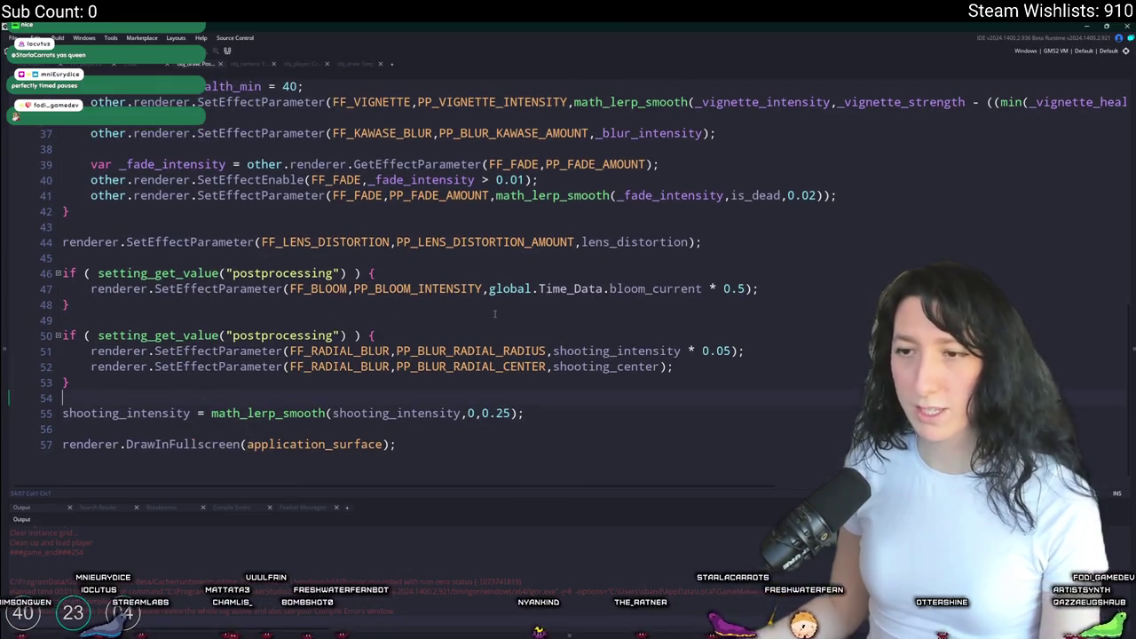
{"action": "double_click", "coordinate": [151, 414]}
{"action": "scroll", "coordinate": [341, 235], "scroll_direction": "up", "scroll_amount": 10}
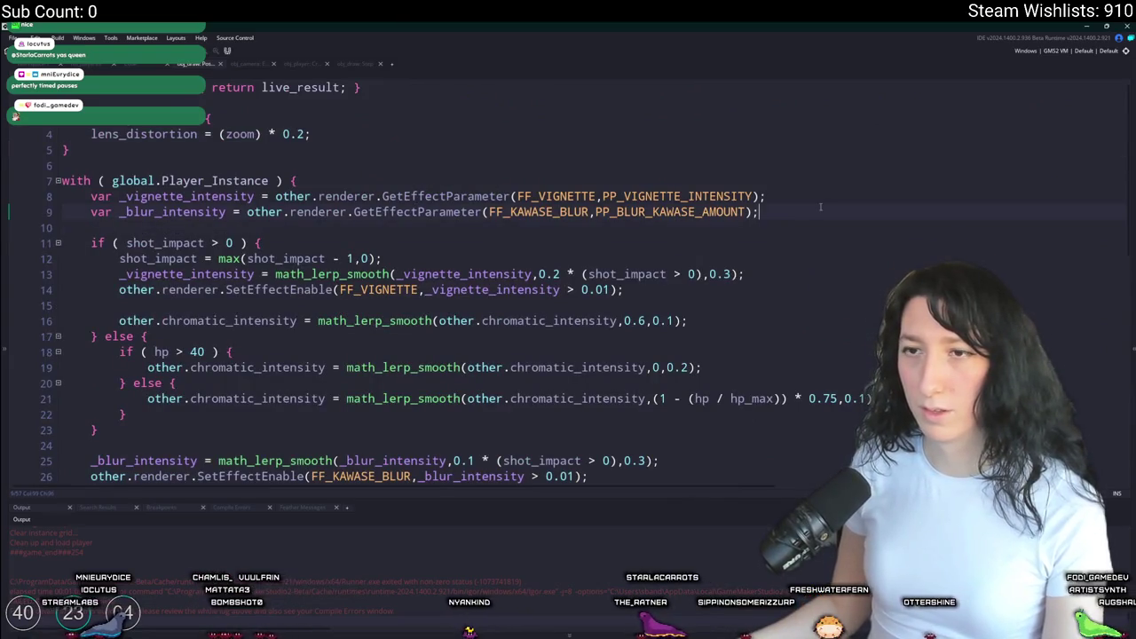
{"action": "key", "text": "Return"}
{"action": "key", "text": "Return"}
- Add '_vignette_intensity += other.shooting_intensity;' on line 11 and build and run the game
{"action": "type", "text": "other.shooting_intensity"}
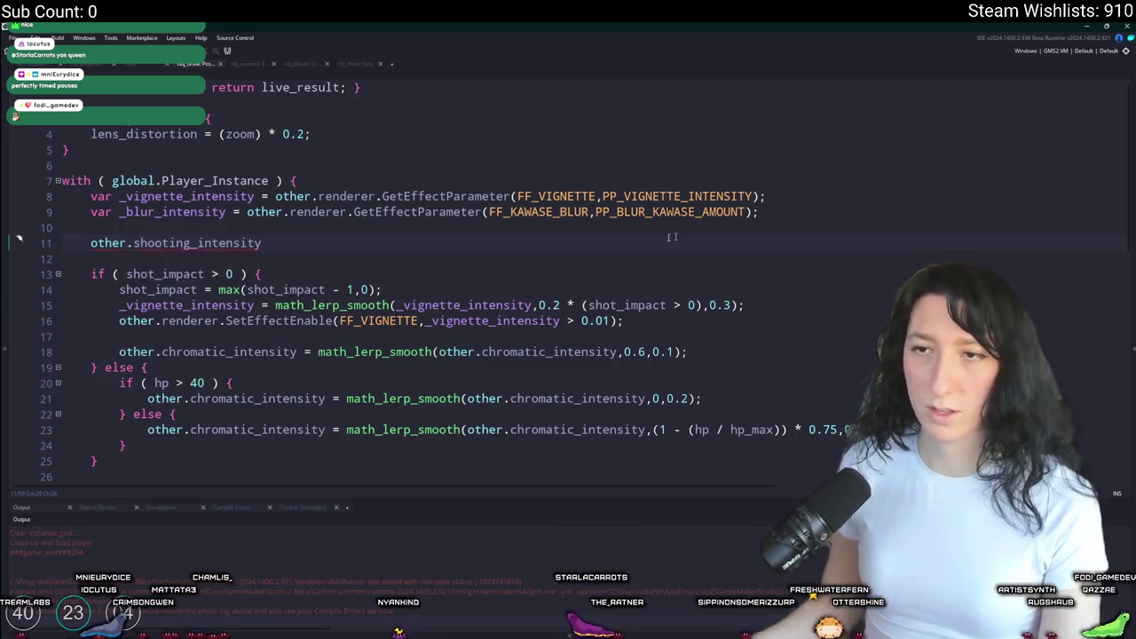
{"action": "left_click", "coordinate": [294, 247]}
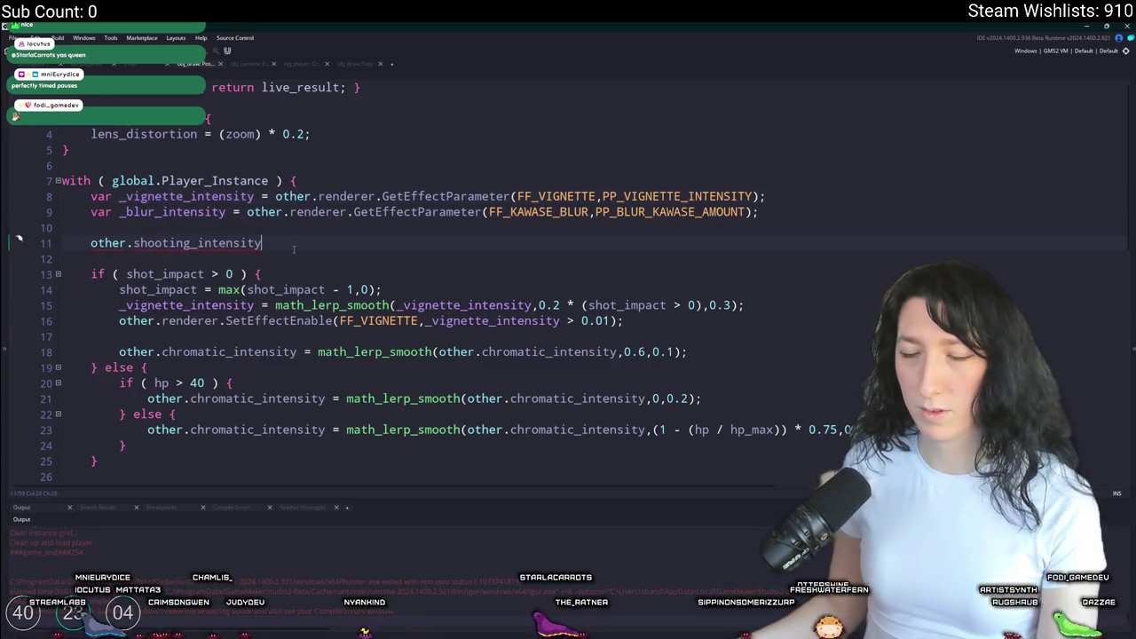
{"action": "type", "text": "_vignette_intensity += "}
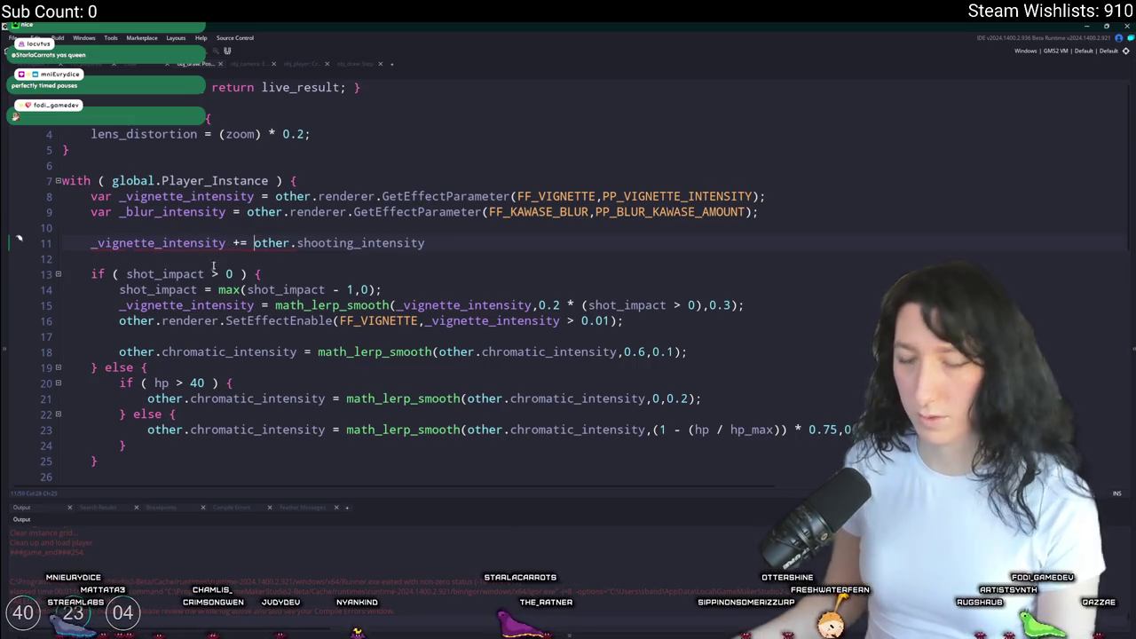
{"action": "type", "text": ";"}
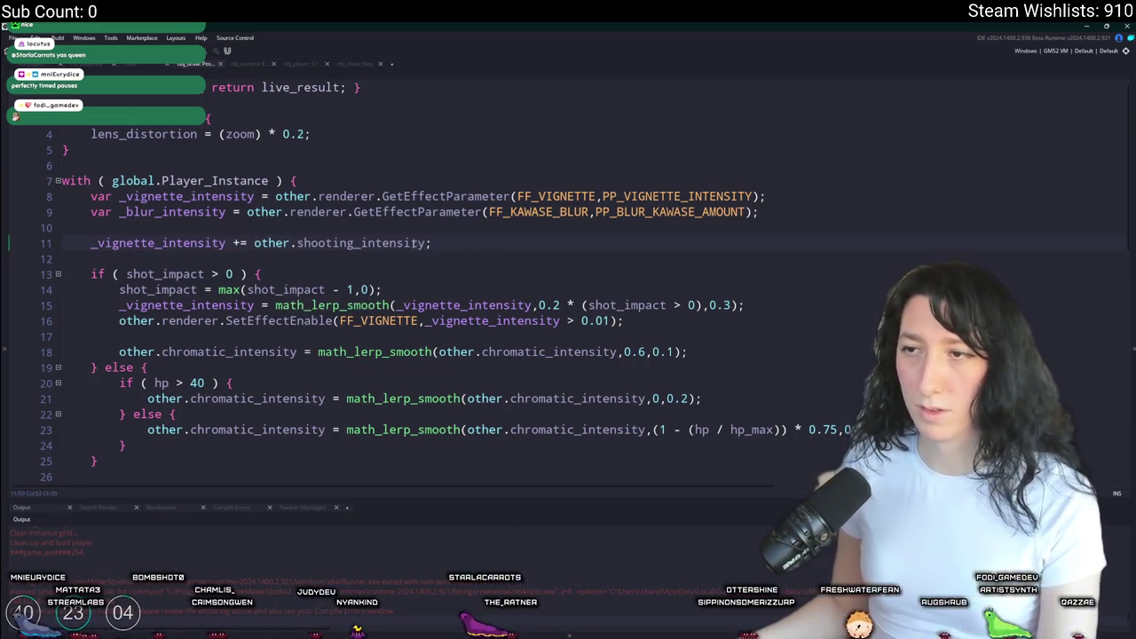
{"action": "key", "text": "F5"}
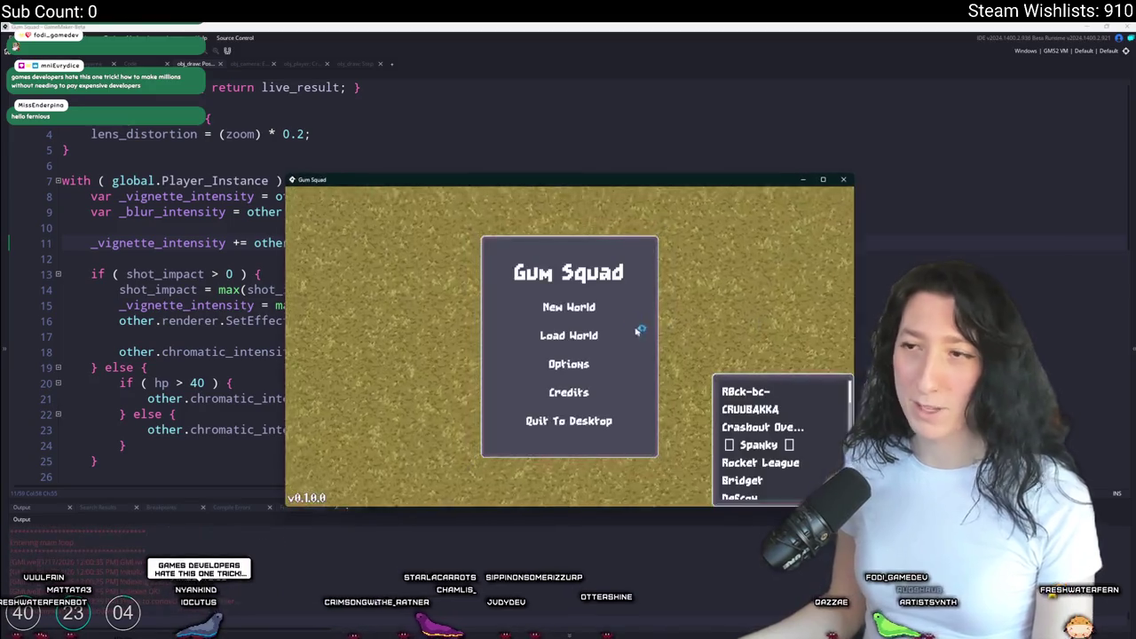
- Create a new world lobby and maximize the game window
{"action": "left_click", "coordinate": [569, 306]}
{"action": "left_click", "coordinate": [569, 408]}
{"action": "left_click_drag", "start_coordinate": [636, 179], "coordinate": [639, 137]}
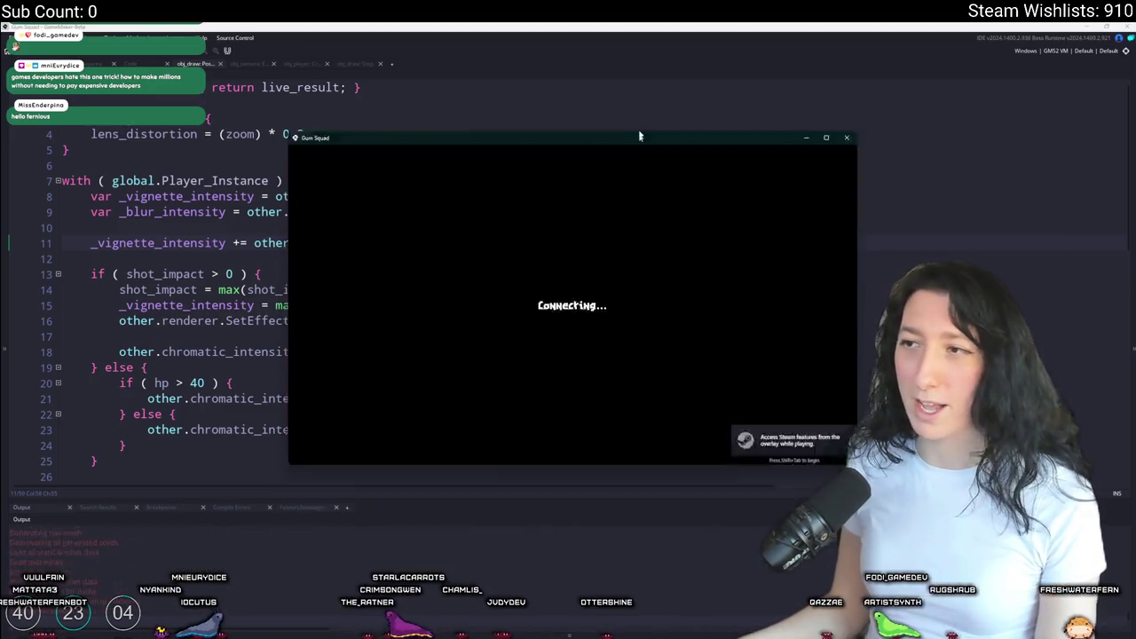
{"action": "double_click", "coordinate": [639, 138]}
- Check the inventory, walk around testing the shooting vignette, and close the game
{"action": "key", "text": "Tab"}
{"action": "mouse_move", "coordinate": [249, 383]}
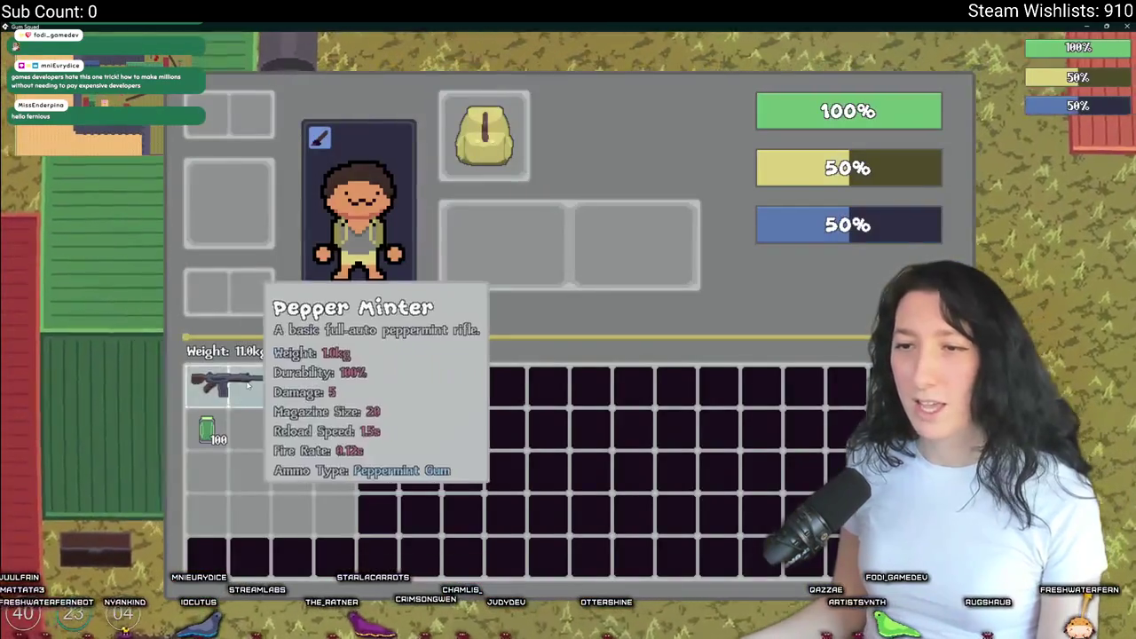
{"action": "key", "text": "Tab"}
{"action": "key", "text": "s"}
{"action": "key", "text": "a"}
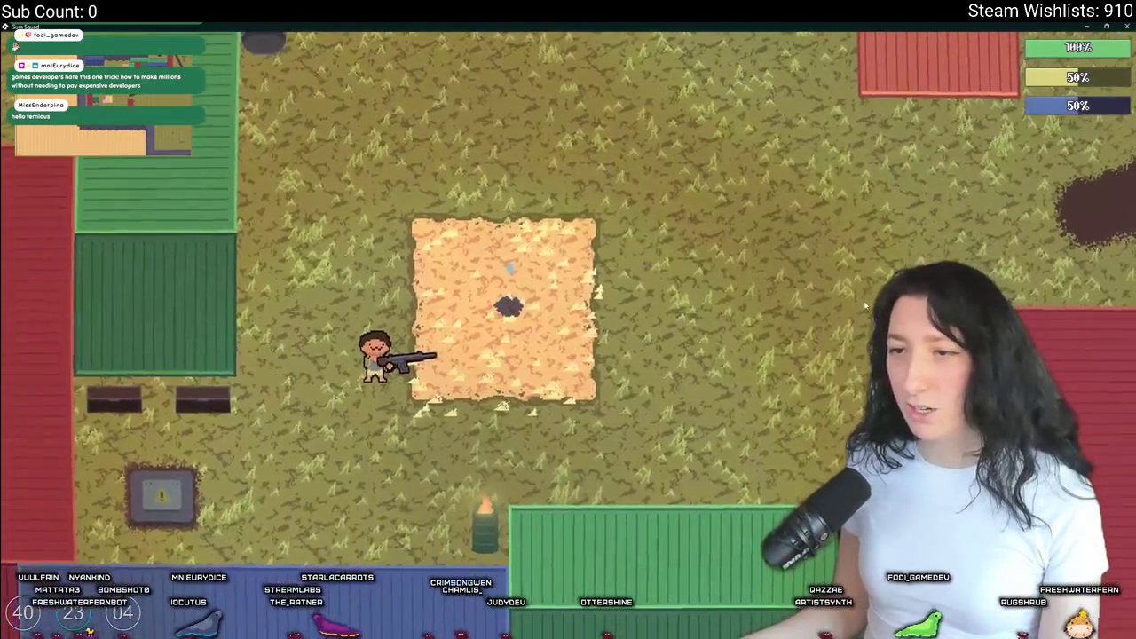
{"action": "key", "text": "w"}
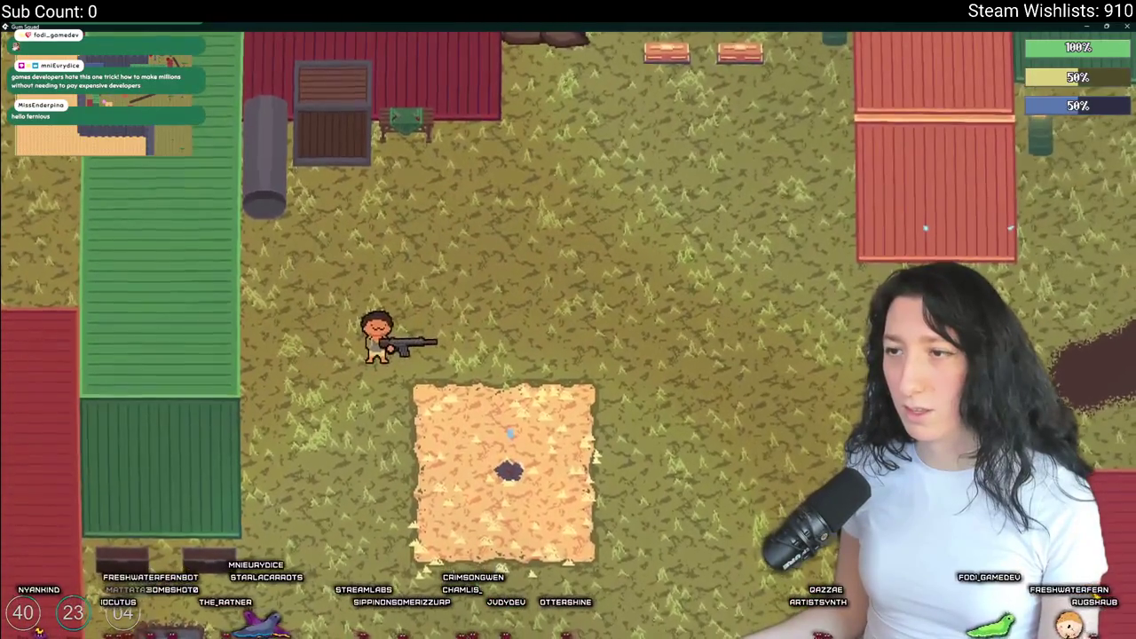
{"action": "key", "text": "w"}
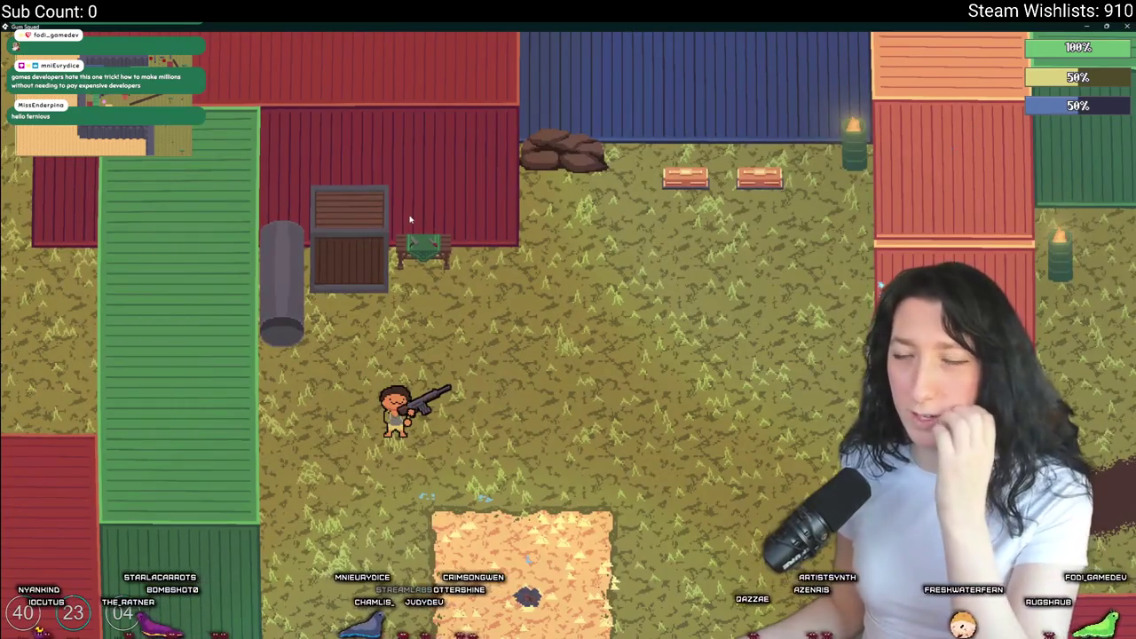
{"action": "key", "text": "alt+F4"}
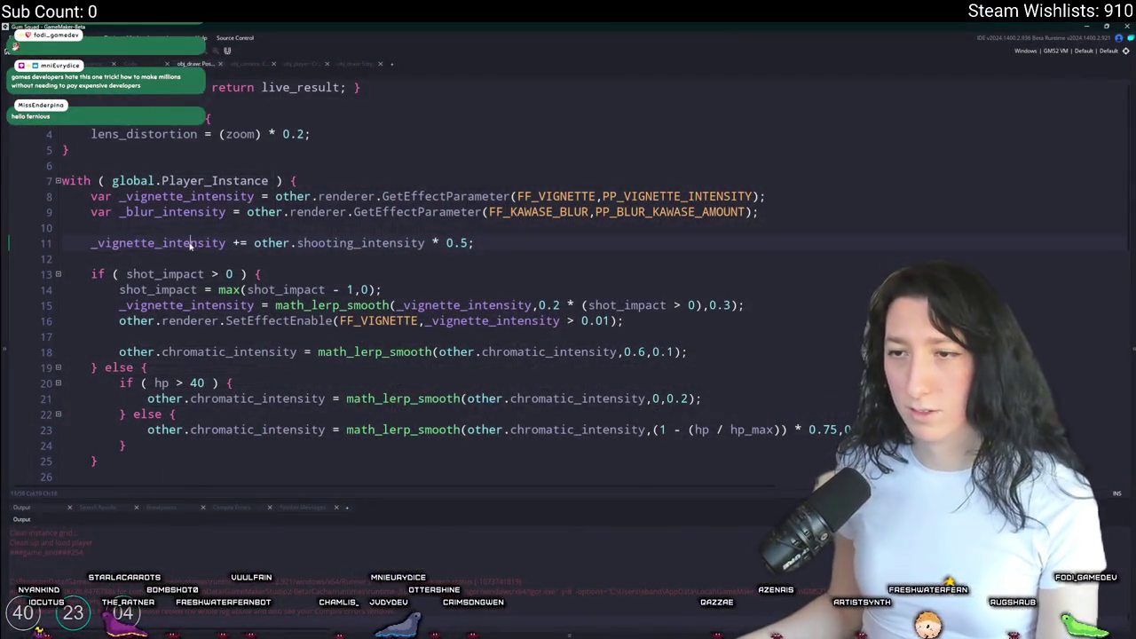
- Review line 11's 0.5 vignette multiplier and relaunch the game with F5
{"action": "double_click", "coordinate": [190, 246]}
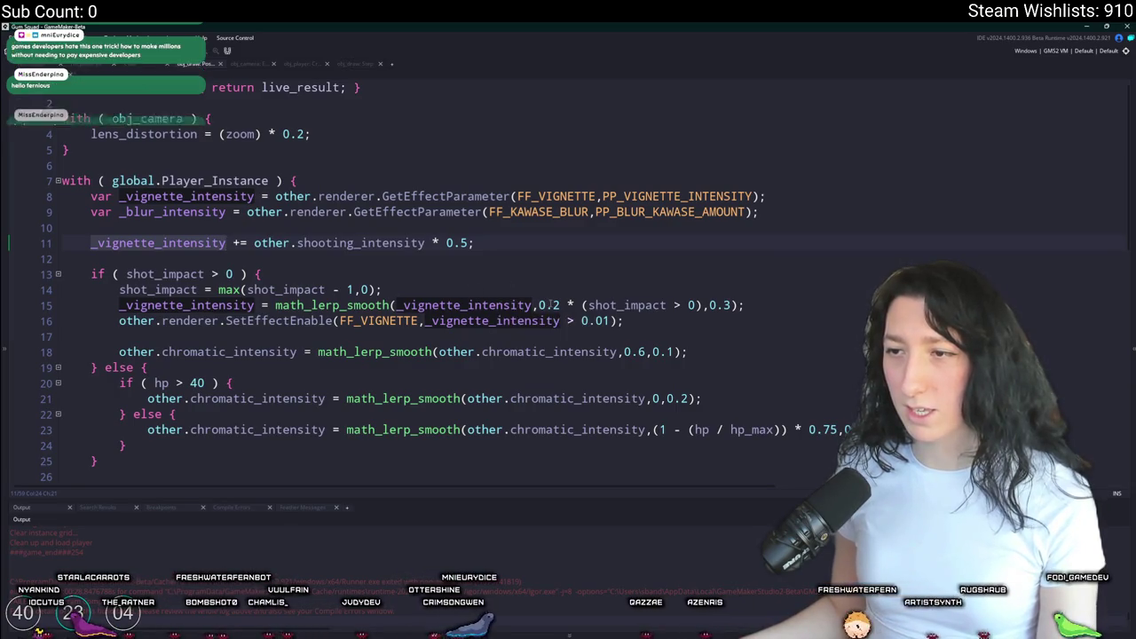
{"action": "left_click", "coordinate": [450, 243]}
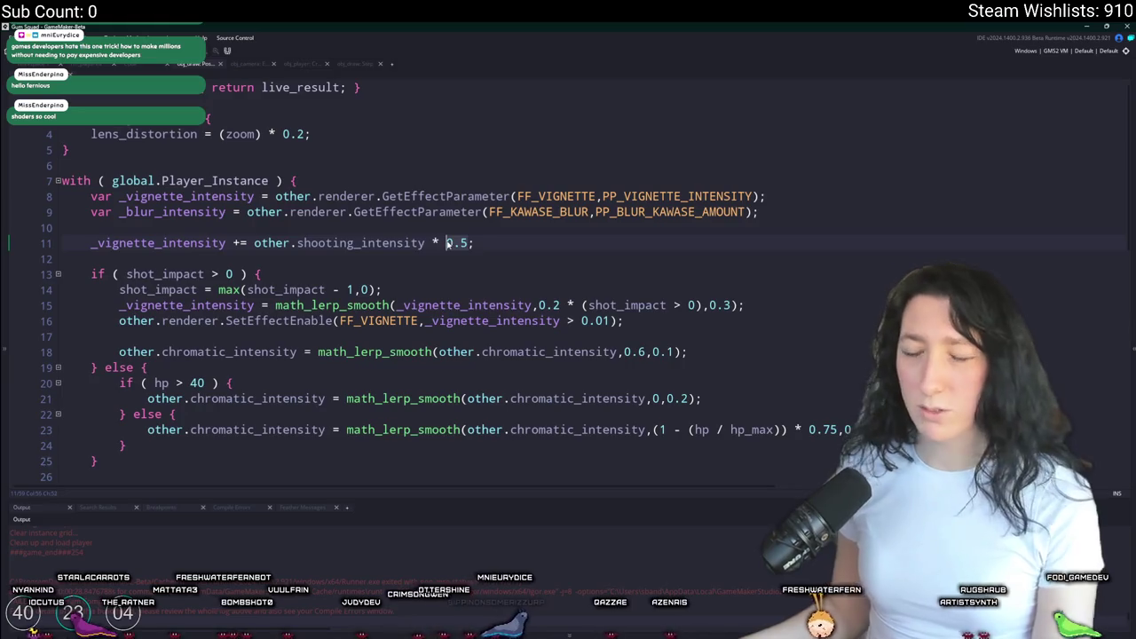
{"action": "type", "text": "1"}
{"action": "left_click", "coordinate": [487, 237]}
{"action": "key", "text": "F5"}
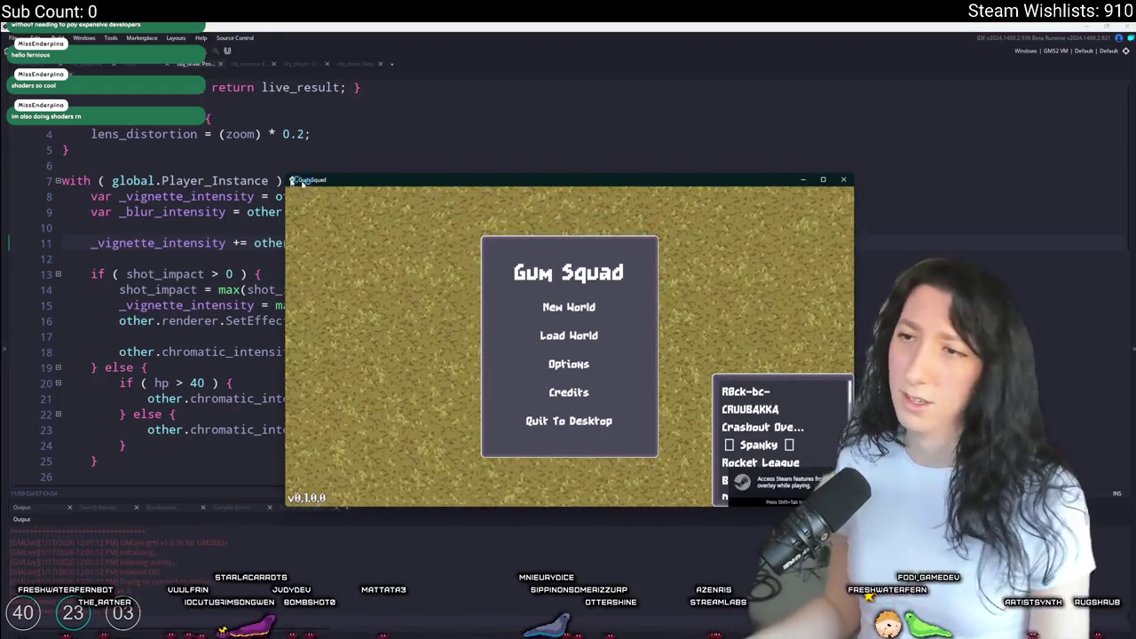
- Maximize the game, host a new world, and fire the rifle to test the halved vignette
{"action": "double_click", "coordinate": [527, 183]}
{"action": "left_click", "coordinate": [568, 255]}
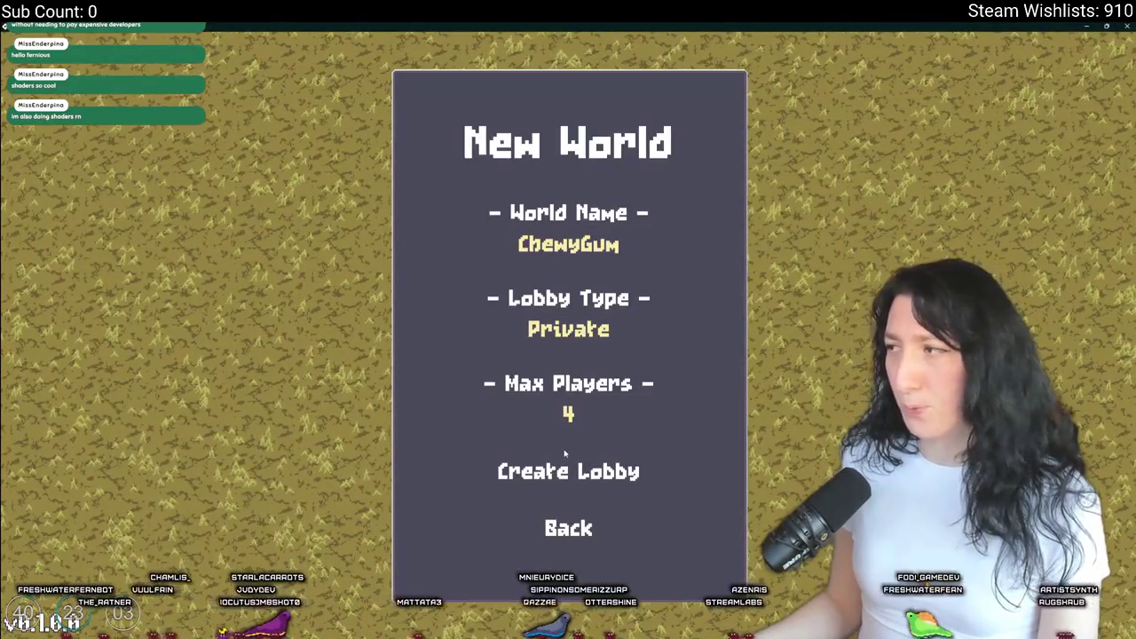
{"action": "left_click", "coordinate": [561, 463]}
{"action": "key", "text": "Tab"}
{"action": "key", "text": "Tab"}
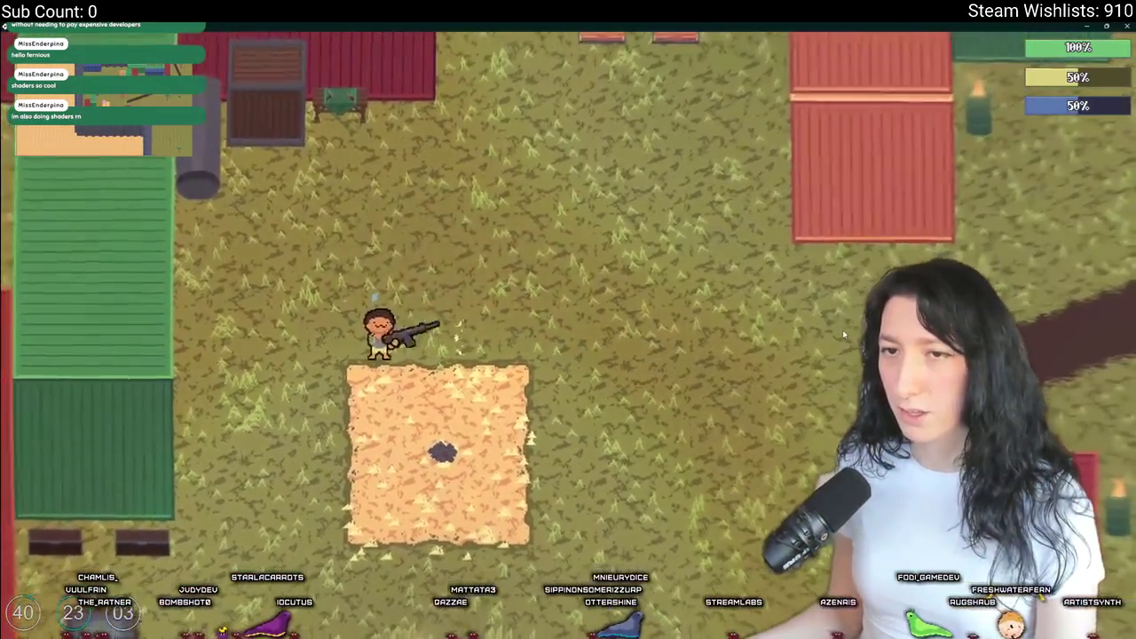
{"action": "left_click", "coordinate": [844, 335]}
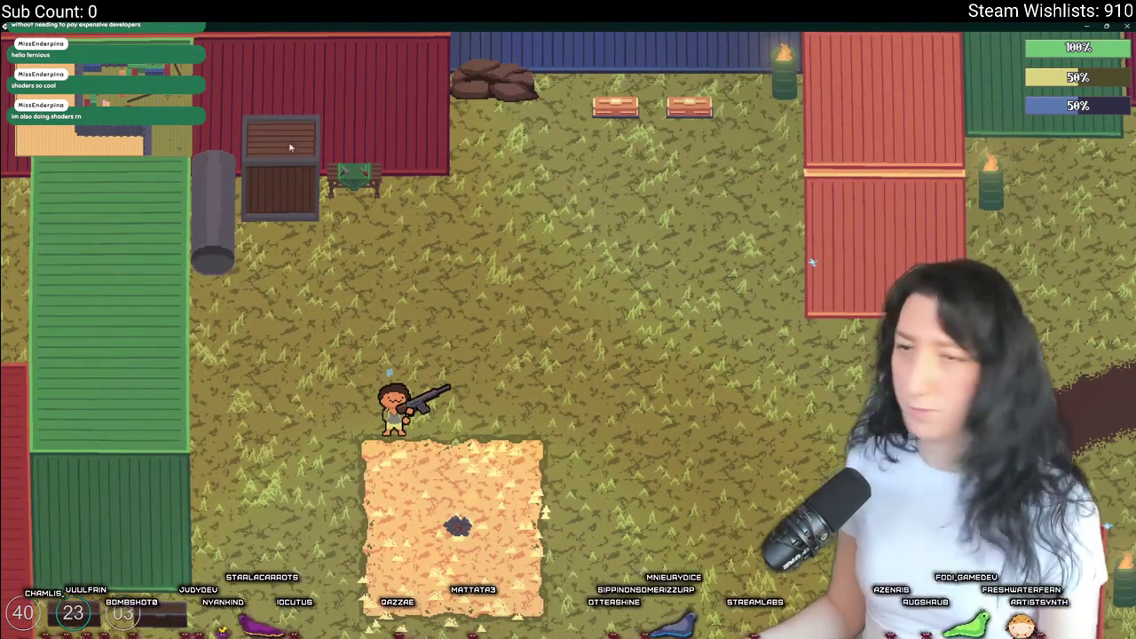
{"action": "key", "text": "Escape"}
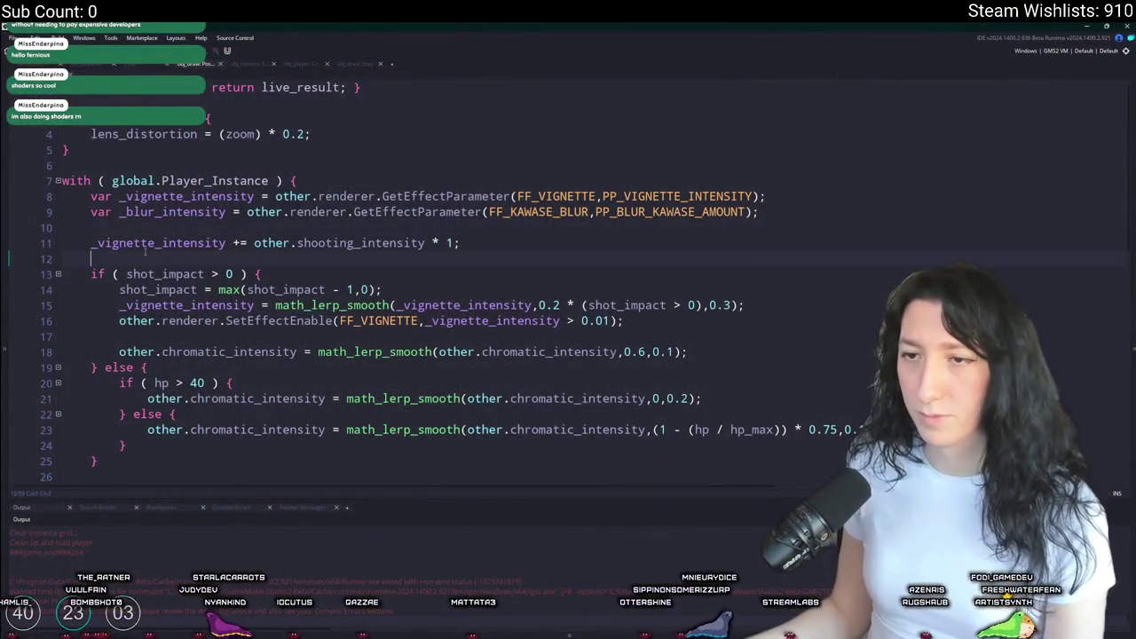
- Set the line 11 shooting multiplier to 4, discarding a log line started beneath it
{"action": "double_click", "coordinate": [155, 242]}
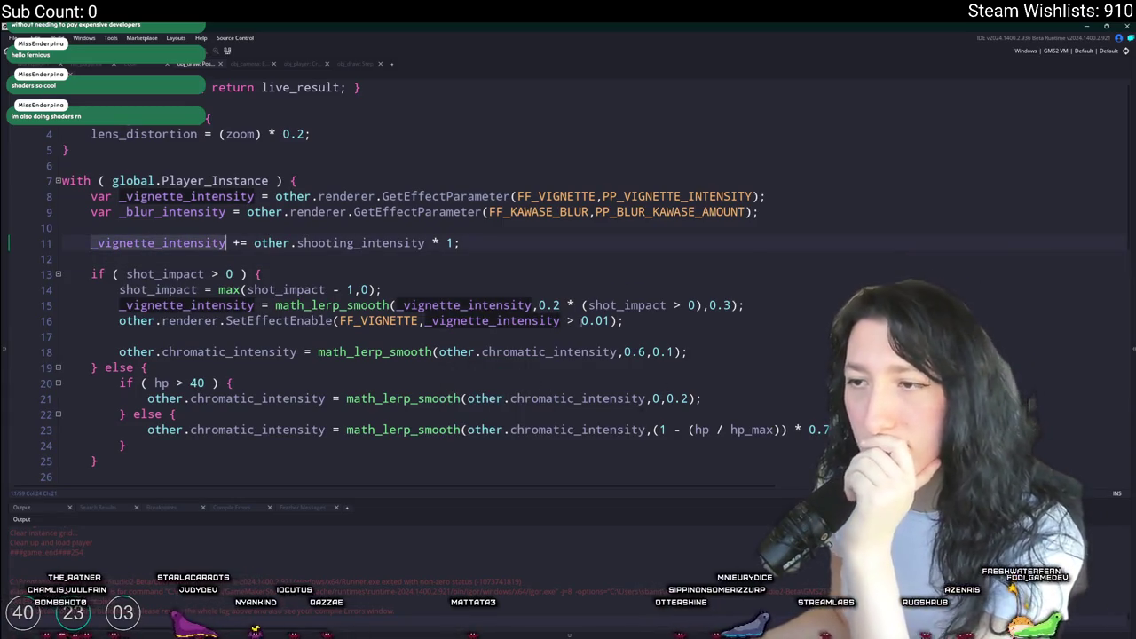
{"action": "scroll", "coordinate": [497, 266], "scroll_direction": "down", "scroll_amount": 1}
{"action": "scroll", "coordinate": [385, 230], "scroll_direction": "up", "scroll_amount": 1}
{"action": "double_click", "coordinate": [449, 242]}
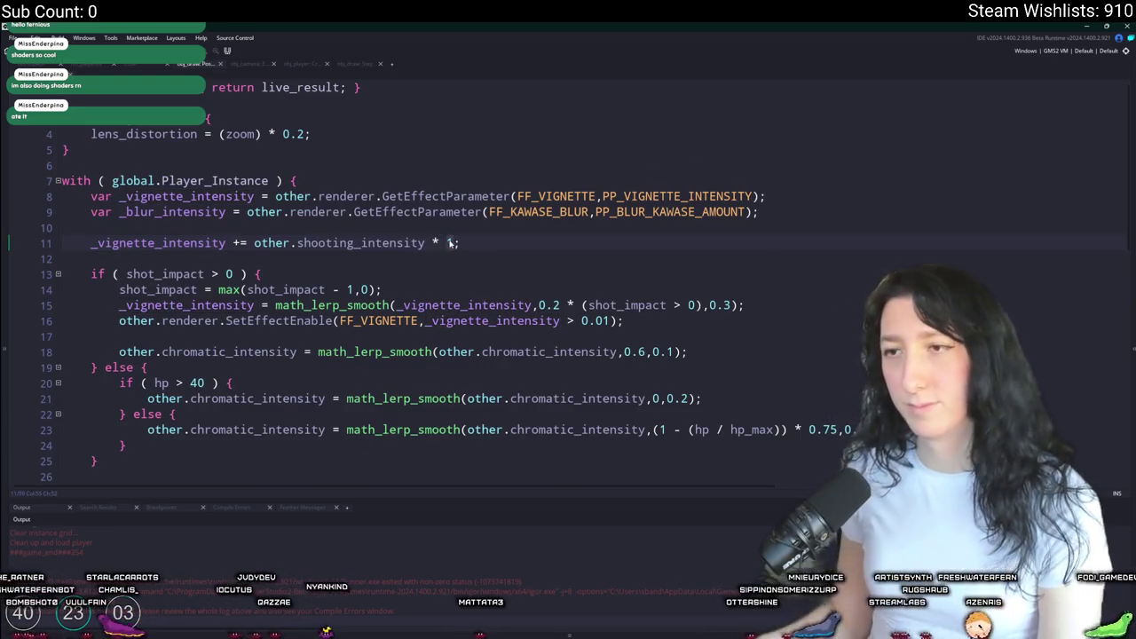
{"action": "type", "text": "4"}
{"action": "key", "text": "Return"}
{"action": "type", "text": "log("}
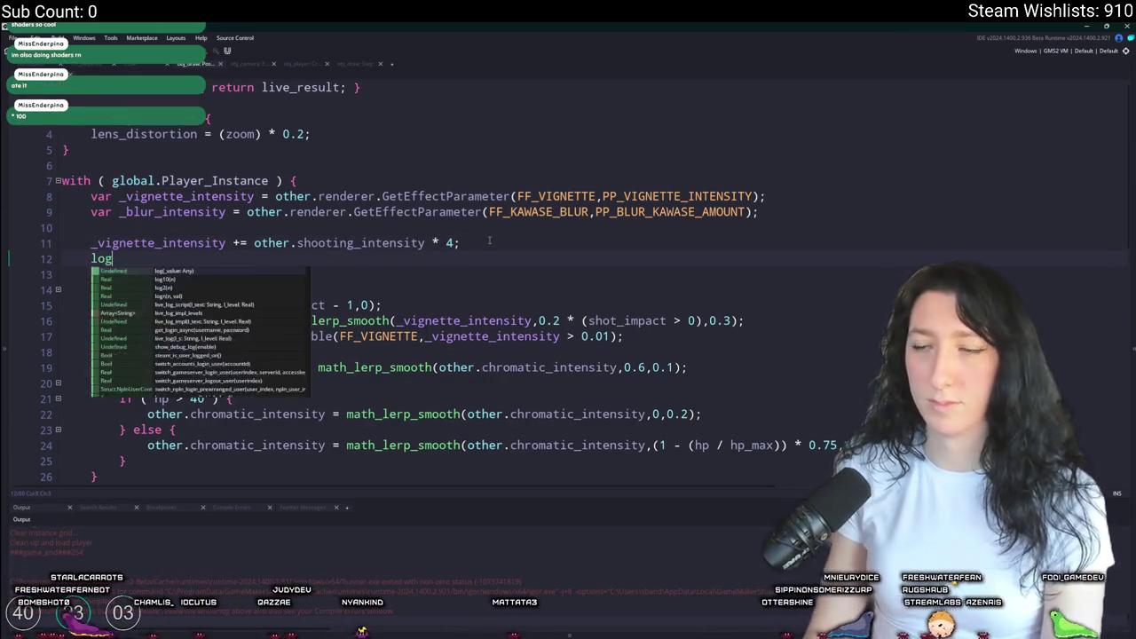
{"action": "type", "text": "(_vignette_intensity);"}
{"action": "left_click", "coordinate": [154, 258]}
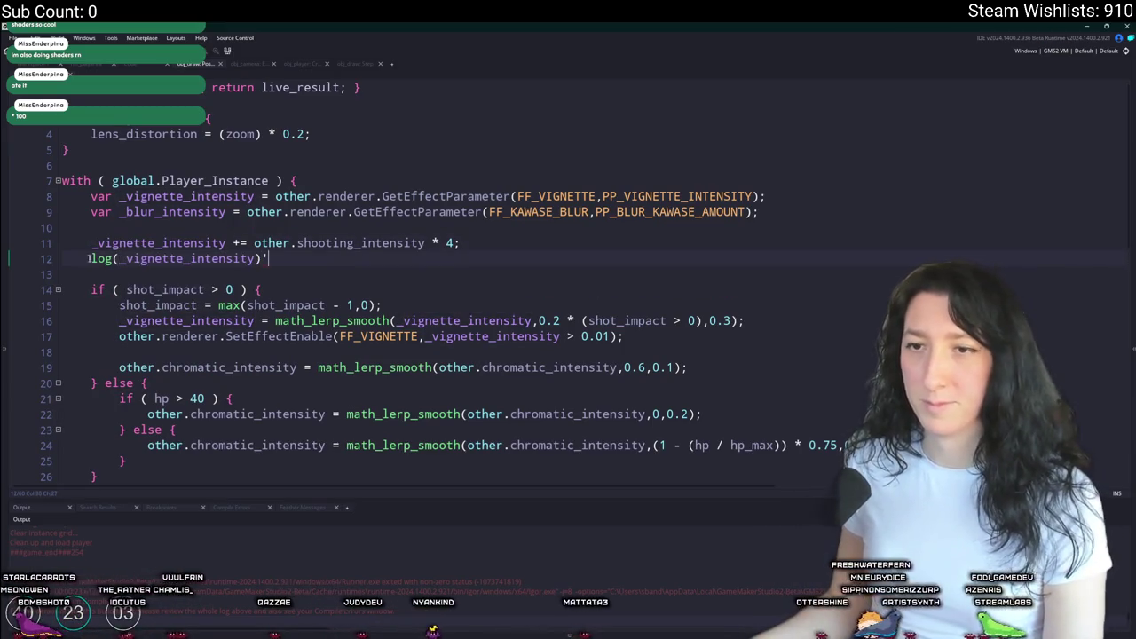
{"action": "triple_click", "coordinate": [149, 266]}
{"action": "key", "text": "BackSpace"}
{"action": "key", "text": "BackSpace"}
- Add log(_vignette_intensity); after the vignette parameter call on line 37 and run the game
{"action": "scroll", "coordinate": [333, 381], "scroll_direction": "down", "scroll_amount": 2}
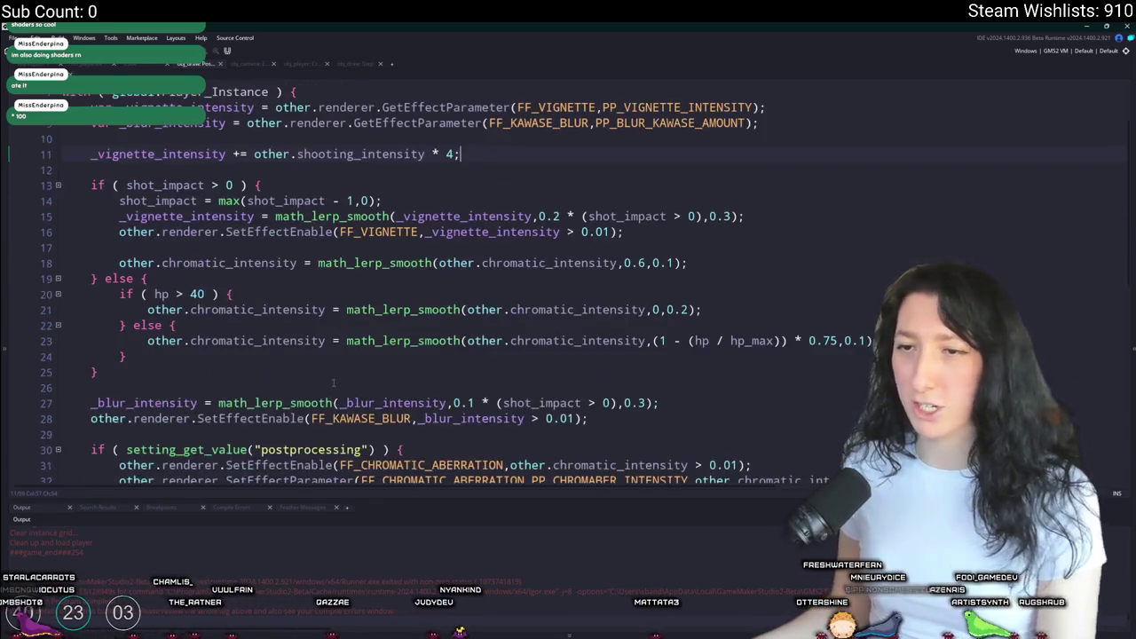
{"action": "scroll", "coordinate": [384, 417], "scroll_direction": "down", "scroll_amount": 4}
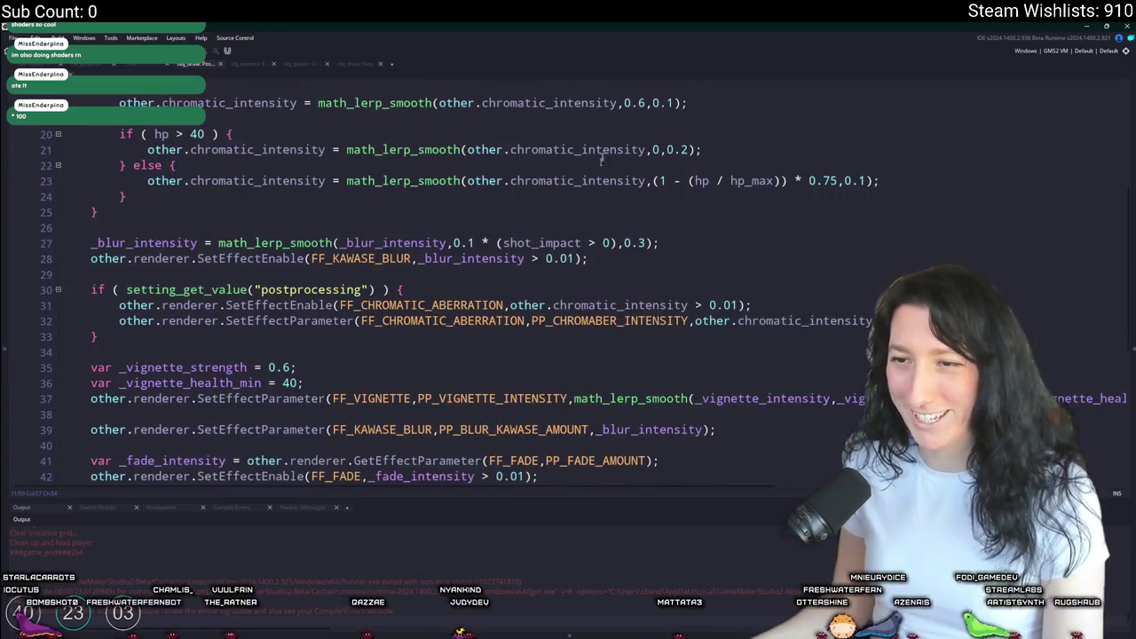
{"action": "scroll", "coordinate": [565, 364], "scroll_direction": "down", "scroll_amount": 1}
{"action": "key", "text": "End"}
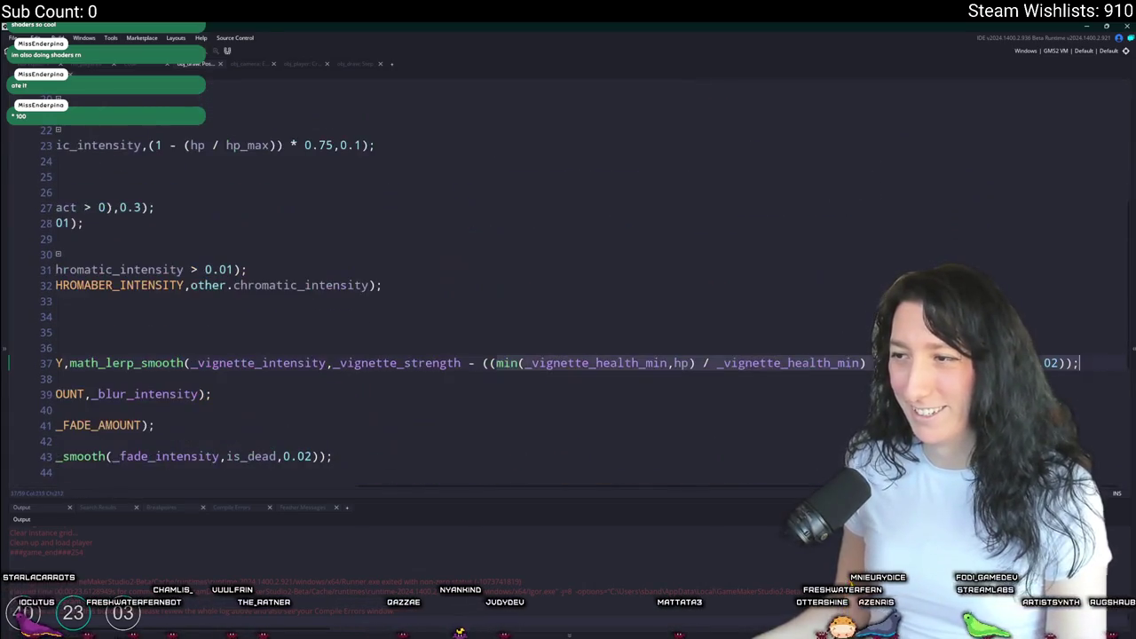
{"action": "key", "text": "Return"}
{"action": "key", "text": "F5"}
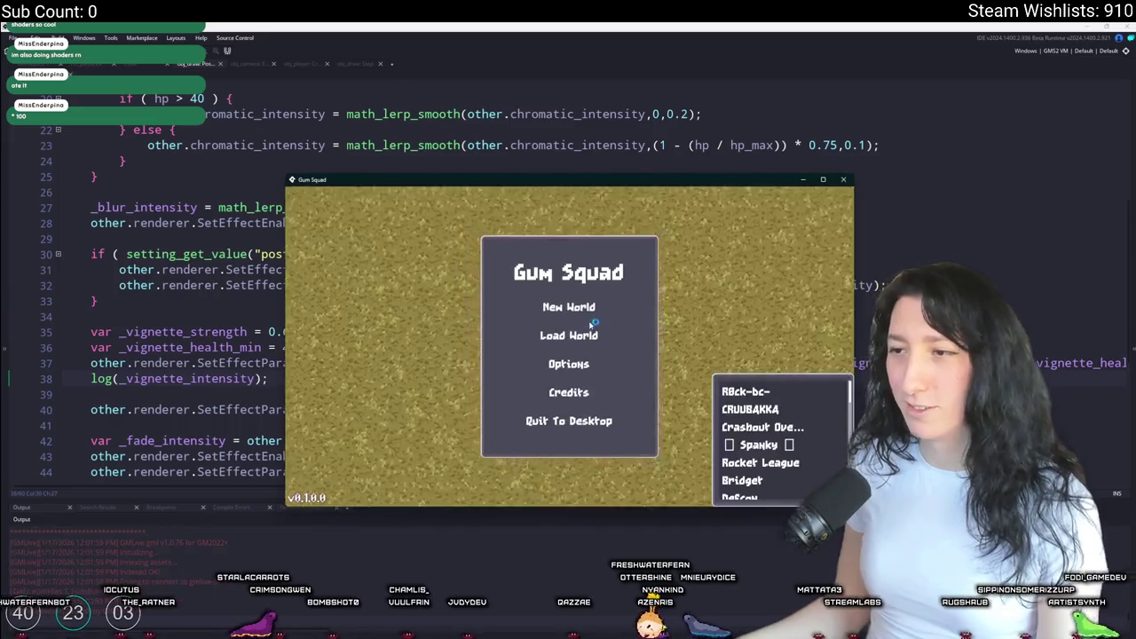
- Host a new world lobby, maximize the game, and walk over to pick up the rifle
{"action": "left_click", "coordinate": [568, 303]}
{"action": "left_click", "coordinate": [570, 419]}
{"action": "left_click_drag", "start_coordinate": [616, 190], "coordinate": [629, 23]}
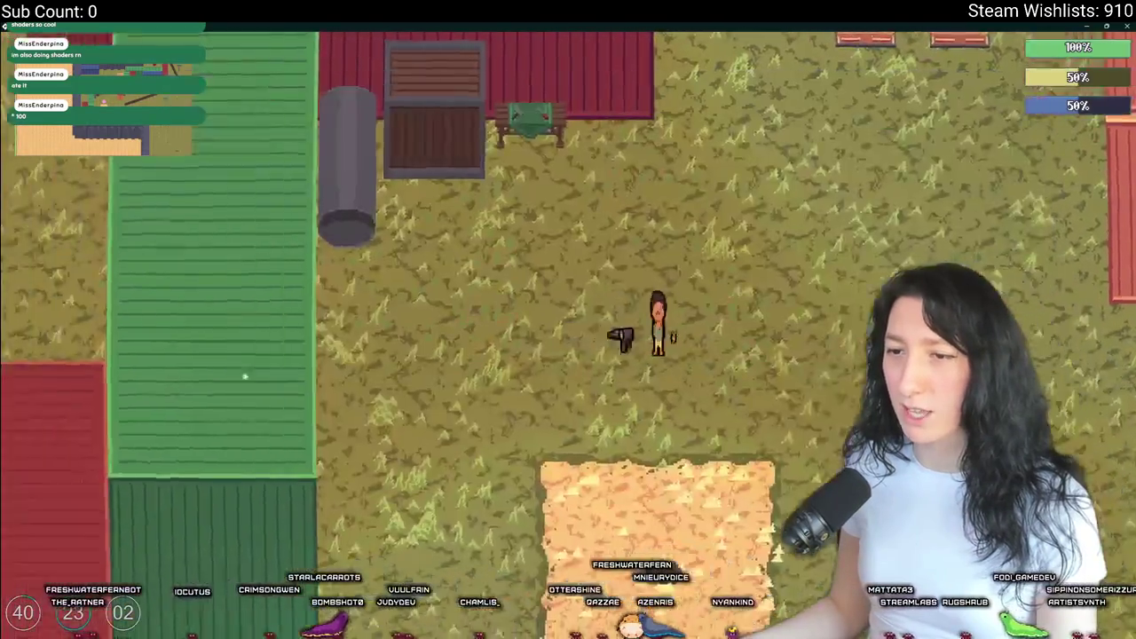
{"action": "key", "text": "a"}
{"action": "key", "text": "s"}
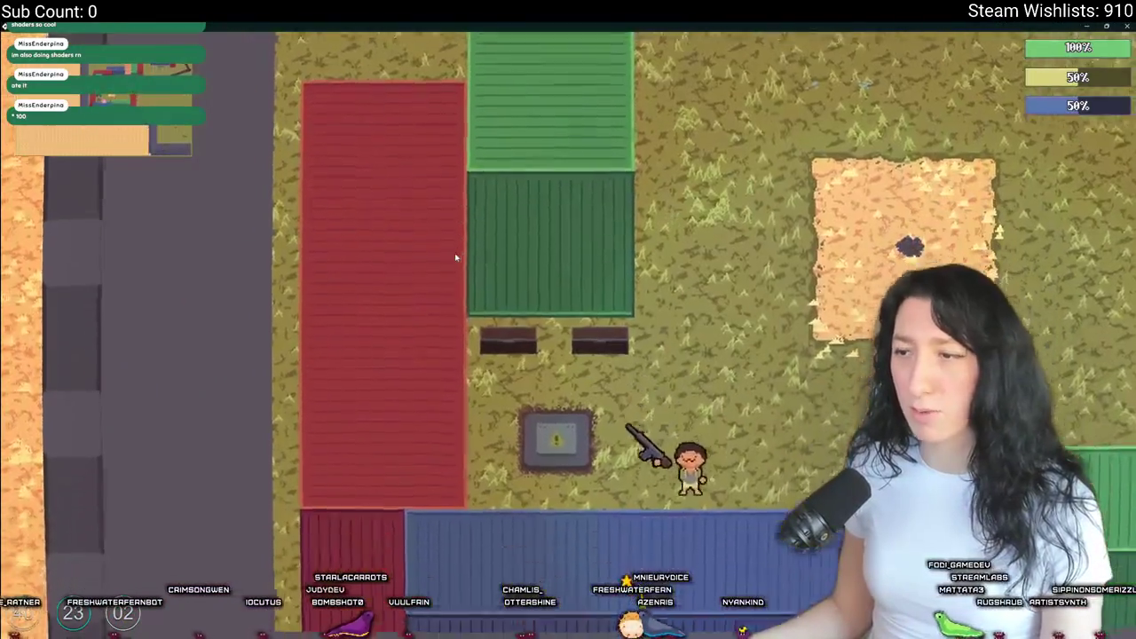
{"action": "scroll", "coordinate": [450, 264], "scroll_direction": "up", "scroll_amount": 5}
{"action": "scroll", "coordinate": [454, 270], "scroll_direction": "up", "scroll_amount": 2}
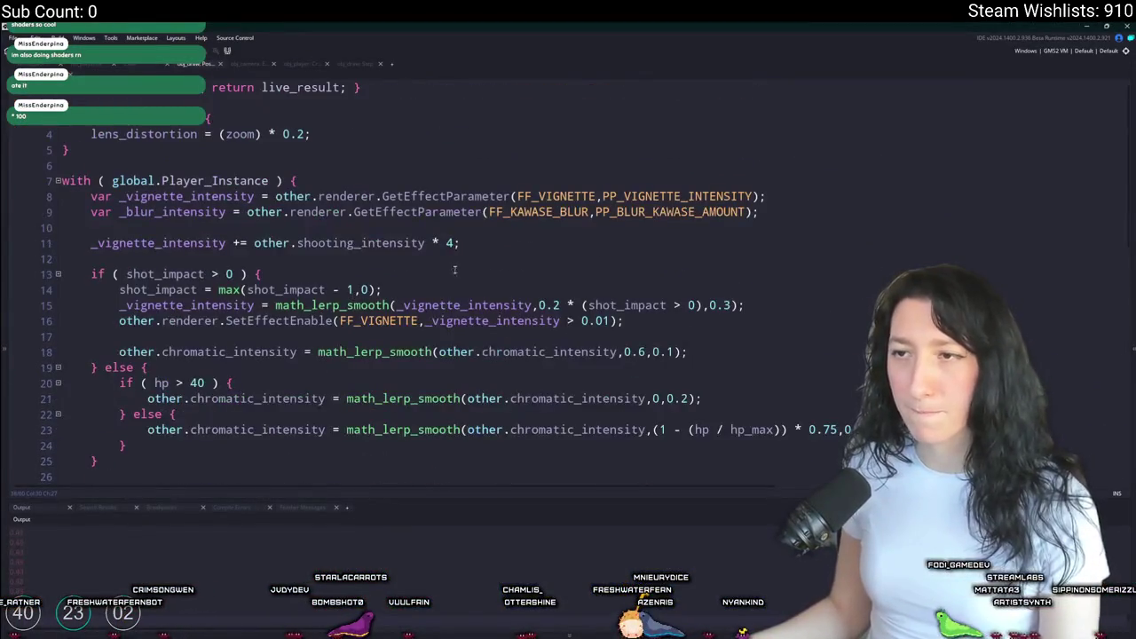
- Change line 11's shooting multiplier from 4 to 50, check the vignette usages, and return to the game
{"action": "key", "text": "alt+Tab"}
{"action": "key", "text": "alt+Tab"}
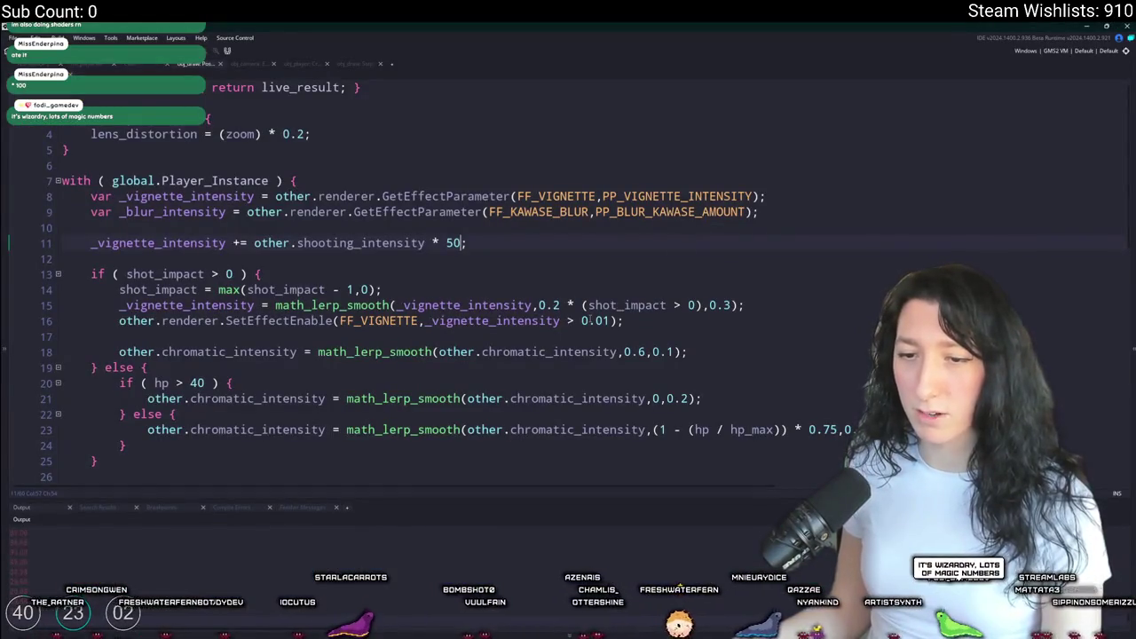
{"action": "double_click", "coordinate": [169, 242]}
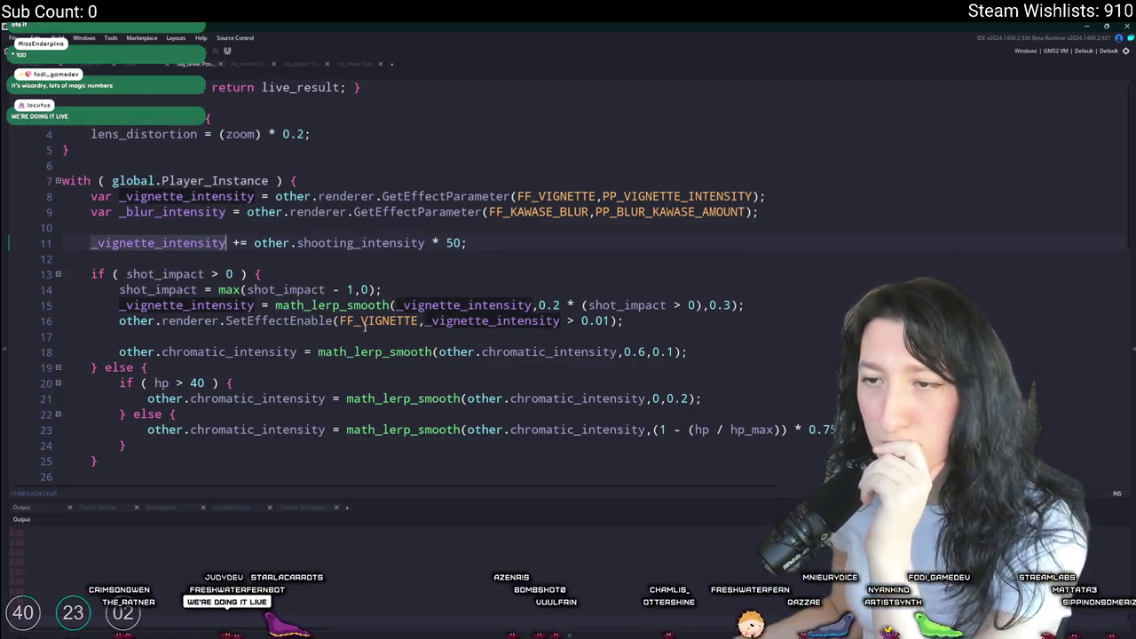
{"action": "scroll", "coordinate": [495, 332], "scroll_direction": "down", "scroll_amount": 4}
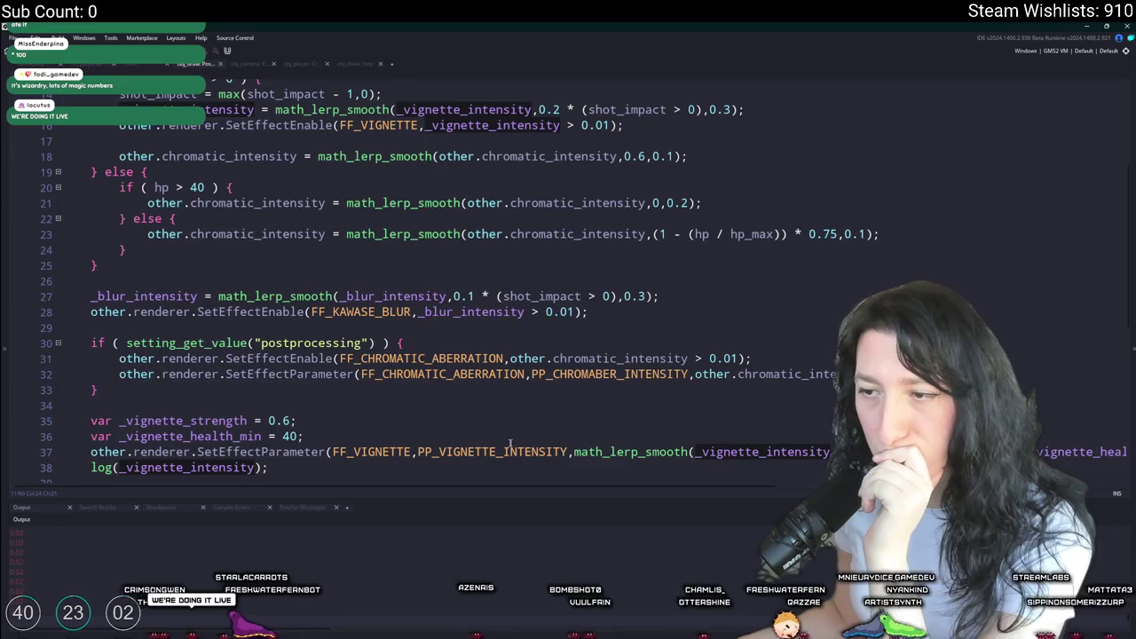
{"action": "scroll", "coordinate": [524, 444], "scroll_direction": "down", "scroll_amount": 1}
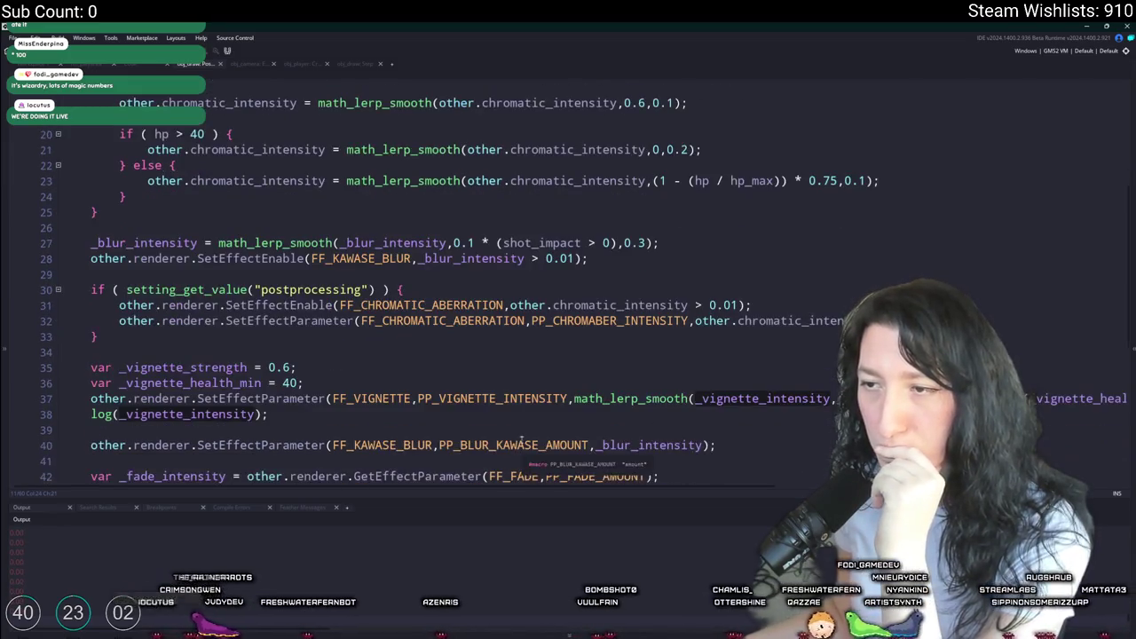
{"action": "scroll", "coordinate": [540, 271], "scroll_direction": "up", "scroll_amount": 5}
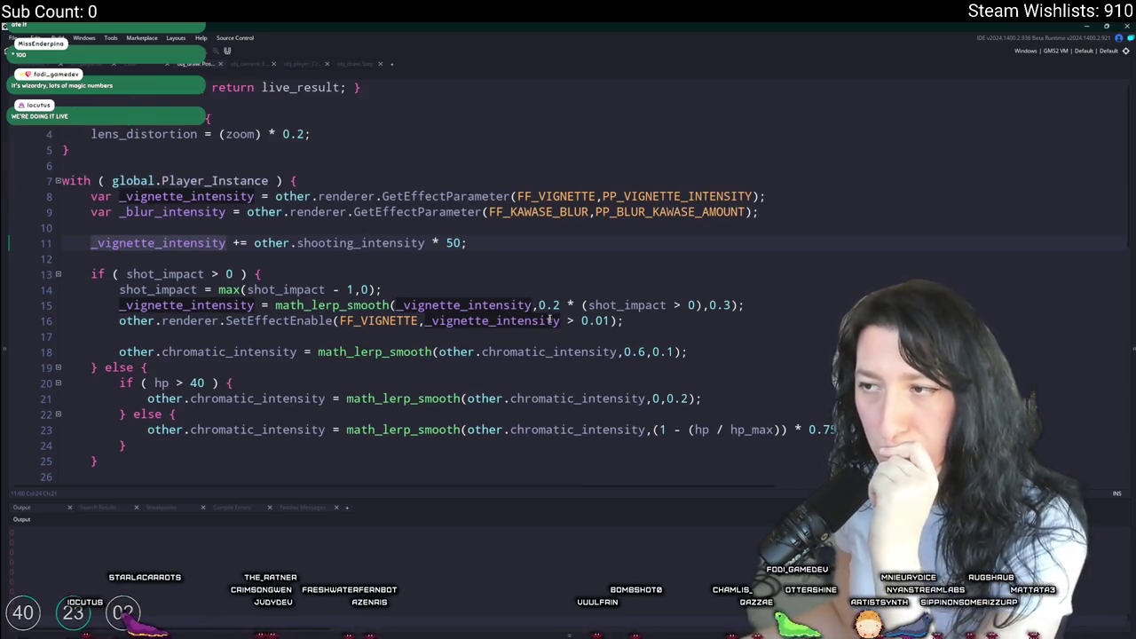
{"action": "left_click", "coordinate": [557, 320]}
{"action": "double_click", "coordinate": [515, 321]}
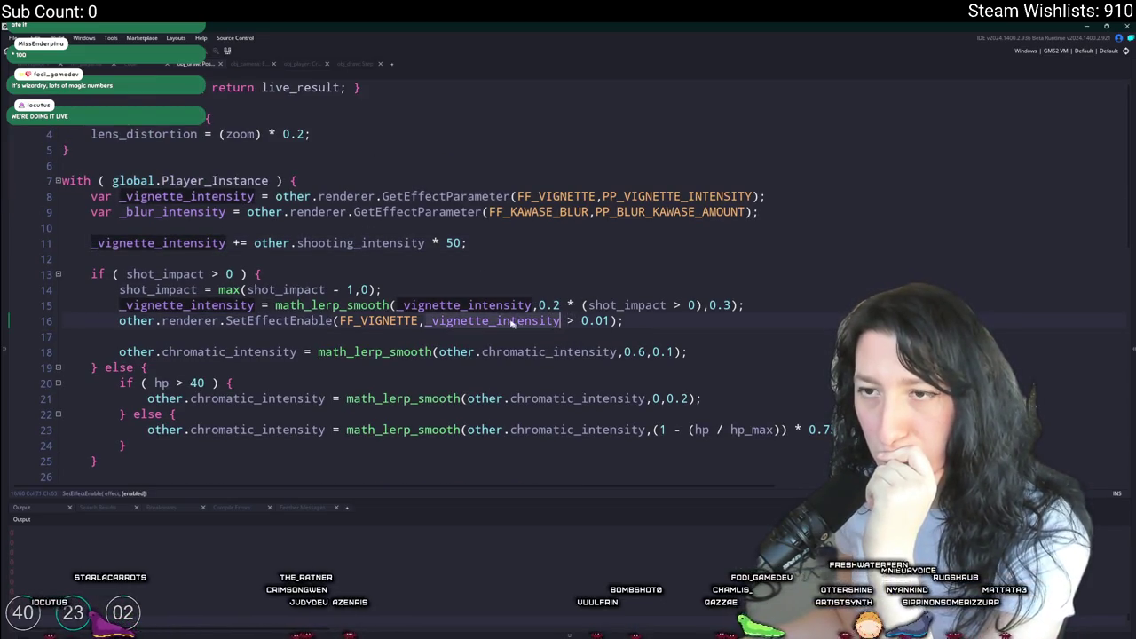
{"action": "scroll", "coordinate": [575, 276], "scroll_direction": "down", "scroll_amount": 6}
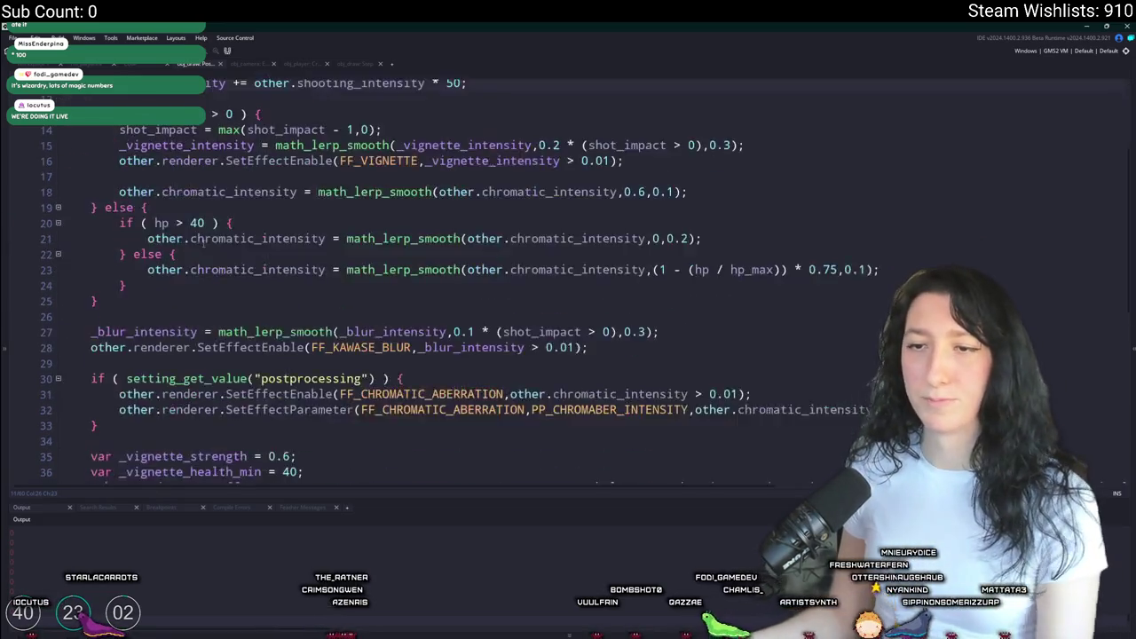
{"action": "key", "text": "alt+Tab"}
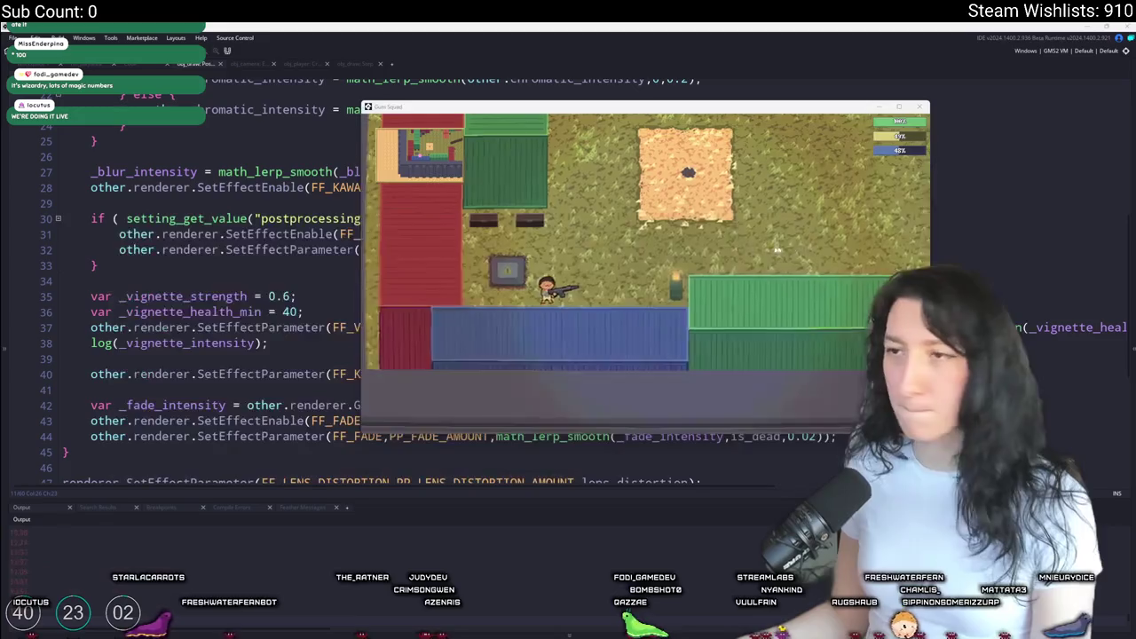
- Restore the shooting multiplier on line 11 to 4
{"action": "scroll", "coordinate": [232, 224], "scroll_direction": "up", "scroll_amount": 2}
{"action": "scroll", "coordinate": [232, 224], "scroll_direction": "up", "scroll_amount": 3}
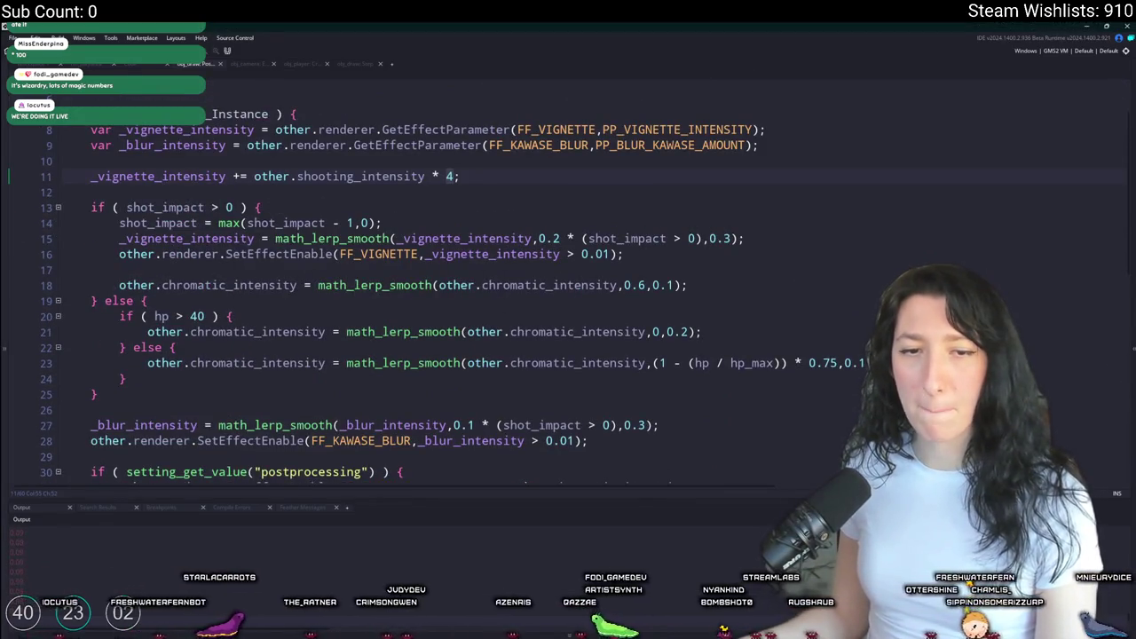
{"action": "triple_click", "coordinate": [399, 177]}
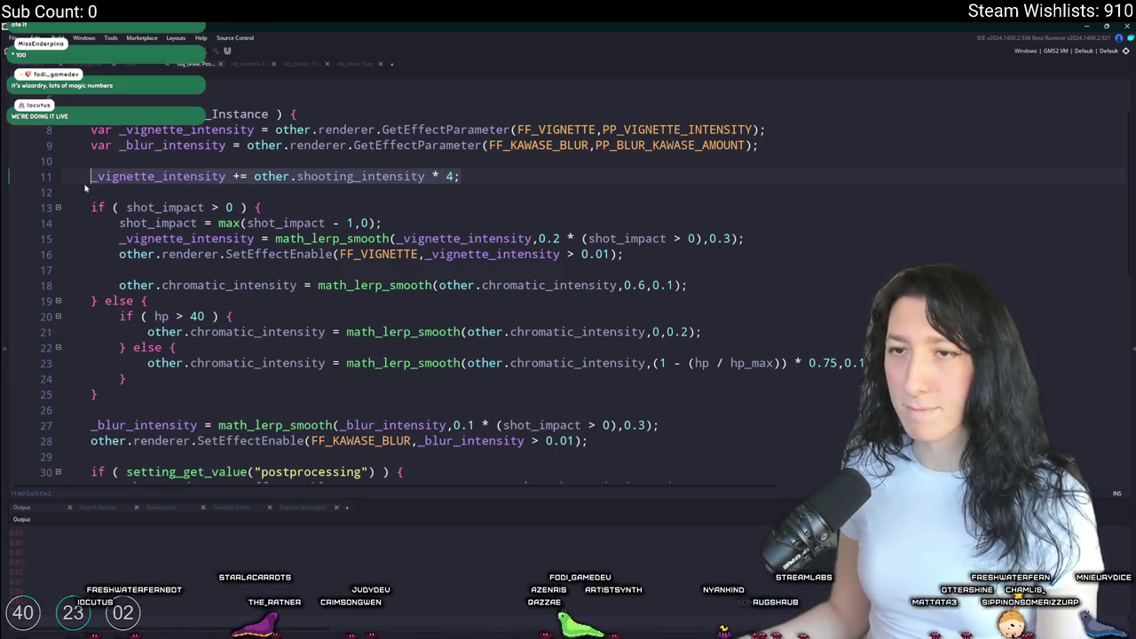
{"action": "left_click_drag", "start_coordinate": [177, 176], "coordinate": [92, 160]}
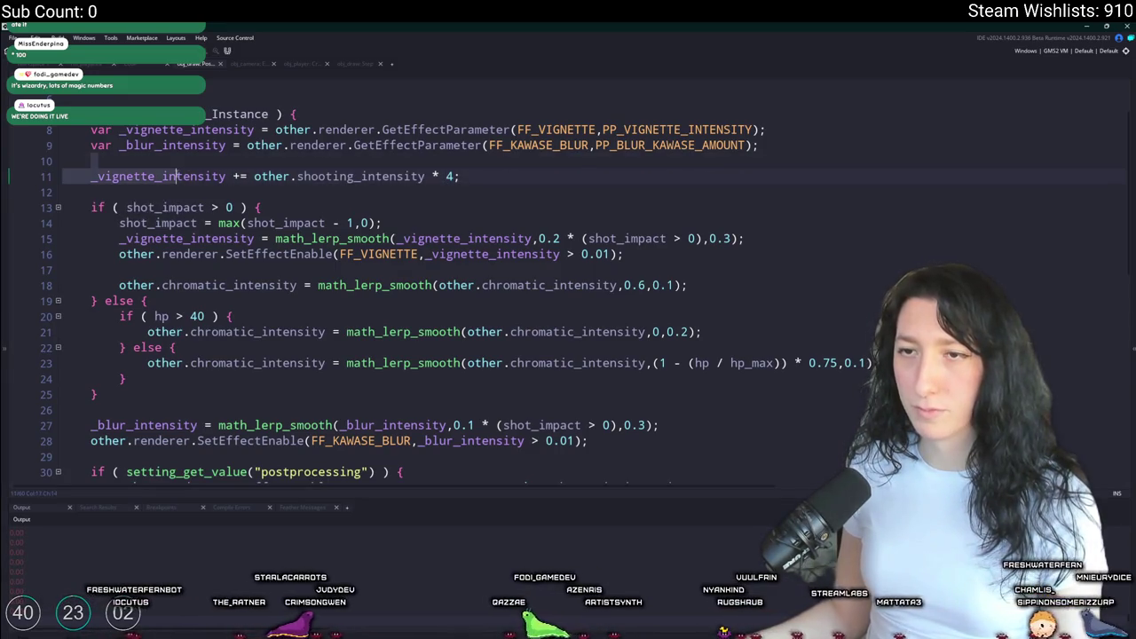
- Delete the 'log(_vignette_intensity);' line further down the script
{"action": "scroll", "coordinate": [169, 222], "scroll_direction": "down", "scroll_amount": 10}
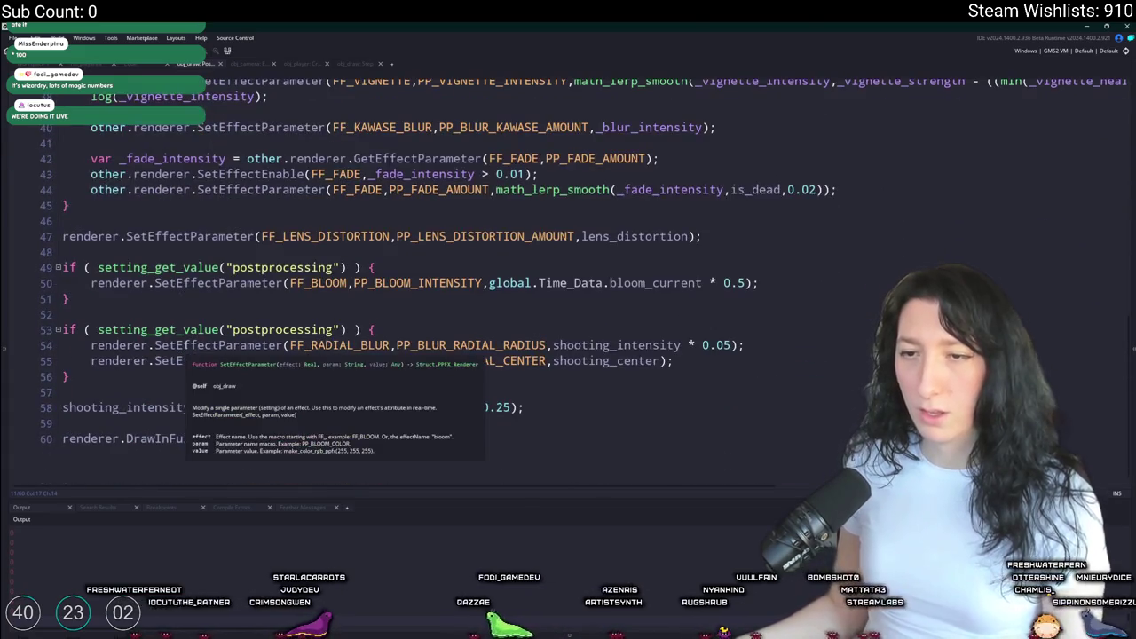
{"action": "scroll", "coordinate": [191, 337], "scroll_direction": "up", "scroll_amount": 2}
{"action": "left_click_drag", "start_coordinate": [275, 185], "coordinate": [90, 184]}
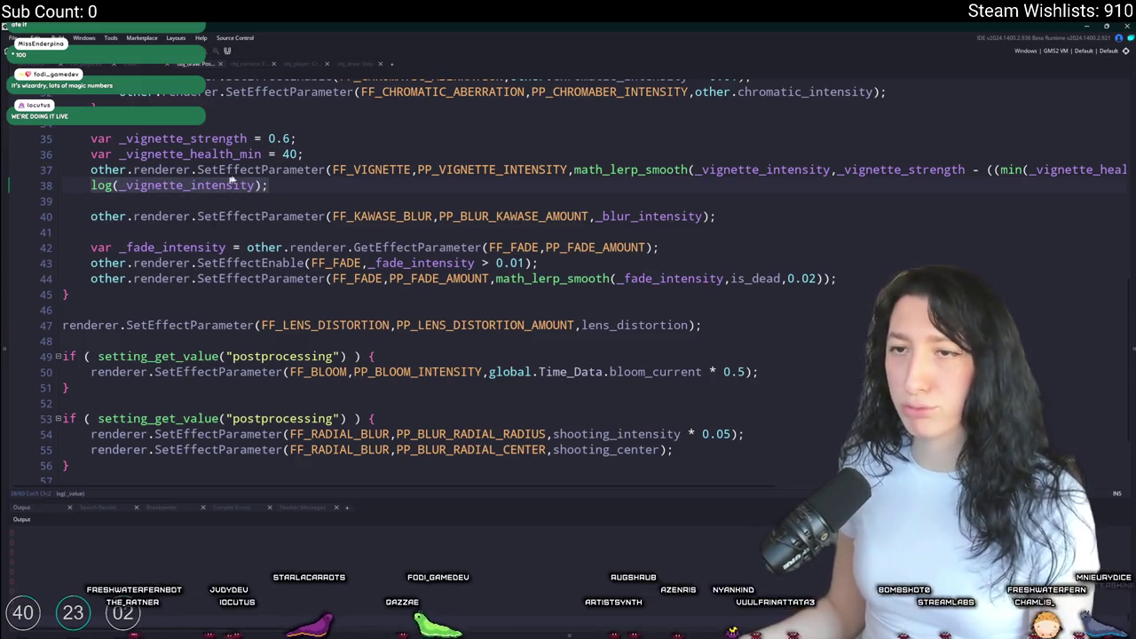
{"action": "key", "text": "BackSpace"}
{"action": "key", "text": "BackSpace"}
{"action": "scroll", "coordinate": [293, 222], "scroll_direction": "up", "scroll_amount": 3}
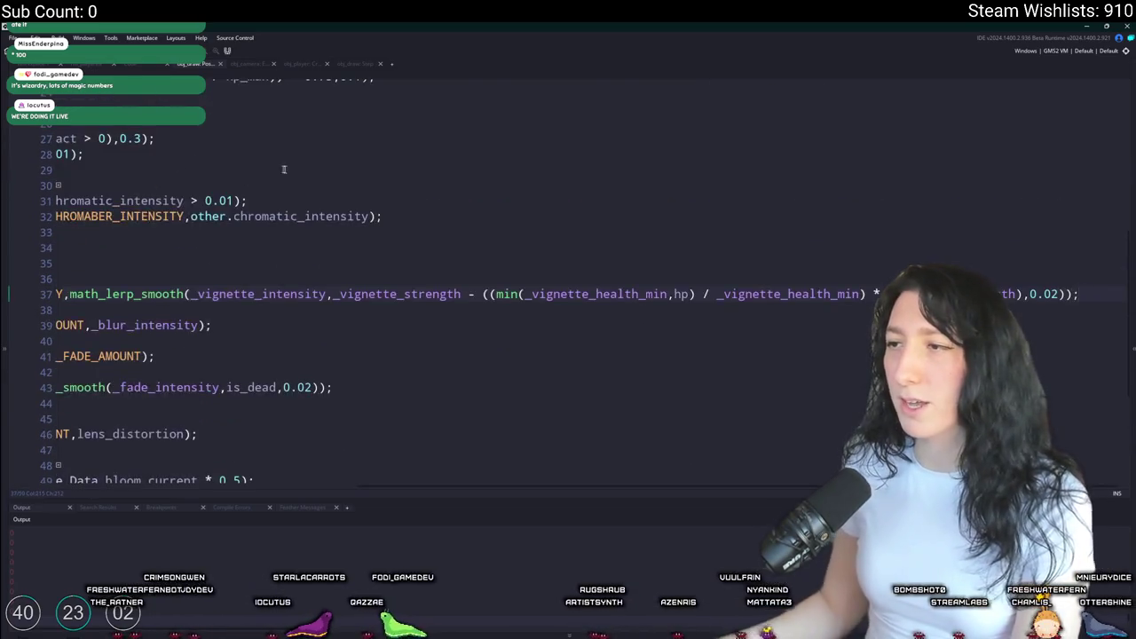
- Add log(_vignette_intensity); below the vignette enable call and check its output in the running game
{"action": "left_click", "coordinate": [385, 185]}
{"action": "scroll", "coordinate": [713, 319], "scroll_direction": "up", "scroll_amount": 2}
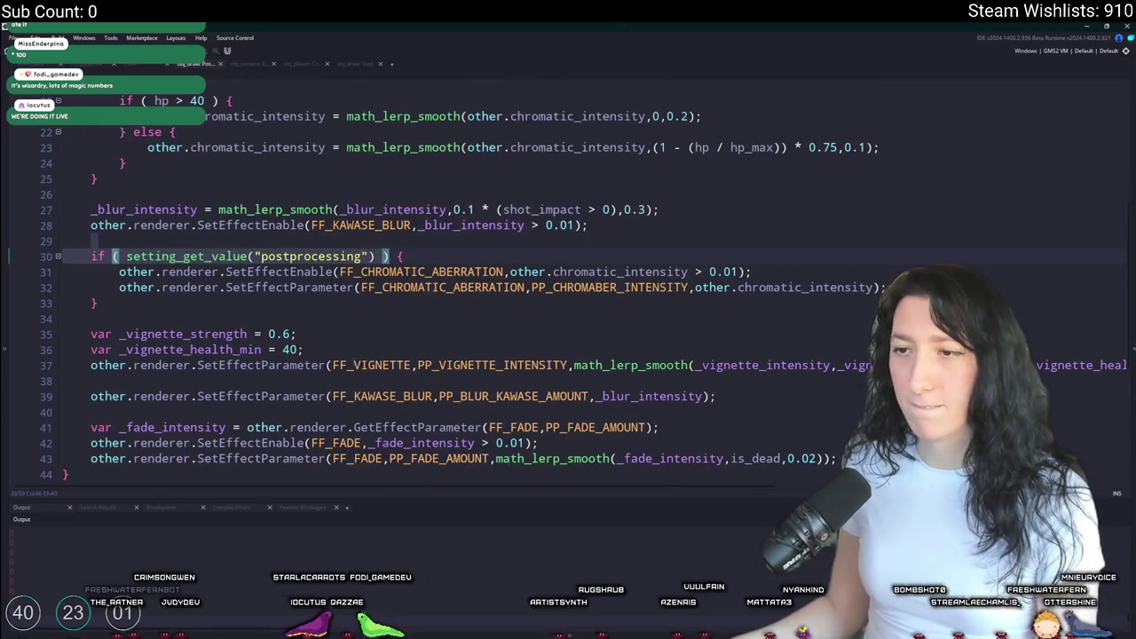
{"action": "scroll", "coordinate": [449, 297], "scroll_direction": "up", "scroll_amount": 2}
{"action": "scroll", "coordinate": [531, 326], "scroll_direction": "up", "scroll_amount": 4}
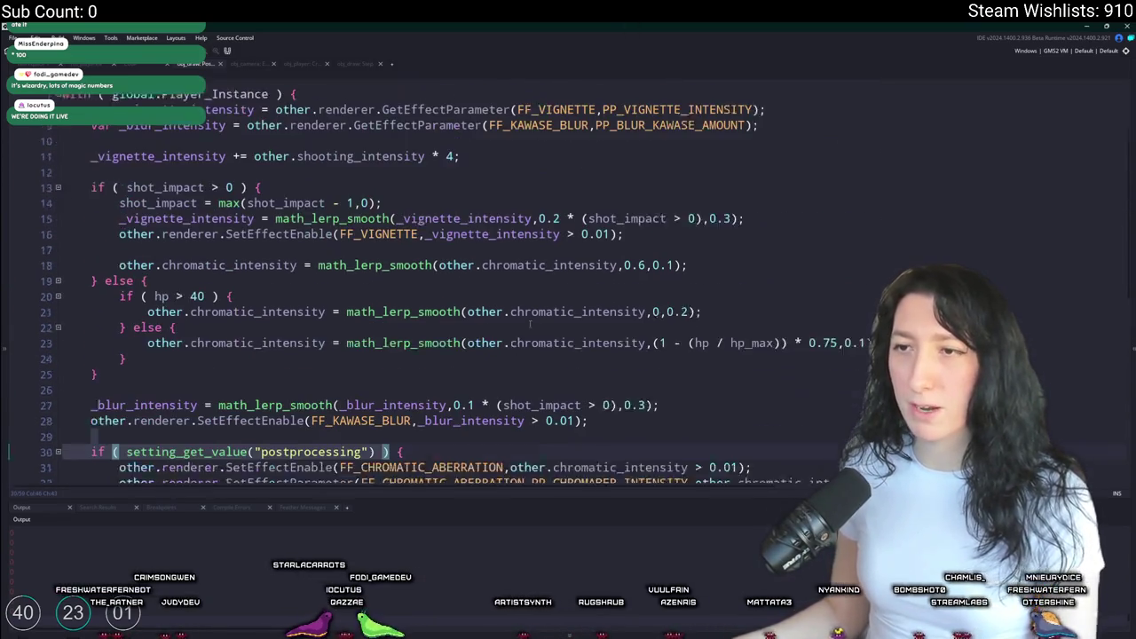
{"action": "left_click", "coordinate": [666, 251]}
{"action": "key", "text": "Return"}
{"action": "type", "text": "log(_vignette_intensity);"}
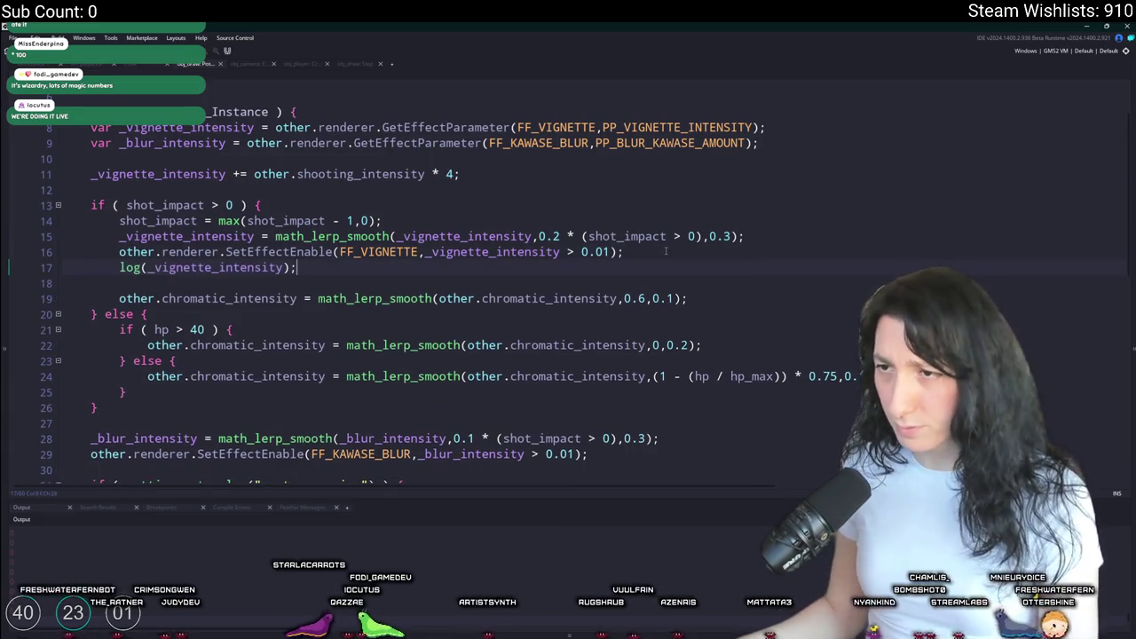
{"action": "key", "text": "alt+Tab"}
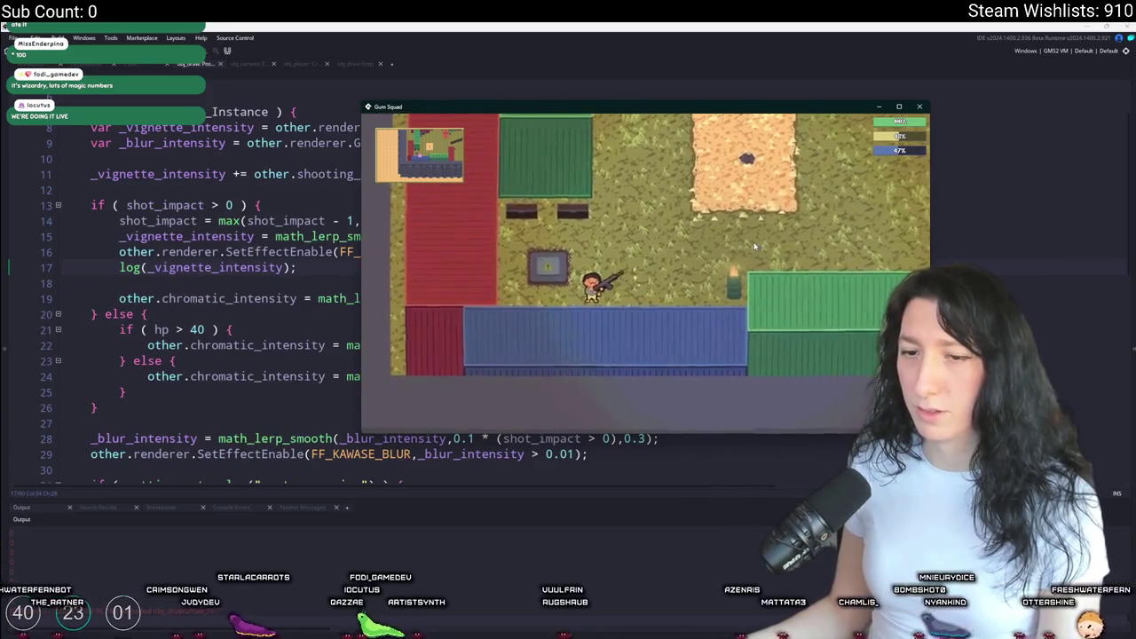
{"action": "key", "text": "alt+F4"}
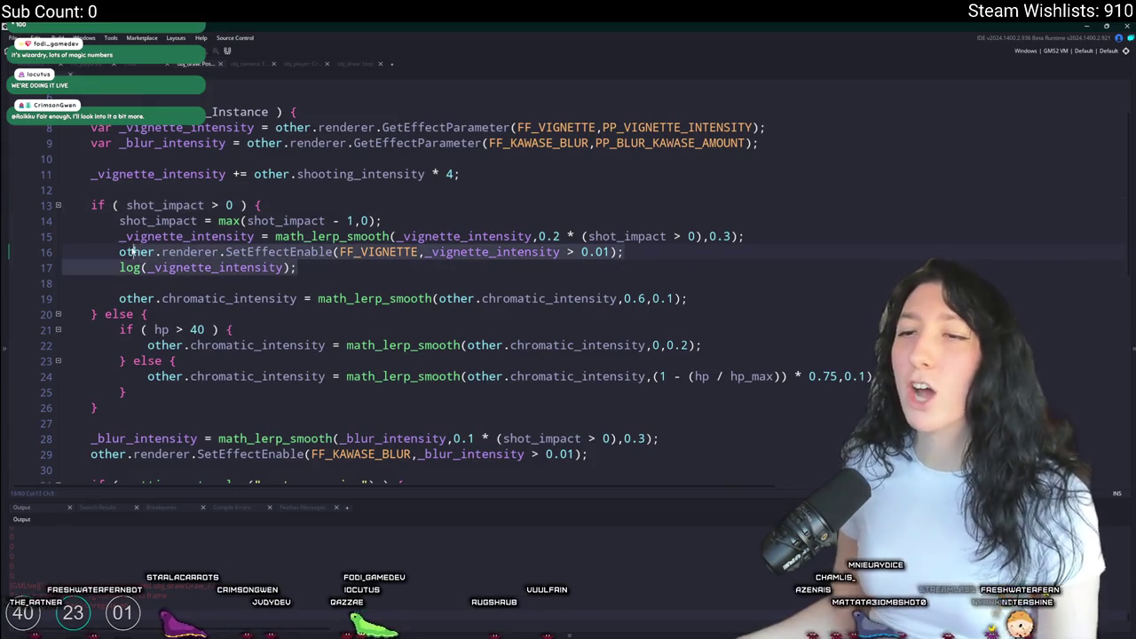
- Move the vignette enable and log lines after the shot-impact if block, commenting out the log
{"action": "left_click_drag", "start_coordinate": [360, 268], "coordinate": [38, 254]}
{"action": "key", "text": "ctrl+c"}
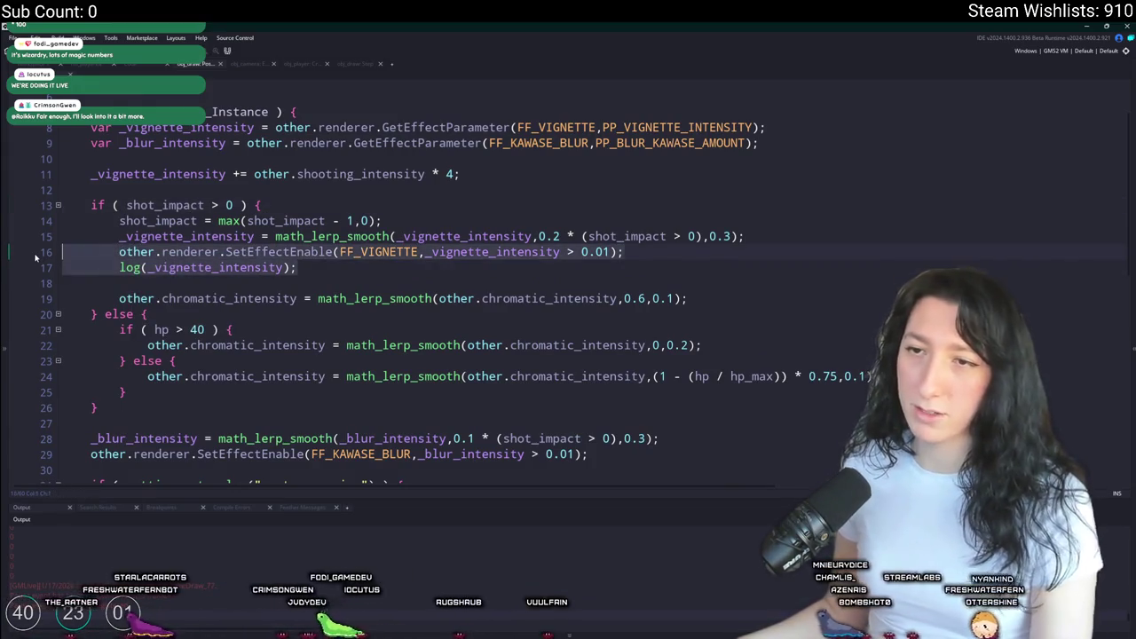
{"action": "key", "text": "BackSpace"}
{"action": "key", "text": "ctrl+v"}
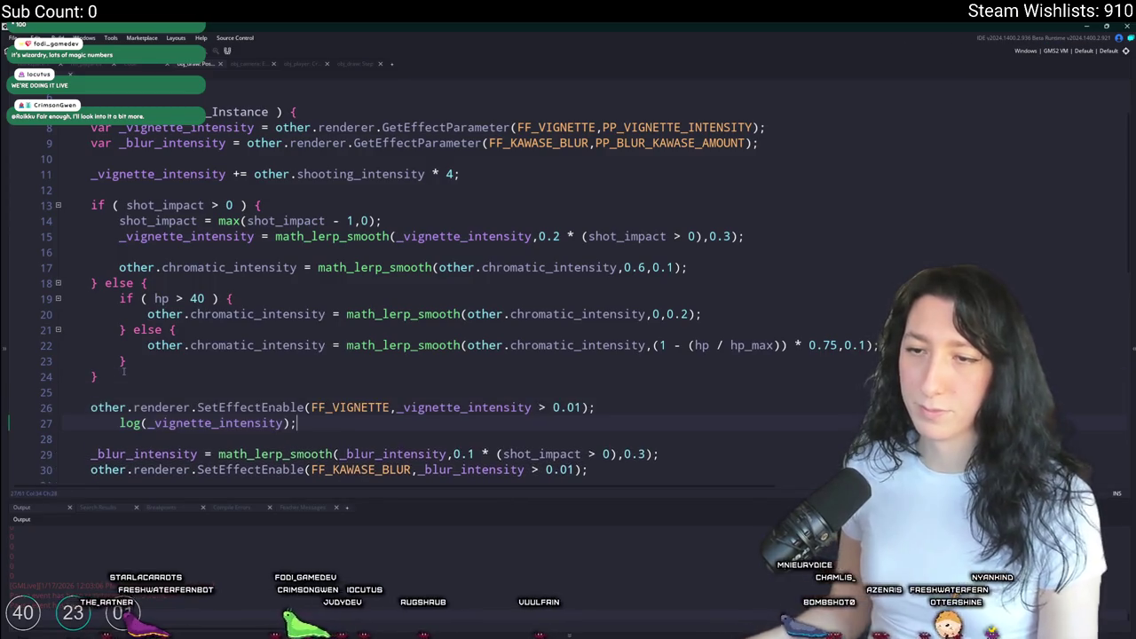
{"action": "type", "text": "//"}
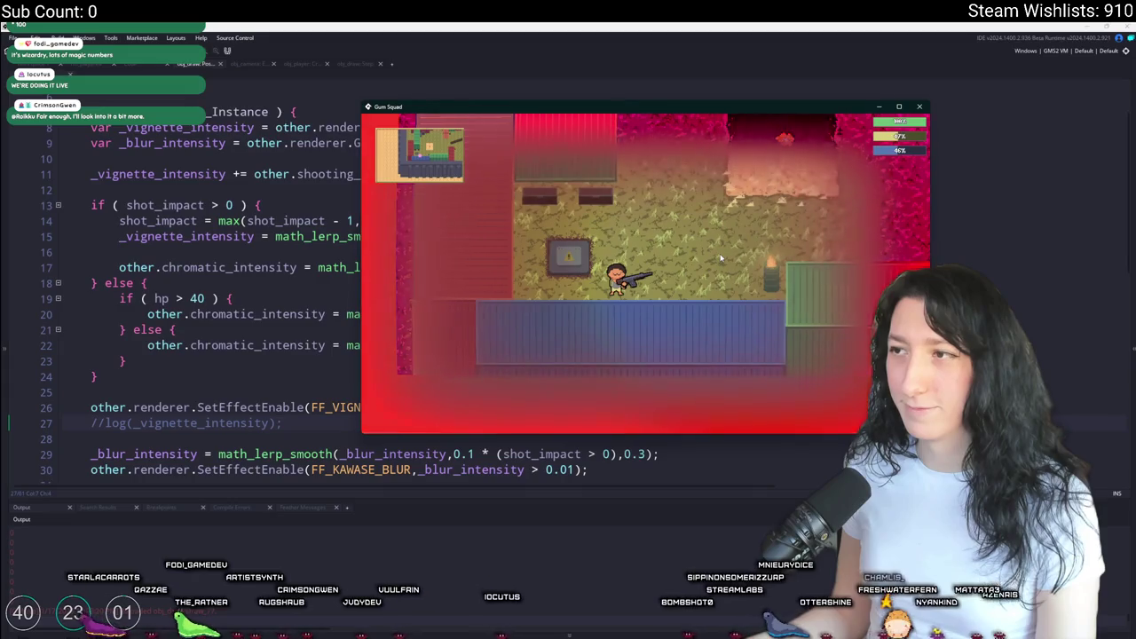
- Change the shooting multiplier to 0.05 and test the vignette in the game
{"action": "key", "text": "alt+Tab"}
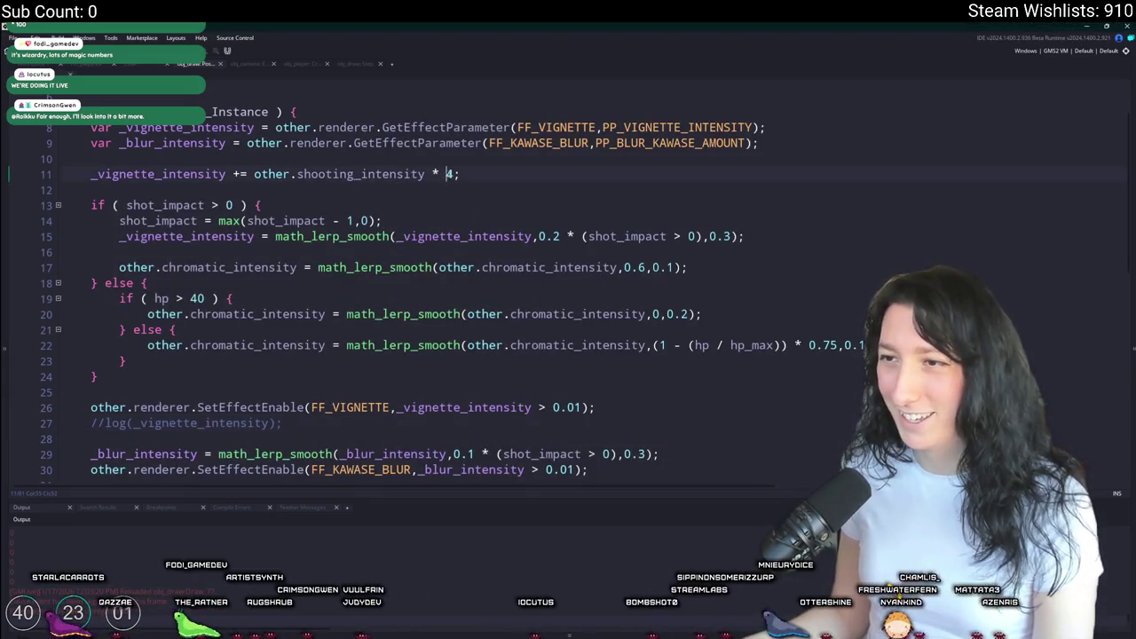
{"action": "type", "text": "5"}
{"action": "key", "text": "alt+Tab"}
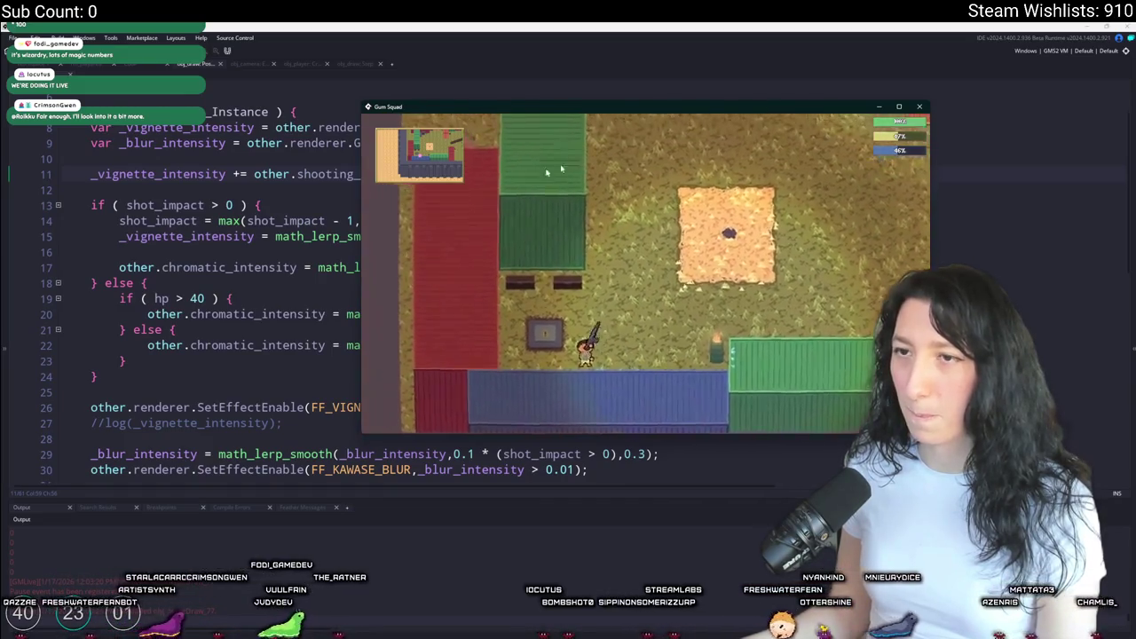
{"action": "left_click", "coordinate": [293, 220]}
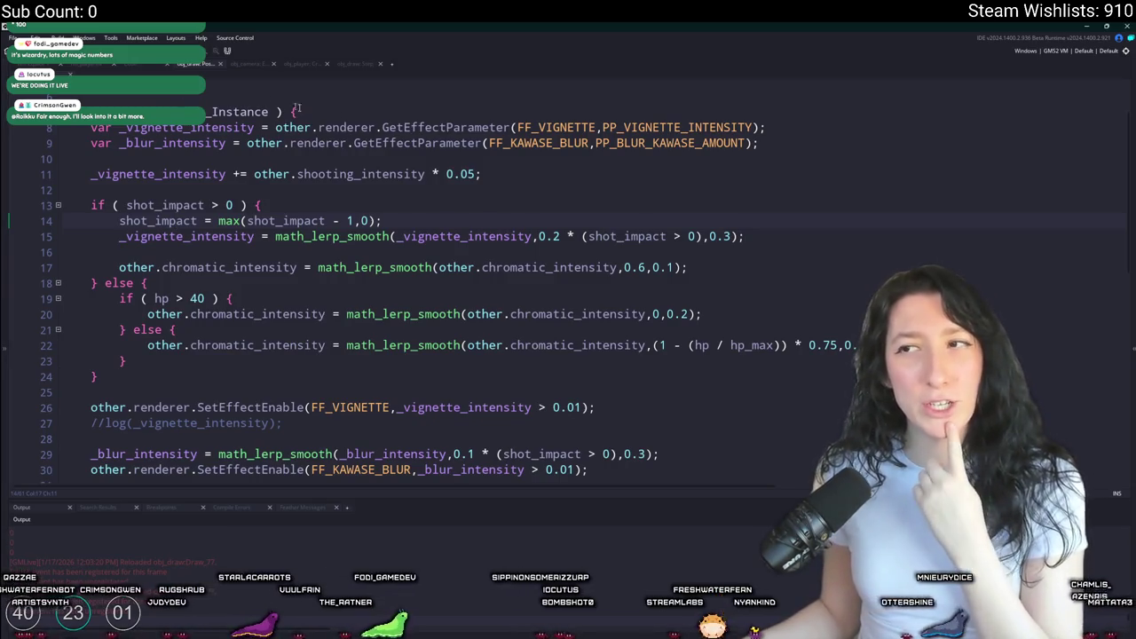
- Undo the vignette edits, removing the shooting boost line and restoring the blur lines
{"action": "scroll", "coordinate": [297, 107], "scroll_direction": "up", "scroll_amount": 1}
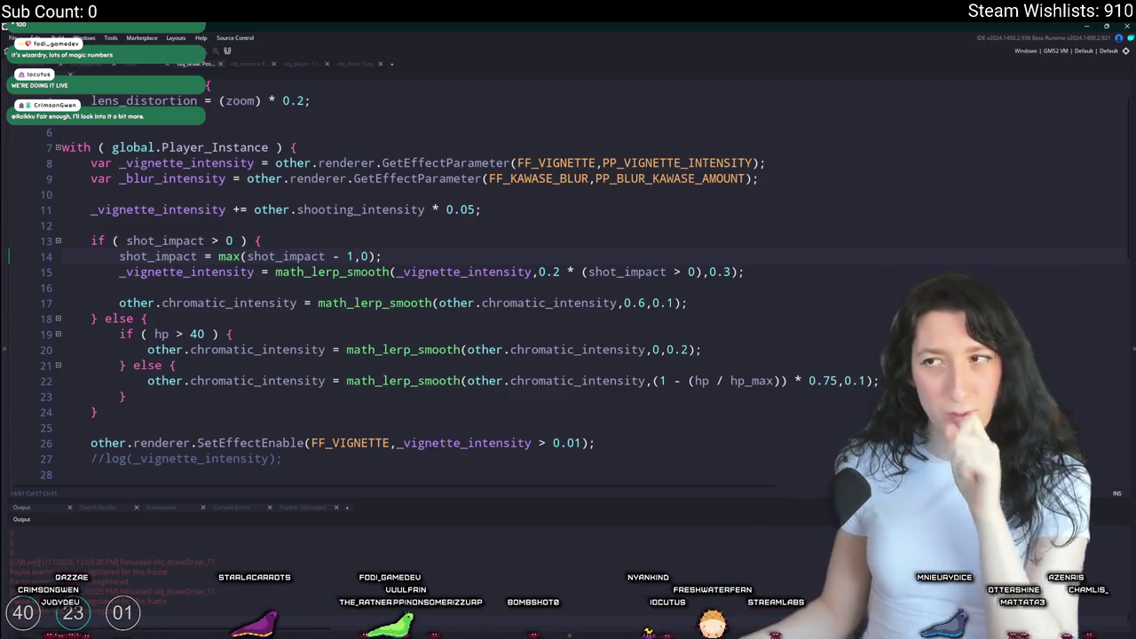
{"action": "scroll", "coordinate": [369, 289], "scroll_direction": "down", "scroll_amount": 3}
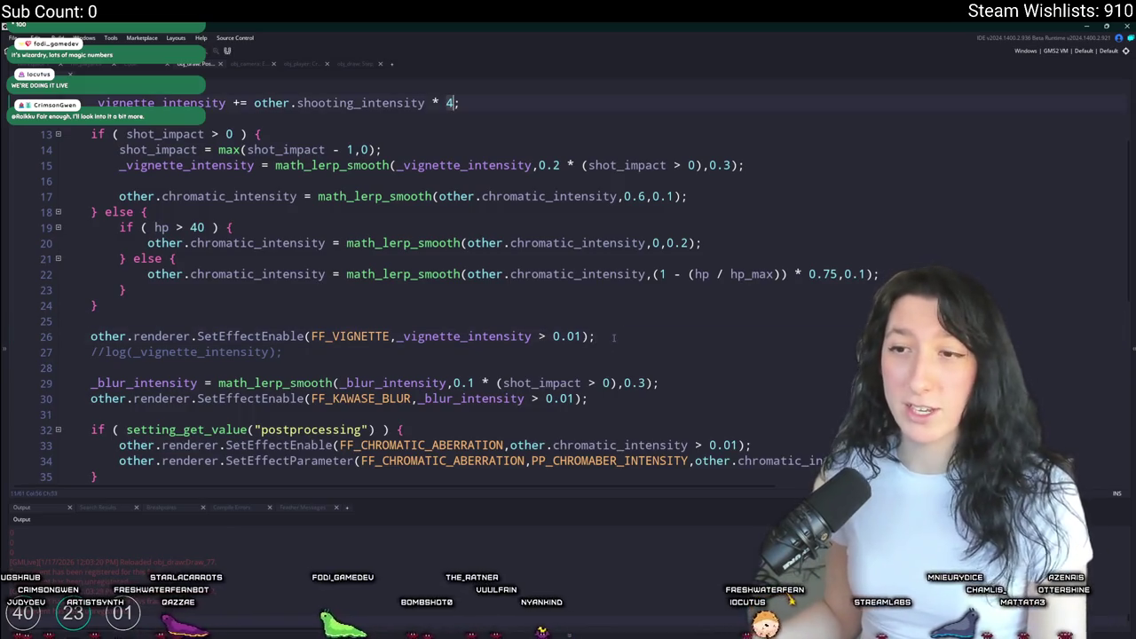
{"action": "key", "text": "ctrl+z"}
{"action": "key", "text": "ctrl+z"}
{"action": "key", "text": "ctrl+z"}
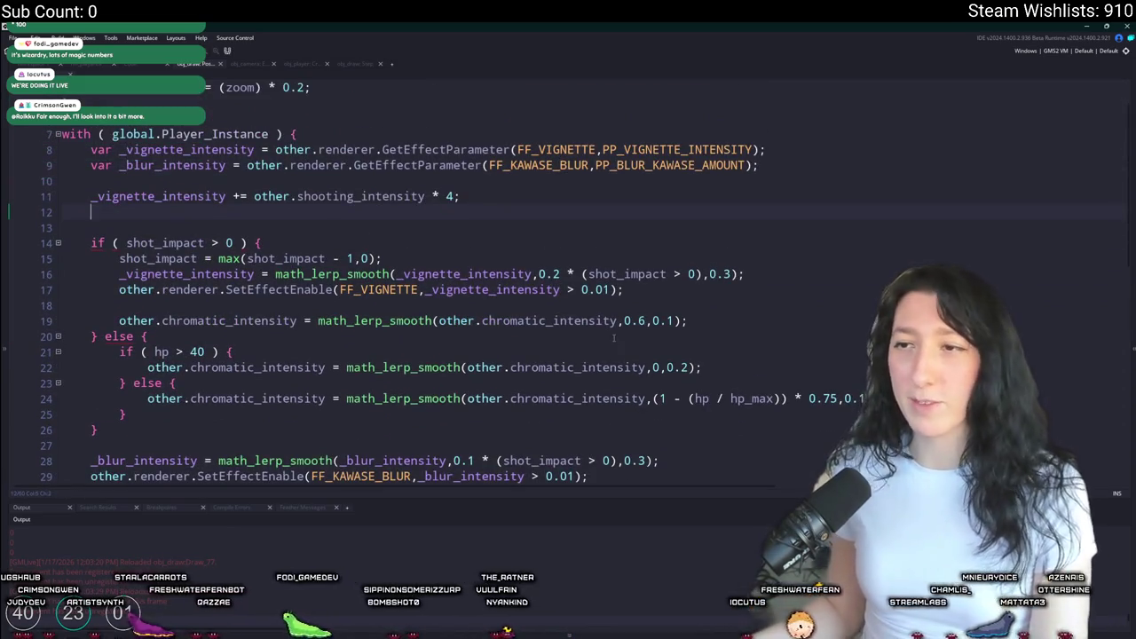
{"action": "key", "text": "ctrl+z"}
{"action": "key", "text": "ctrl+z"}
{"action": "key", "text": "ctrl+z"}
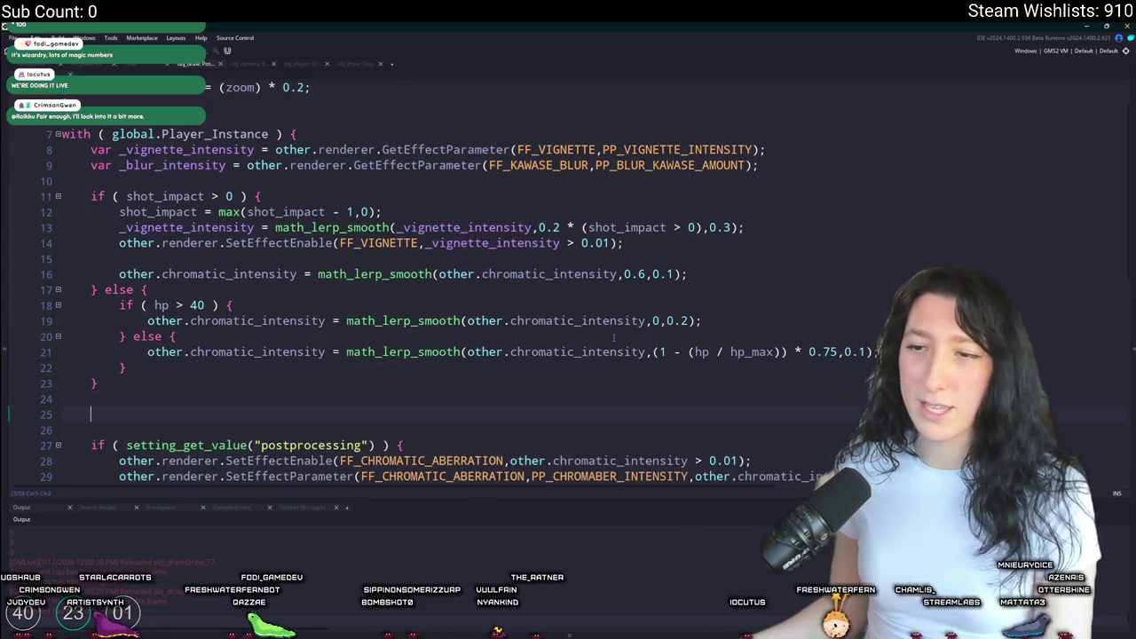
{"action": "key", "text": "ctrl+z"}
{"action": "key", "text": "alt+Tab"}
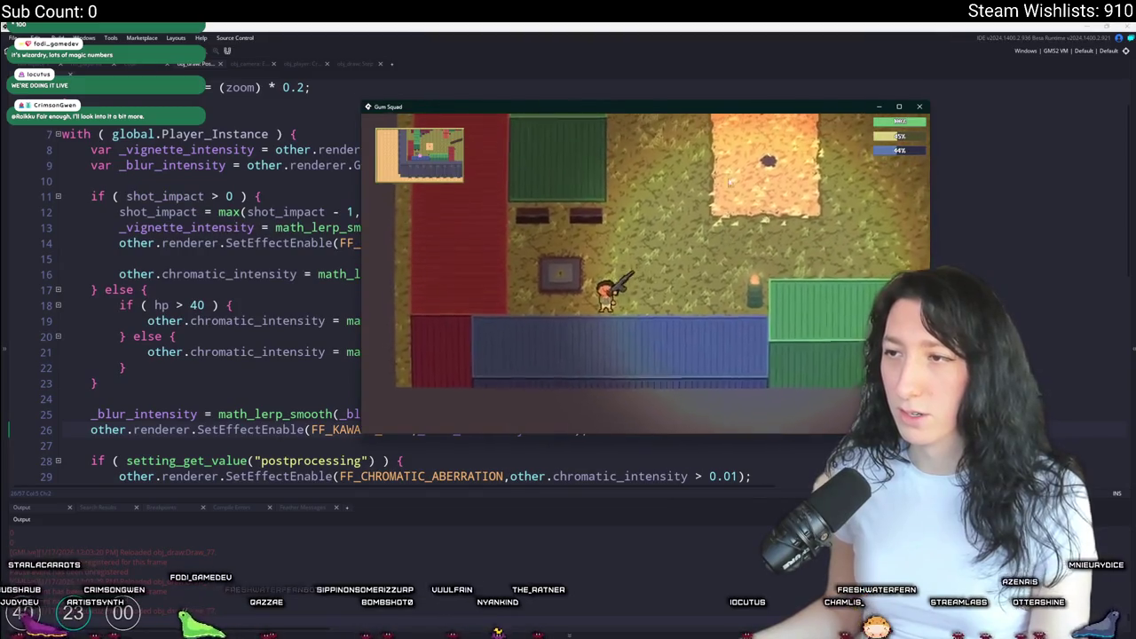
- Maximise the game window and fire several shots while walking to check the vignette
{"action": "key", "text": "super+Up"}
{"action": "key", "text": "a"}
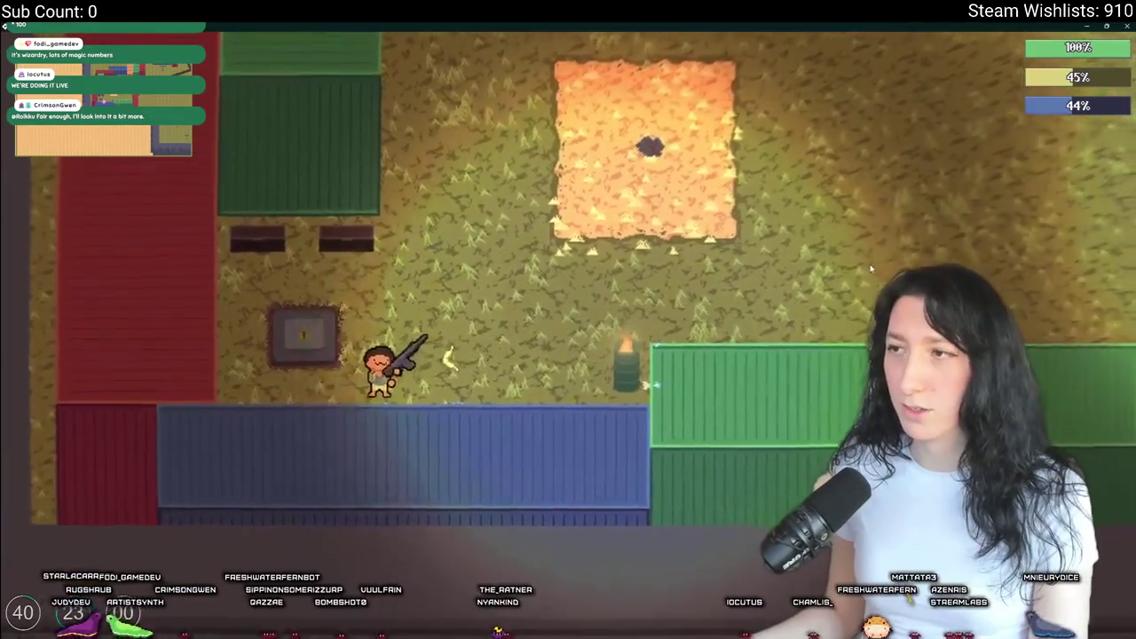
{"action": "key", "text": "Tab"}
{"action": "key", "text": "Tab"}
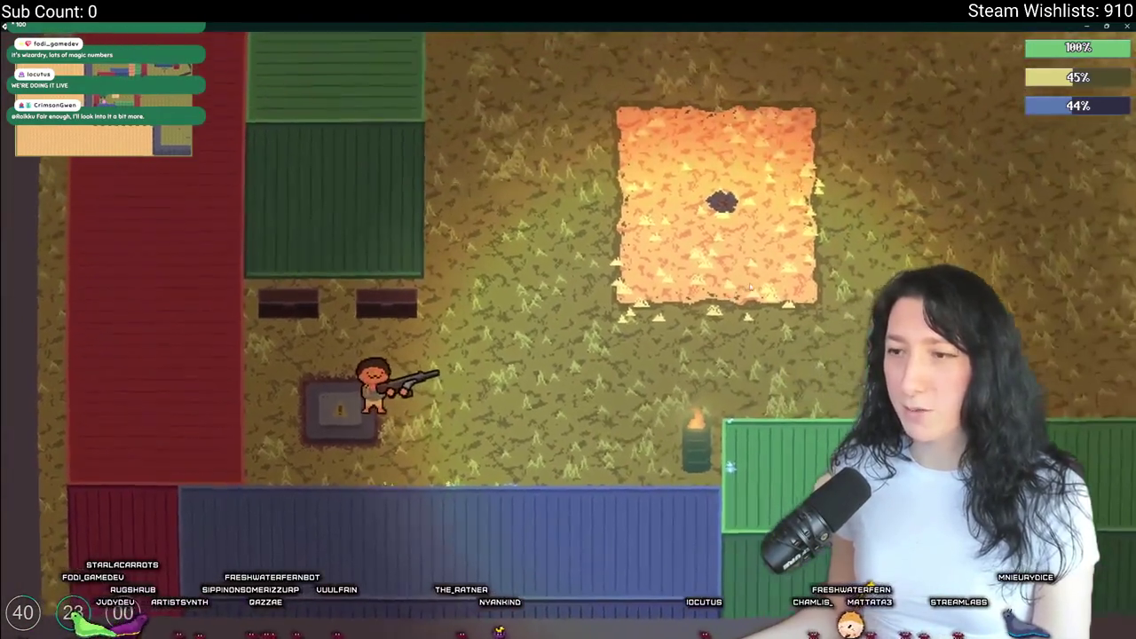
{"action": "left_click", "coordinate": [751, 286]}
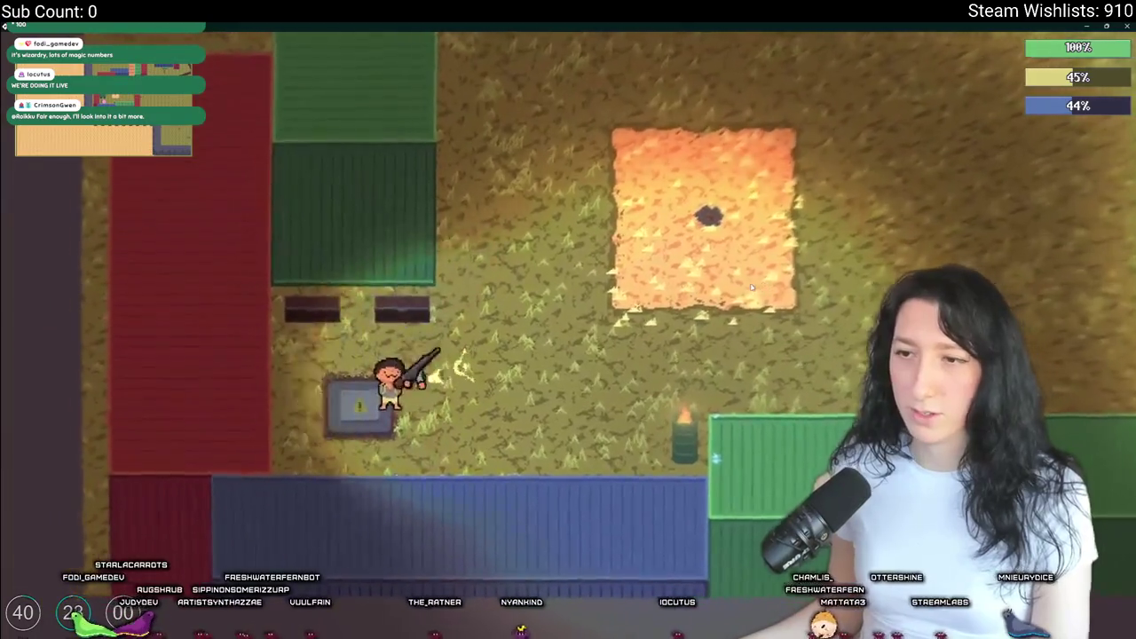
{"action": "key", "text": "d"}
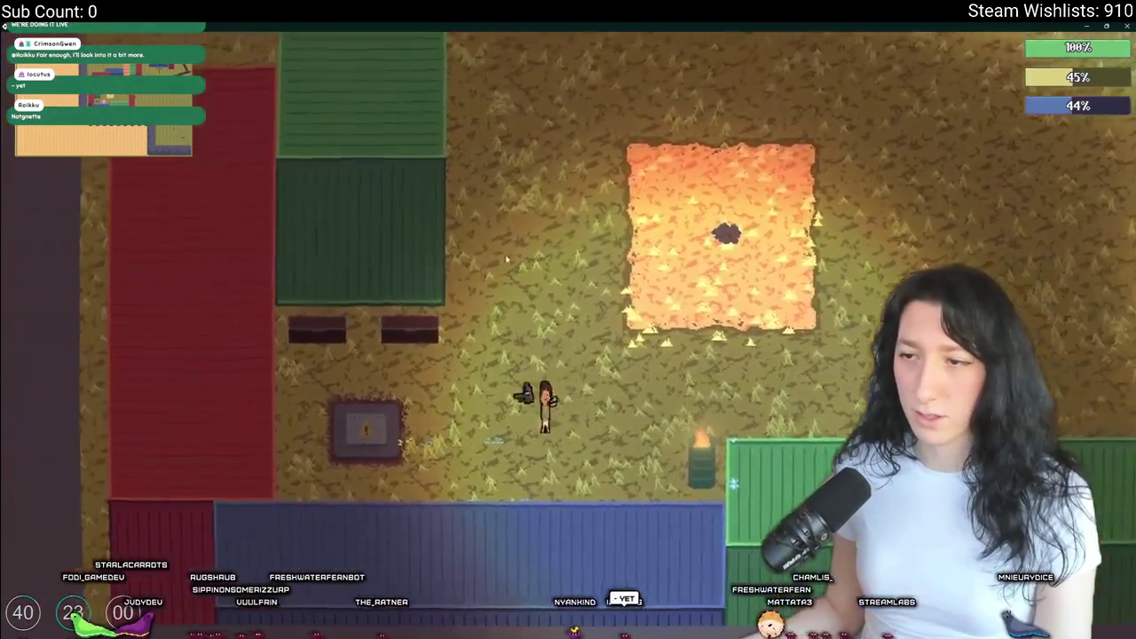
{"action": "left_click", "coordinate": [460, 281]}
{"action": "left_click", "coordinate": [461, 281]}
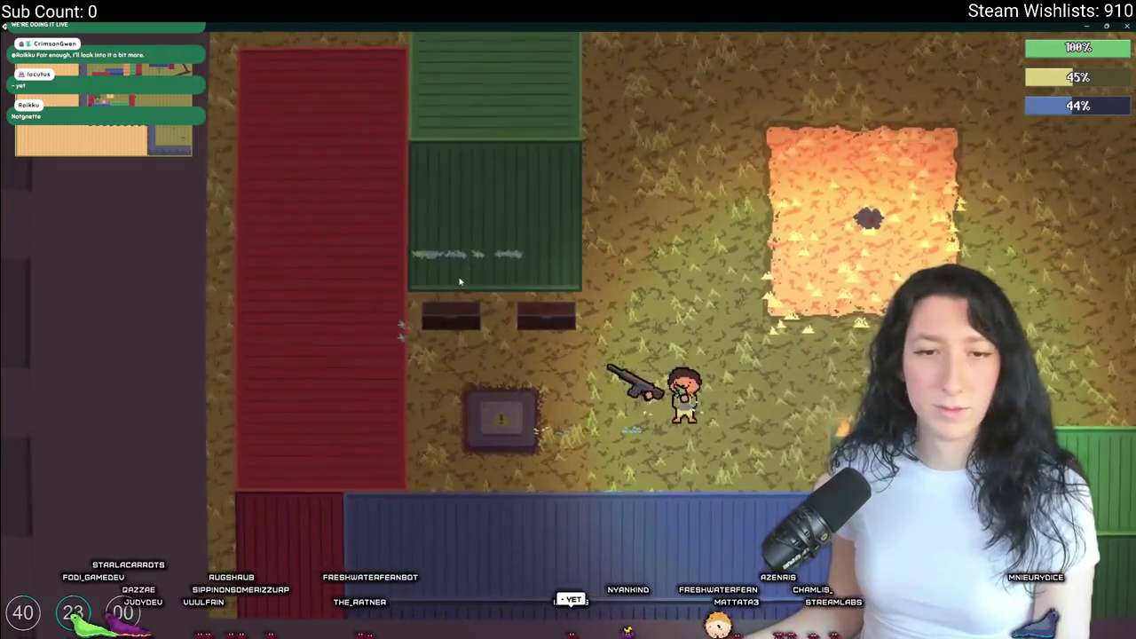
- Walk the character up the orange patch toward the containers
{"action": "key", "text": "d"}
{"action": "key", "text": "w"}
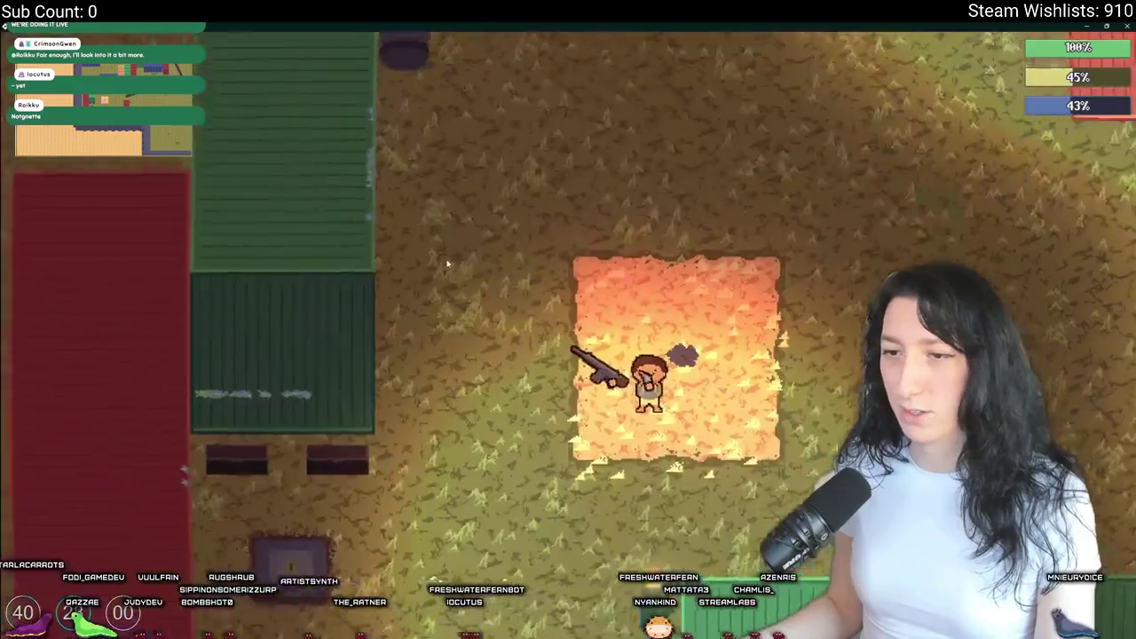
{"action": "key", "text": "w"}
{"action": "key", "text": "w"}
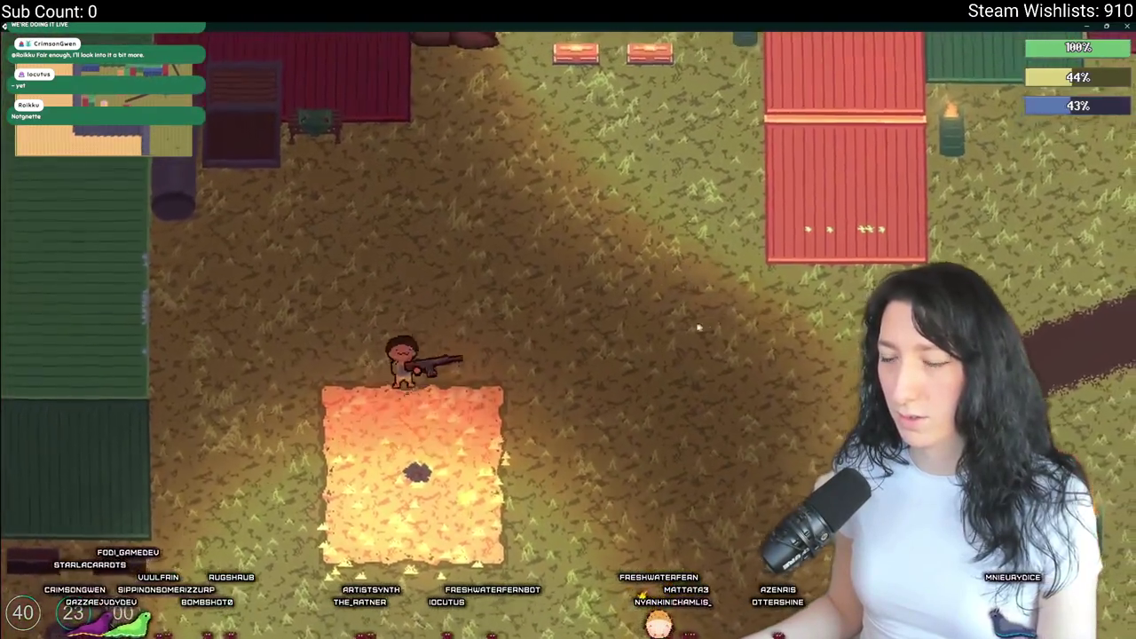
{"action": "key", "text": "w"}
{"action": "key", "text": "d"}
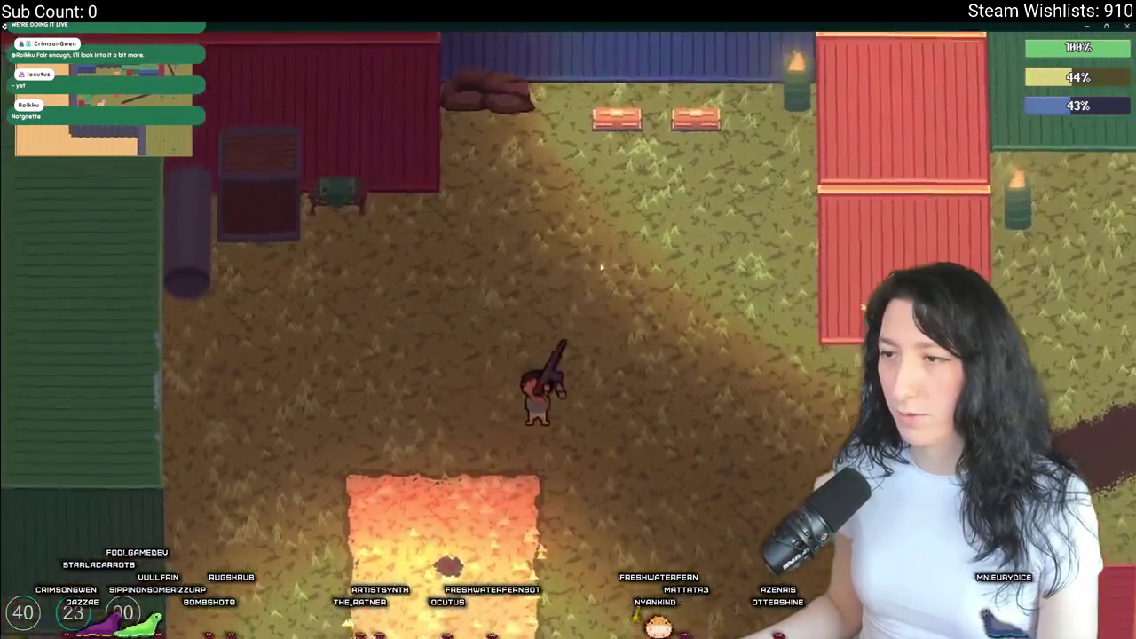
{"action": "key", "text": "Tab"}
{"action": "key", "text": "Tab"}
{"action": "key", "text": "w"}
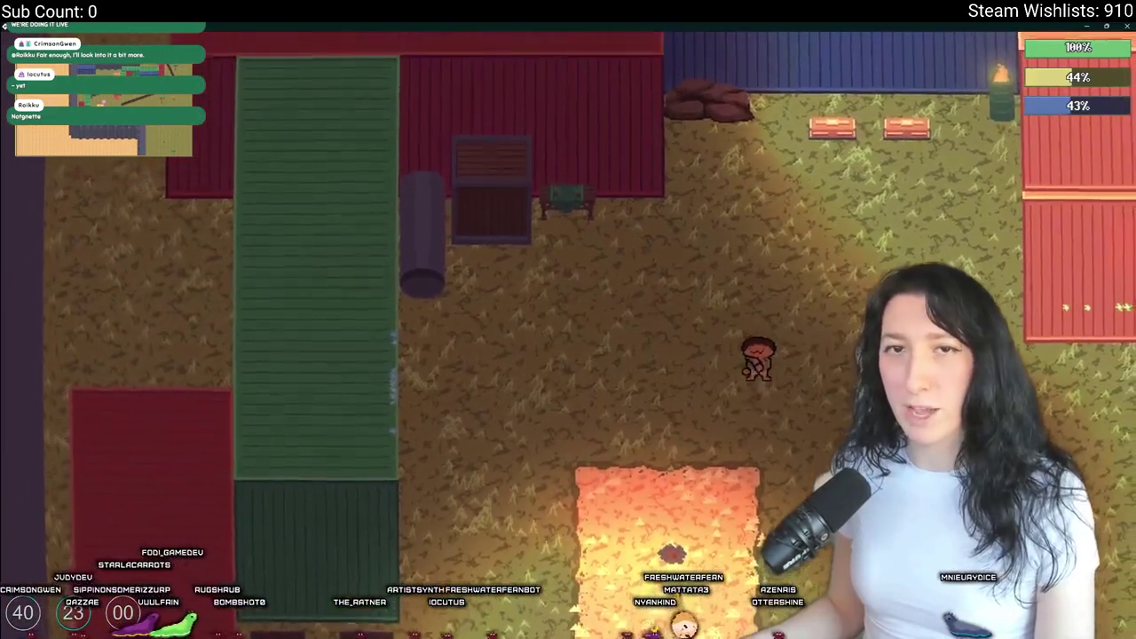
{"action": "key", "text": "w"}
{"action": "key", "text": "d"}
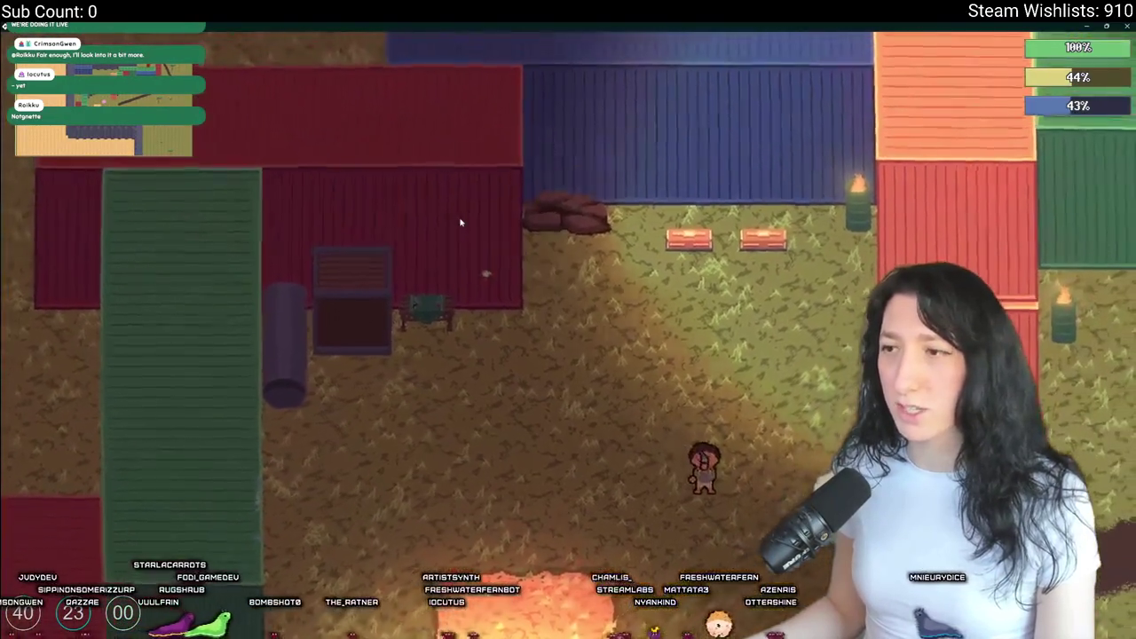
{"action": "key", "text": "s"}
{"action": "key", "text": "d"}
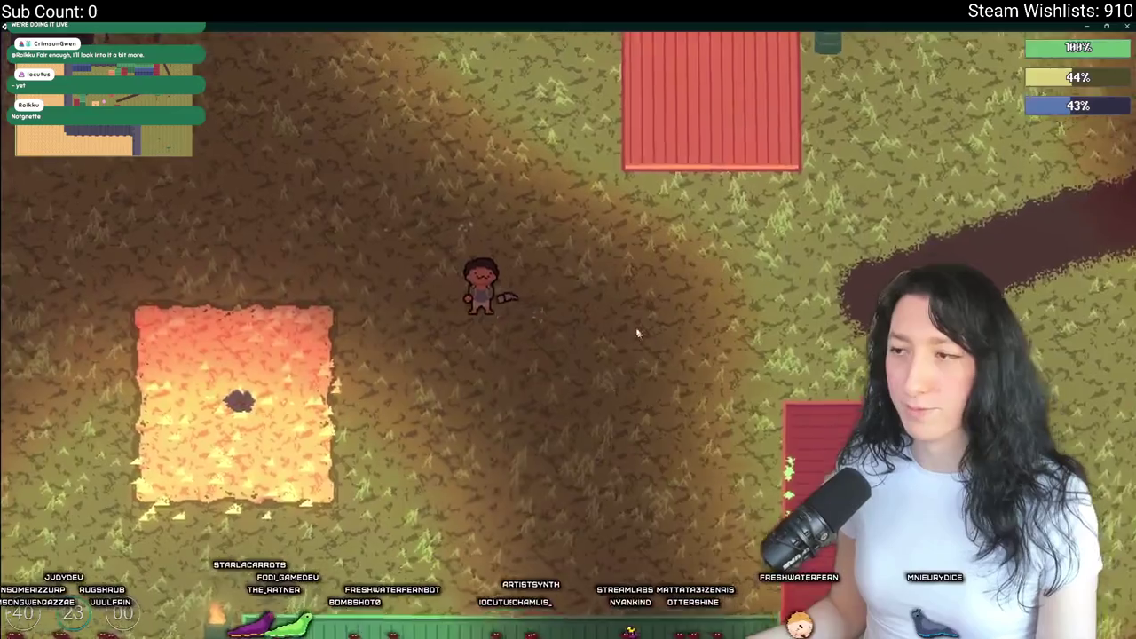
- Walk down-right across the dirt field, fire at a target, then leave the game
{"action": "scroll", "coordinate": [621, 355], "scroll_direction": "up", "scroll_amount": 1}
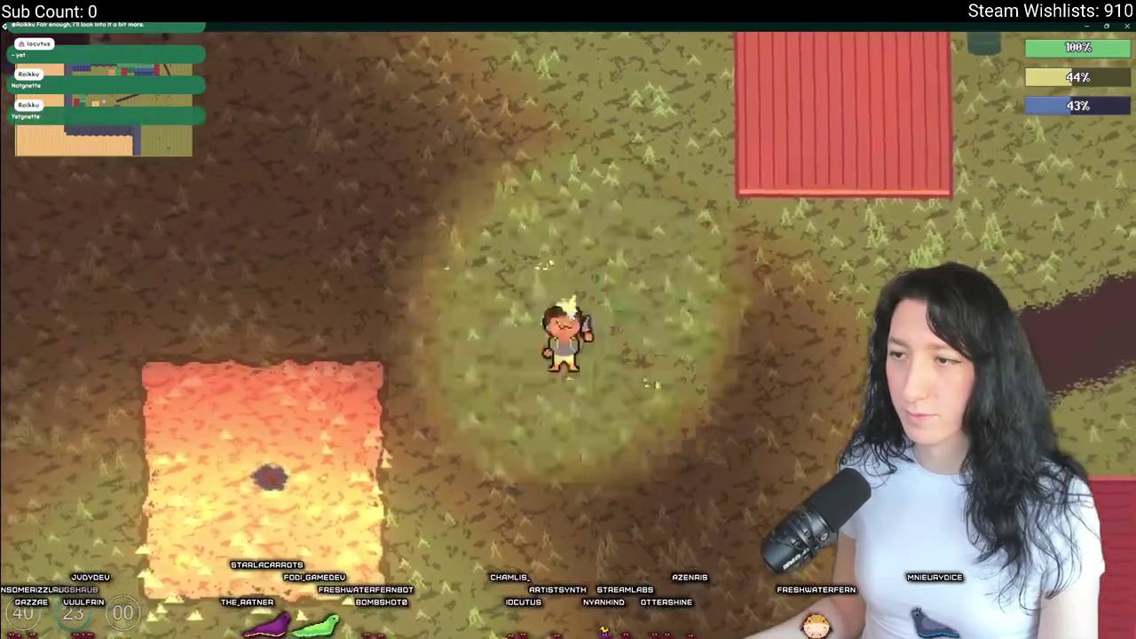
{"action": "key", "text": "d"}
{"action": "key", "text": "d"}
{"action": "key", "text": "s"}
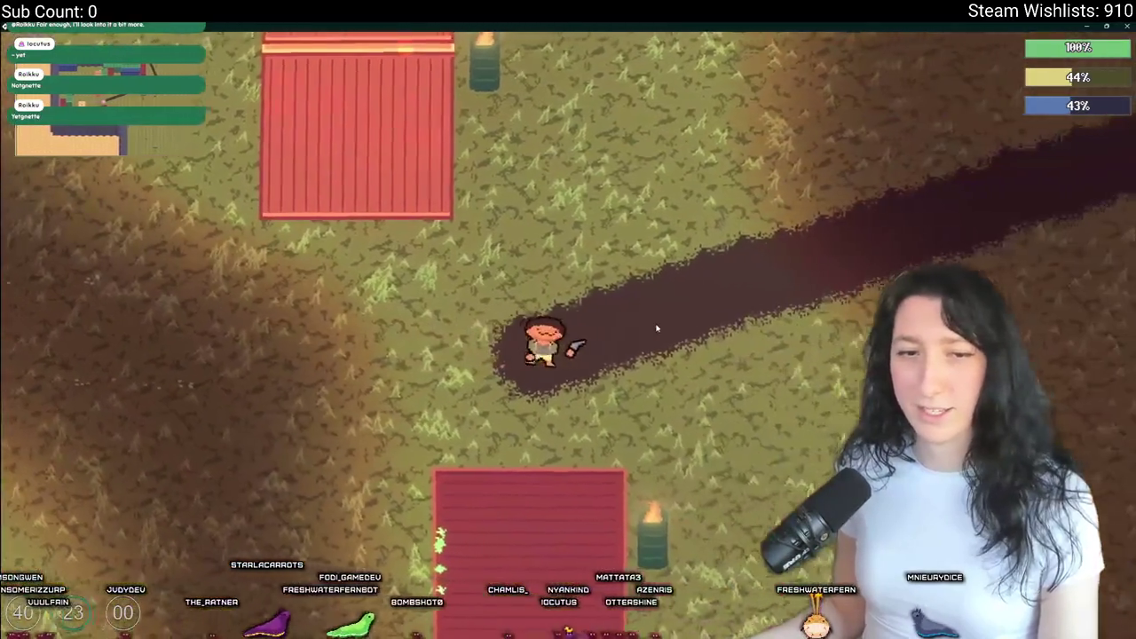
{"action": "key", "text": "d"}
{"action": "key", "text": "s"}
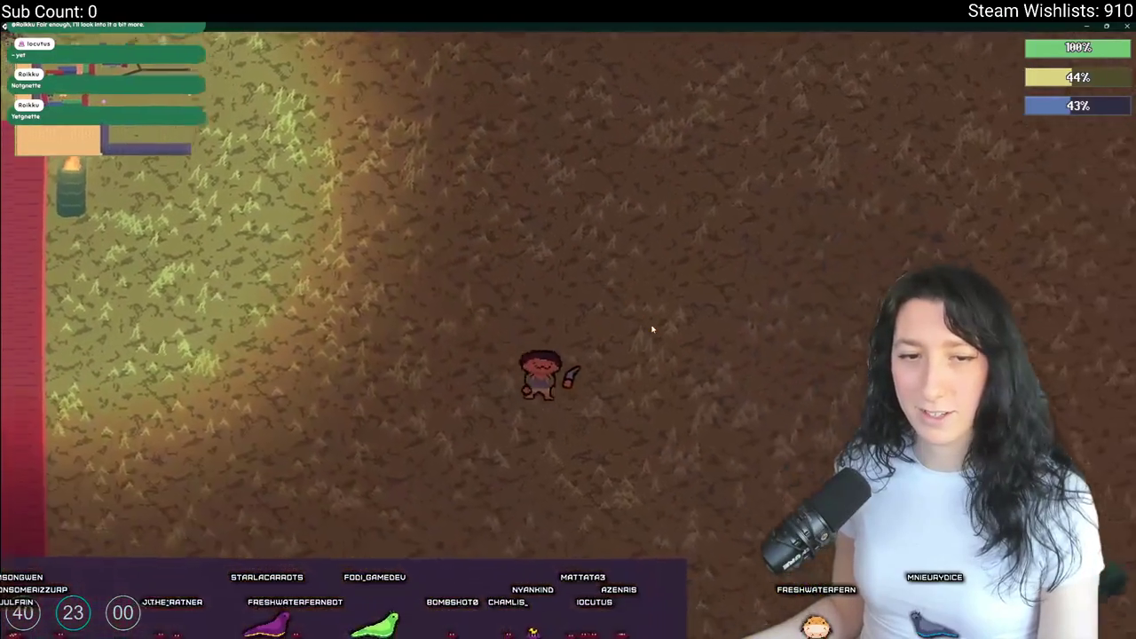
{"action": "key", "text": "d"}
{"action": "key", "text": "s"}
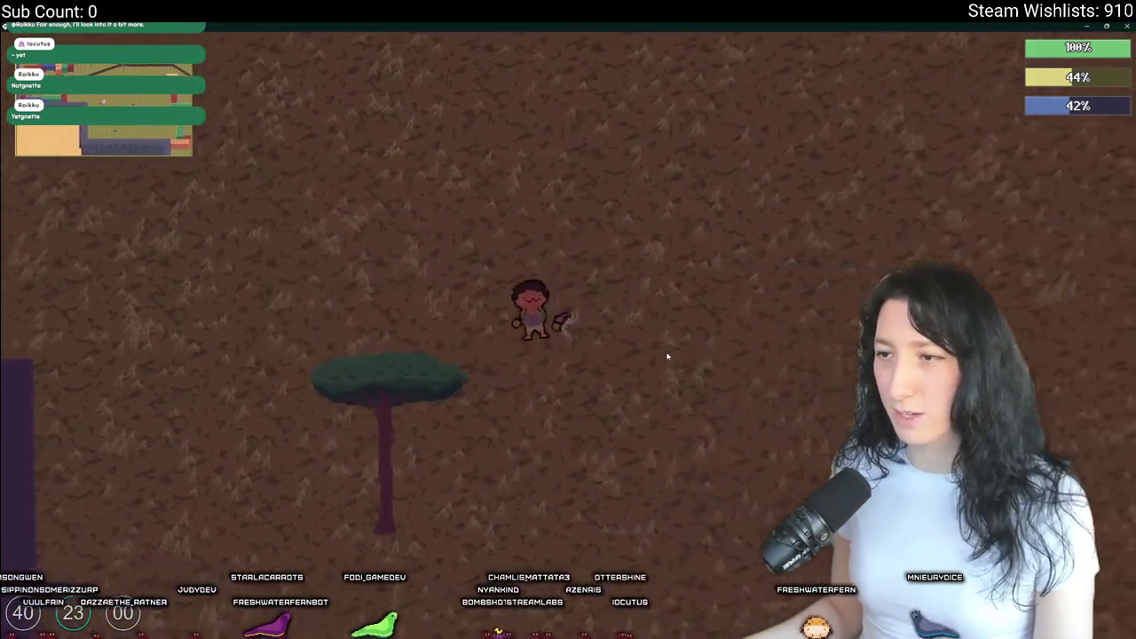
{"action": "key", "text": "d"}
{"action": "key", "text": "s"}
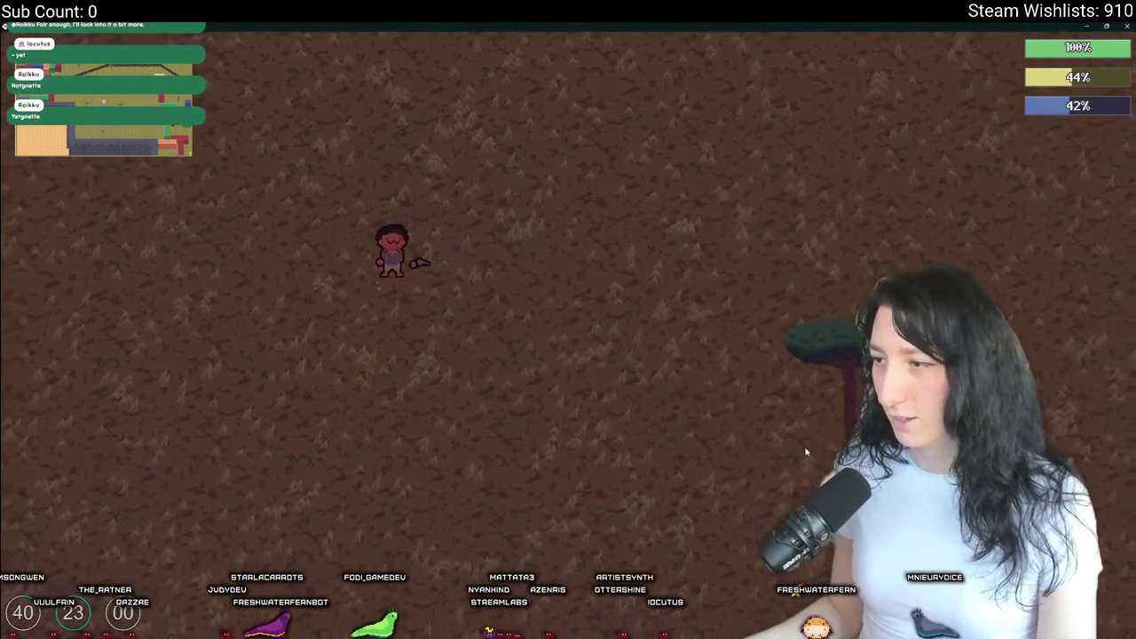
{"action": "left_click", "coordinate": [823, 443]}
{"action": "key", "text": "s"}
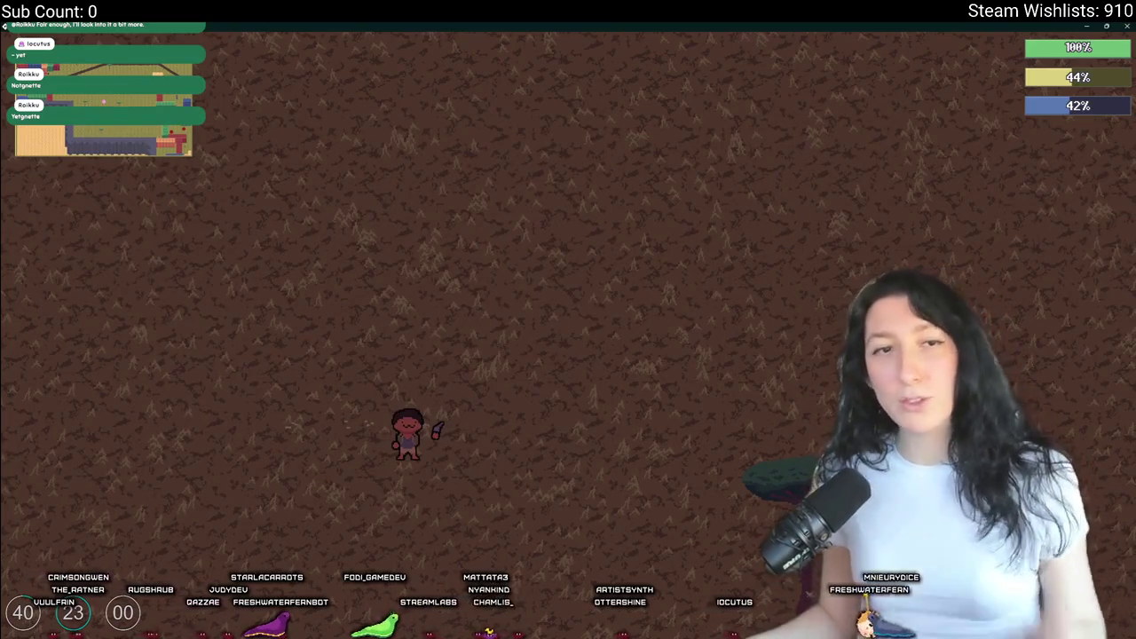
{"action": "key", "text": "alt+Tab"}
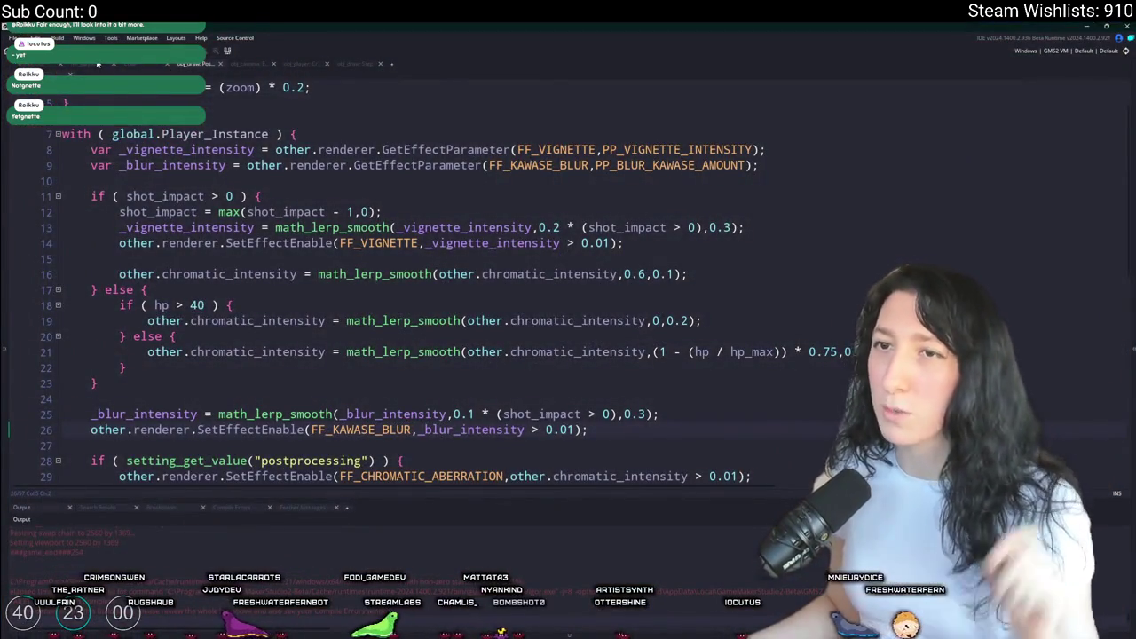
- Place an obj_vehicle_skateboard instance near the player start in rm_playarea
{"action": "left_click", "coordinate": [97, 64]}
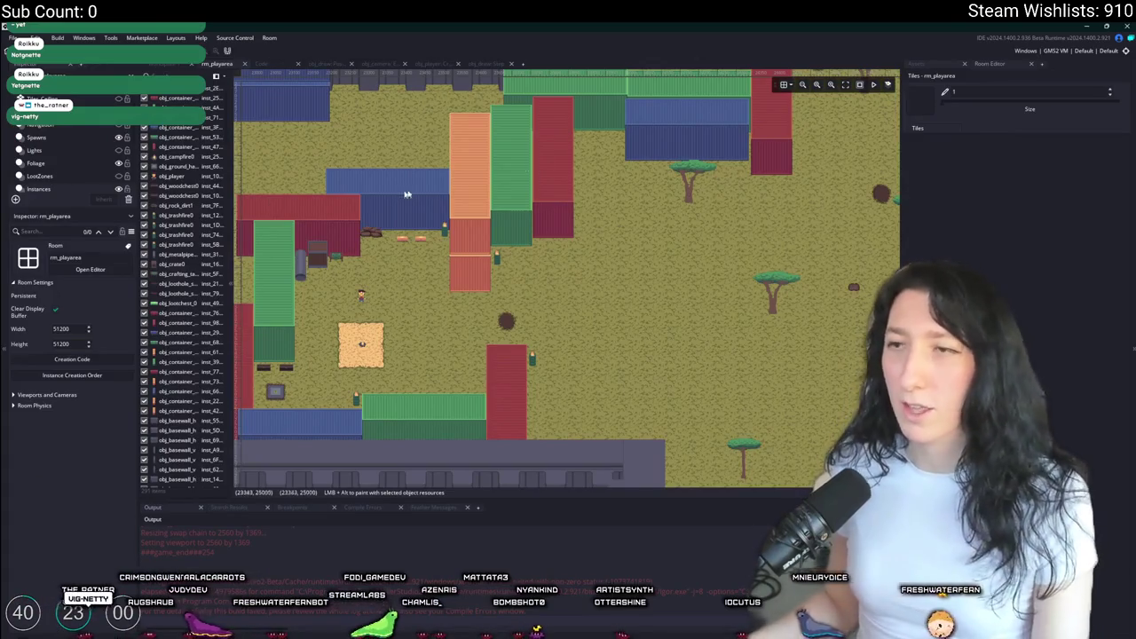
{"action": "left_click", "coordinate": [928, 63]}
{"action": "type", "text": "f"}
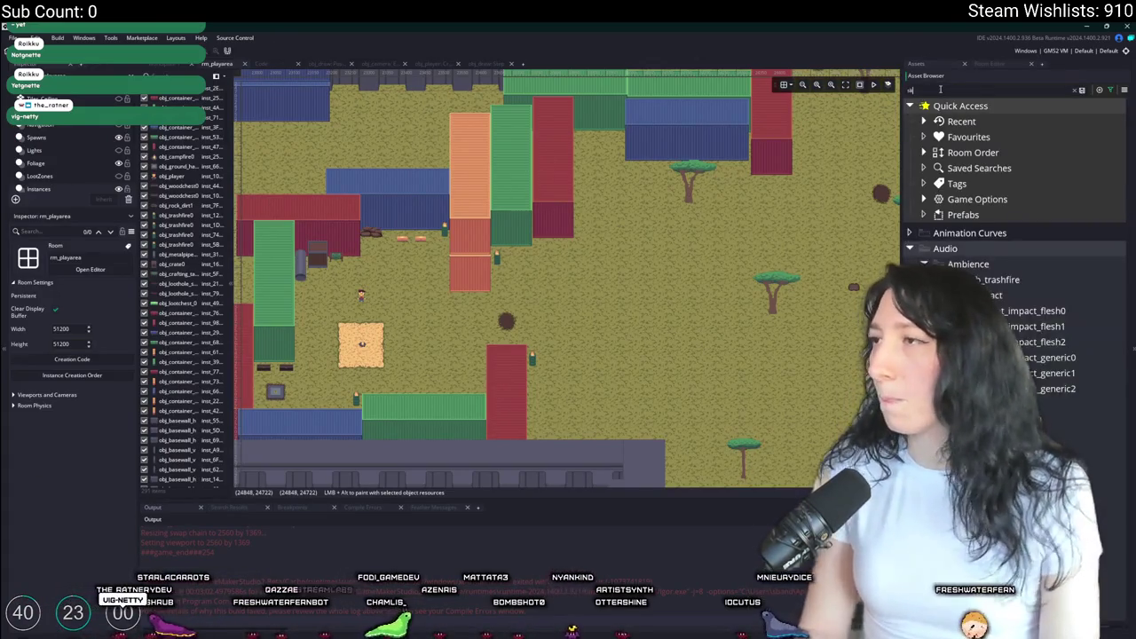
{"action": "left_click", "coordinate": [1009, 264]}
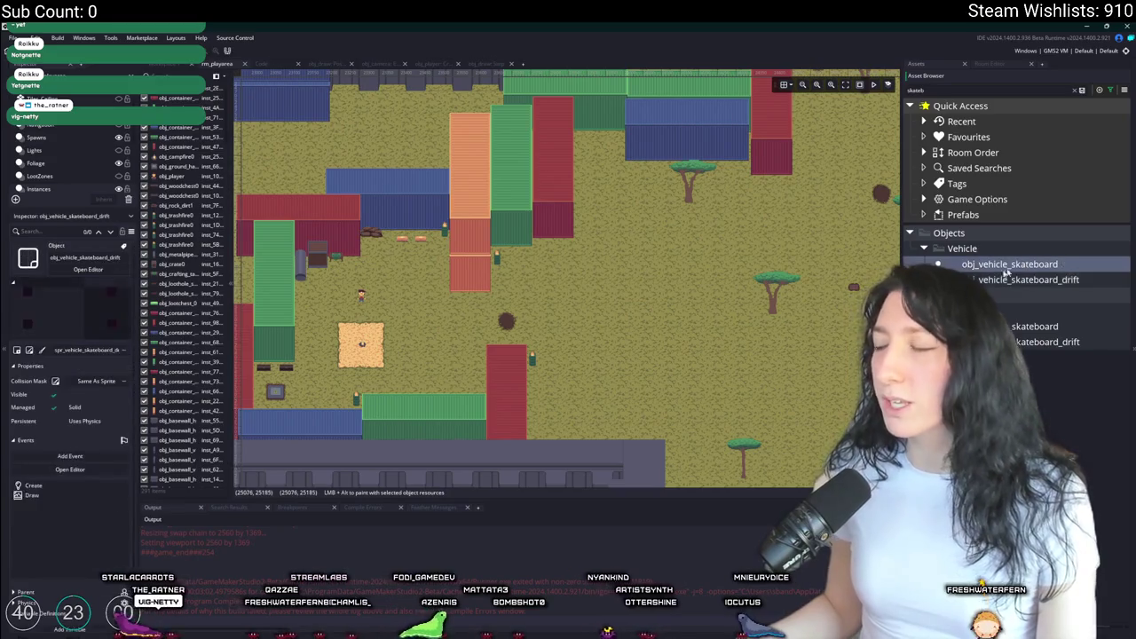
{"action": "scroll", "coordinate": [492, 246], "scroll_direction": "up", "scroll_amount": 4}
{"action": "left_click_drag", "start_coordinate": [492, 246], "coordinate": [536, 234]}
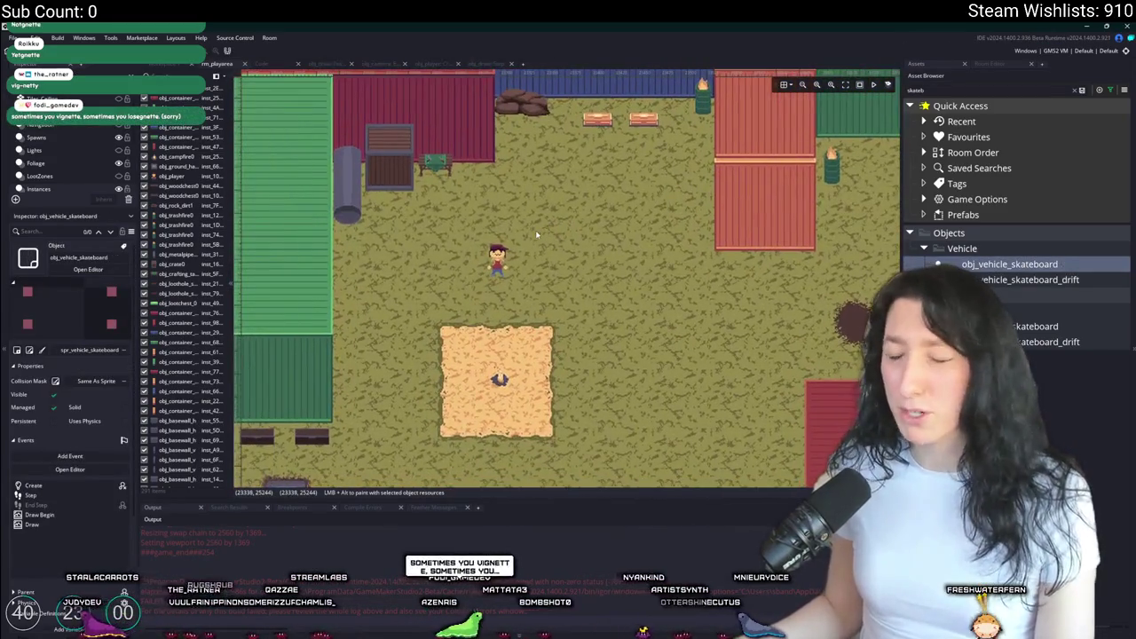
{"action": "left_click", "coordinate": [553, 226], "text": "alt"}
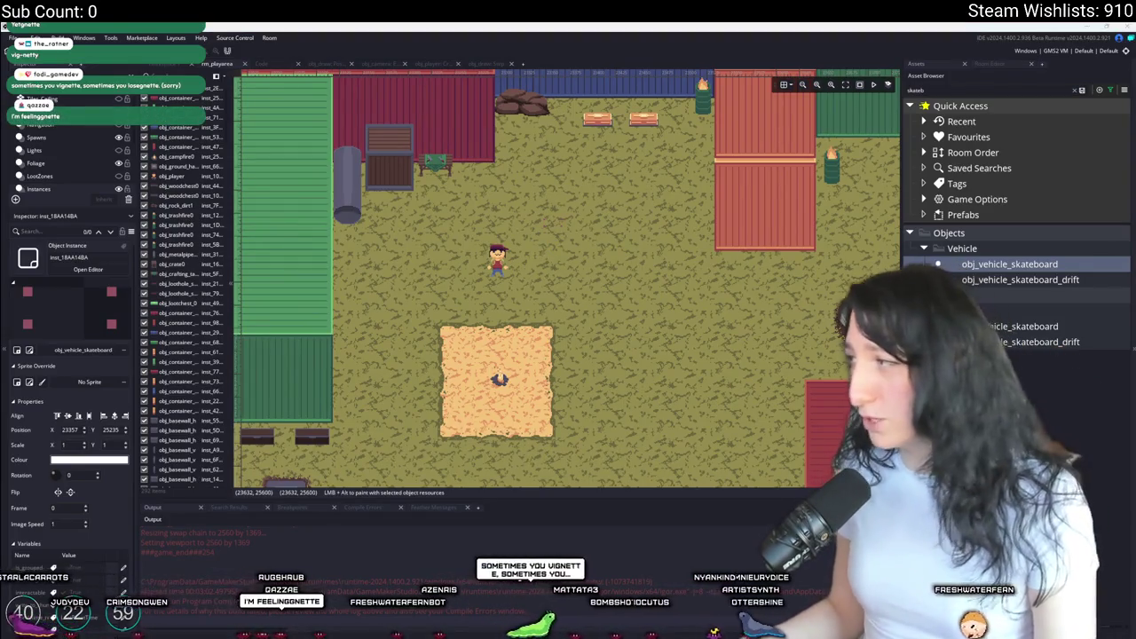
- Return to the object workspace and open the search for assets and preferences
{"action": "left_click", "coordinate": [487, 65]}
{"action": "left_click", "coordinate": [429, 64]}
{"action": "left_click", "coordinate": [377, 64]}
{"action": "left_click", "coordinate": [173, 64]}
{"action": "key", "text": "ctrl+t"}
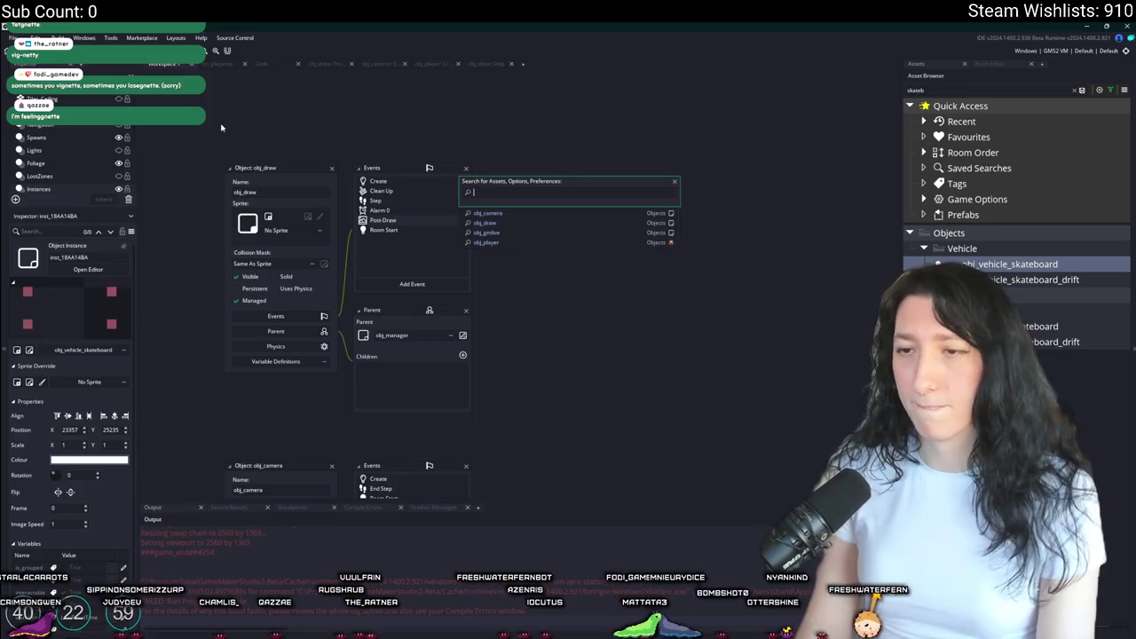
- In obj_draw's Create event, duplicate the FX_KawaseBlur line and rename the copy to FX_Mo
{"action": "double_click", "coordinate": [374, 182]}
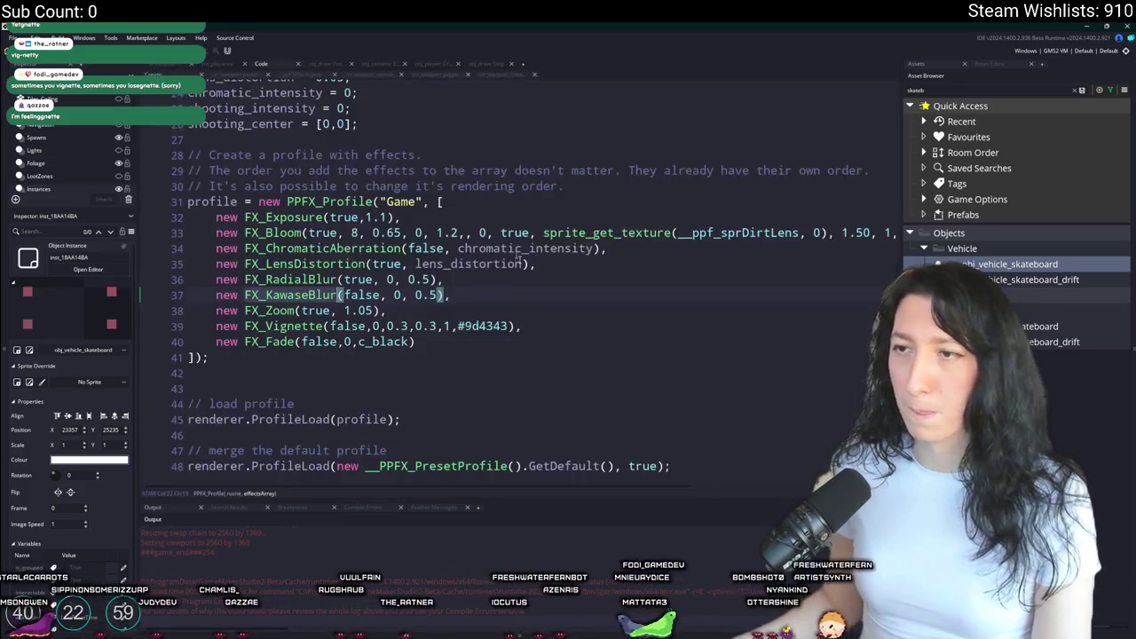
{"action": "left_click", "coordinate": [504, 299]}
{"action": "key", "text": "ctrl+d"}
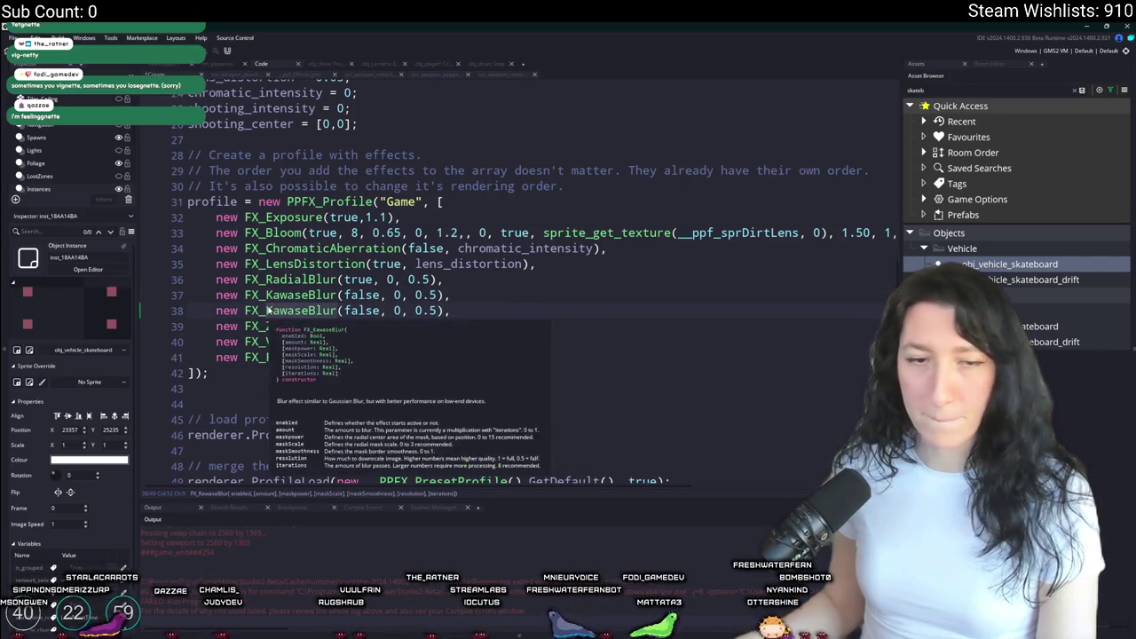
{"action": "left_click", "coordinate": [267, 310]}
{"action": "key", "text": "ctrl+shift+Right"}
{"action": "type", "text": "Motion"}
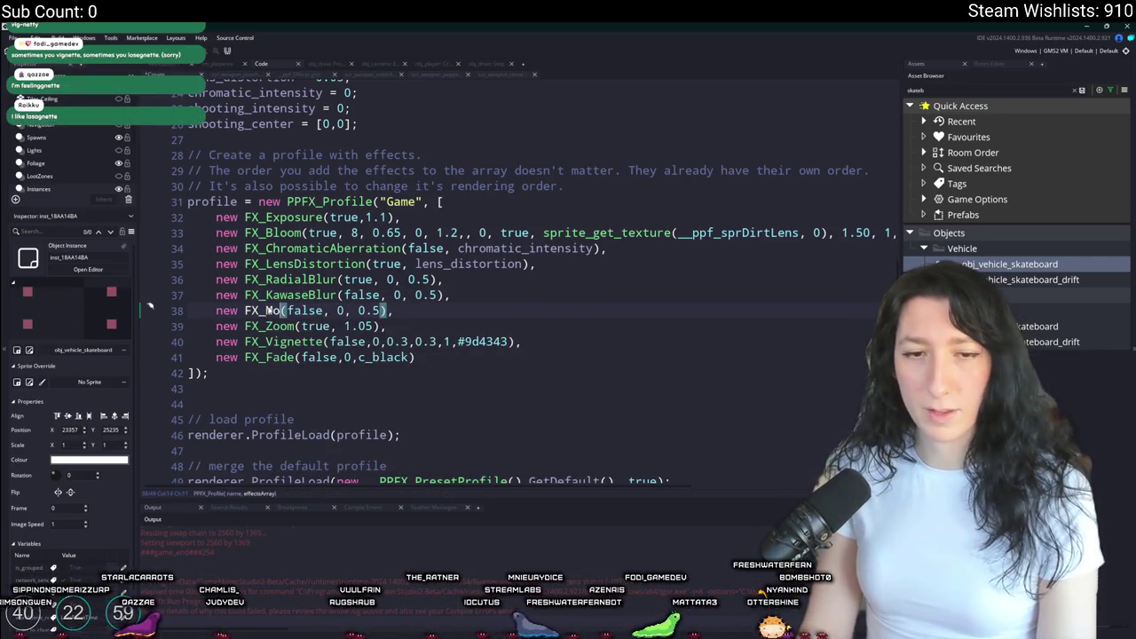
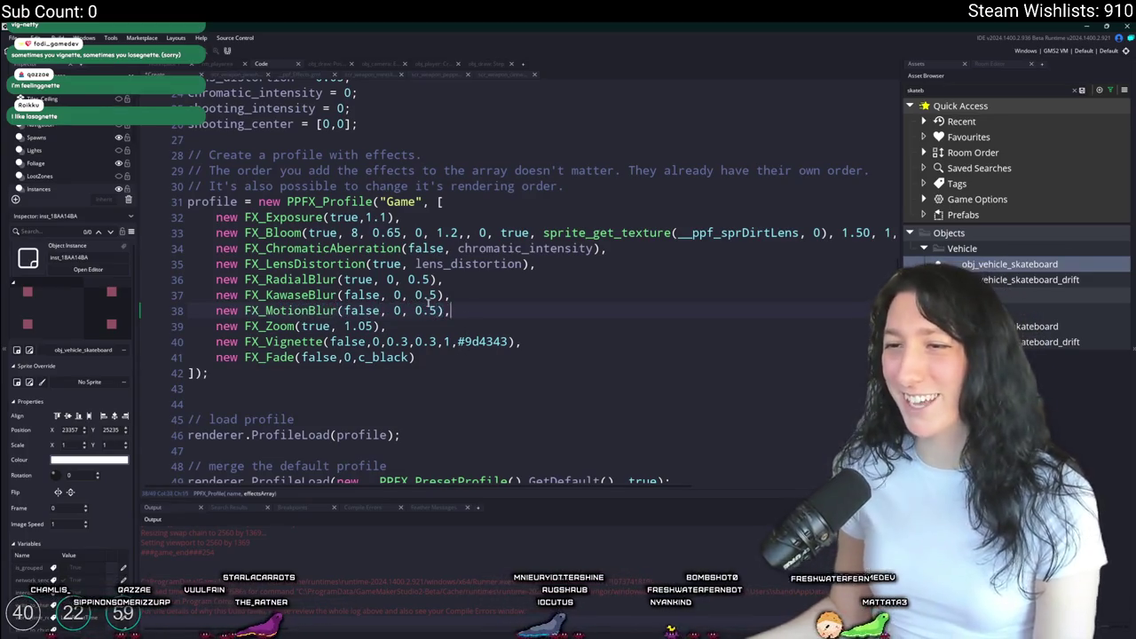
- Remove the trailing 0.5 argument from the FX_MotionBlur call
{"action": "left_click", "coordinate": [414, 310]}
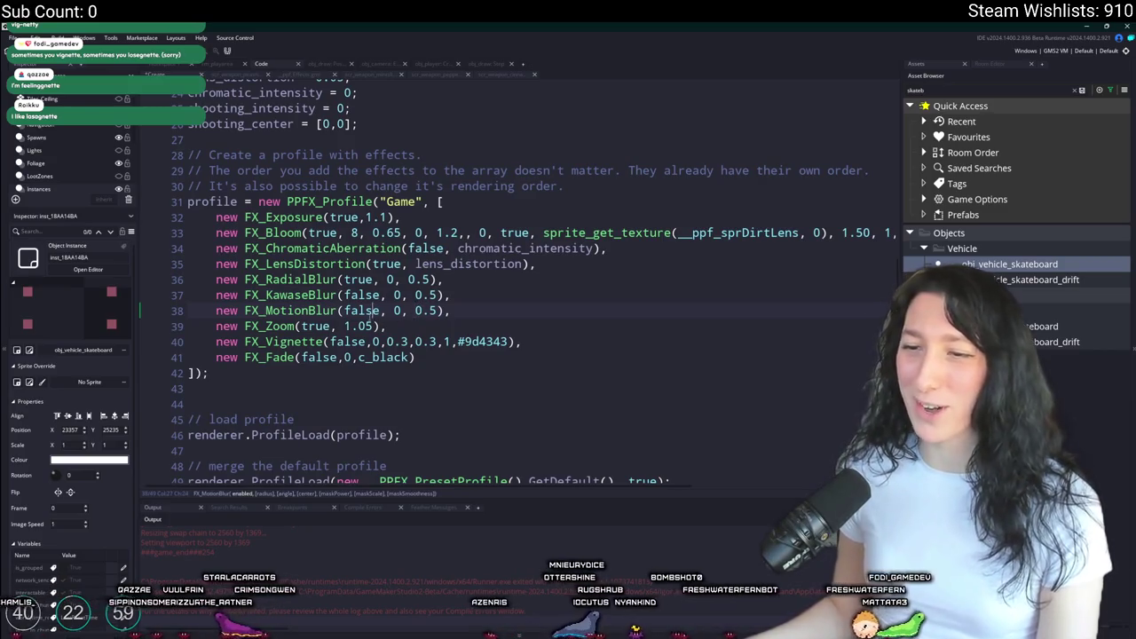
{"action": "left_click", "coordinate": [385, 310]}
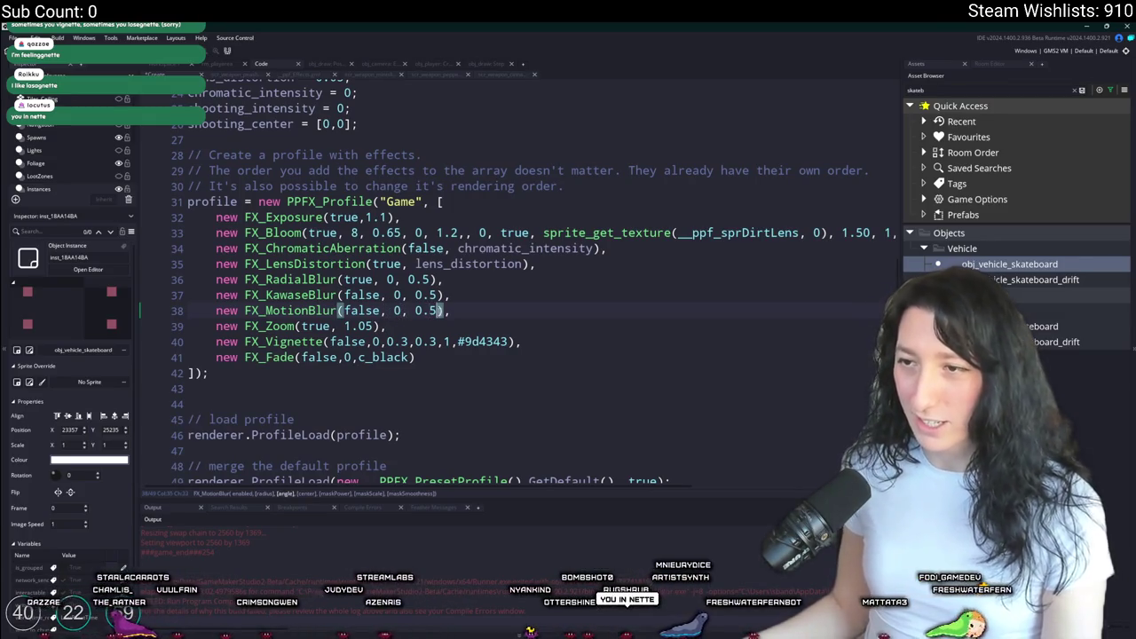
{"action": "key", "text": "BackSpace"}
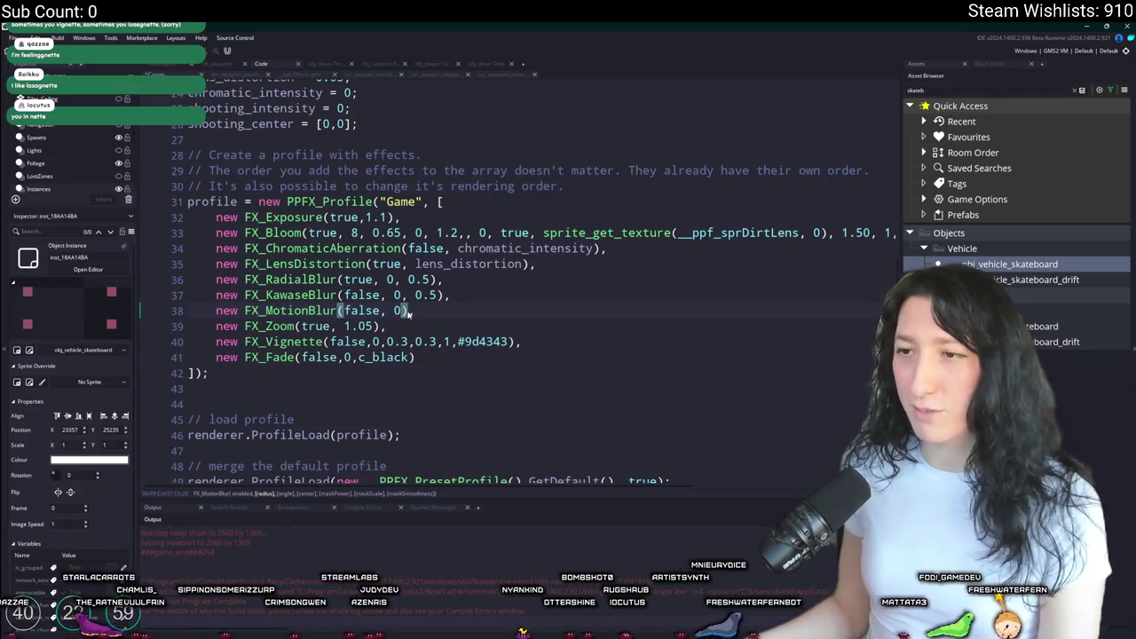
- Declare motionblur_center, motionblur_direction and motionblur_intensity after shooting_center
{"action": "mouse_move", "coordinate": [305, 310]}
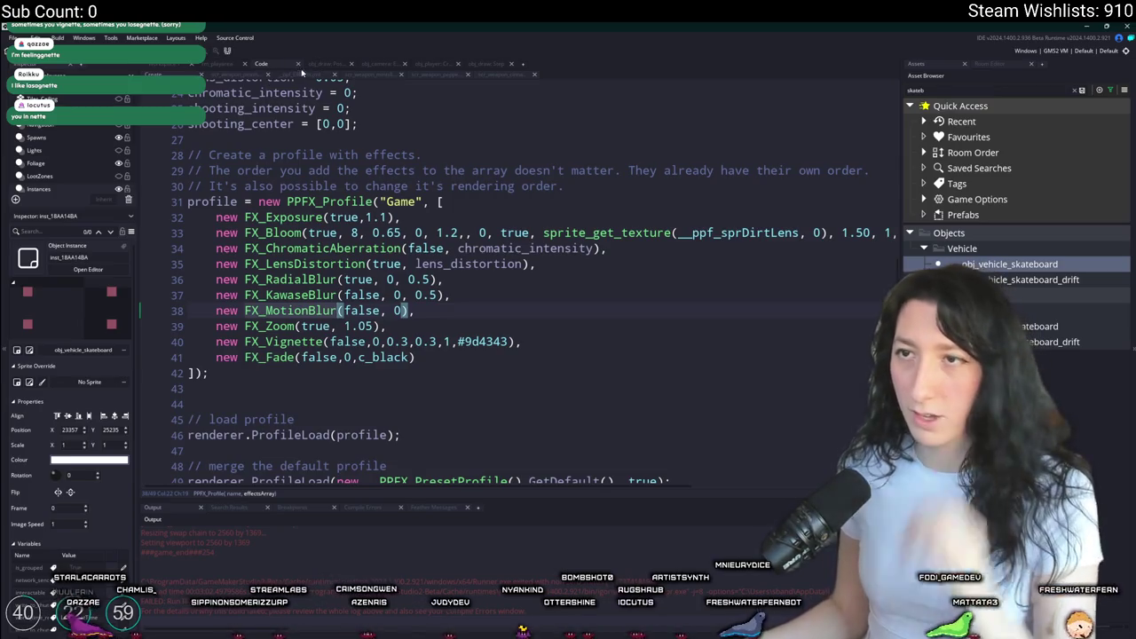
{"action": "scroll", "coordinate": [387, 258], "scroll_direction": "up", "scroll_amount": 4}
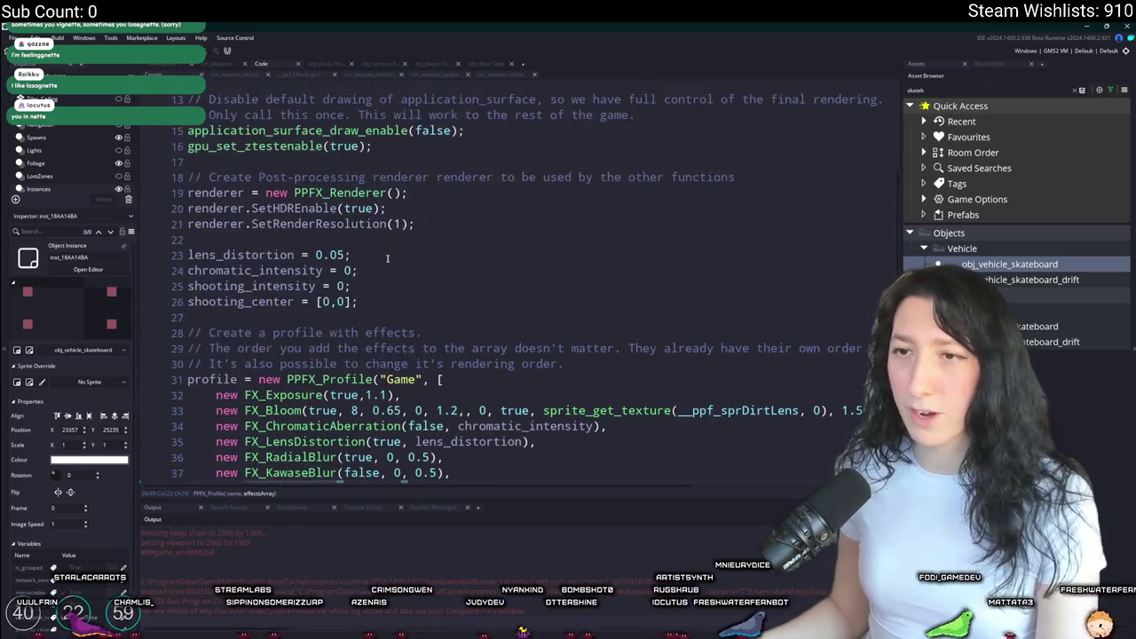
{"action": "left_click", "coordinate": [390, 286]}
{"action": "key", "text": "Return"}
{"action": "type", "text": "m"}
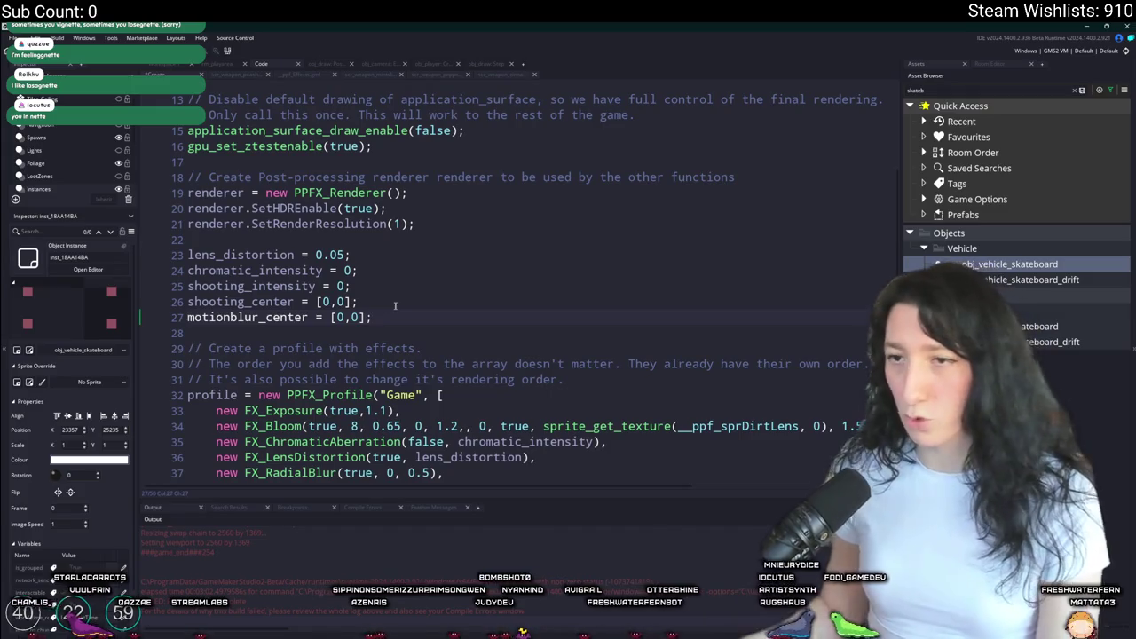
{"action": "scroll", "coordinate": [395, 306], "scroll_direction": "down", "scroll_amount": 2}
{"action": "key", "text": "Return"}
{"action": "type", "text": "motionblur_direction = 0;"}
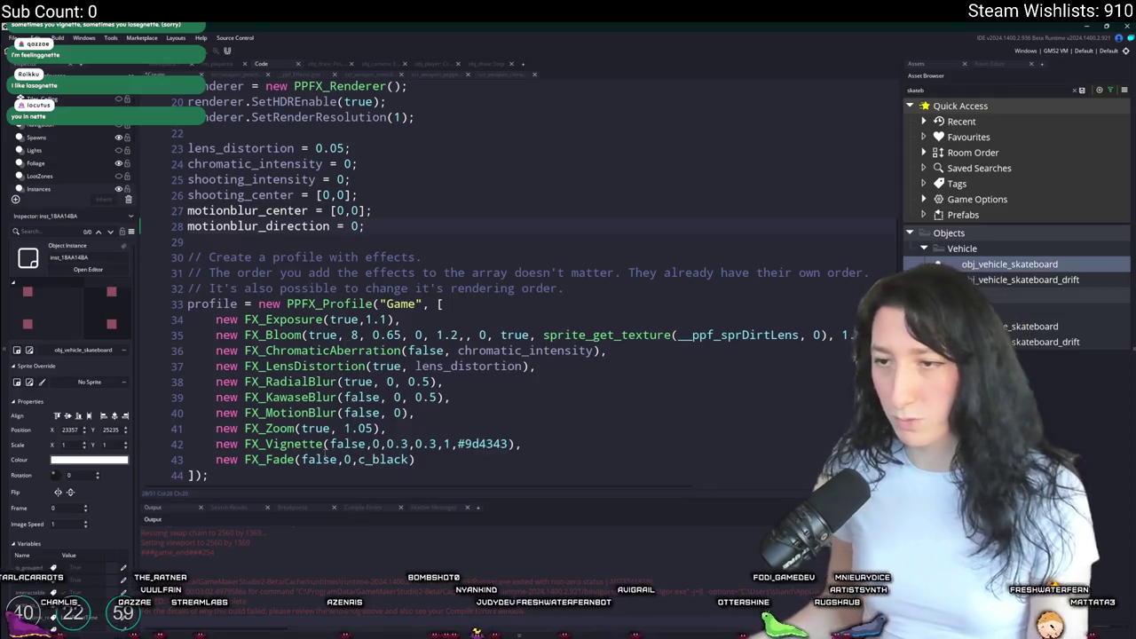
{"action": "key", "text": "Return"}
{"action": "type", "text": "ion"}
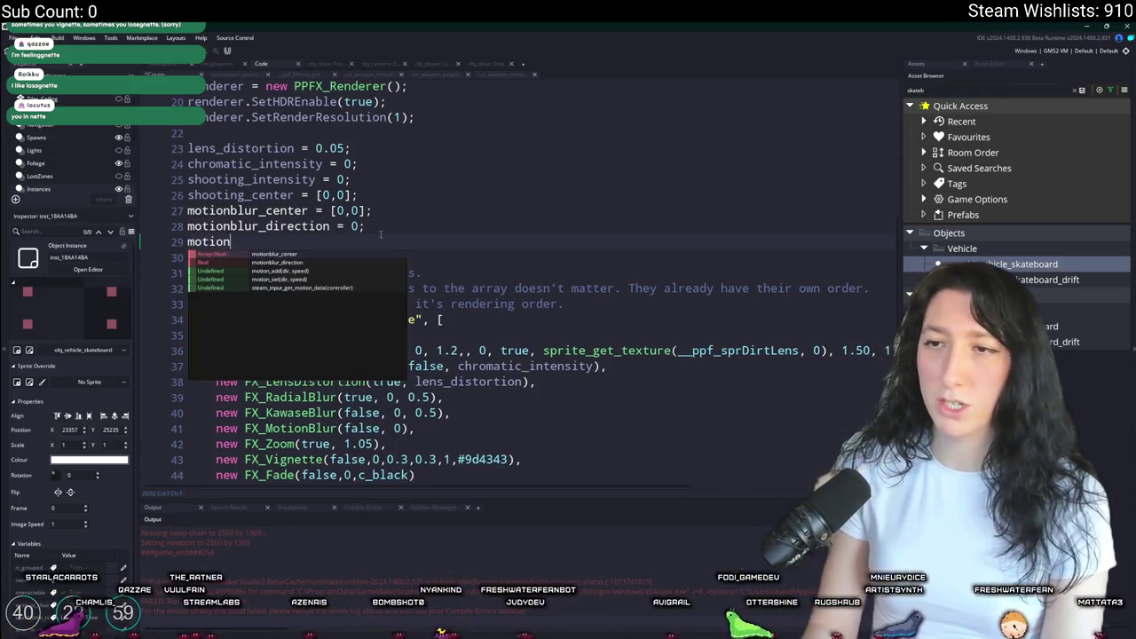
{"action": "type", "text": "blur_intensity ="}
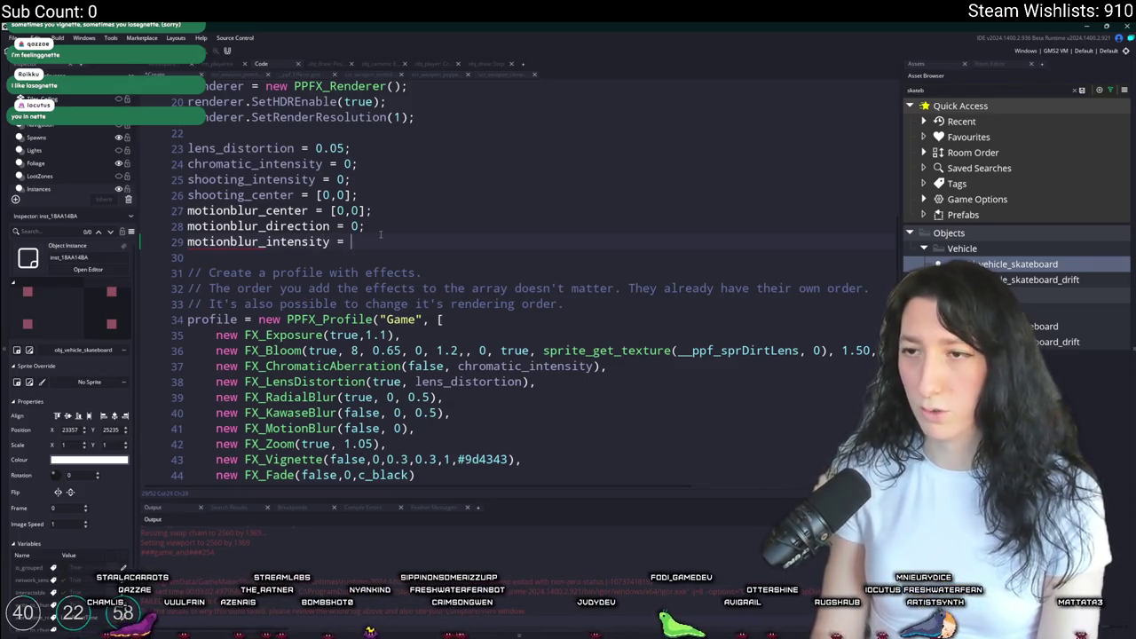
- Open obj_draw's Post Draw event code from the Workspace
{"action": "mouse_move", "coordinate": [374, 238]}
{"action": "left_mouse_down"}
{"action": "mouse_move", "coordinate": [188, 227]}
{"action": "mouse_move", "coordinate": [188, 196]}
{"action": "left_mouse_up"}
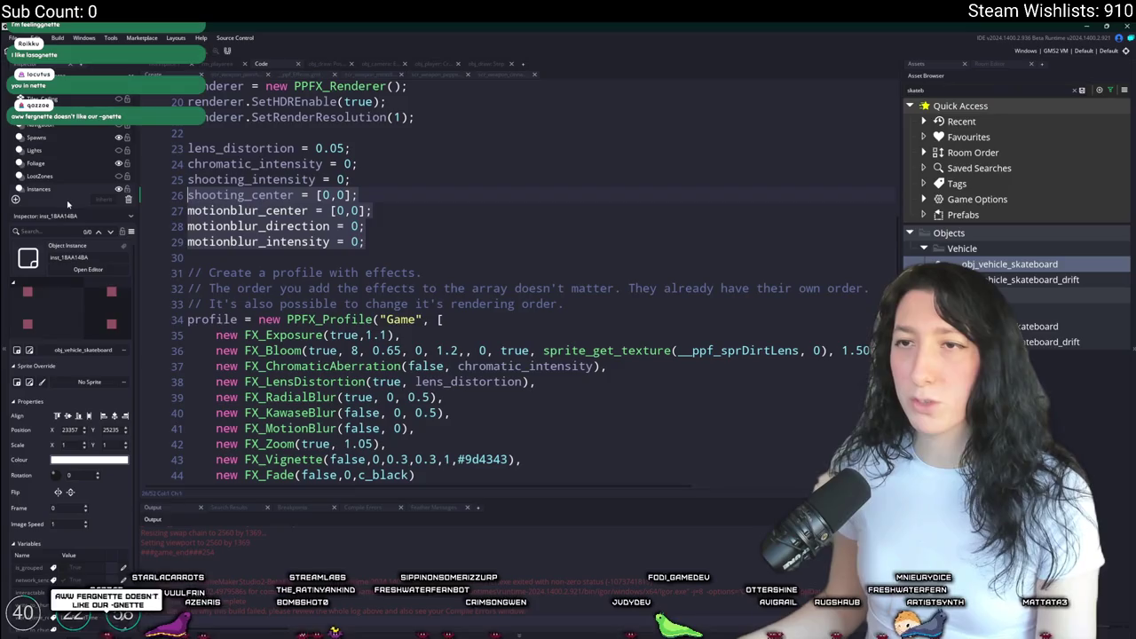
{"action": "left_click", "coordinate": [237, 210]}
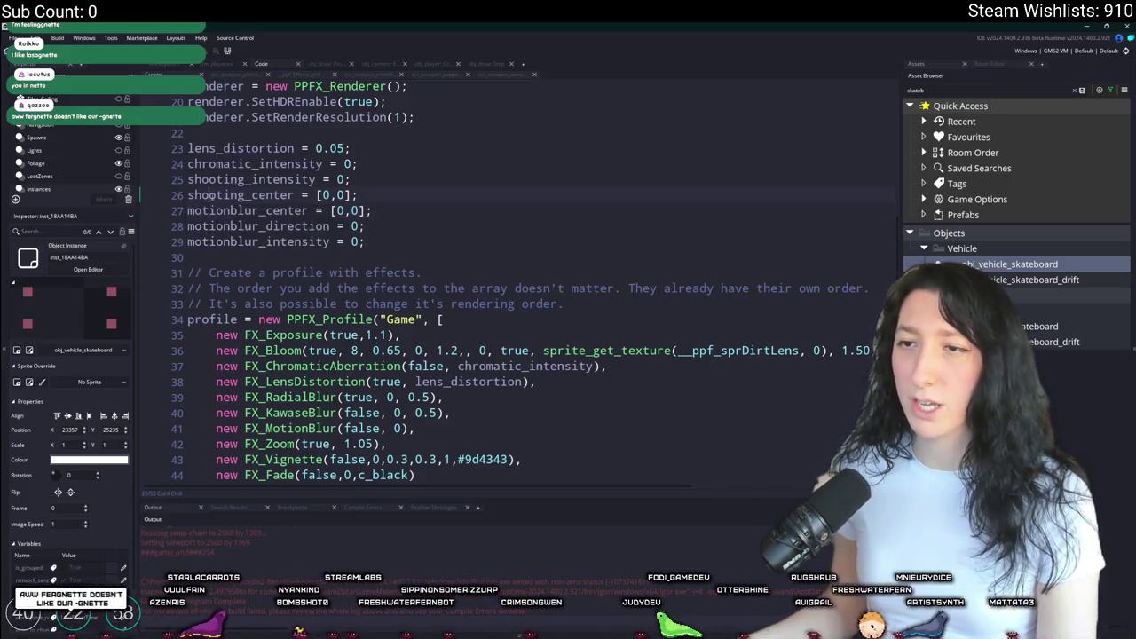
{"action": "double_click", "coordinate": [223, 210]}
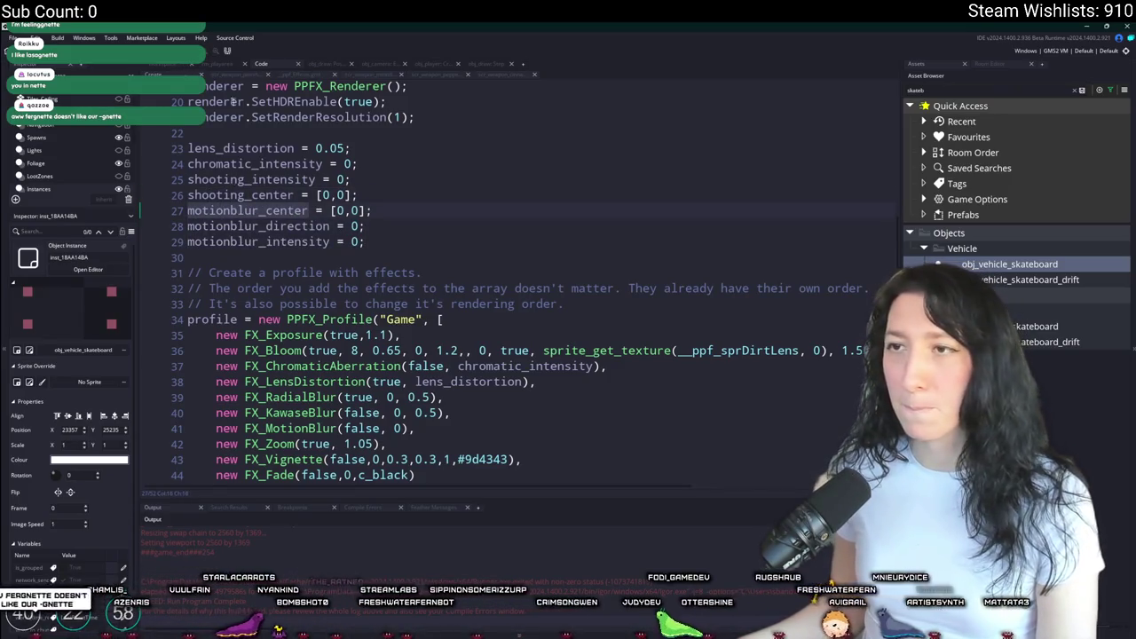
{"action": "left_click", "coordinate": [168, 65]}
{"action": "double_click", "coordinate": [387, 220]}
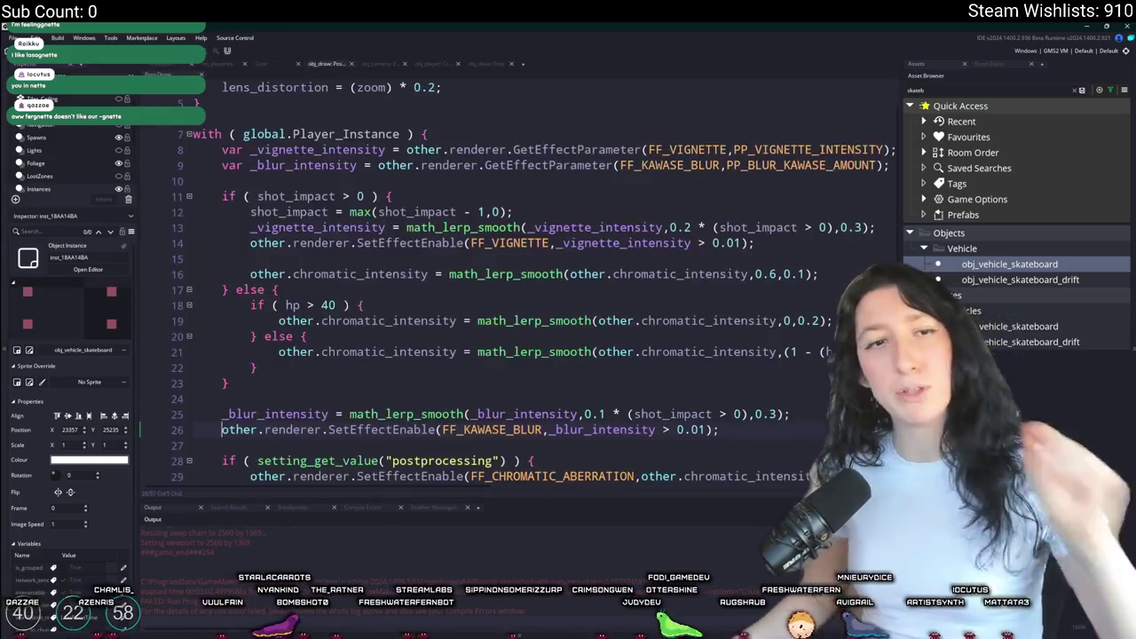
- Review the Post Draw lens distortion, bloom and radial blur code, then switch to obj_draw's Step code
{"action": "scroll", "coordinate": [567, 299], "scroll_direction": "down", "scroll_amount": 2}
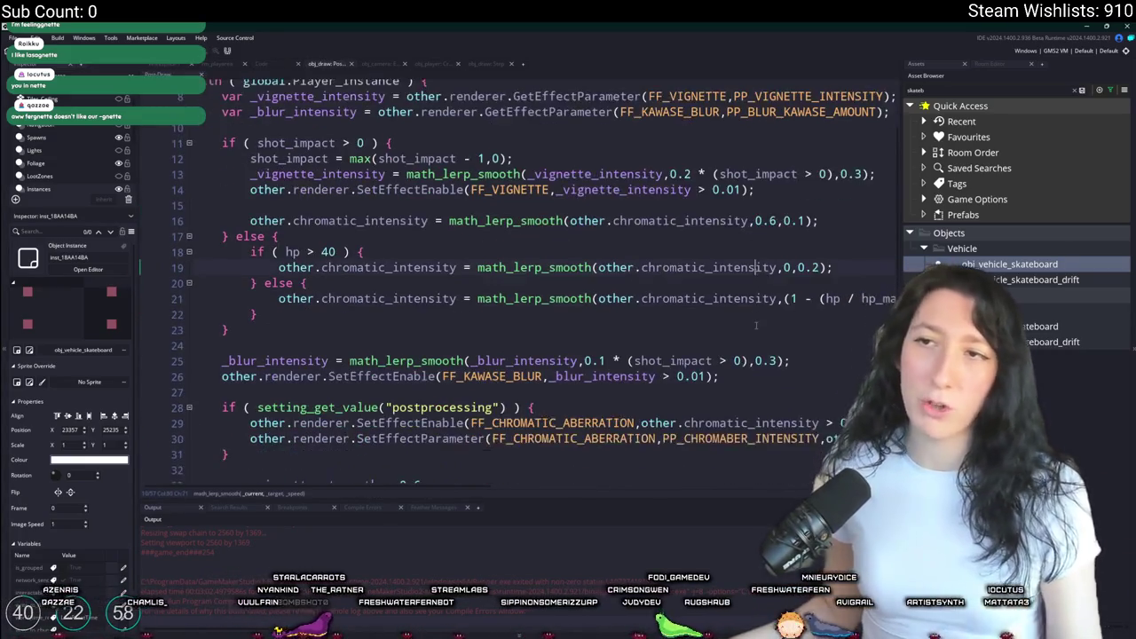
{"action": "scroll", "coordinate": [567, 298], "scroll_direction": "up", "scroll_amount": 3}
{"action": "left_click", "coordinate": [753, 356]}
{"action": "scroll", "coordinate": [567, 298], "scroll_direction": "down", "scroll_amount": 5}
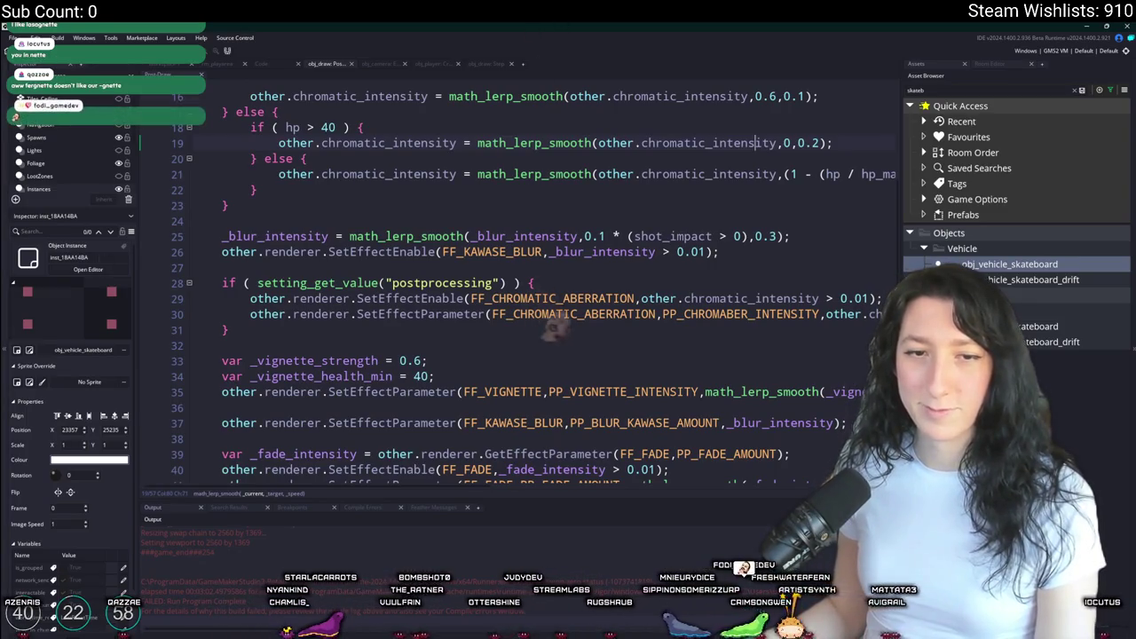
{"action": "scroll", "coordinate": [364, 234], "scroll_direction": "up", "scroll_amount": 2}
{"action": "scroll", "coordinate": [364, 235], "scroll_direction": "up", "scroll_amount": 4}
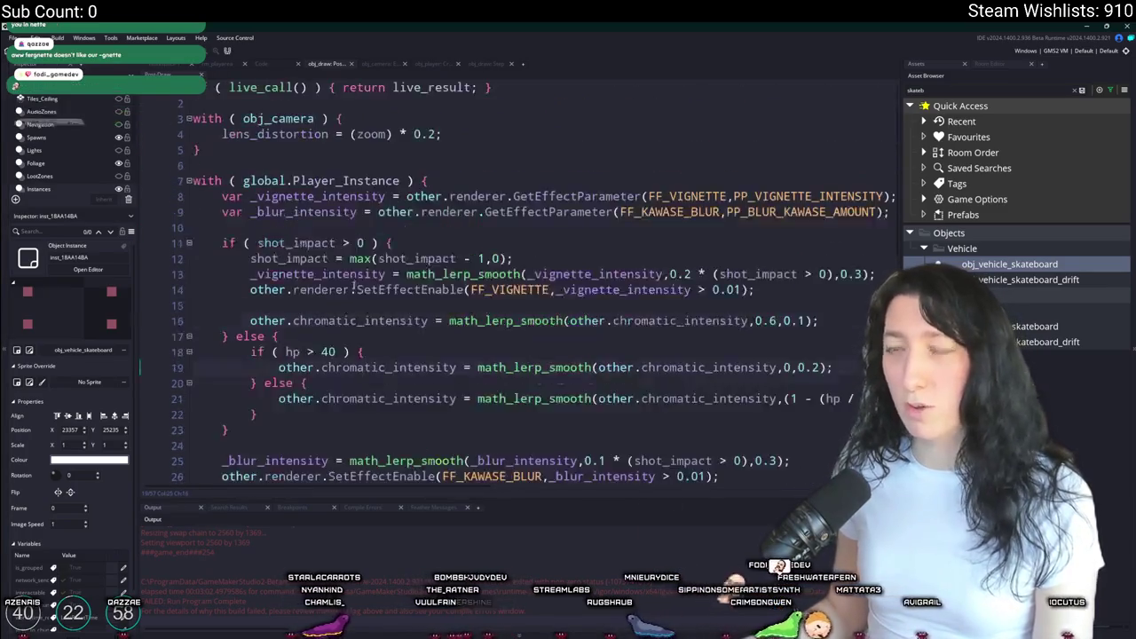
{"action": "scroll", "coordinate": [364, 234], "scroll_direction": "down", "scroll_amount": 10}
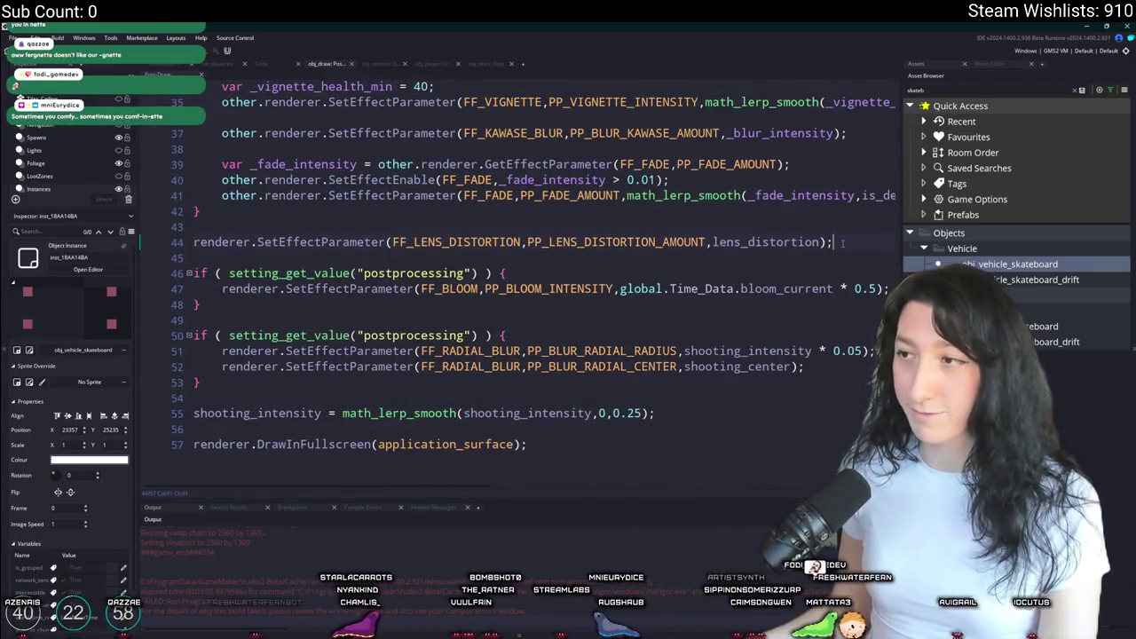
{"action": "key", "text": "Return"}
{"action": "key", "text": "Return"}
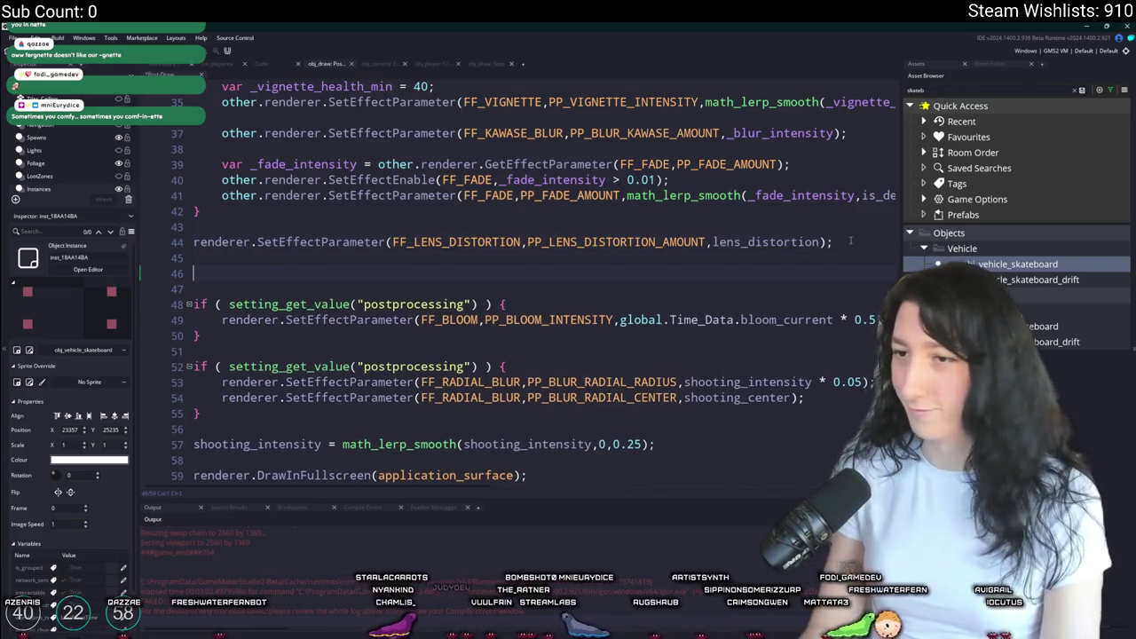
{"action": "key", "text": "BackSpace"}
{"action": "key", "text": "BackSpace"}
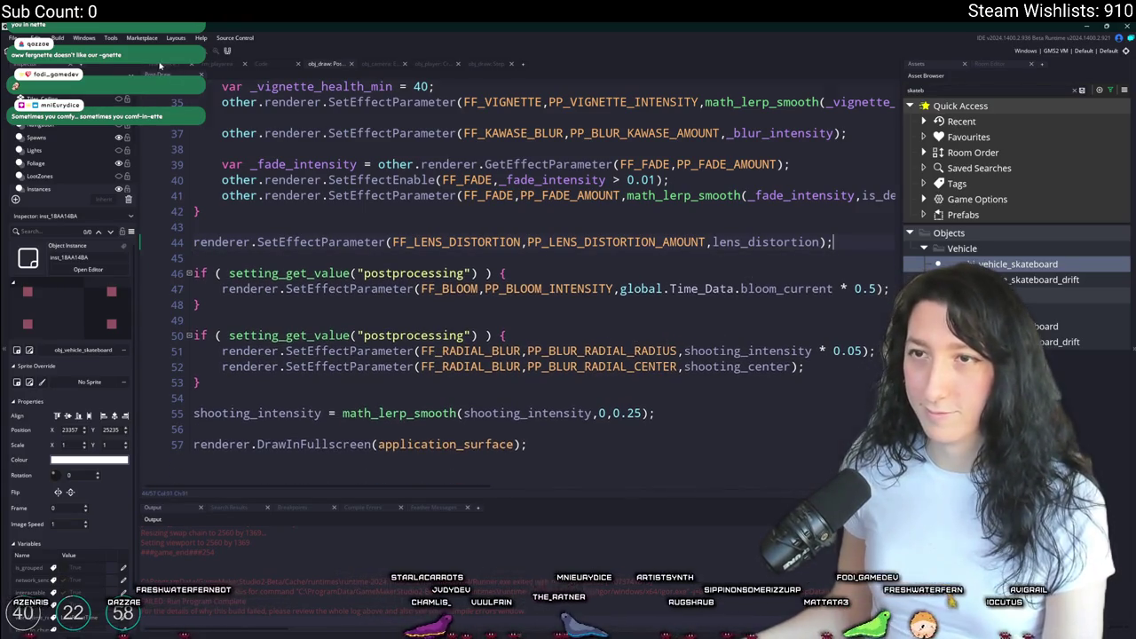
{"action": "key", "text": "ctrl+Tab"}
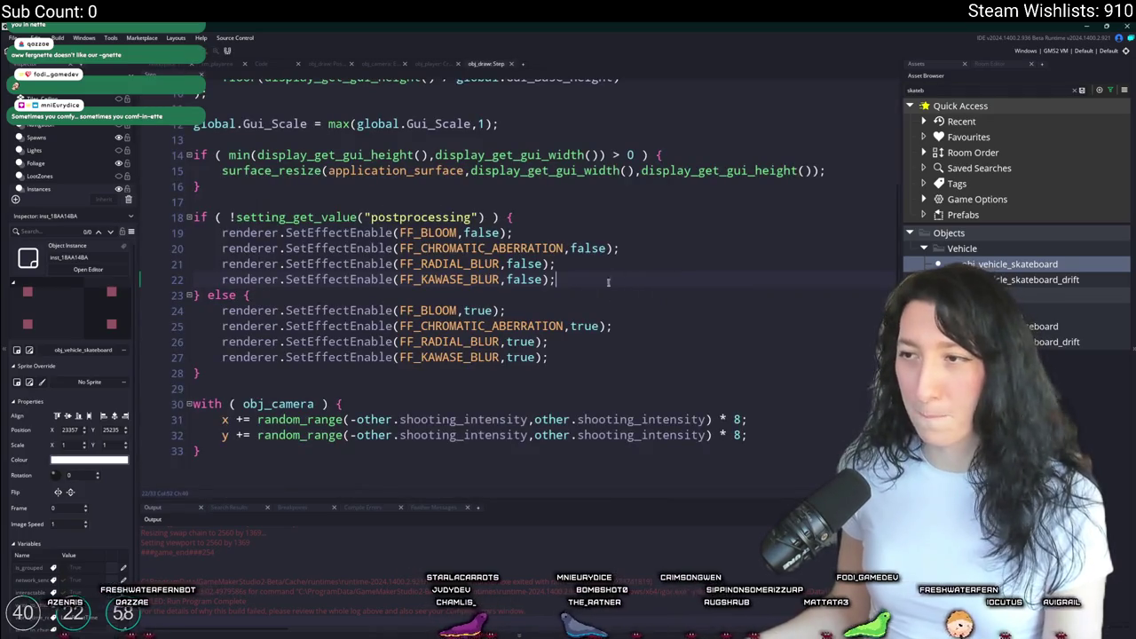
- Duplicate both FF_KAWASE_BLUR disable/enable lines as FF_MOTION_BLUR, then reopen Post Draw
{"action": "key", "text": "ctrl+d"}
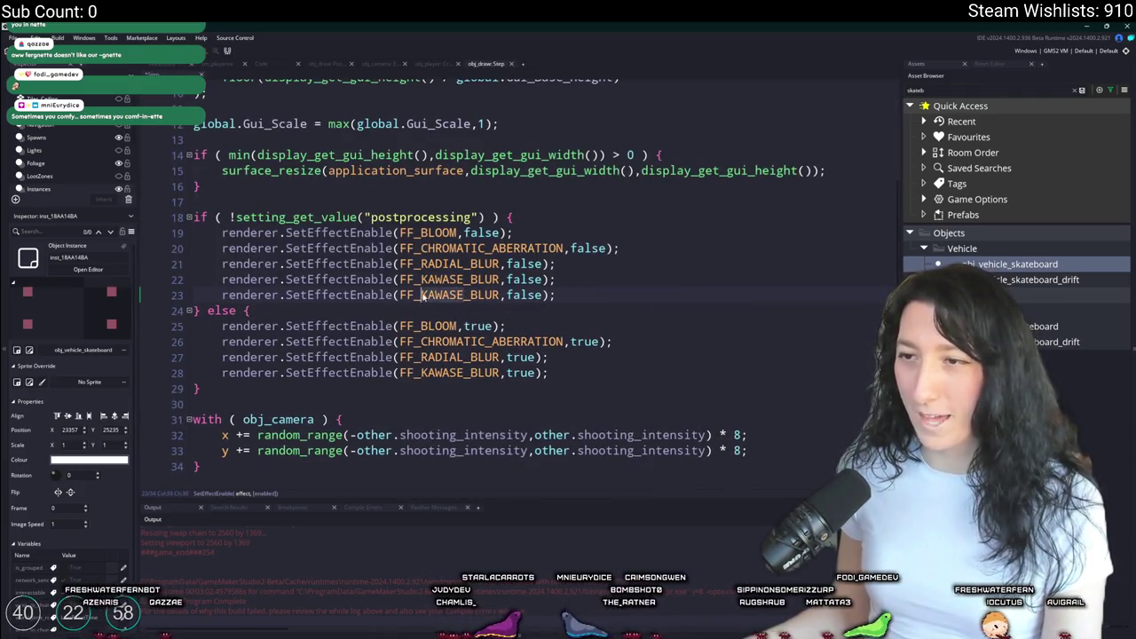
{"action": "left_click_drag", "start_coordinate": [463, 295], "coordinate": [421, 295]}
{"action": "type", "text": "MOTION"}
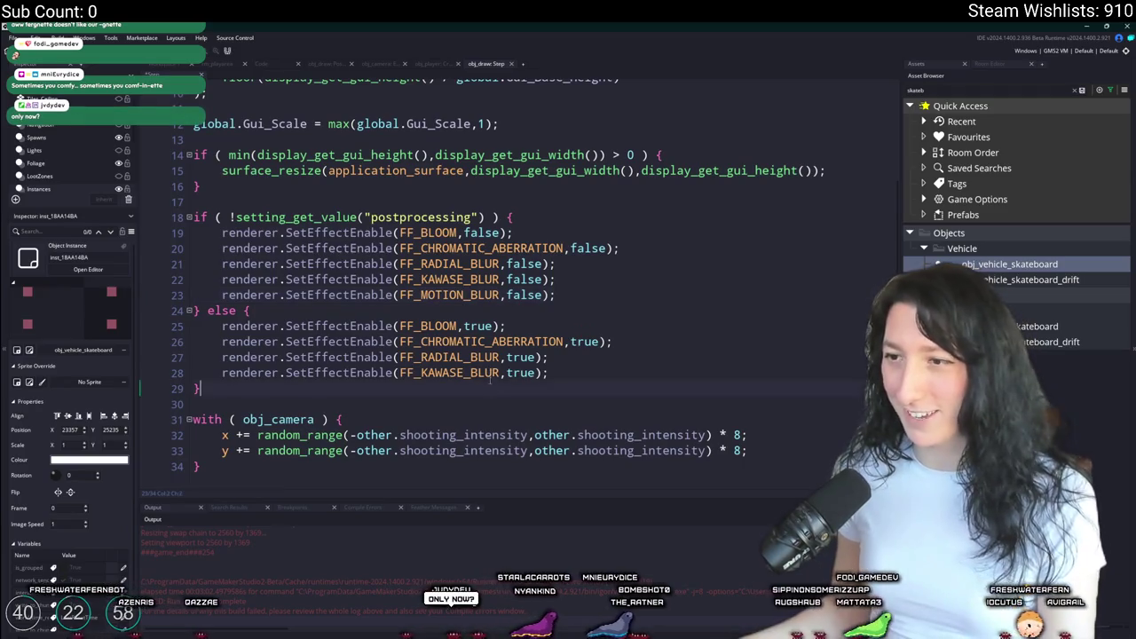
{"action": "left_click", "coordinate": [435, 373]}
{"action": "key", "text": "ctrl+d"}
{"action": "left_click_drag", "start_coordinate": [463, 387], "coordinate": [422, 387]}
{"action": "type", "text": "MOTION"}
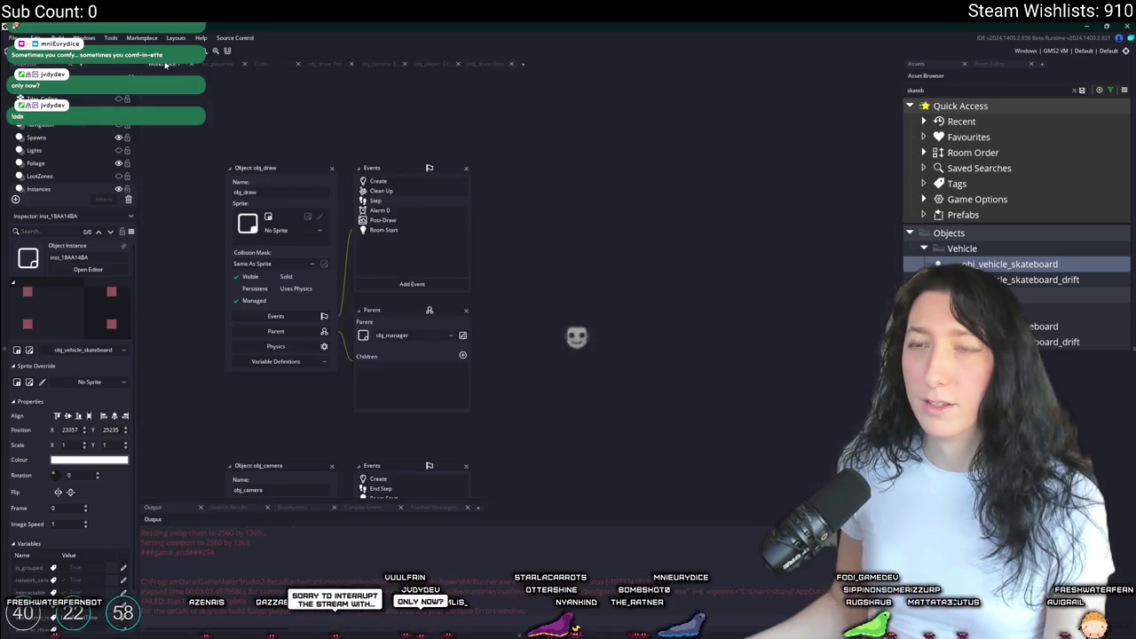
{"action": "double_click", "coordinate": [406, 216]}
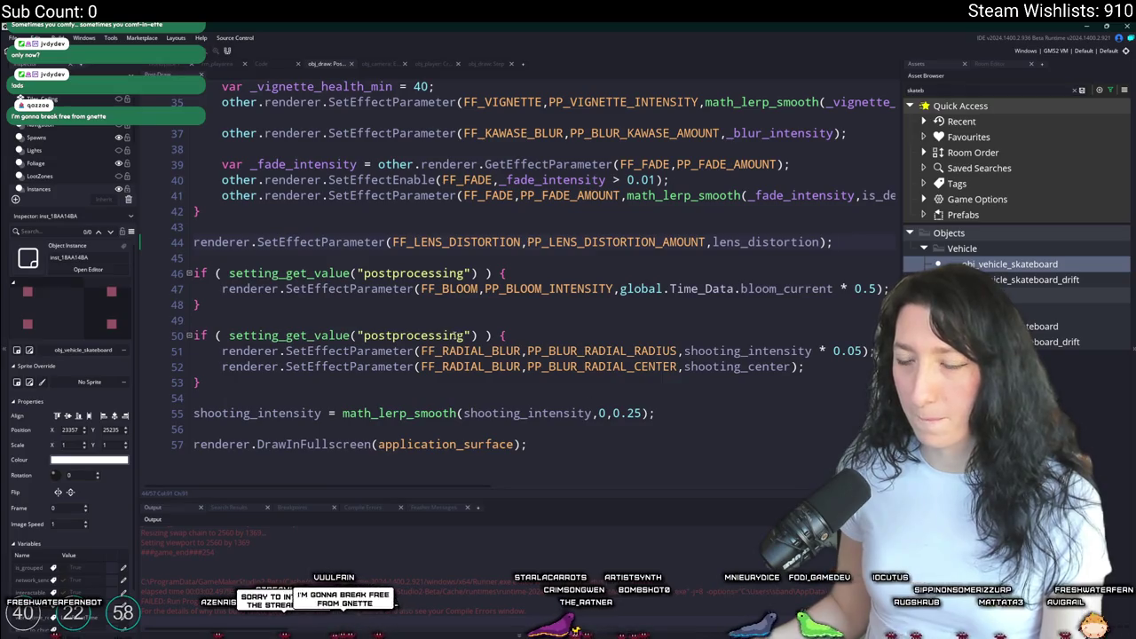
{"action": "scroll", "coordinate": [579, 253], "scroll_direction": "up", "scroll_amount": 3}
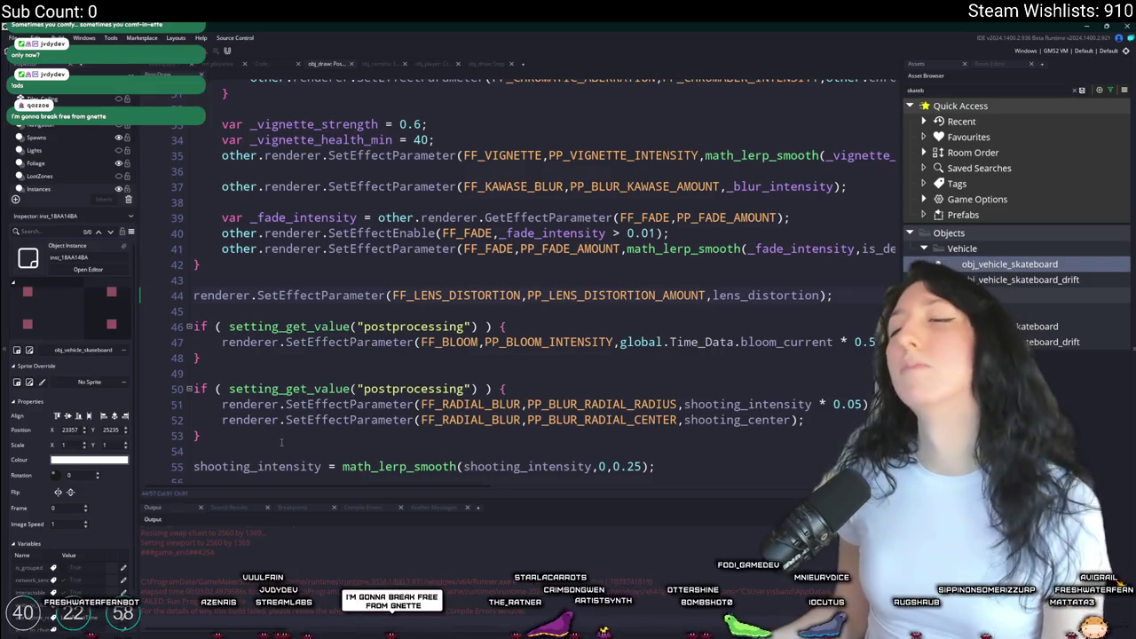
- Merge the two postprocessing blocks into one
{"action": "left_click", "coordinate": [164, 359]}
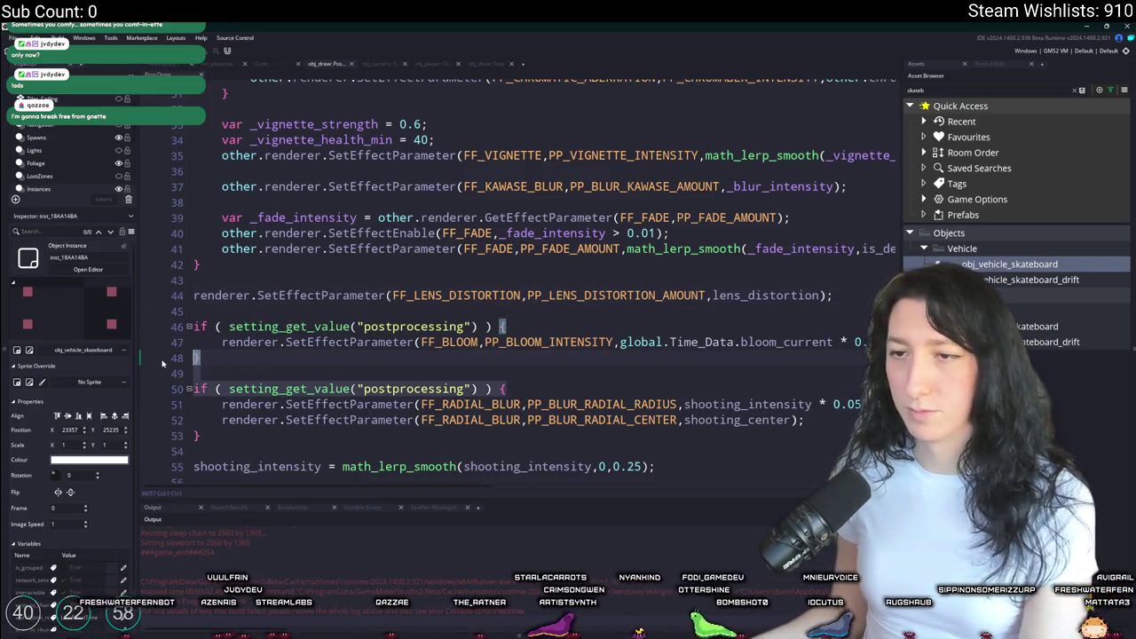
{"action": "key", "text": "shift+Down"}
{"action": "key", "text": "shift+Down"}
{"action": "key", "text": "shift+Down"}
{"action": "key", "text": "Delete"}
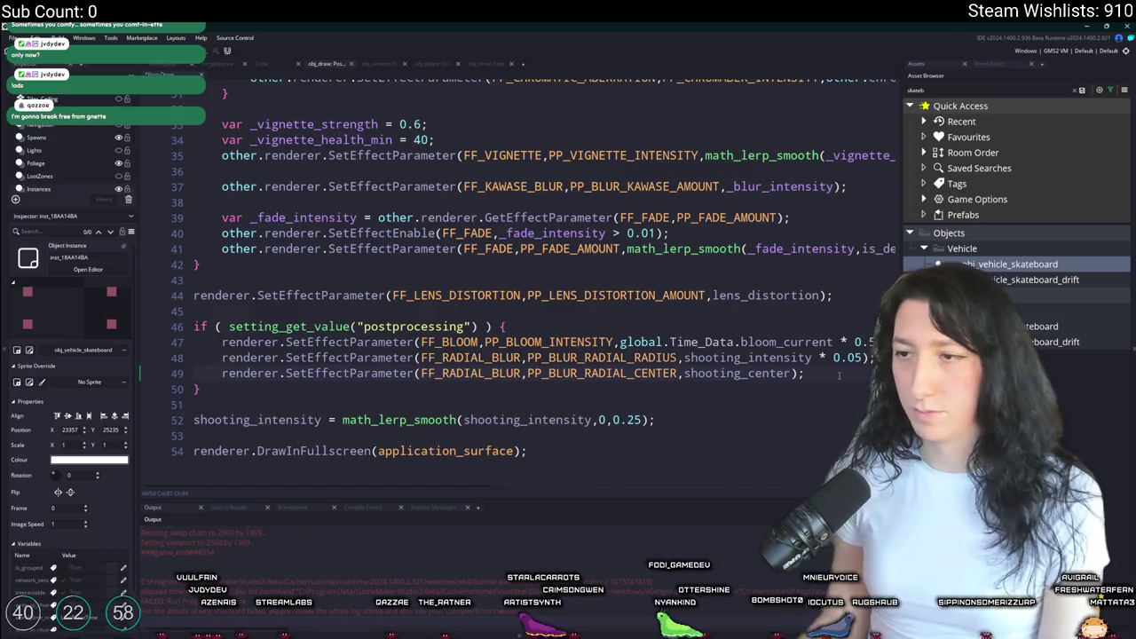
- Add parameter lines passing motionblur_center, motionblur_direction and motionblur_intensity
{"action": "key", "text": "ctrl+d"}
{"action": "double_click", "coordinate": [748, 388]}
{"action": "type", "text": "motionblur_center"}
{"action": "key", "text": "ctrl+d"}
{"action": "key", "text": "BackSpace"}
{"action": "key", "text": "BackSpace"}
{"action": "key", "text": "BackSpace"}
{"action": "type", "text": "direction"}
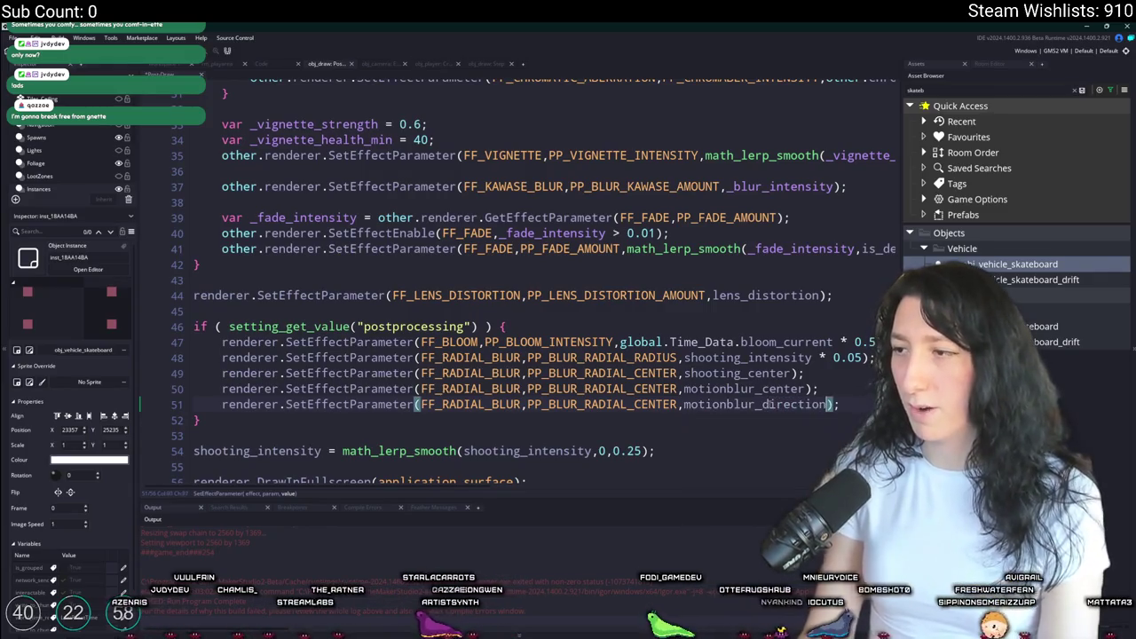
{"action": "key", "text": "ctrl+d"}
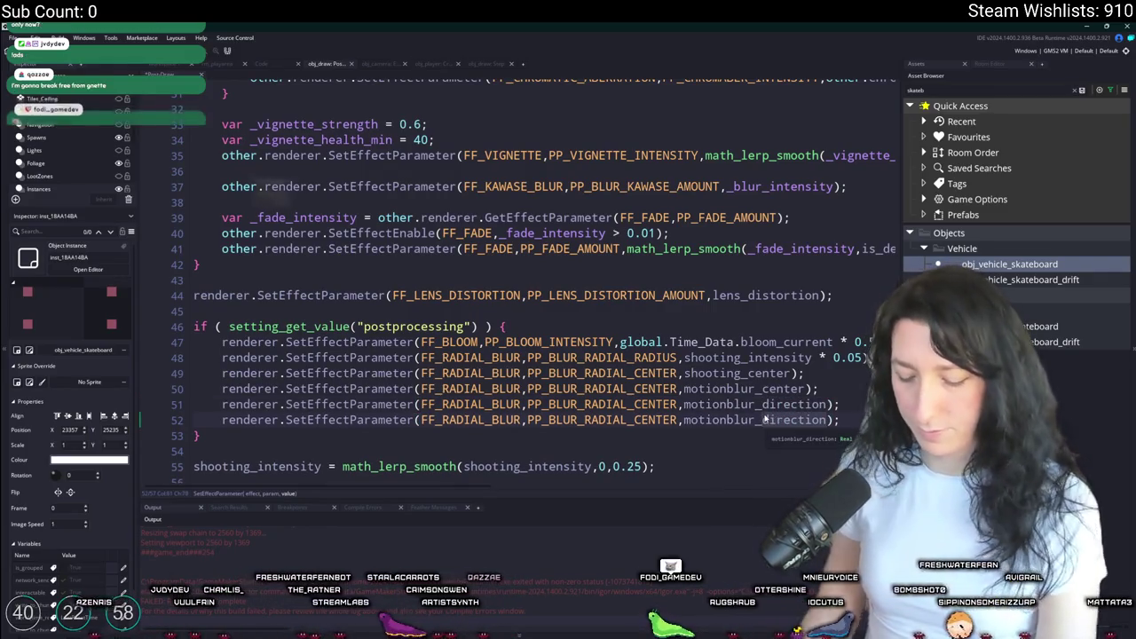
{"action": "key", "text": "BackSpace"}
{"action": "key", "text": "BackSpace"}
{"action": "key", "text": "BackSpace"}
{"action": "type", "text": "intensity"}
- Add motionblur_intensity = math_lerp_smooth(motionblur_intensity,0,0.25) below the parameter lines
{"action": "key", "text": "End"}
{"action": "key", "text": "Return"}
{"action": "key", "text": "Return"}
{"action": "type", "text": "motionblur_intensity "}
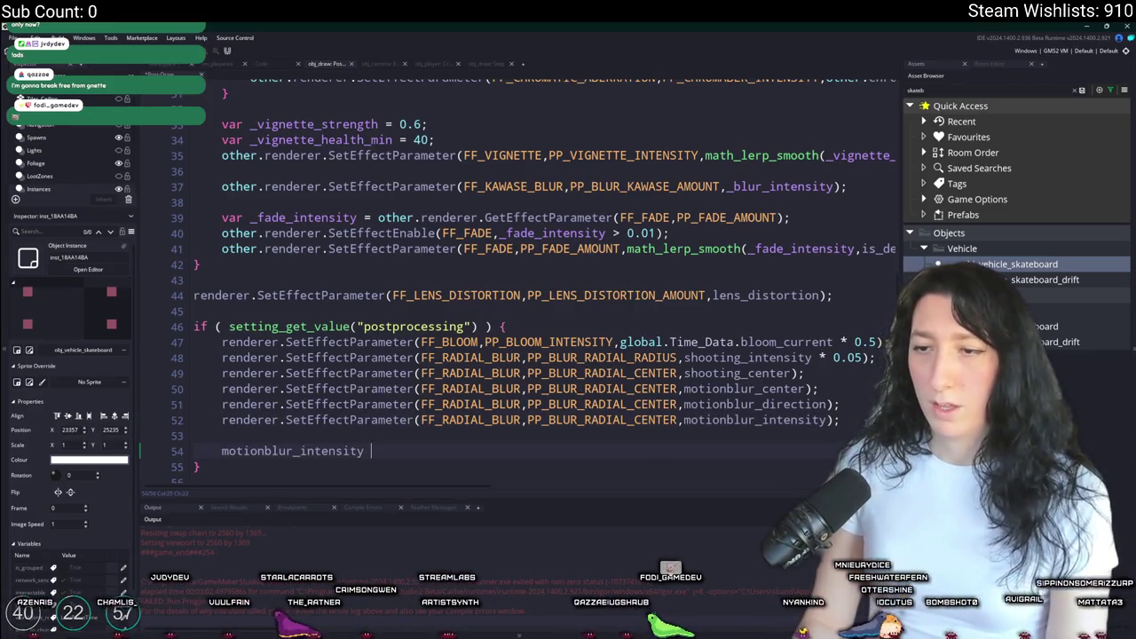
{"action": "type", "text": "= math_le"}
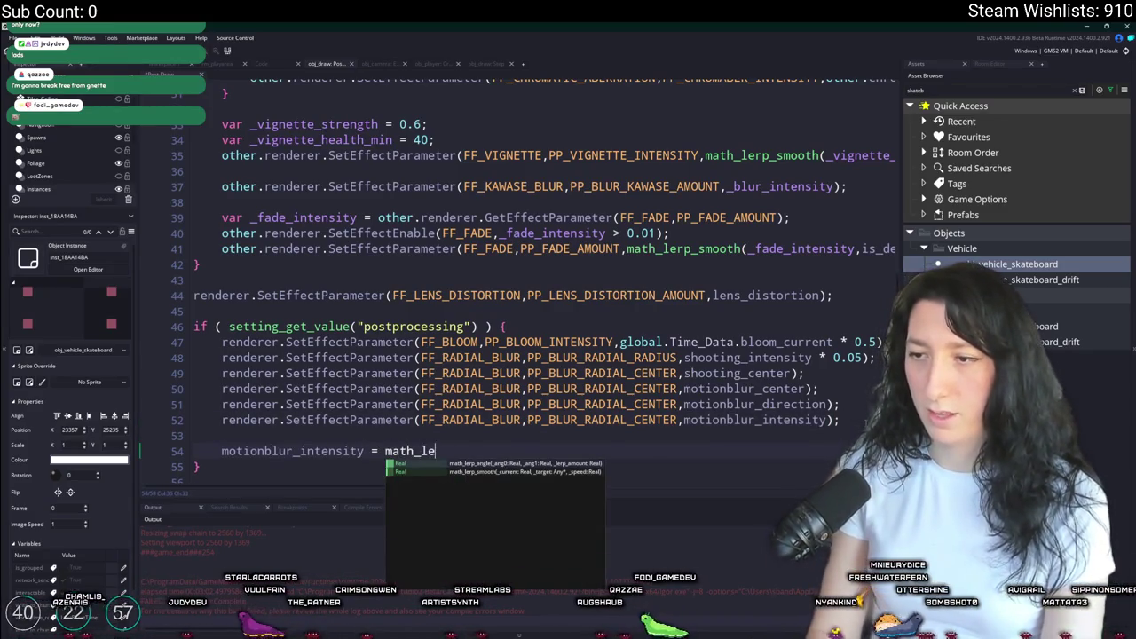
{"action": "type", "text": "rp_smooth(motionblur_intensity,0,0.2"}
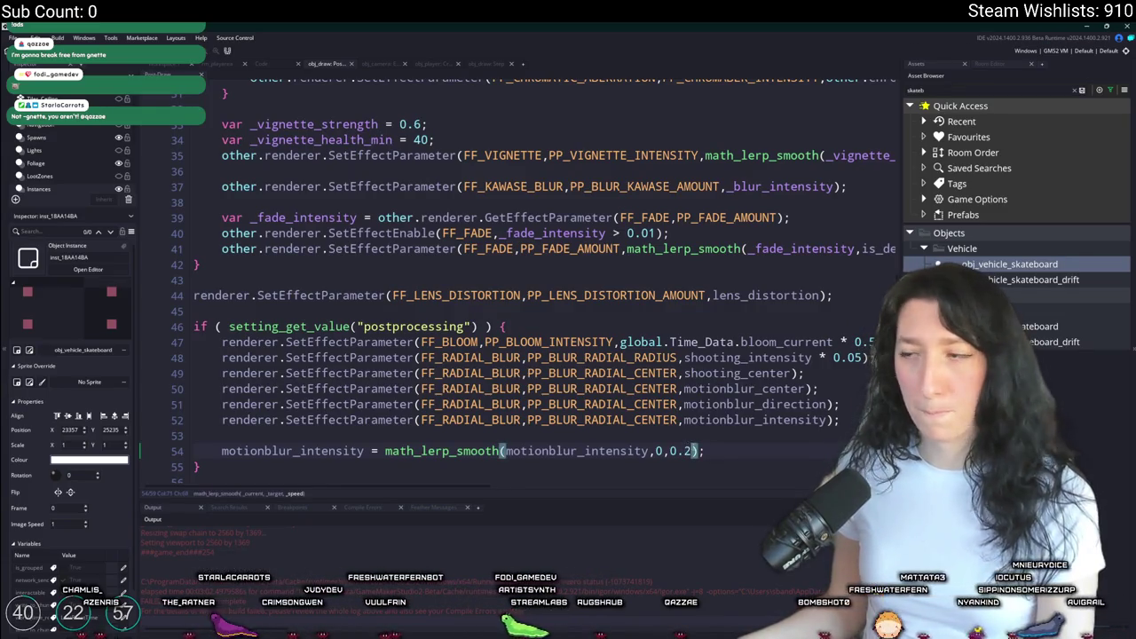
{"action": "type", "text": "5"}
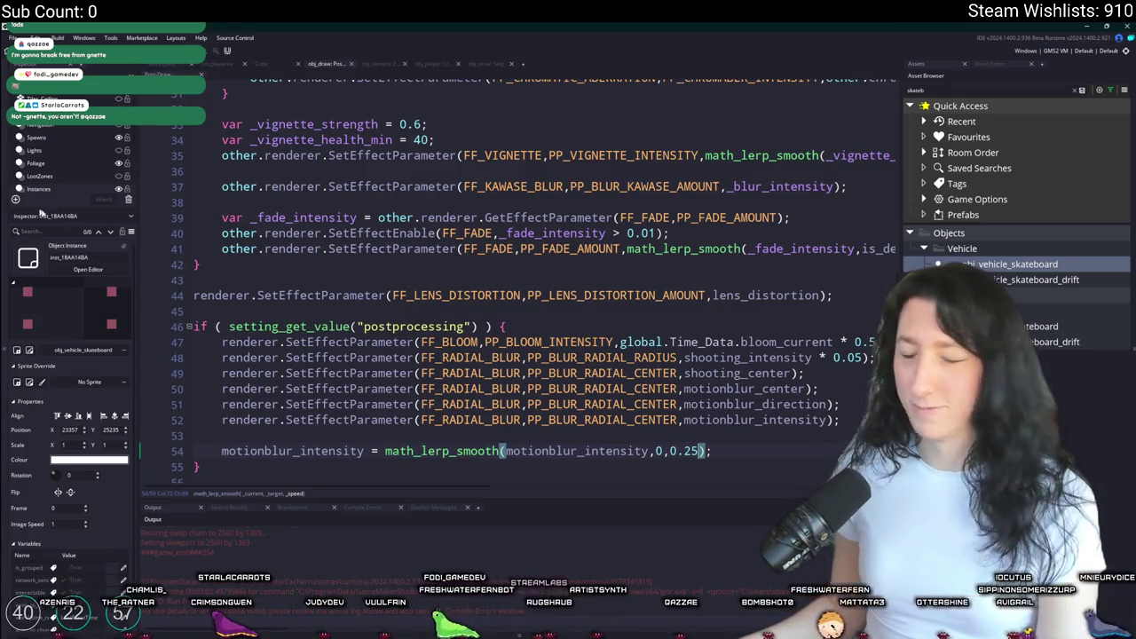
{"action": "left_click", "coordinate": [545, 404]}
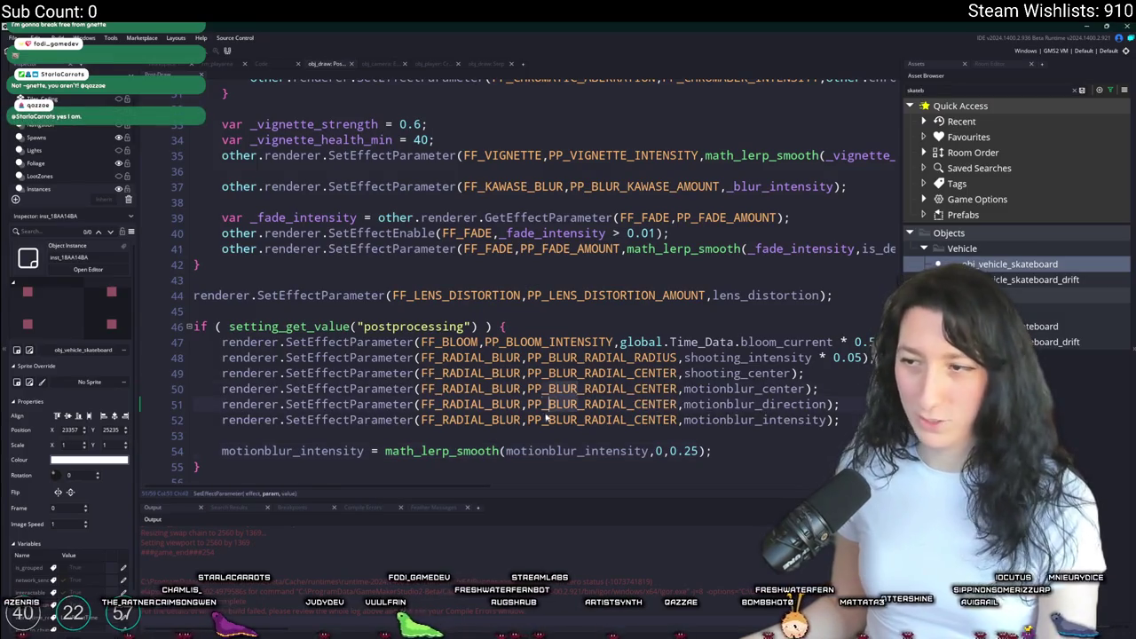
{"action": "left_click", "coordinate": [443, 404]}
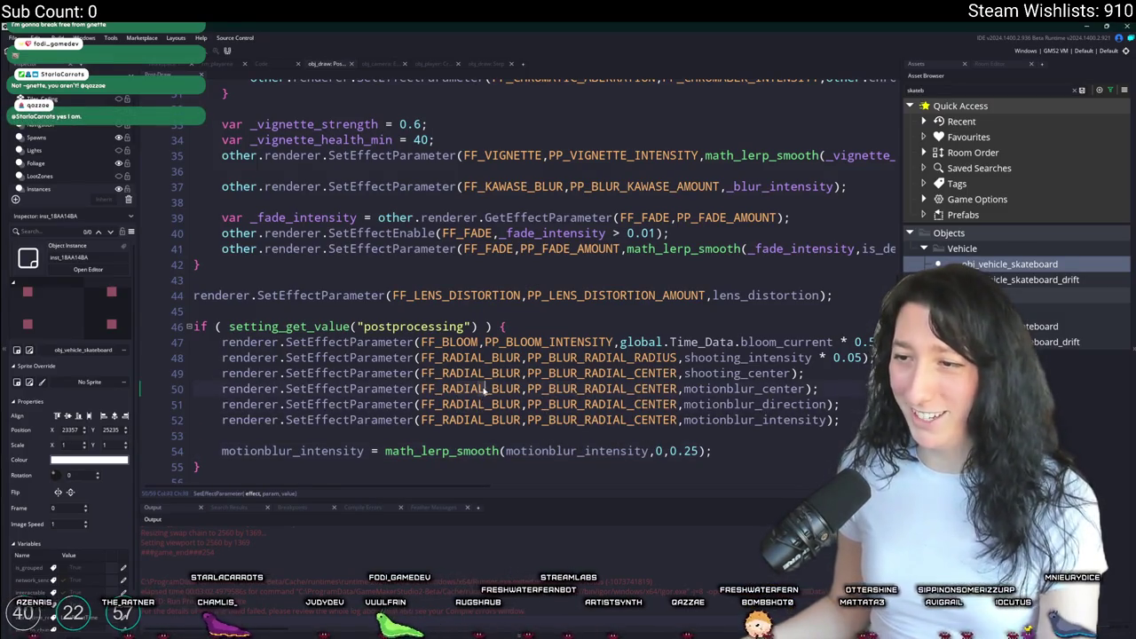
{"action": "left_click", "coordinate": [440, 418]}
- Replace RADIAL with MOTION on lines 50–52 and set line 50's parameter to PP_MOTION_BLUR_CENTER
{"action": "type", "text": "MOTION"}
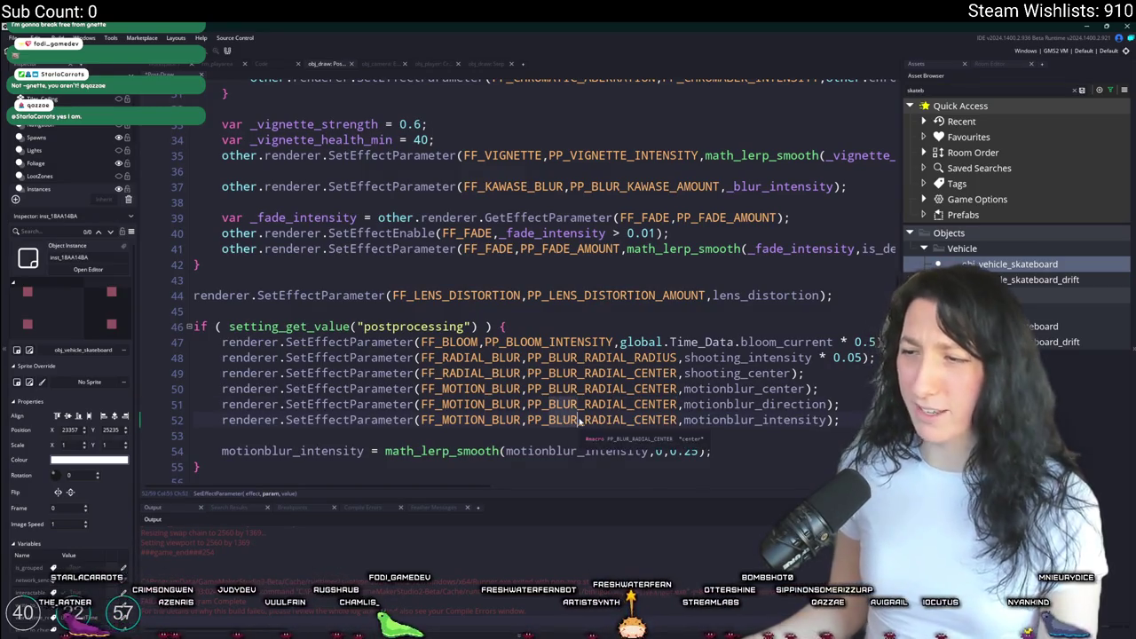
{"action": "left_click_drag", "start_coordinate": [585, 389], "coordinate": [628, 389]}
{"action": "type", "text": "MOTION"}
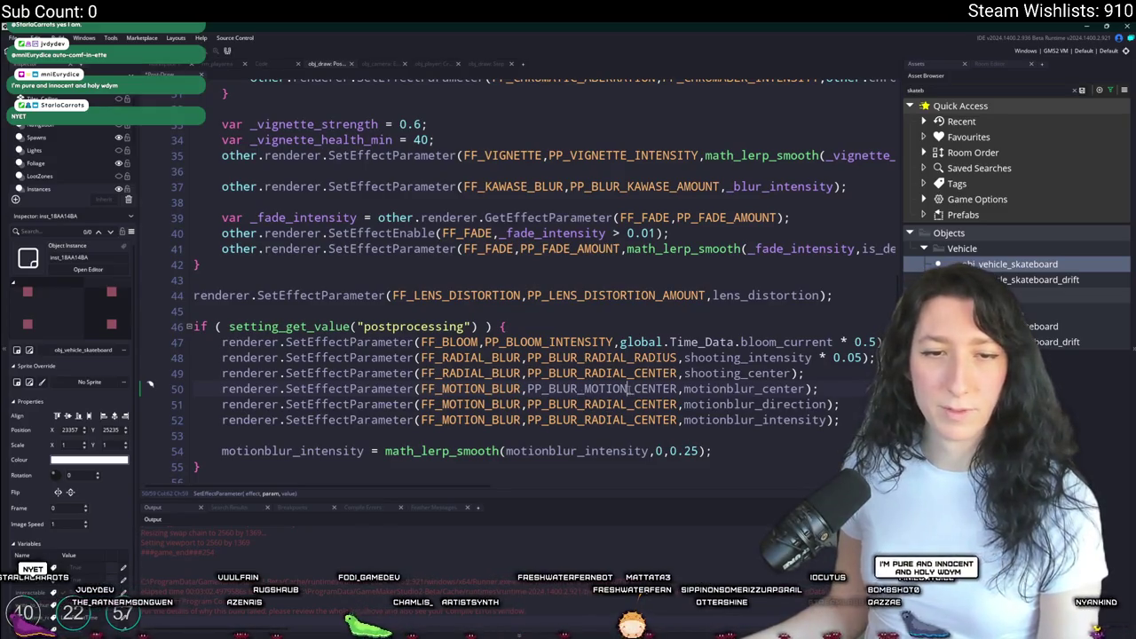
{"action": "double_click", "coordinate": [578, 391]}
{"action": "type", "text": "PP_"}
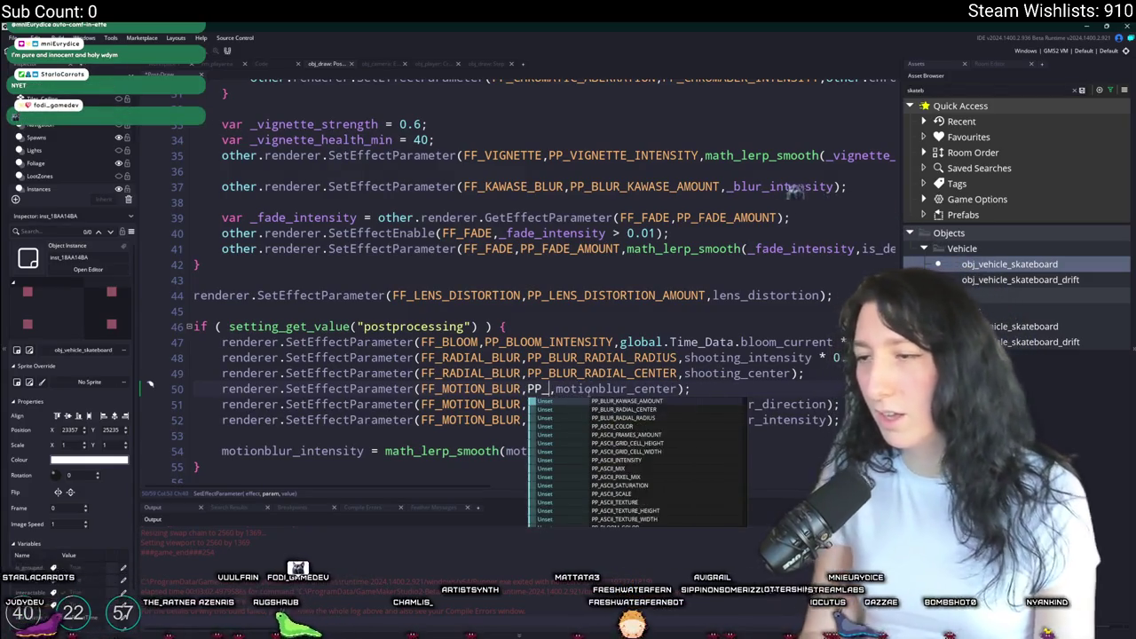
{"action": "type", "text": "MOTION"}
{"action": "key", "text": "Down"}
{"action": "key", "text": "Return"}
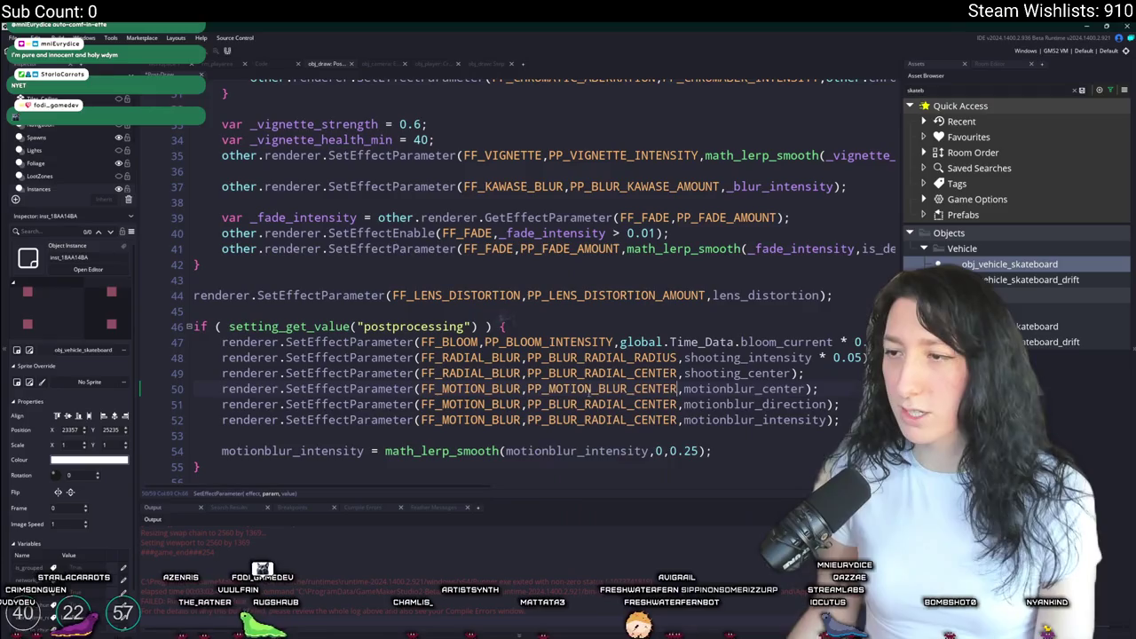
- Set line 51's parameter to PP_MOTION_BLUR_ANGLE and begin retyping line 52's as PP_MOTION_BLUR
{"action": "double_click", "coordinate": [657, 404]}
{"action": "type", "text": "PP_MOTION_BLUR_DI"}
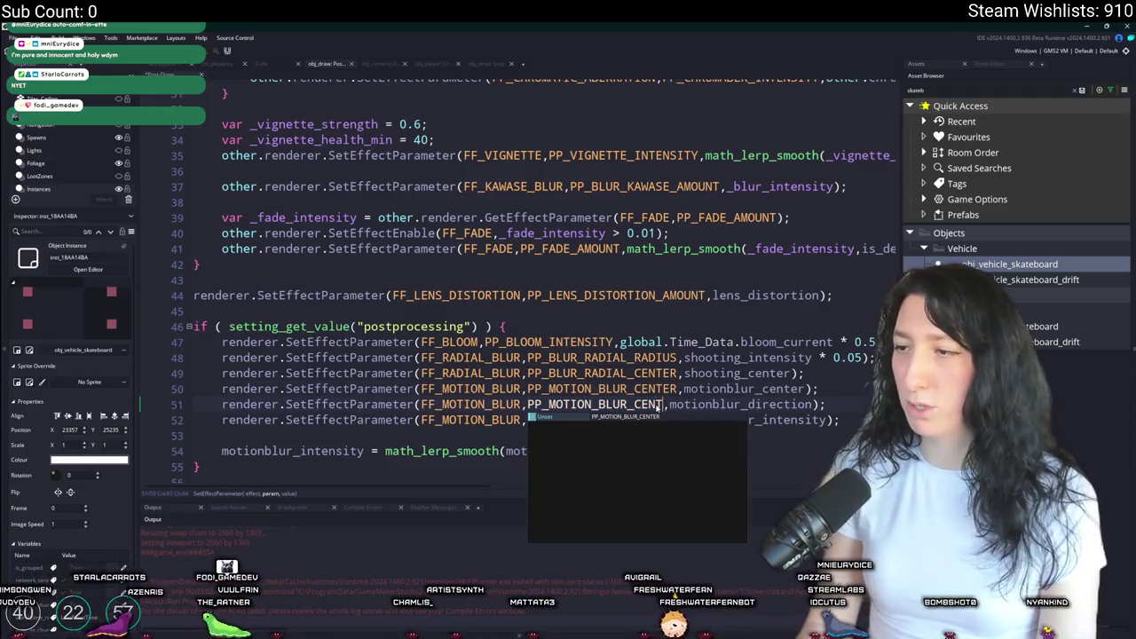
{"action": "type", "text": "ANGL"}
{"action": "key", "text": "Return"}
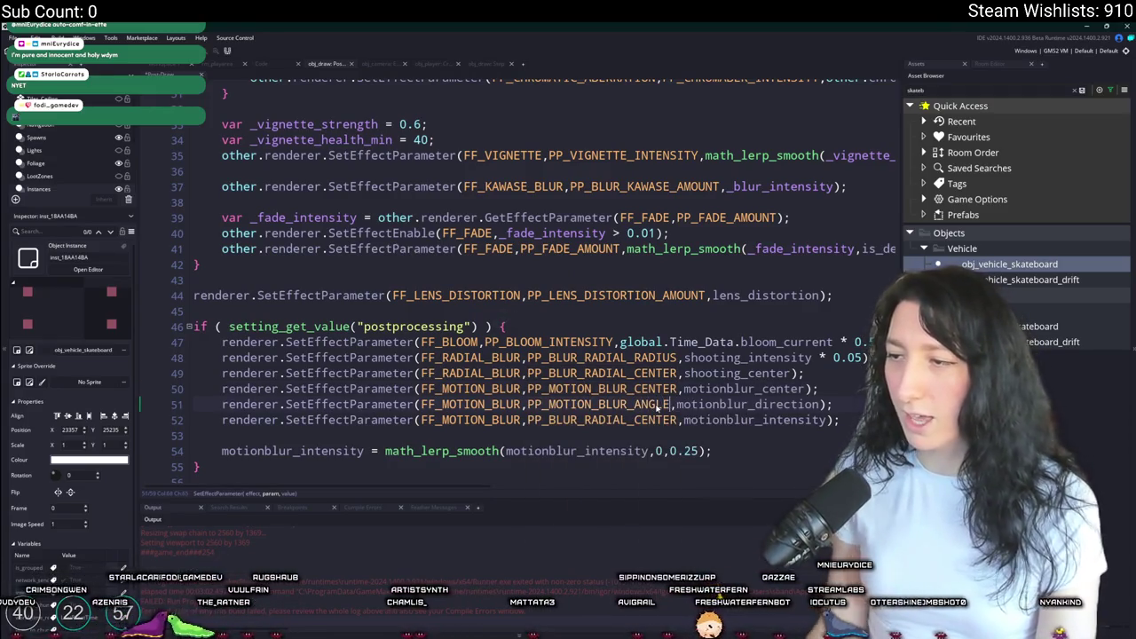
{"action": "double_click", "coordinate": [552, 419]}
{"action": "type", "text": "PP_MOTIONB"}
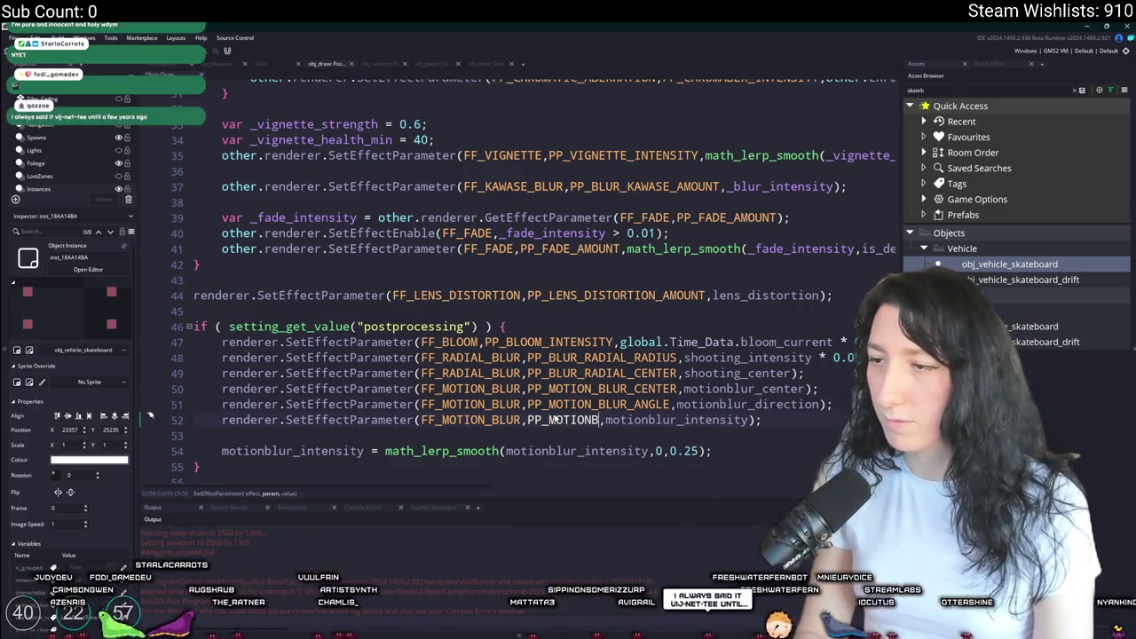
{"action": "key", "text": "BackSpace"}
{"action": "type", "text": "_BLUR"}
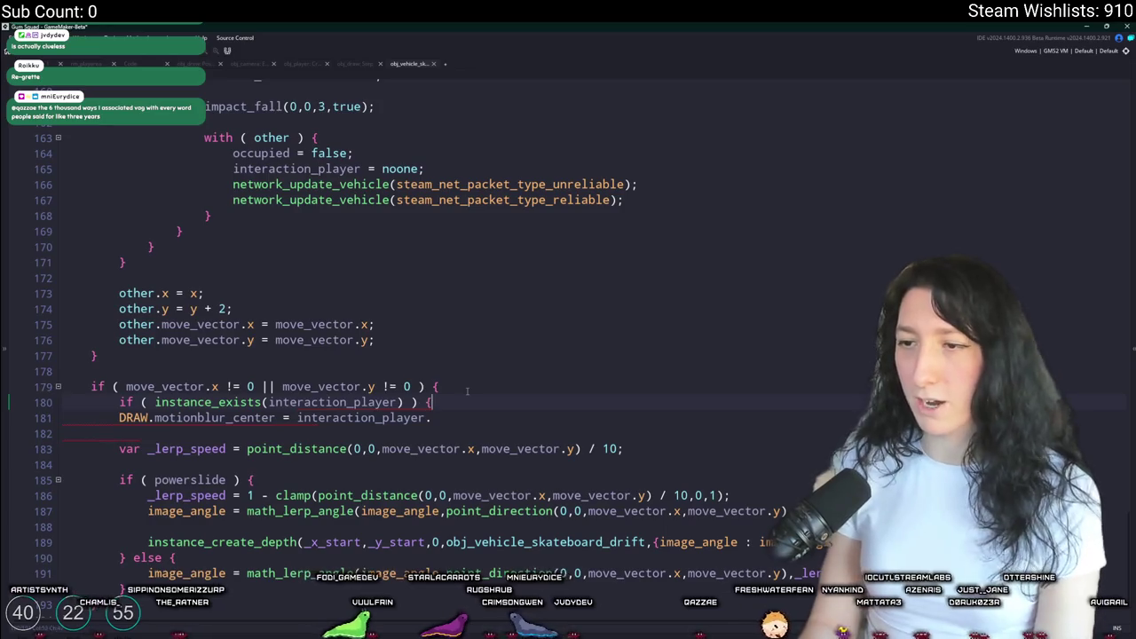
- Close the if block, indent the DRAW line, and add && global.Player_Instance == interaction_player
{"action": "left_click", "coordinate": [517, 421]}
{"action": "key", "text": "Return"}
{"action": "type", "text": "}"}
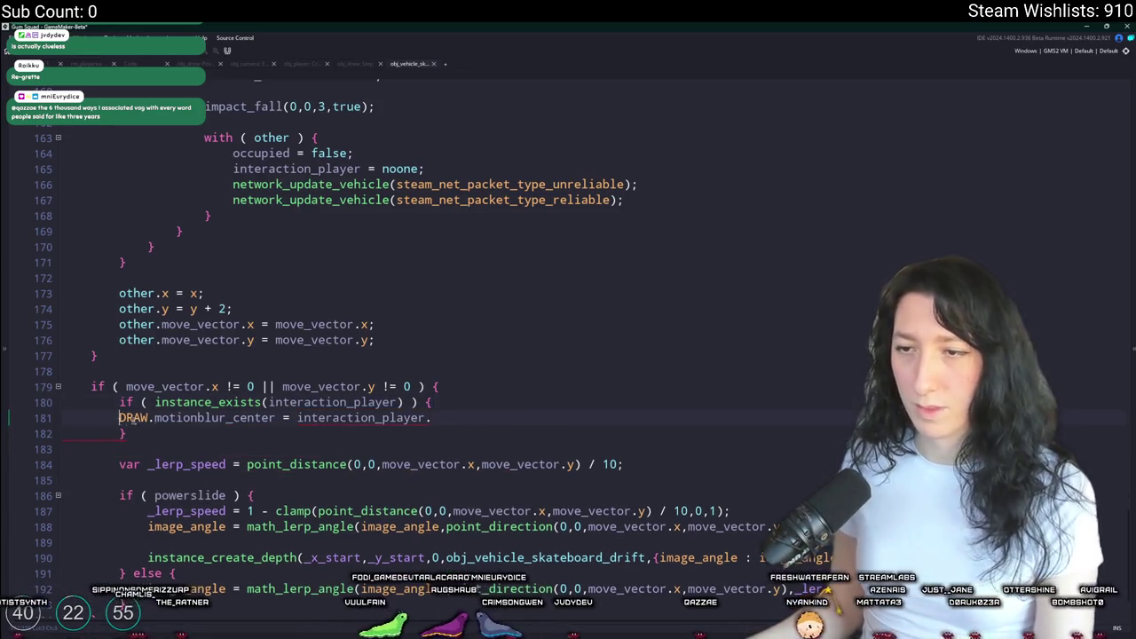
{"action": "key", "text": "Tab"}
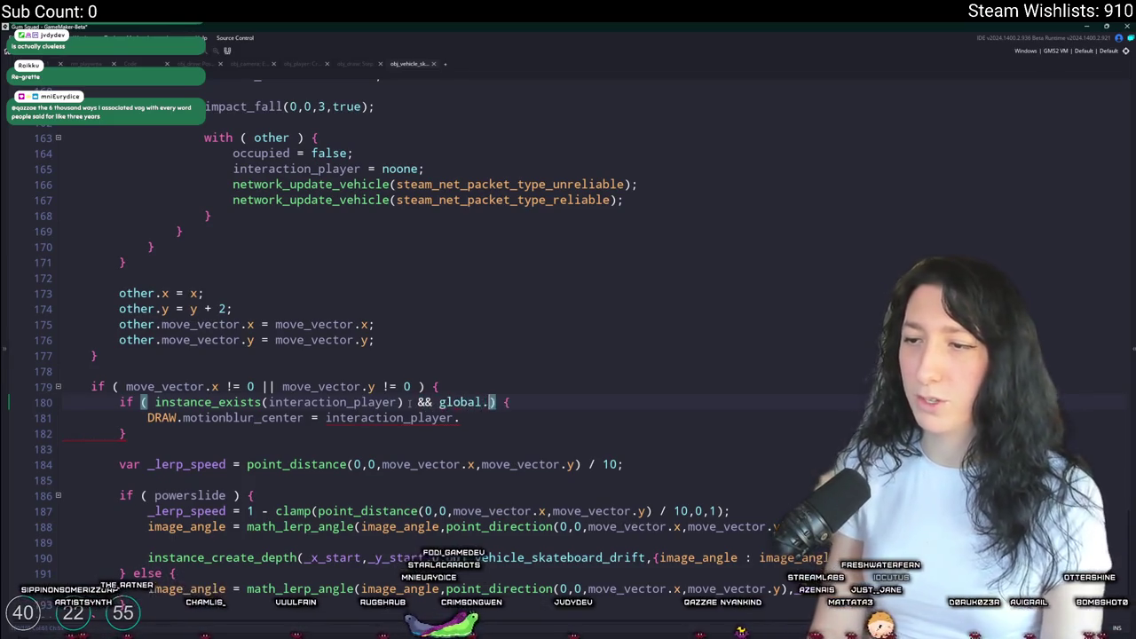
{"action": "type", "text": "Player_Instance == interaction_player"}
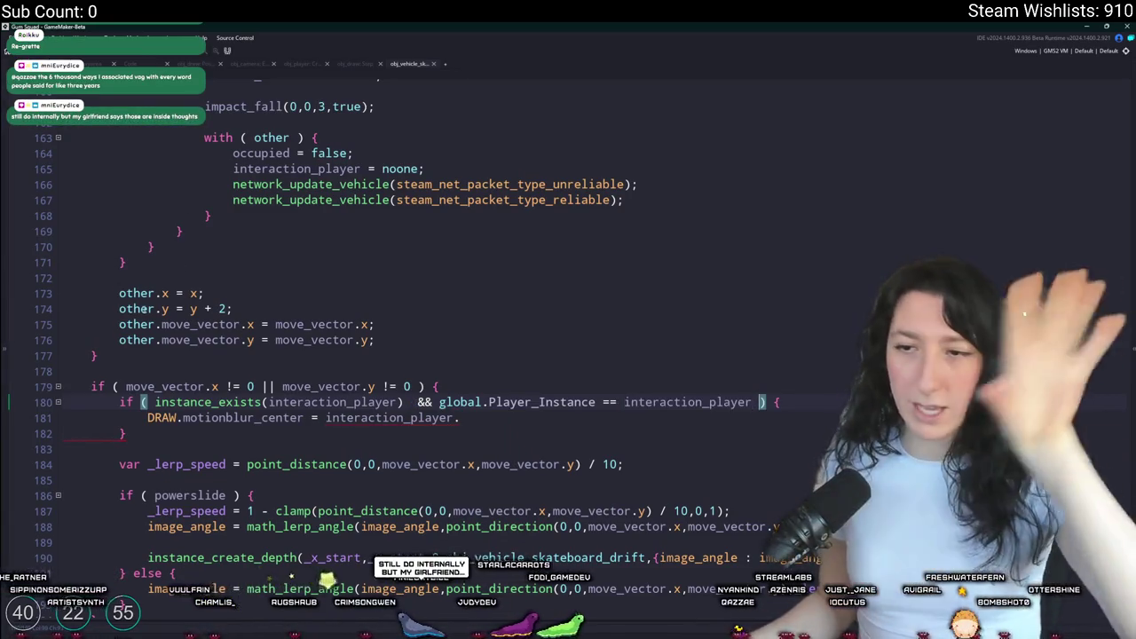
{"action": "left_click", "coordinate": [417, 402]}
{"action": "key", "text": "BackSpace"}
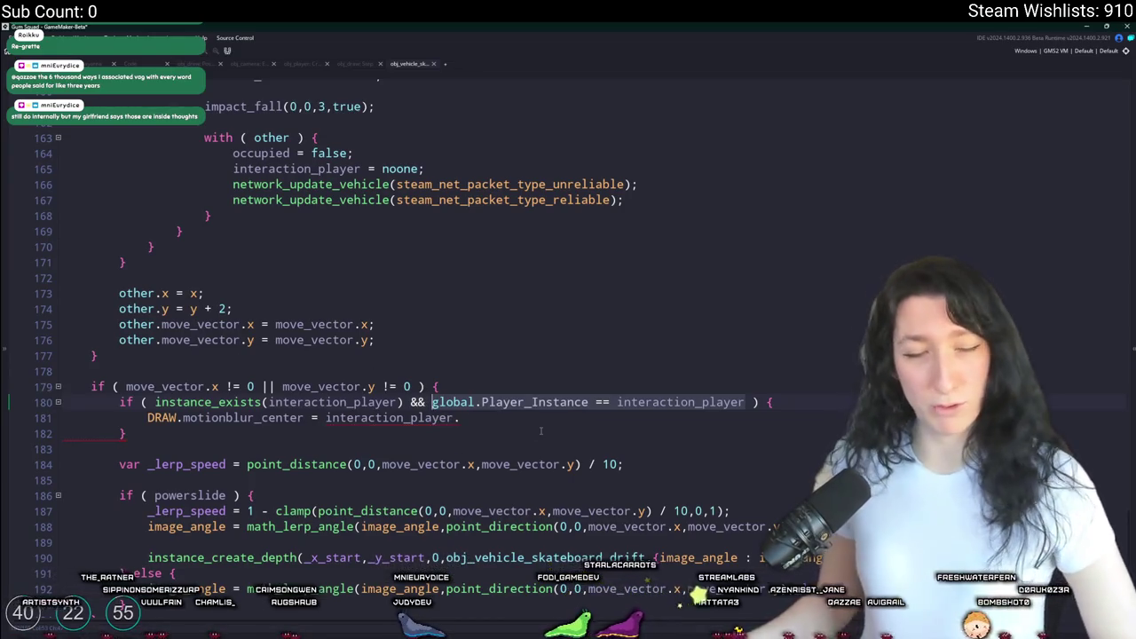
{"action": "key", "text": "Down"}
{"action": "key", "text": "End"}
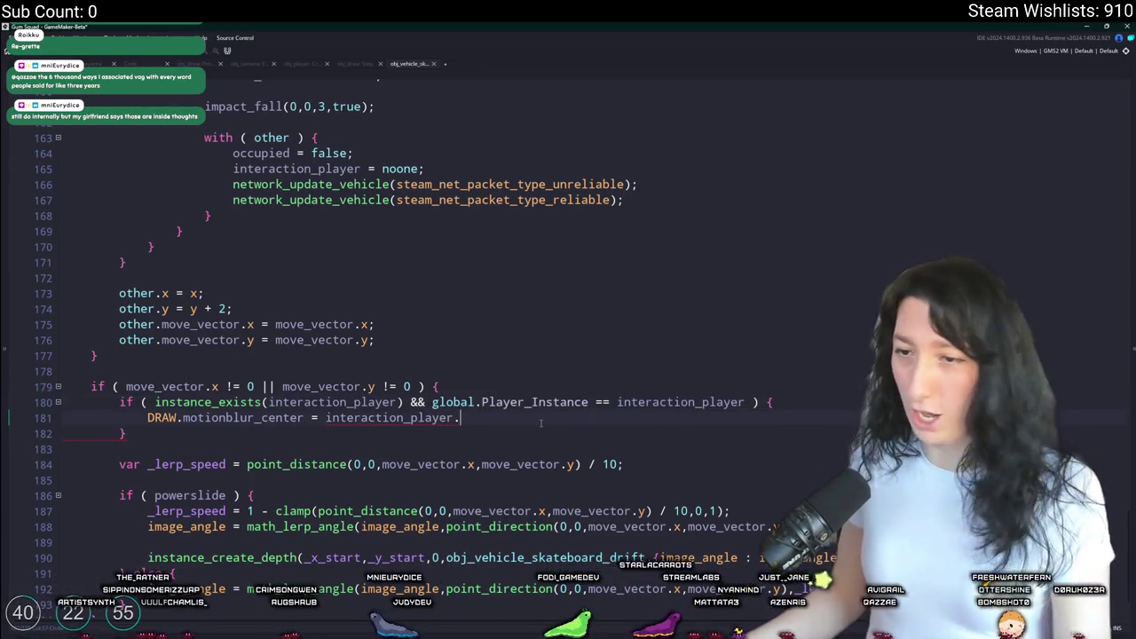
{"action": "mouse_move", "coordinate": [326, 422]}
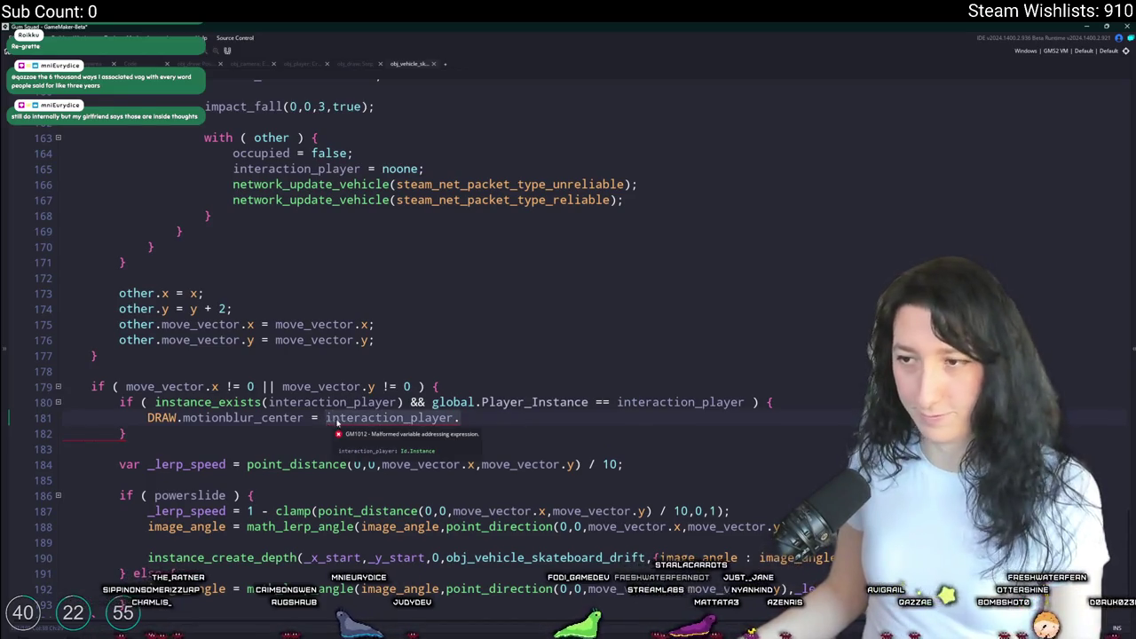
{"action": "left_click", "coordinate": [435, 404]}
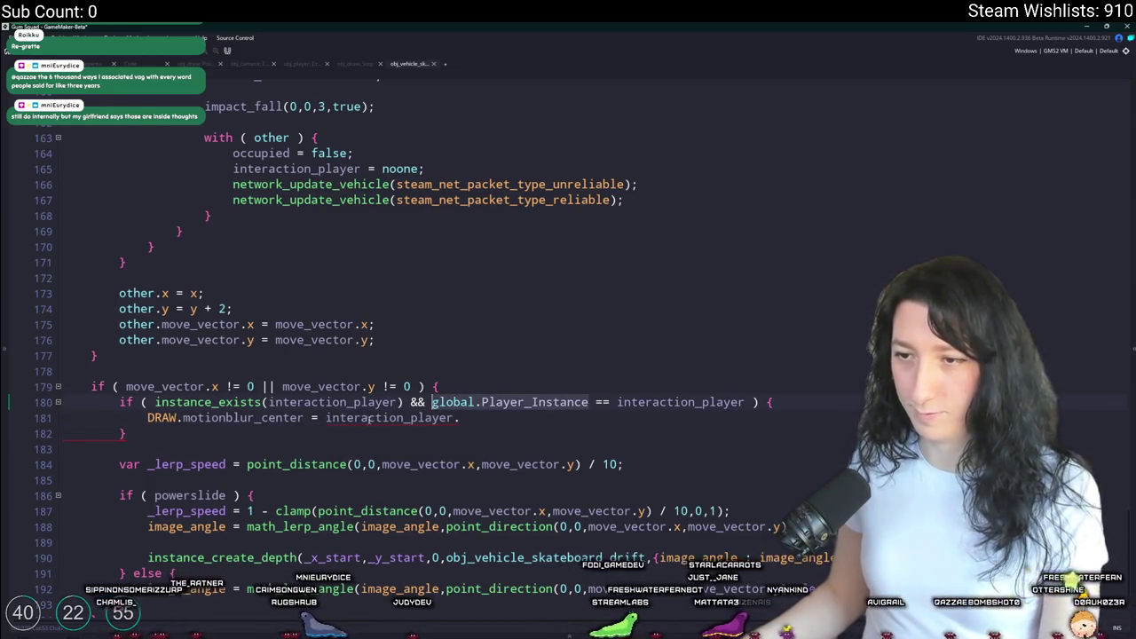
- Set DRAW.motionblur_center to obj_camera.camera_get_noramlized_relative_position of interaction_player's x and y
{"action": "left_click", "coordinate": [334, 417]}
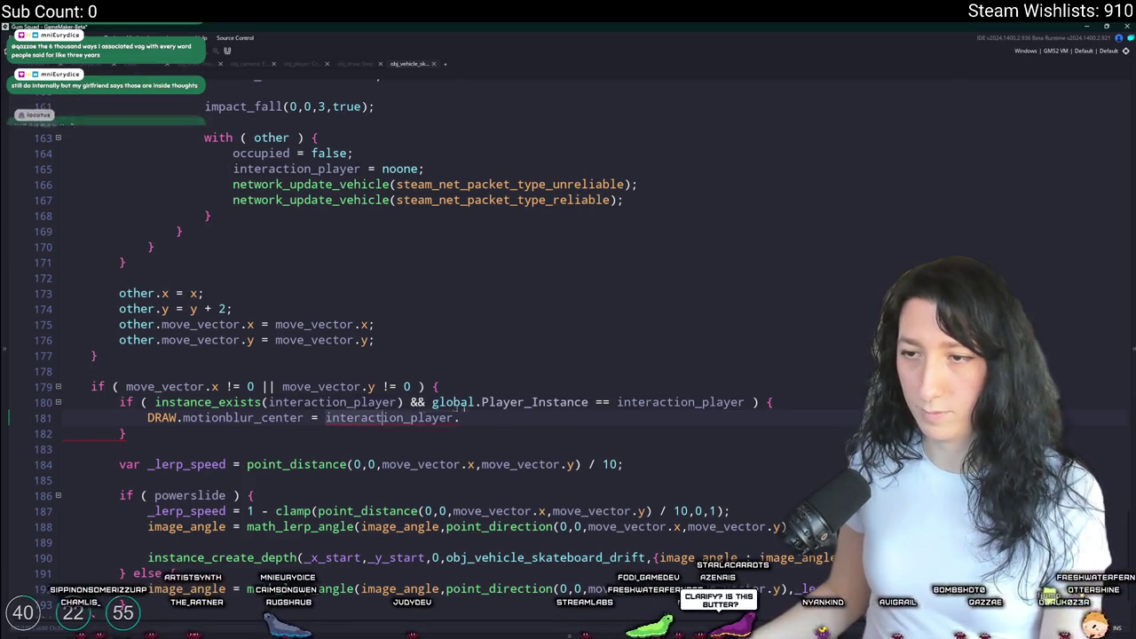
{"action": "mouse_move", "coordinate": [511, 417]}
{"action": "key", "text": "ctrl+BackSpace"}
{"action": "key", "text": "ctrl+BackSpace"}
{"action": "type", "text": "obj_camera."}
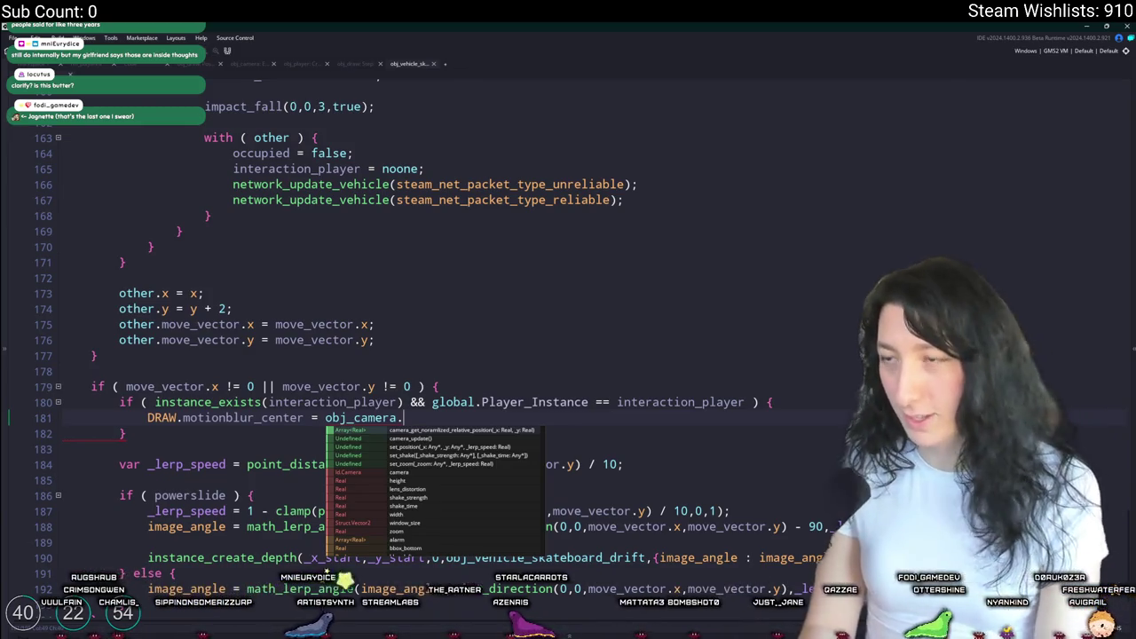
{"action": "type", "text": "get"}
{"action": "key", "text": "Return"}
{"action": "type", "text": "interaction_player."}
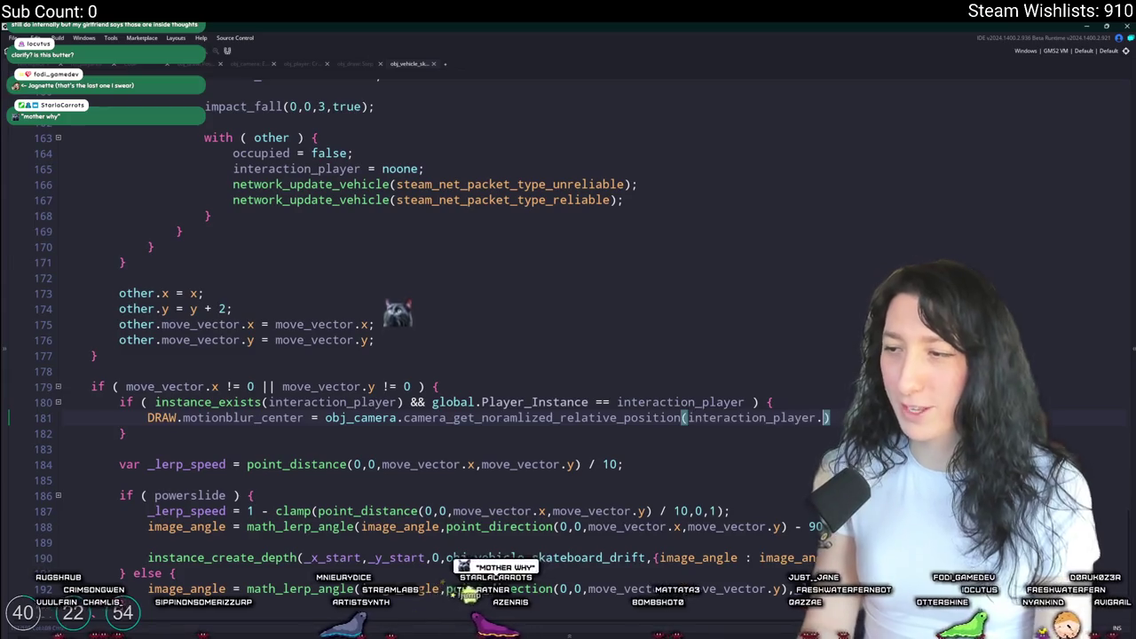
{"action": "type", "text": "x,int"}
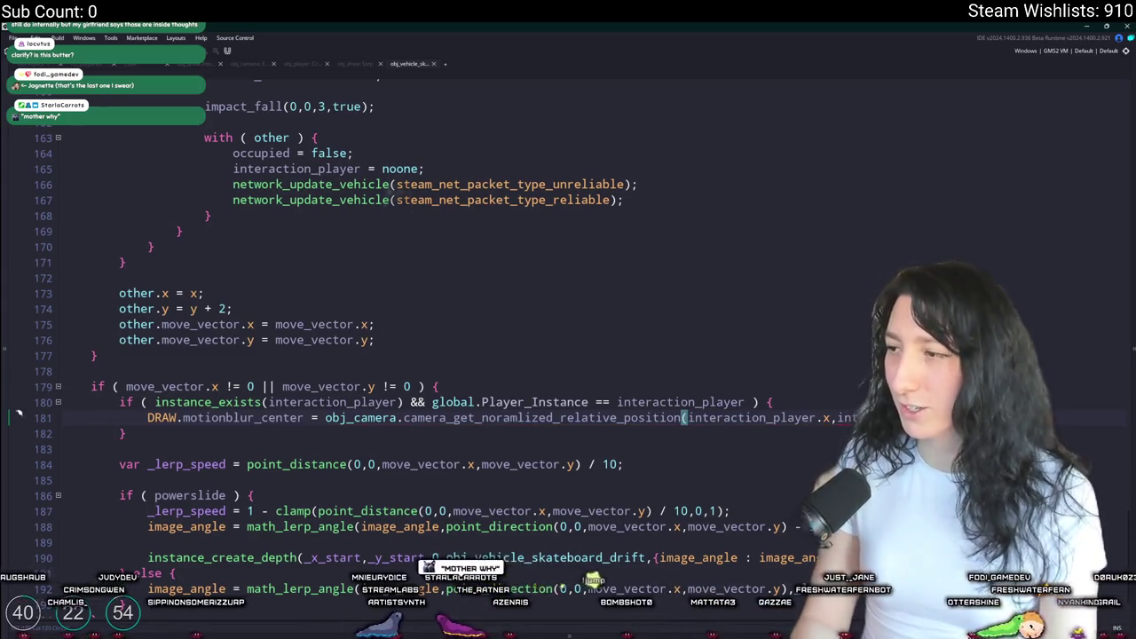
{"action": "type", "text": "er"}
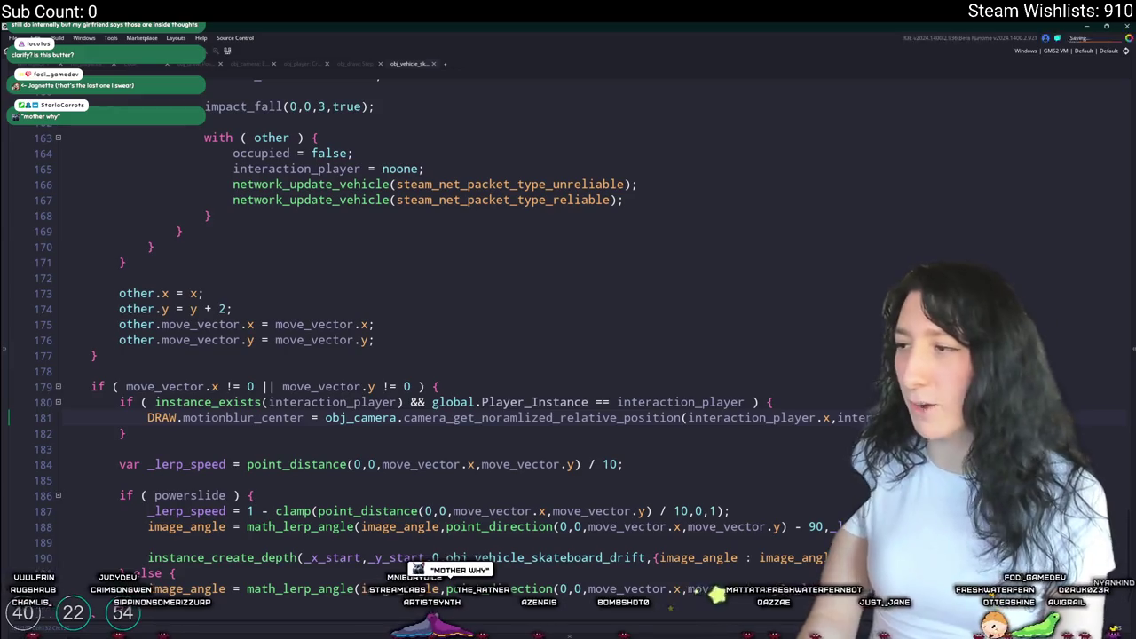
{"action": "key", "text": "ctrl+d"}
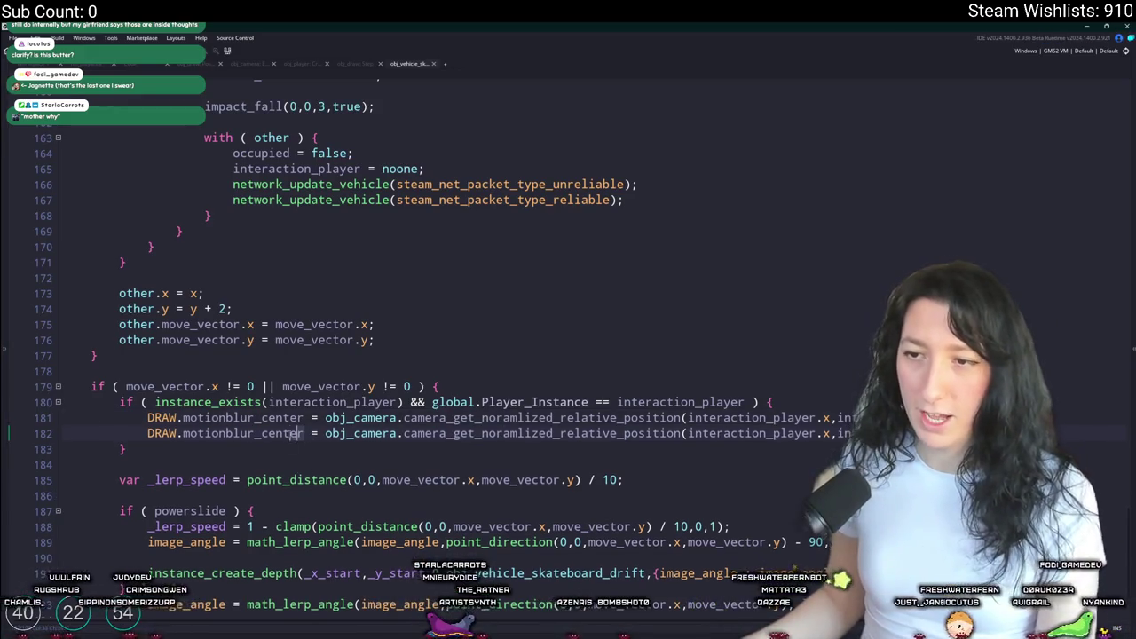
- Rename the copied line's variable to DRAW.motionblur_direction
{"action": "key", "text": "ctrl+shift+Right"}
{"action": "type", "text": "angle"}
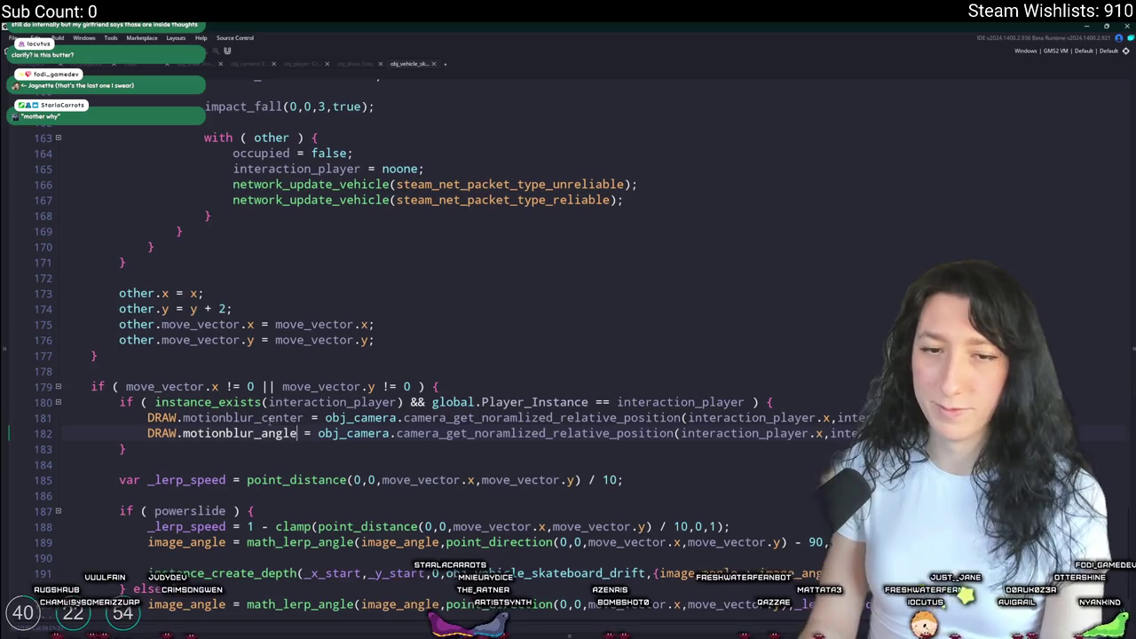
{"action": "key", "text": "BackSpace"}
{"action": "key", "text": "BackSpace"}
{"action": "key", "text": "BackSpace"}
{"action": "type", "text": "direction"}
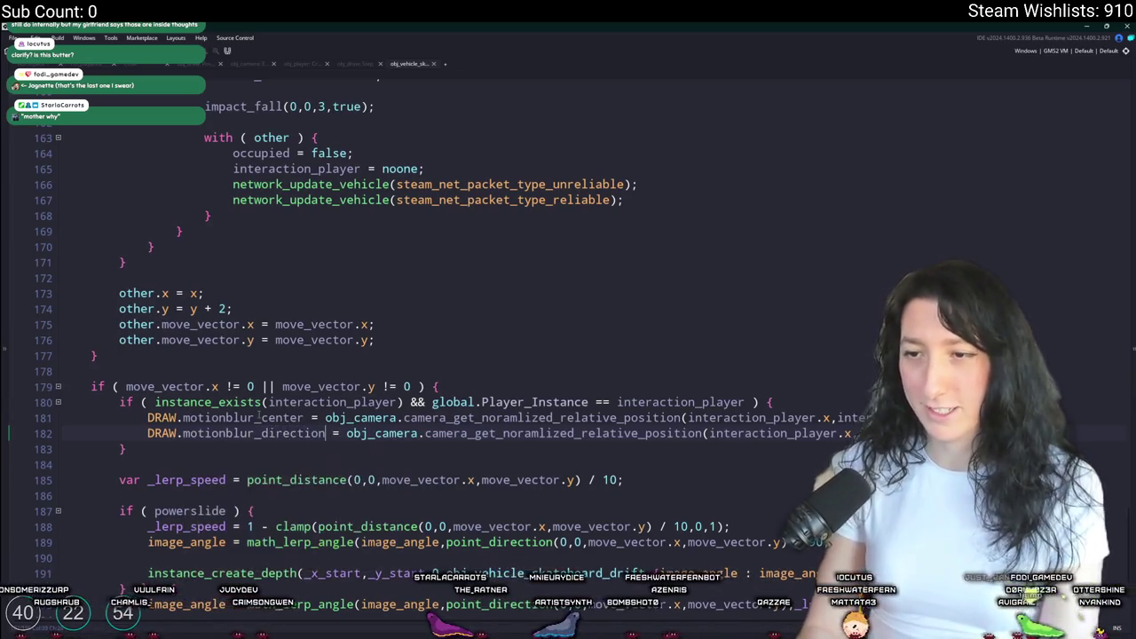
- Replace the line's value with a point_direction call, initially using xprevious and yprevious
{"action": "left_click", "coordinate": [709, 435]}
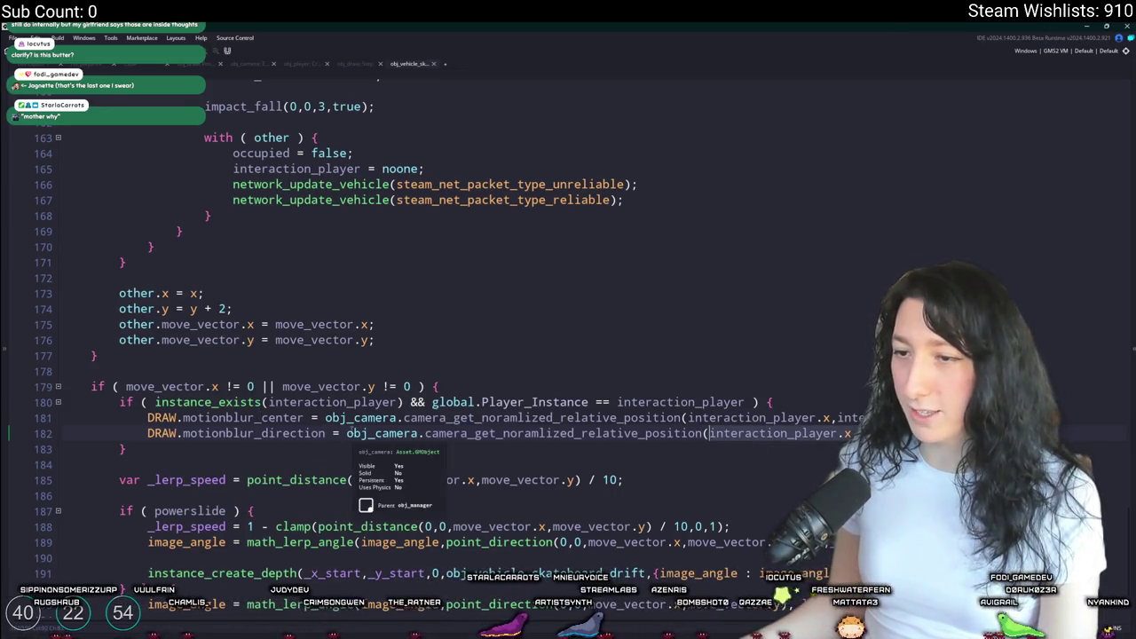
{"action": "left_click", "coordinate": [373, 433]}
{"action": "key", "text": "shift+End"}
{"action": "type", "text": "pio"}
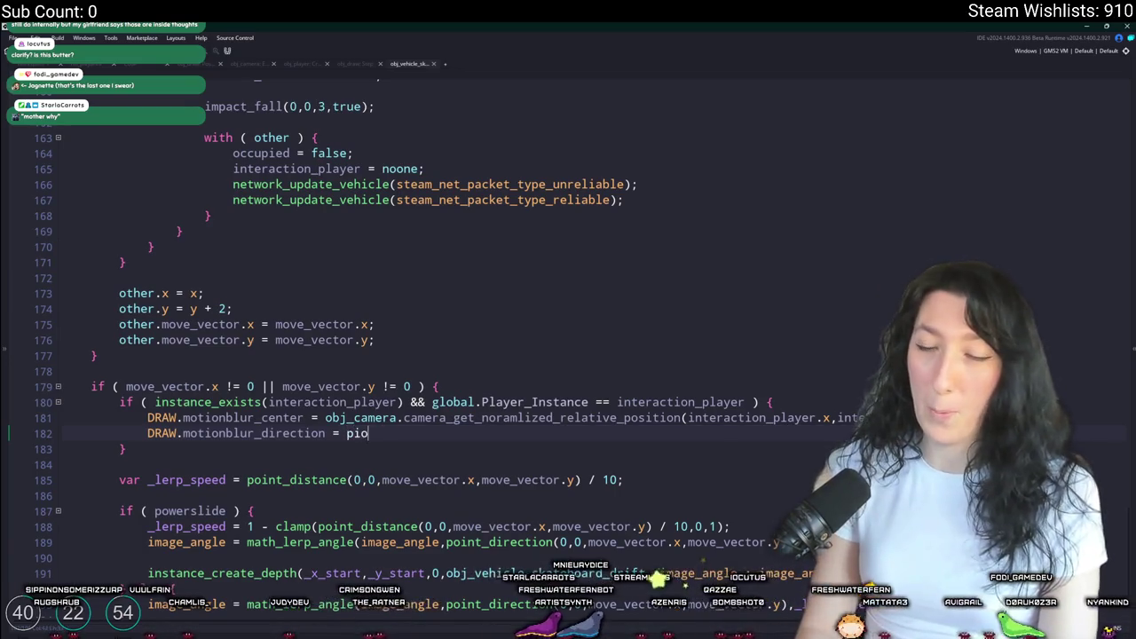
{"action": "key", "text": "BackSpace"}
{"action": "key", "text": "BackSpace"}
{"action": "type", "text": "oint_Dir"}
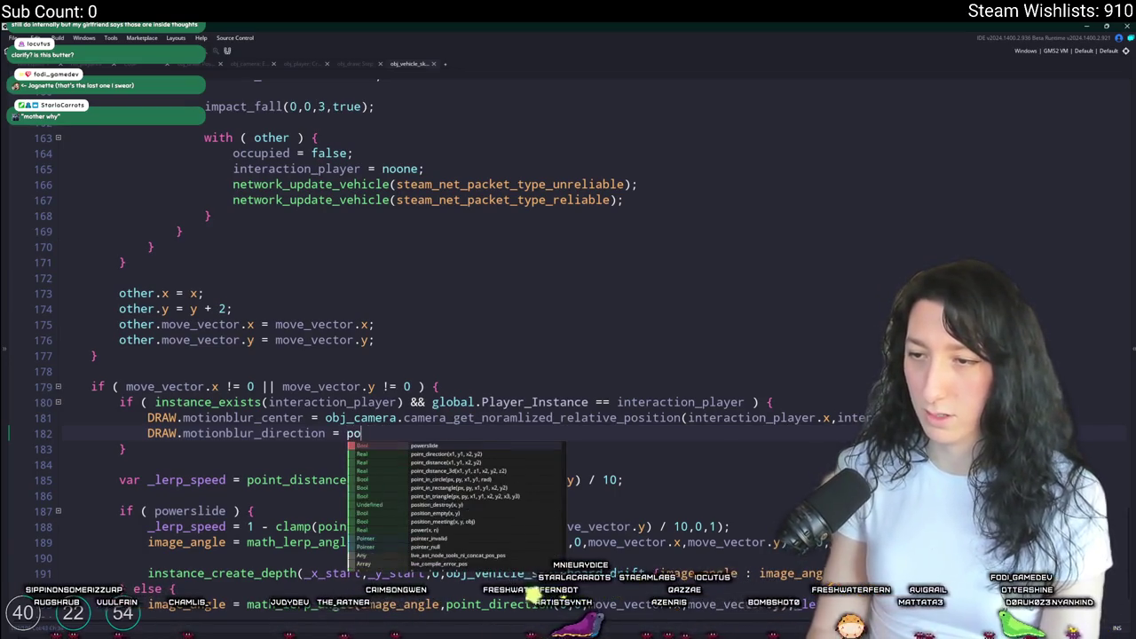
{"action": "type", "text": "ection("}
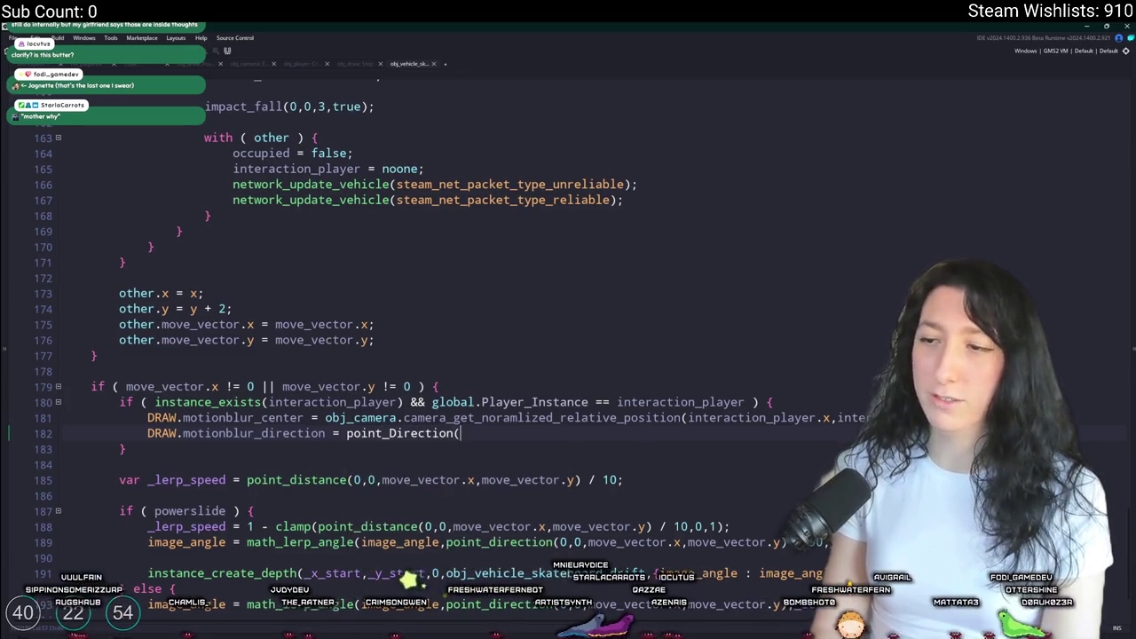
{"action": "key", "text": "BackSpace"}
{"action": "type", "text": "d"}
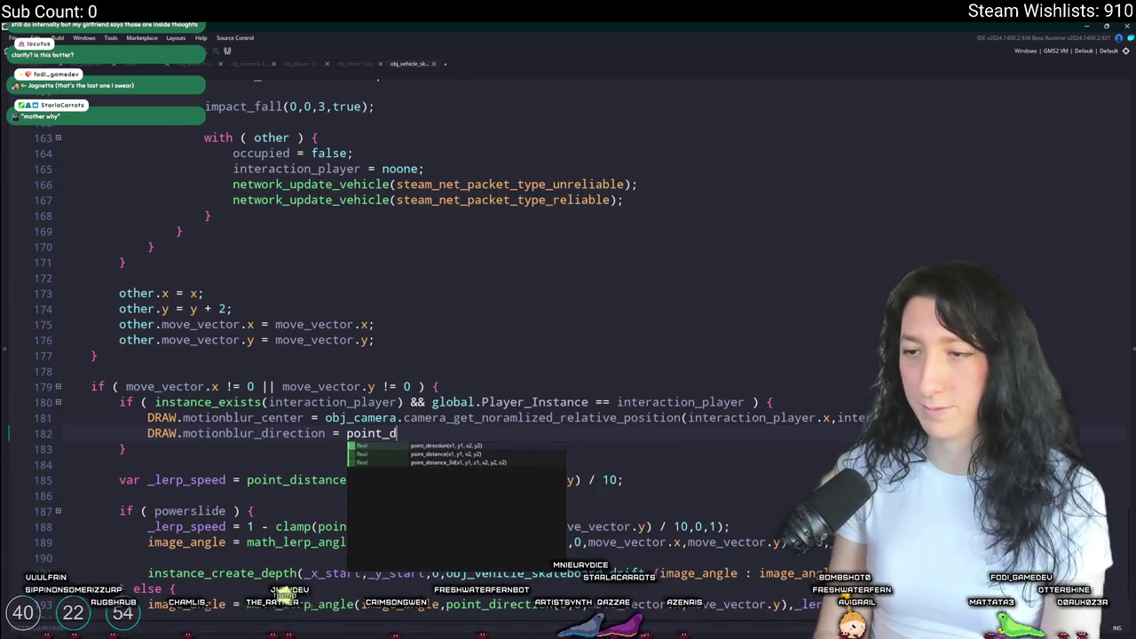
{"action": "key", "text": "Return"}
{"action": "type", "text": "xprevious,yprevi"}
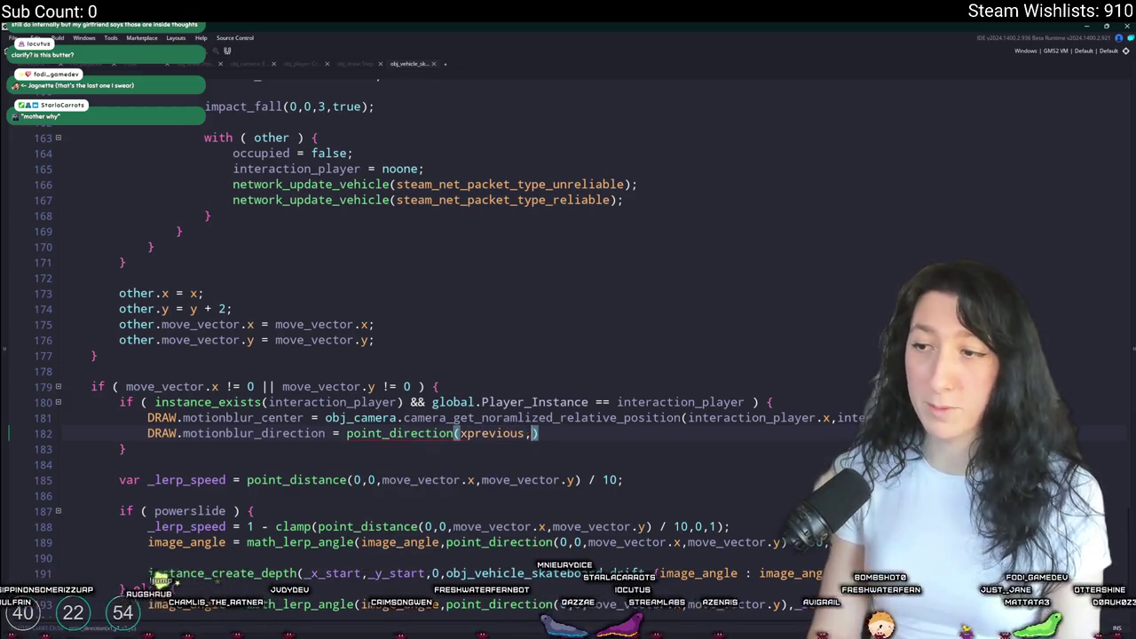
{"action": "type", "text": "ous"}
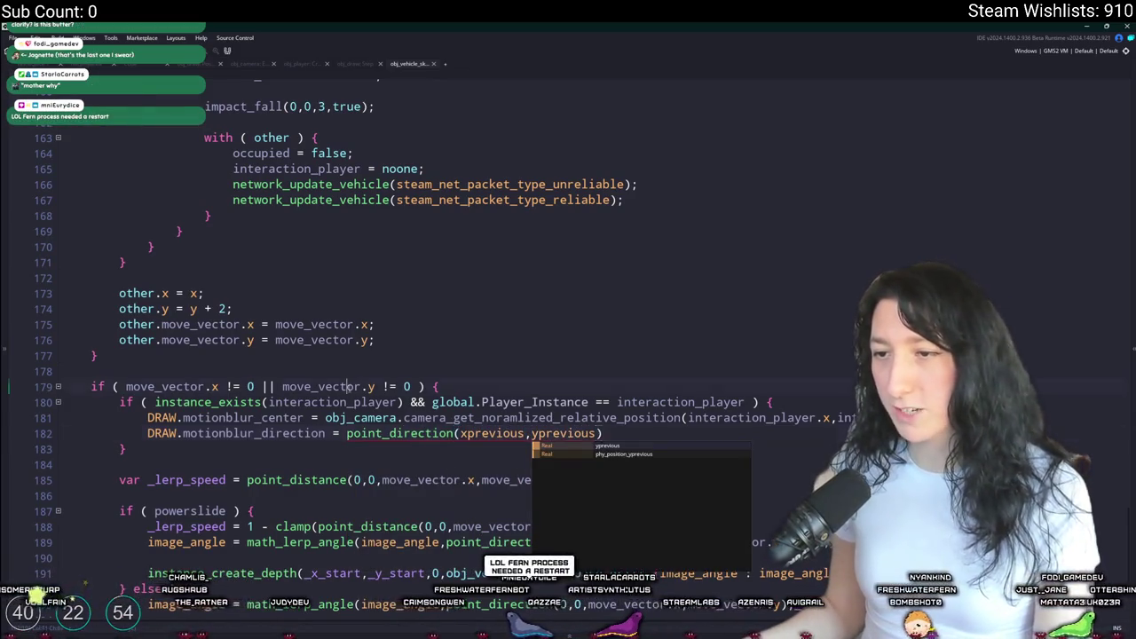
{"action": "left_click", "coordinate": [361, 386]}
- Change the arguments to point_direction(0,0,move_vector.x,move_vector.y)
{"action": "left_click_drag", "start_coordinate": [601, 434], "coordinate": [460, 435]}
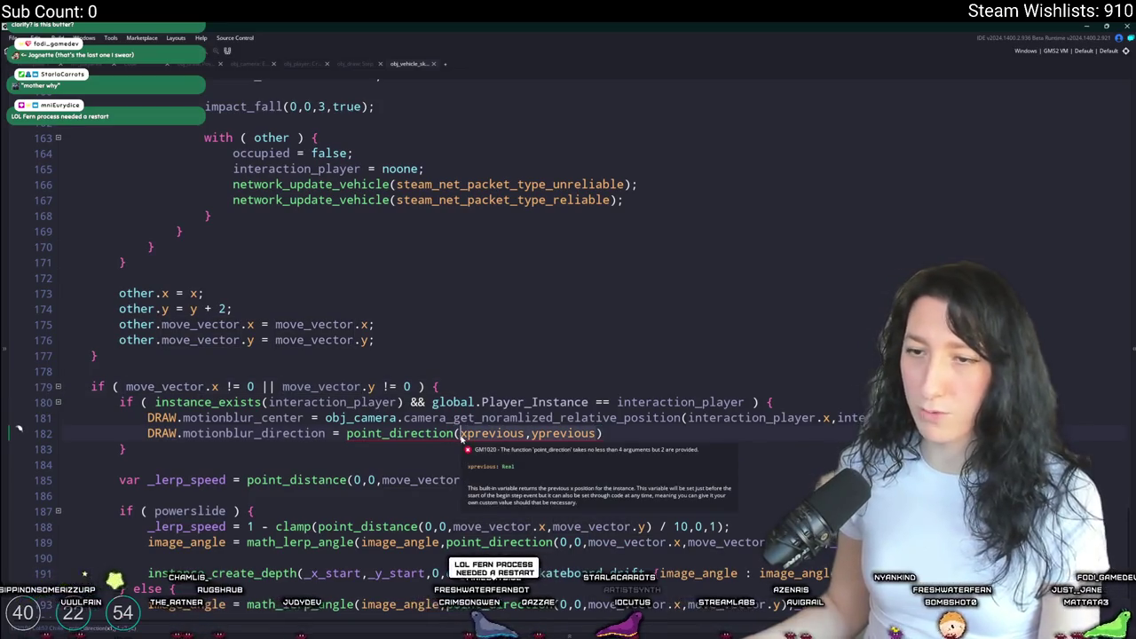
{"action": "type", "text": "move_vectr"}
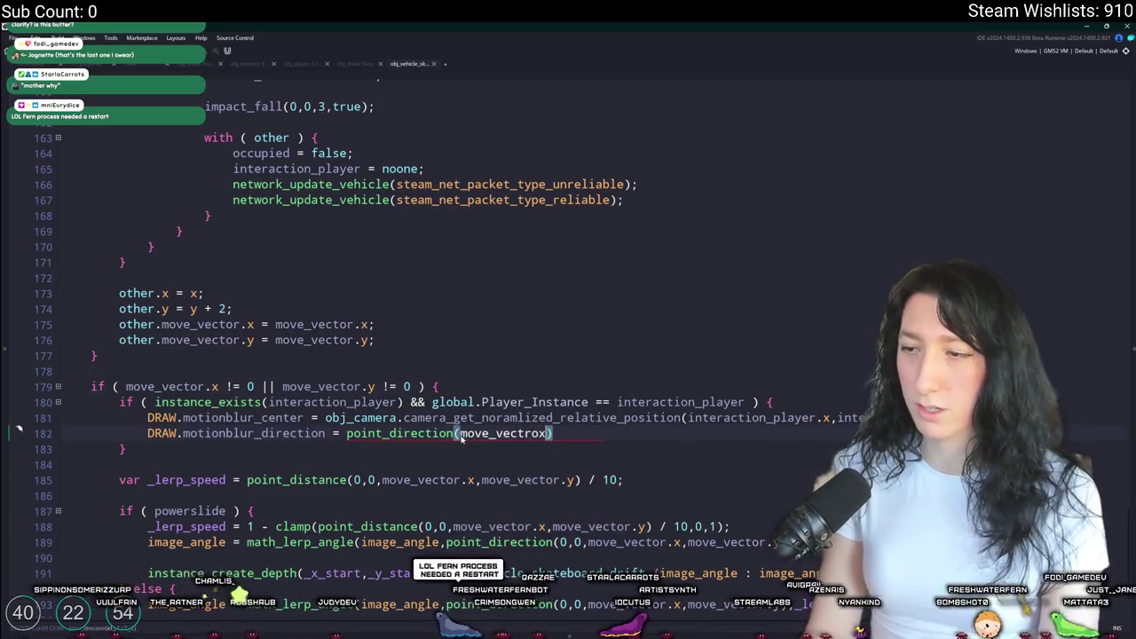
{"action": "key", "text": "BackSpace"}
{"action": "type", "text": "or.x,move"}
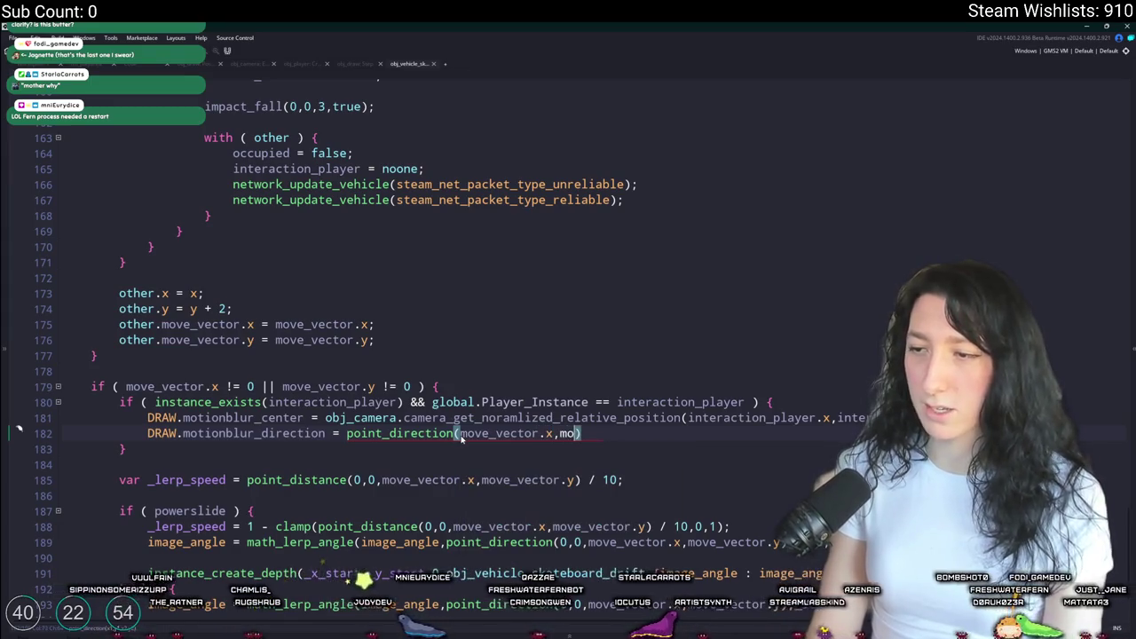
{"action": "type", "text": "_vector.y"}
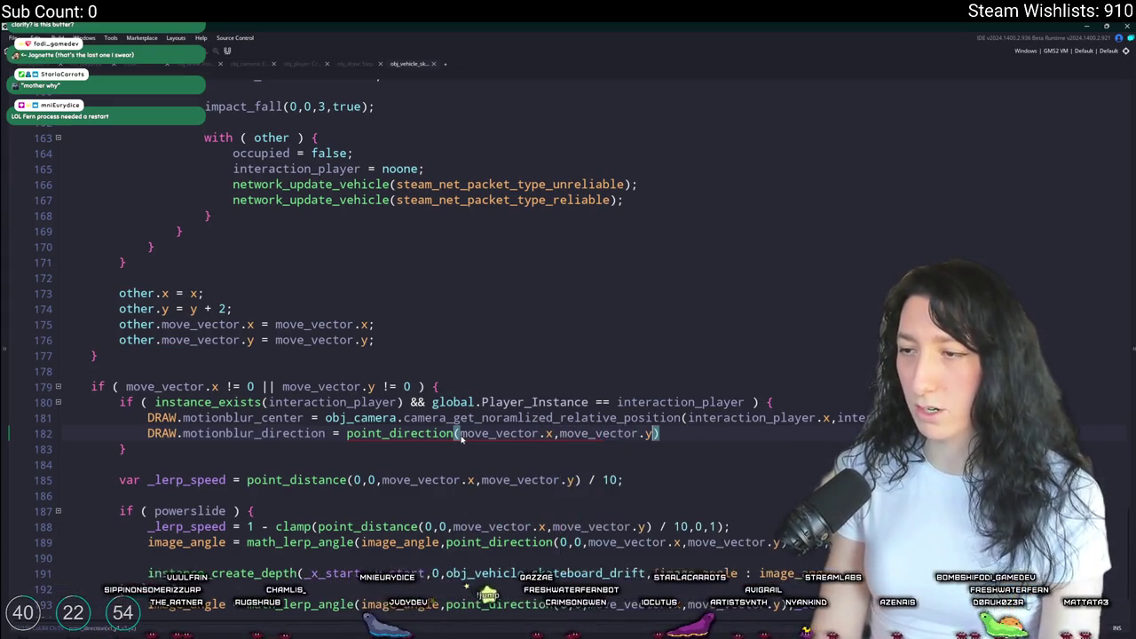
{"action": "left_click", "coordinate": [460, 434]}
{"action": "type", "text": "0,0,"}
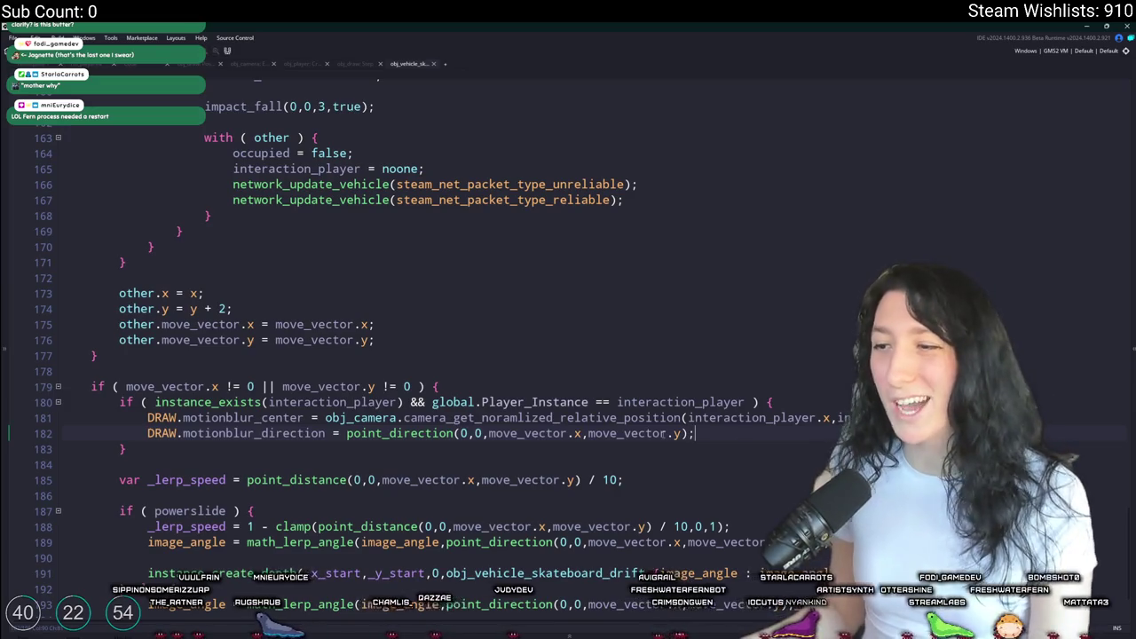
- Add a copy of the line using point_distance of move_vector divided by 10
{"action": "key", "text": "ctrl+d"}
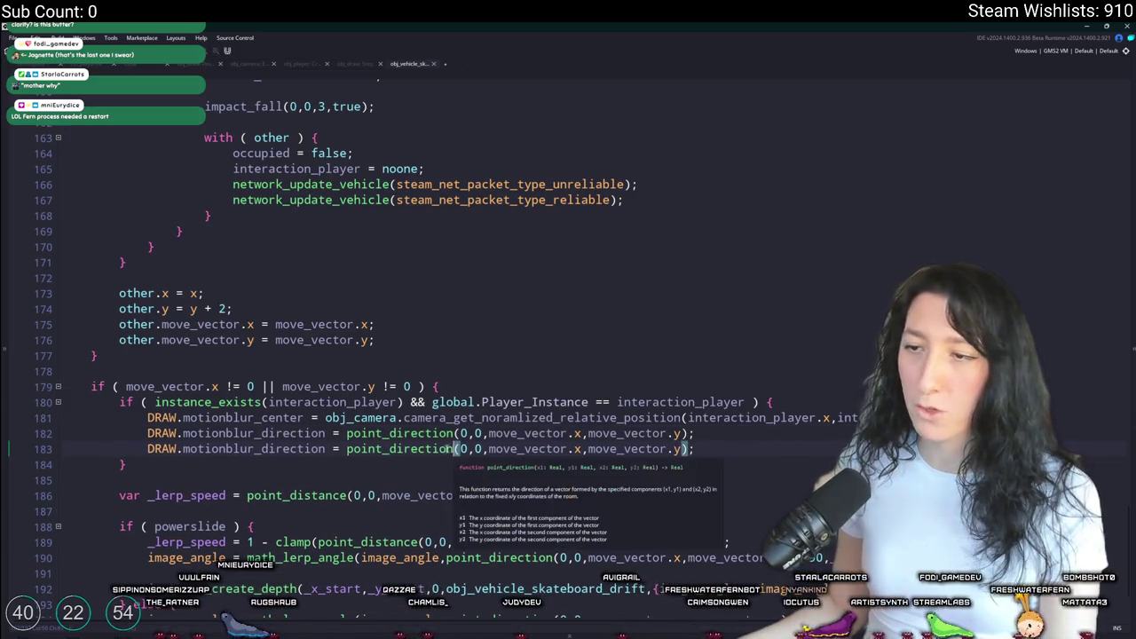
{"action": "double_click", "coordinate": [405, 452]}
{"action": "type", "text": "point_distance"}
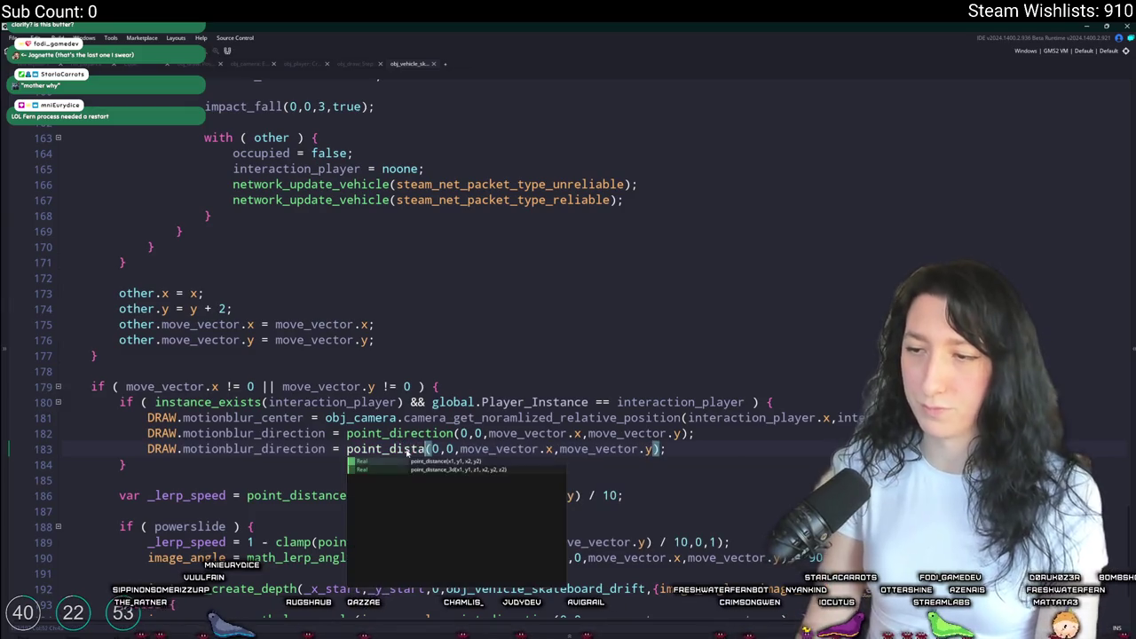
{"action": "left_click", "coordinate": [681, 449]}
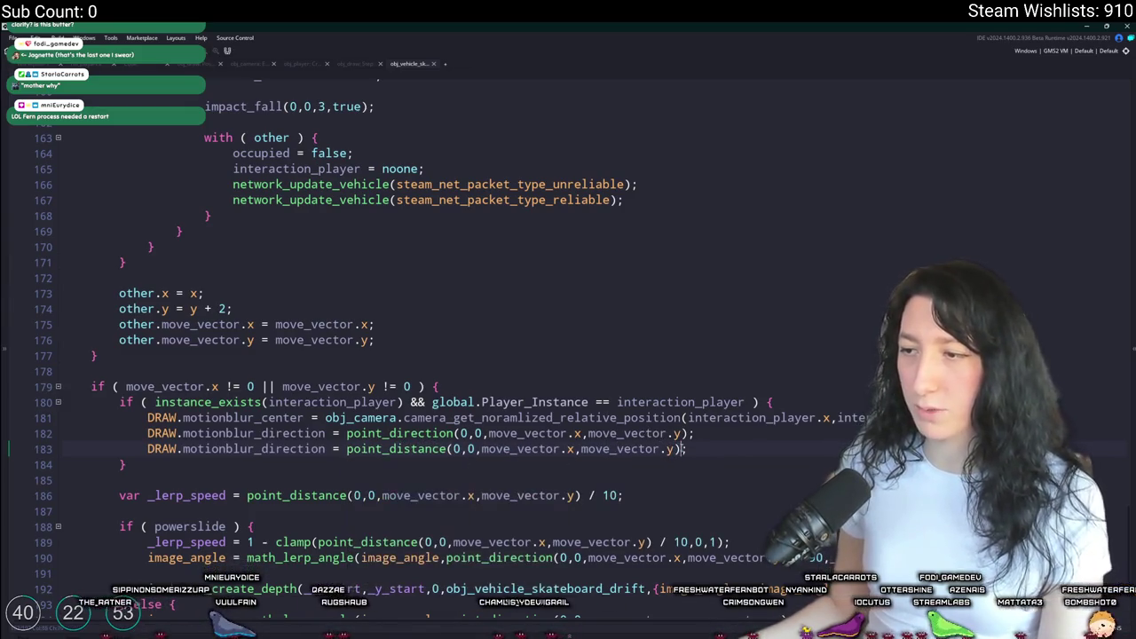
{"action": "type", "text": " / 10"}
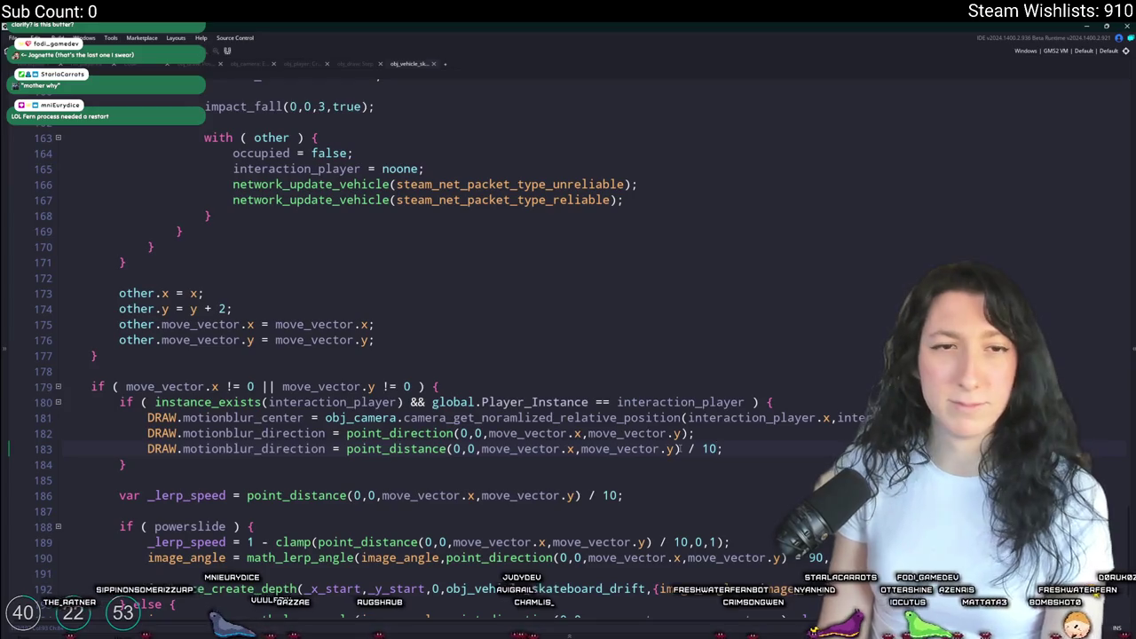
- Build and run Gum Squad, start a new world and maximize the game window
{"action": "key", "text": "F5"}
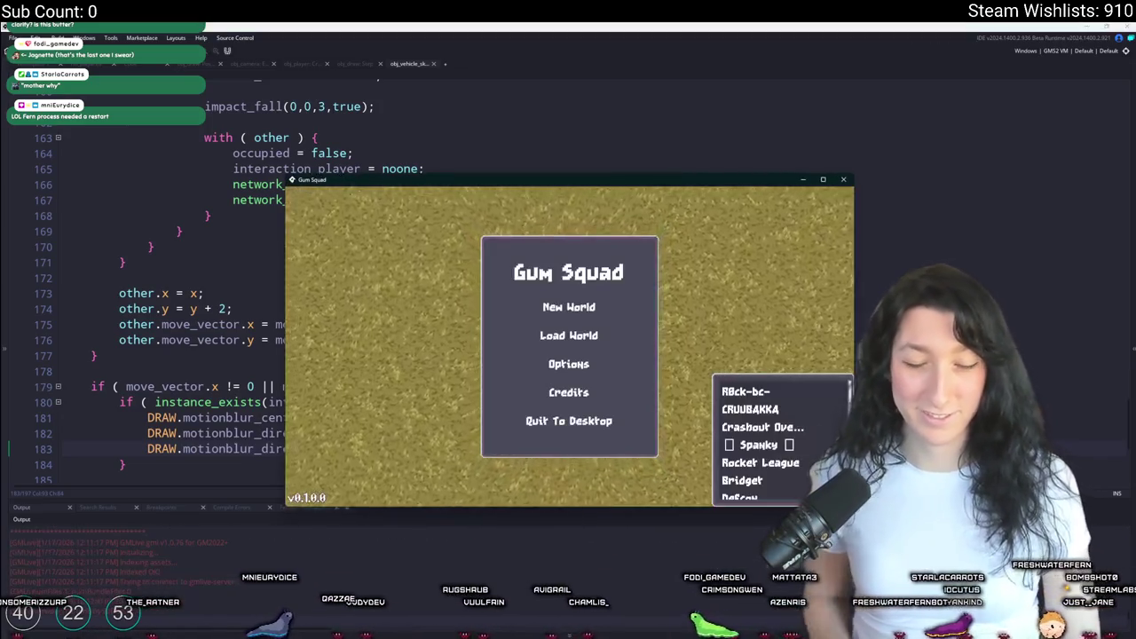
{"action": "left_click", "coordinate": [569, 307]}
{"action": "left_click", "coordinate": [568, 410]}
{"action": "left_click_drag", "start_coordinate": [623, 183], "coordinate": [462, 24]}
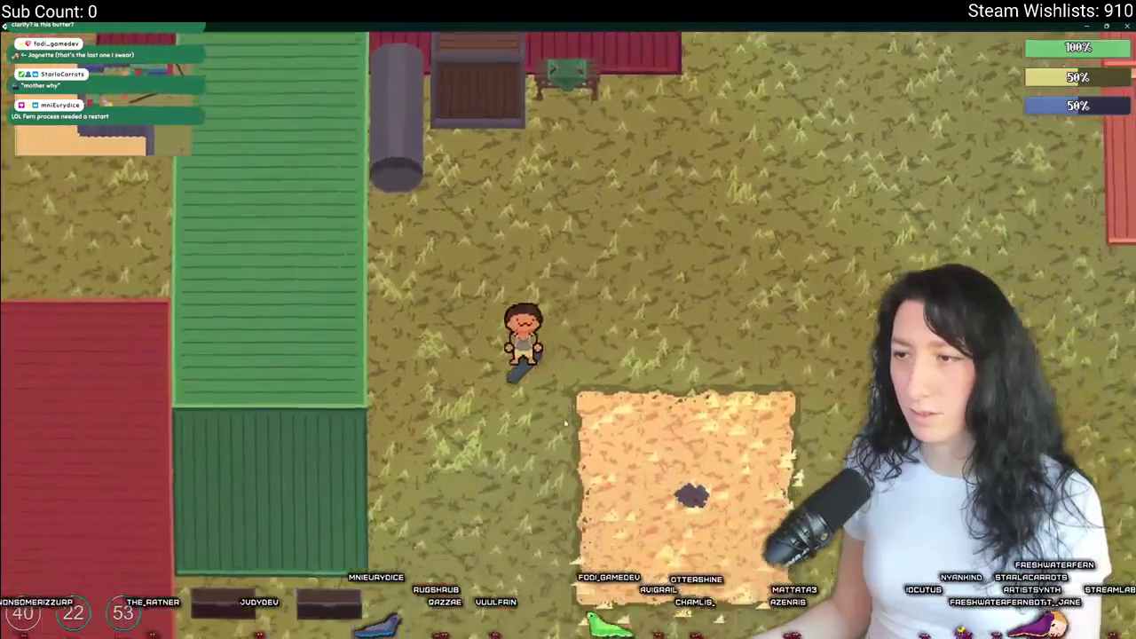
- Walk the character around the farm with WASD, then return to GameMaker
{"action": "key", "text": "s"}
{"action": "key", "text": "d"}
{"action": "key", "text": "w"}
{"action": "key", "text": "a"}
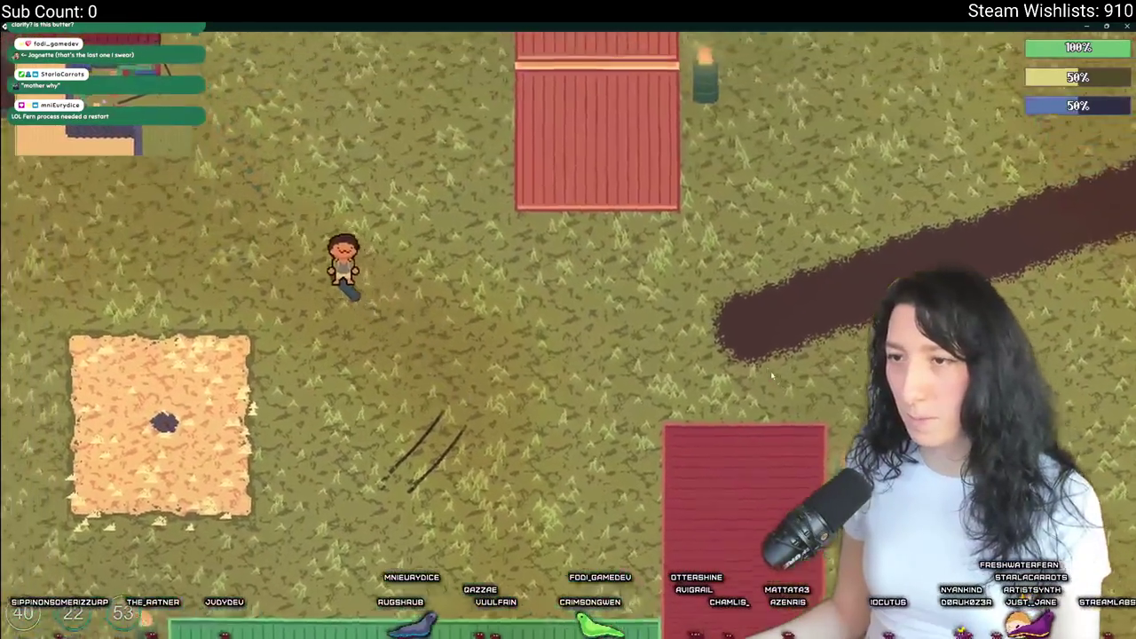
{"action": "key", "text": "w"}
{"action": "key", "text": "d"}
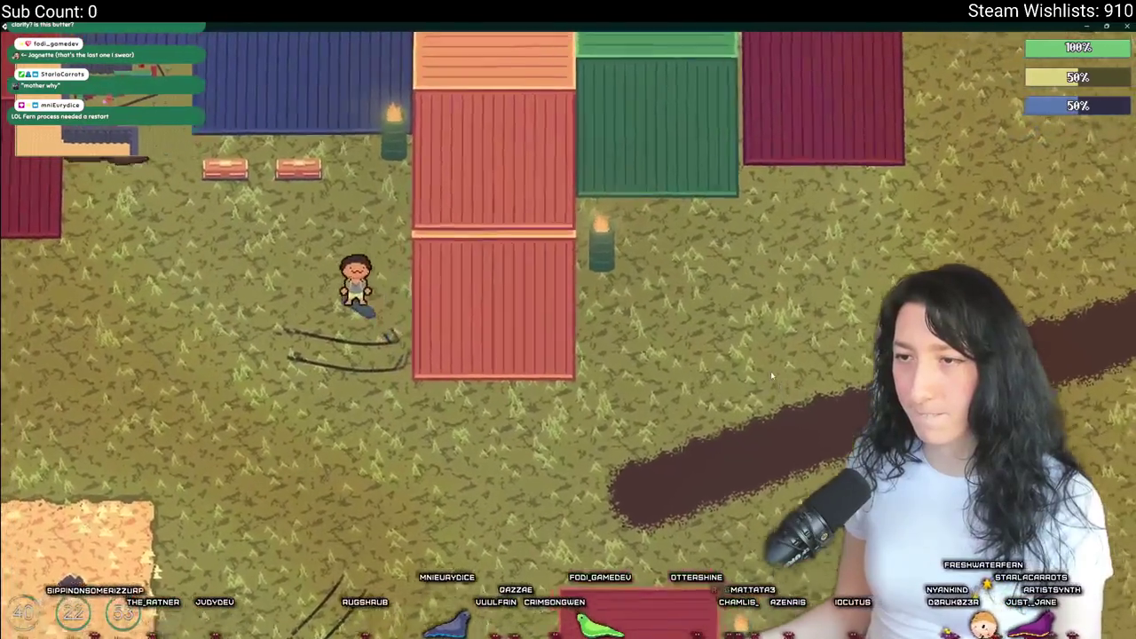
{"action": "key", "text": "a"}
{"action": "key", "text": "alt+Tab"}
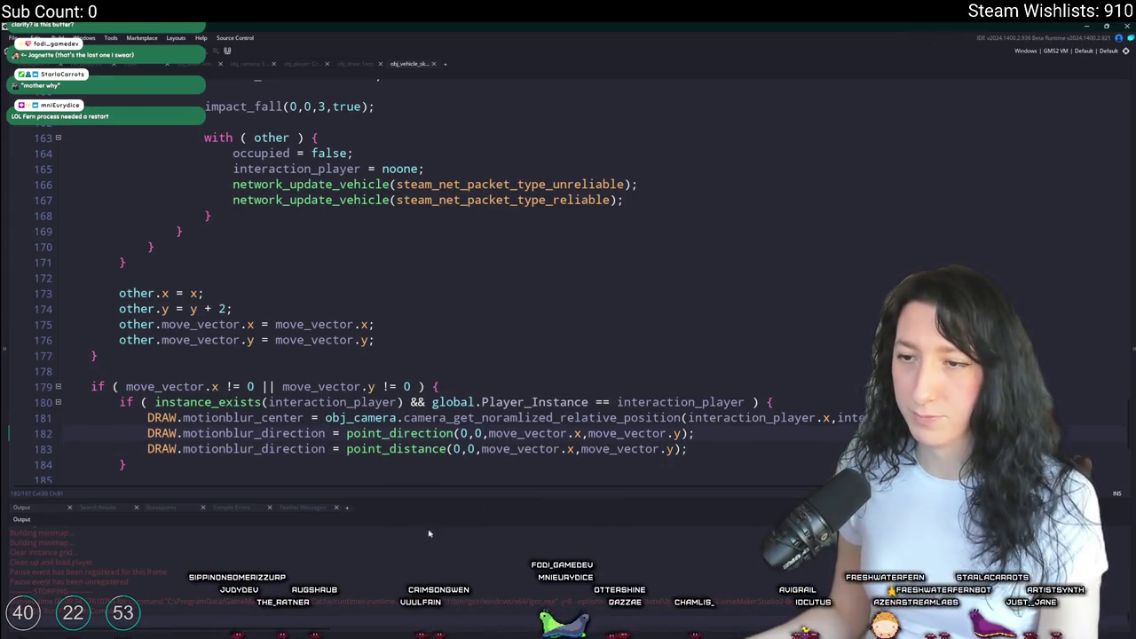
- Rename line 183's variable to DRAW.motionblur_intensity and rebuild the game
{"action": "left_click_drag", "start_coordinate": [260, 452], "coordinate": [325, 452]}
{"action": "type", "text": "intensity"}
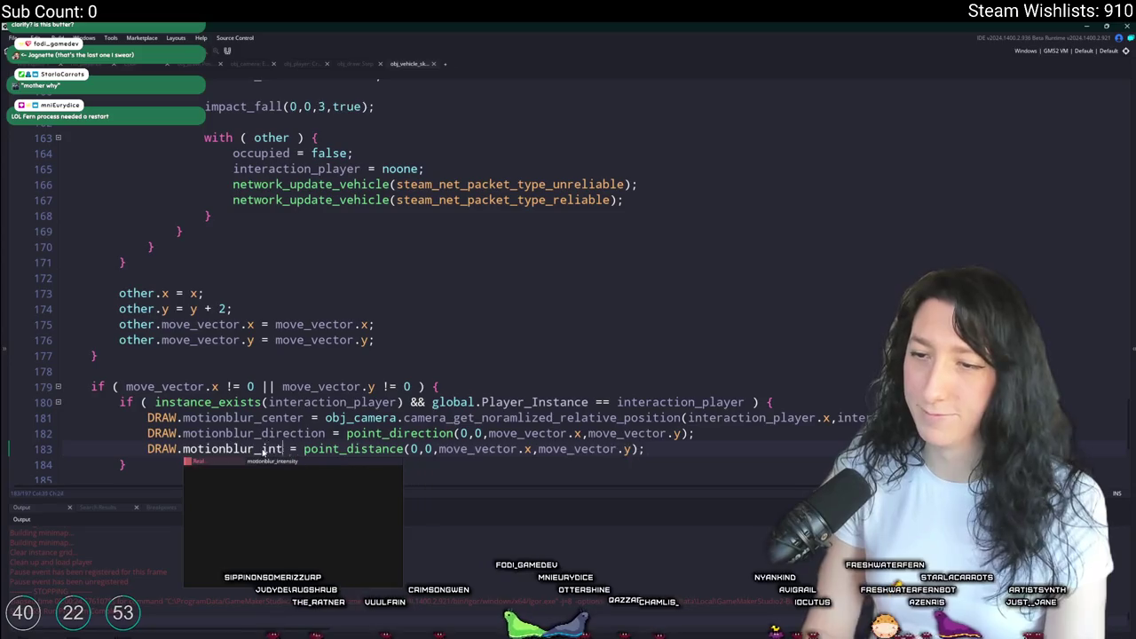
{"action": "key", "text": "F5"}
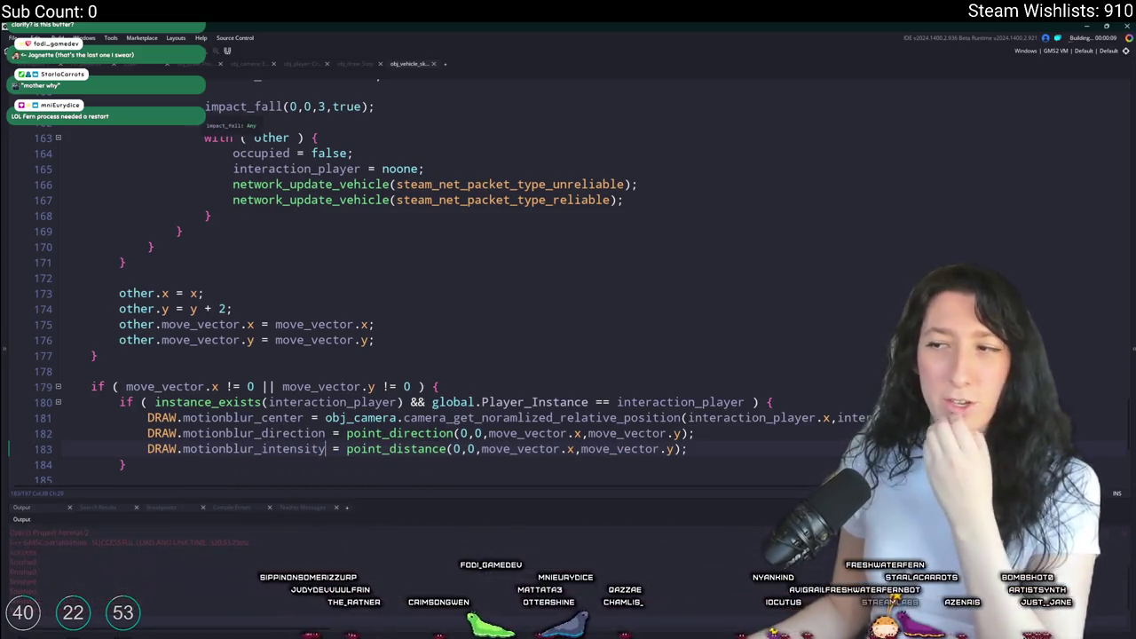
- Check obj_draw's Step and Post Draw code, then start a new world in the game
{"action": "left_click", "coordinate": [365, 65]}
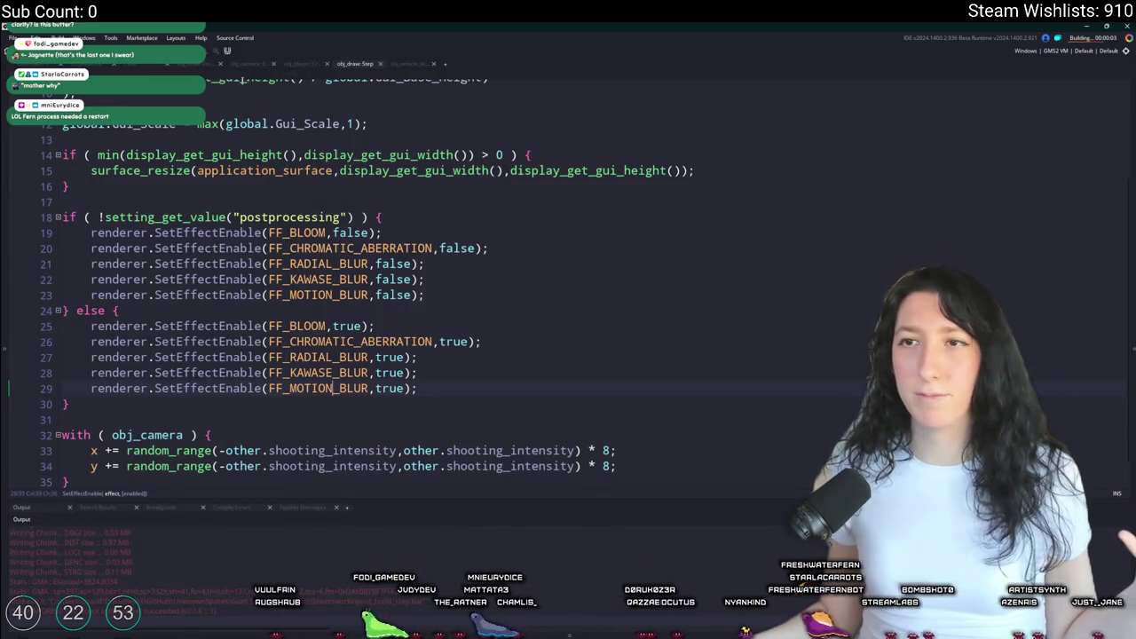
{"action": "left_click", "coordinate": [211, 64]}
{"action": "scroll", "coordinate": [470, 313], "scroll_direction": "up", "scroll_amount": 8}
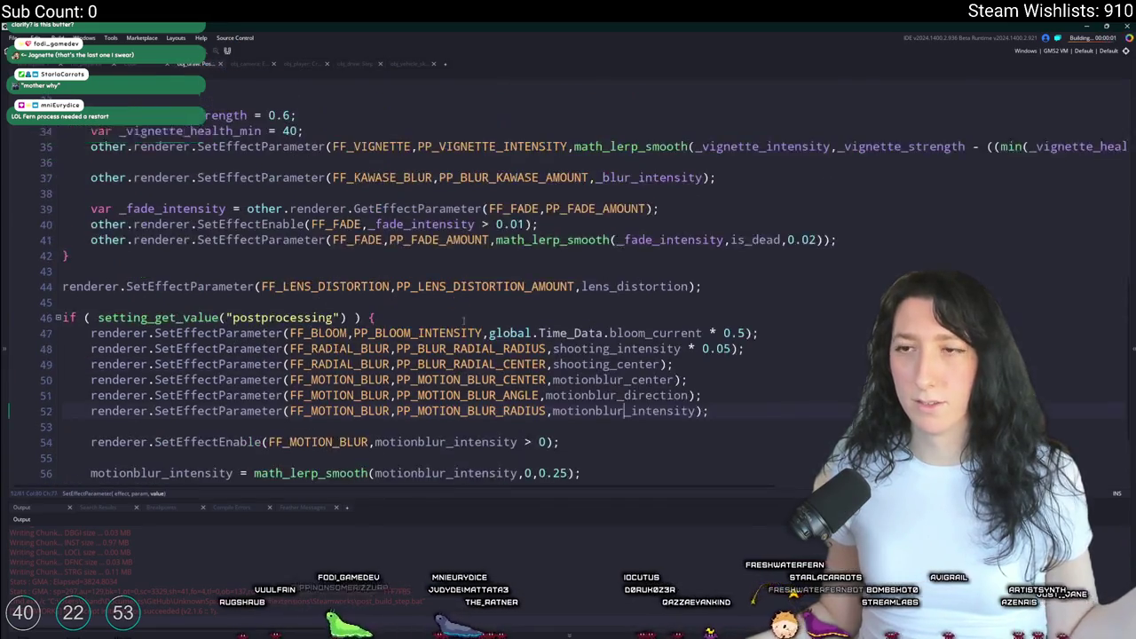
{"action": "scroll", "coordinate": [470, 330], "scroll_direction": "down", "scroll_amount": 7}
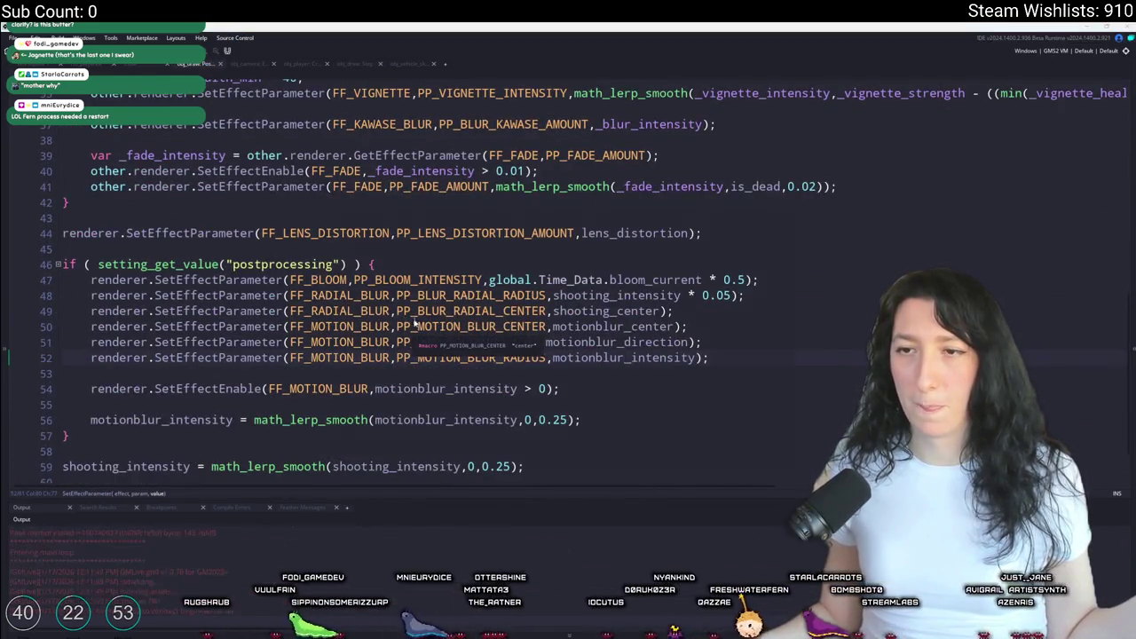
{"action": "left_click", "coordinate": [550, 307]}
{"action": "left_click", "coordinate": [559, 414]}
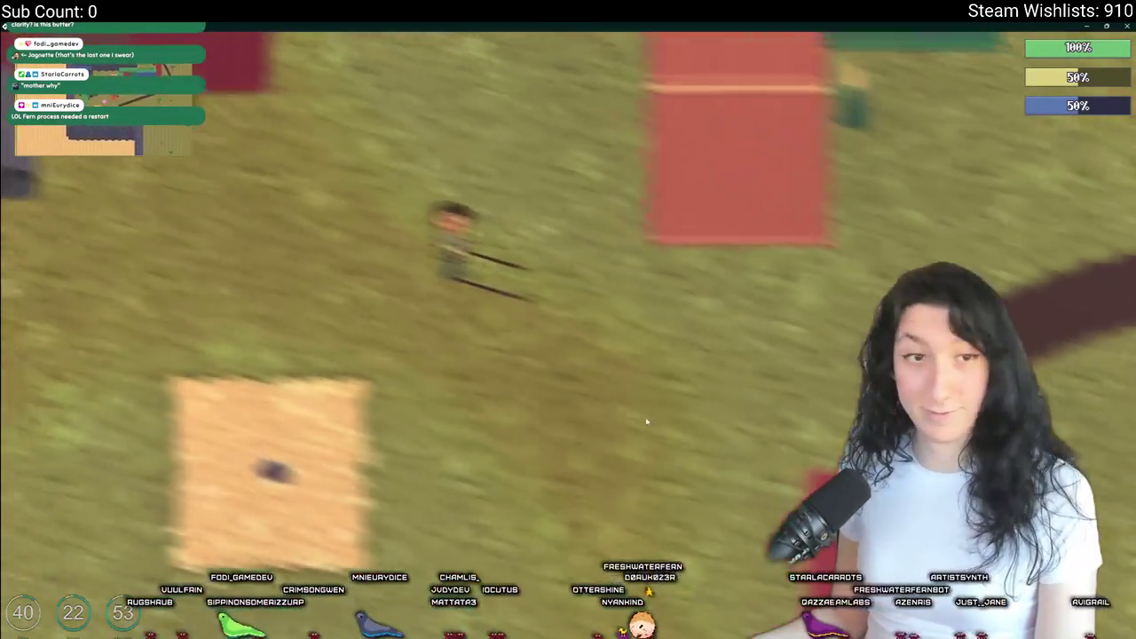
- Change the motion blur radius multiplier on line 52 from 0.02 to 0.1
{"action": "key", "text": "alt+Tab"}
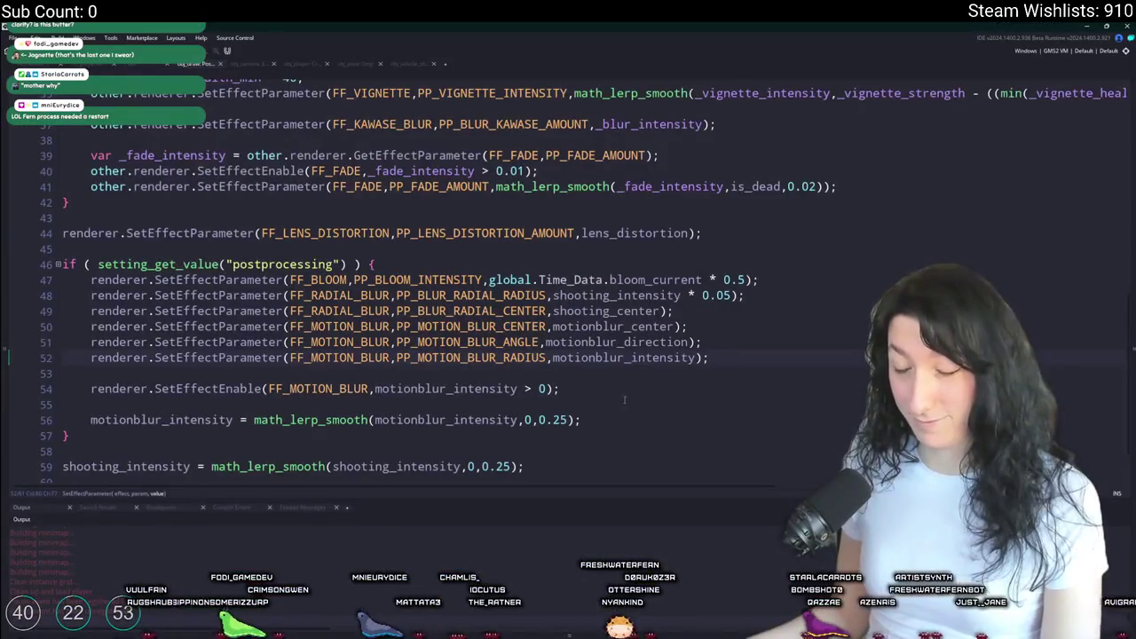
{"action": "left_click", "coordinate": [624, 358]}
{"action": "scroll", "coordinate": [624, 359], "scroll_direction": "down", "scroll_amount": 1}
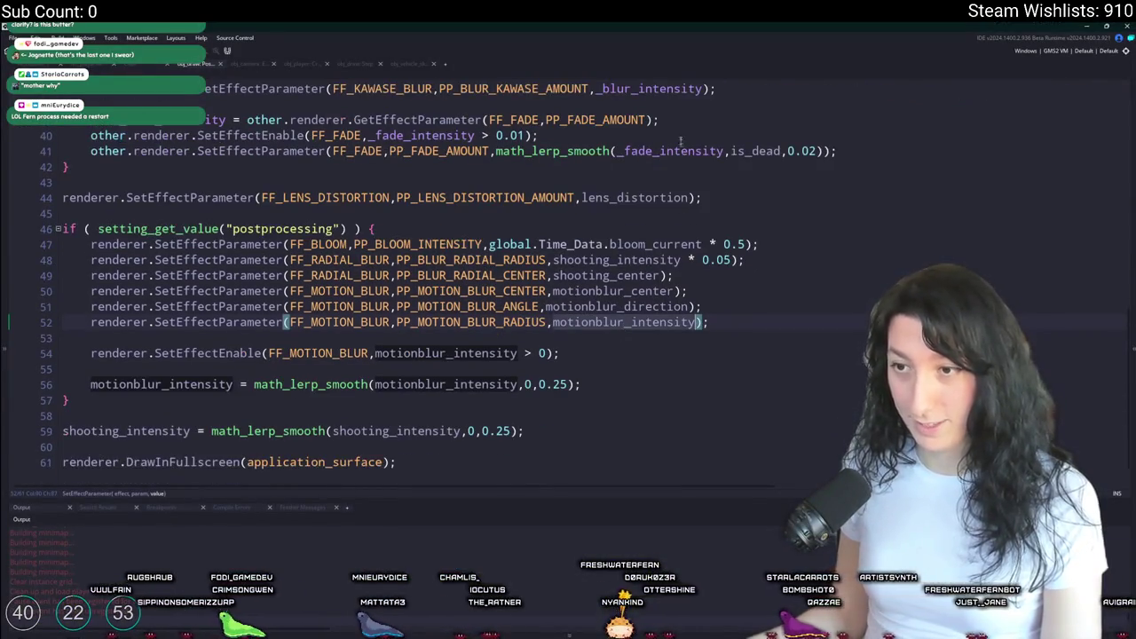
{"action": "left_click", "coordinate": [648, 324]}
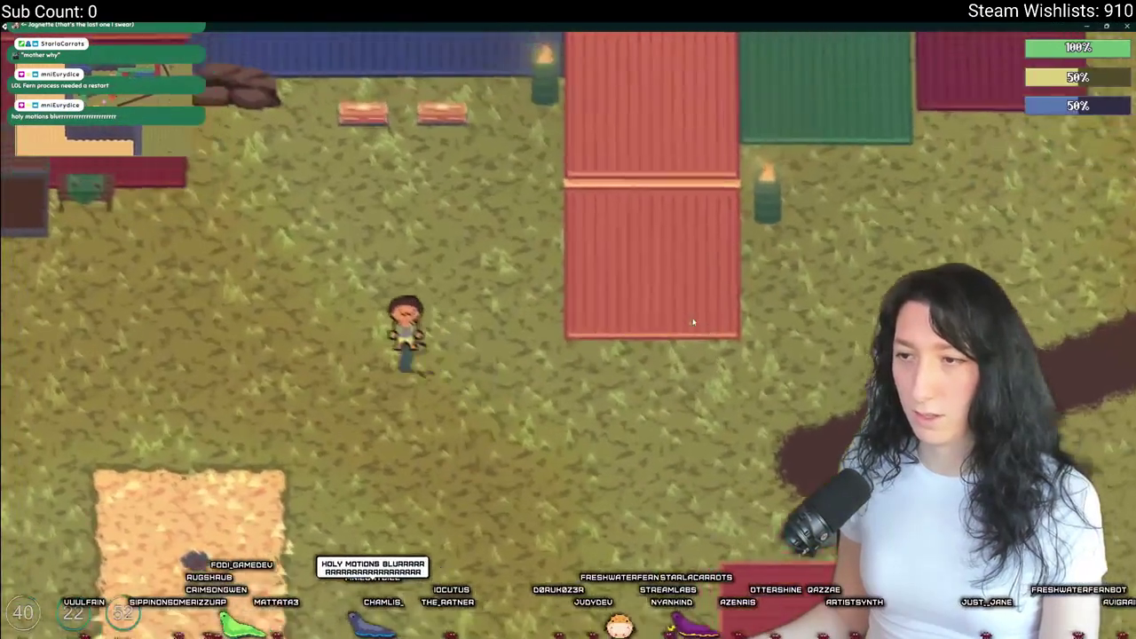
- Skate left in the running game and compare the blur against the Post Draw code
{"action": "key", "text": "Escape"}
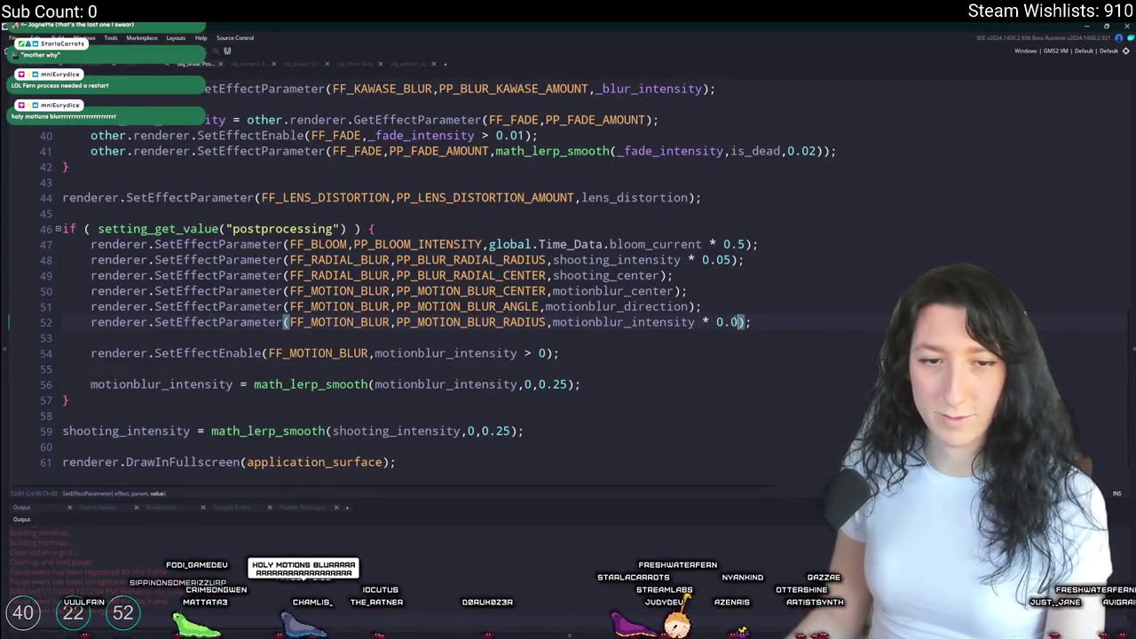
{"action": "key", "text": "alt+Tab"}
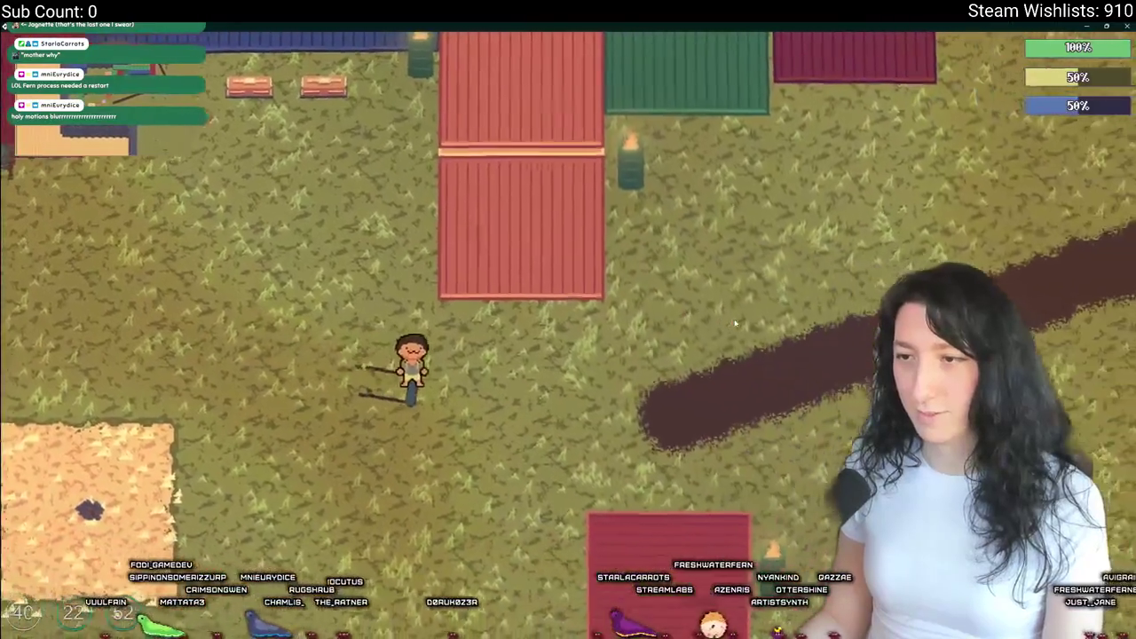
{"action": "key", "text": "a"}
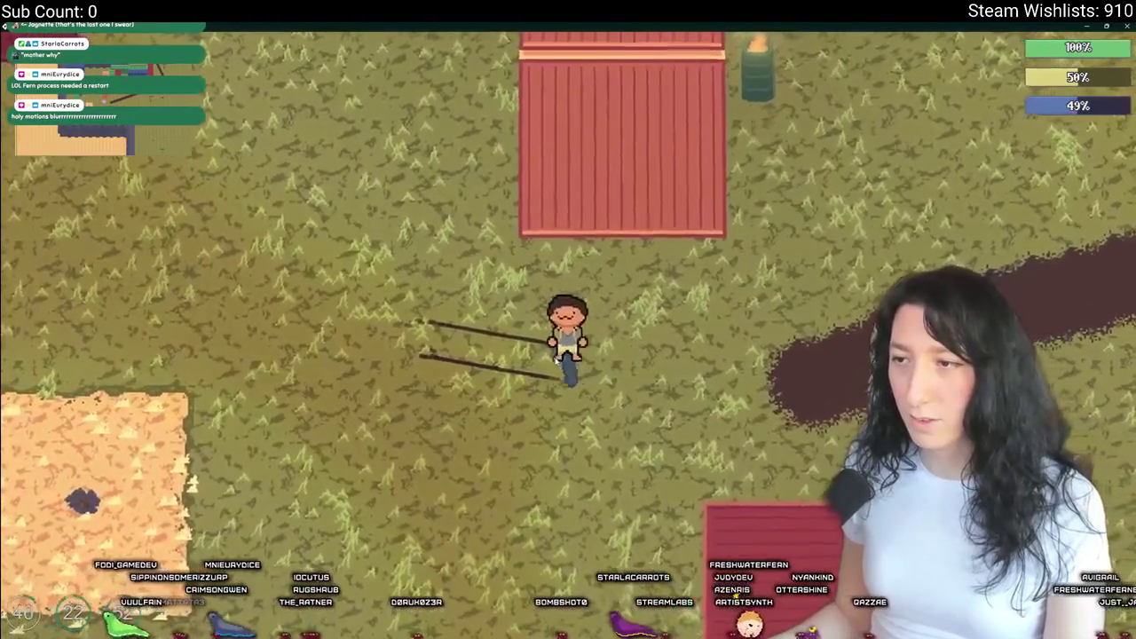
{"action": "key", "text": "a"}
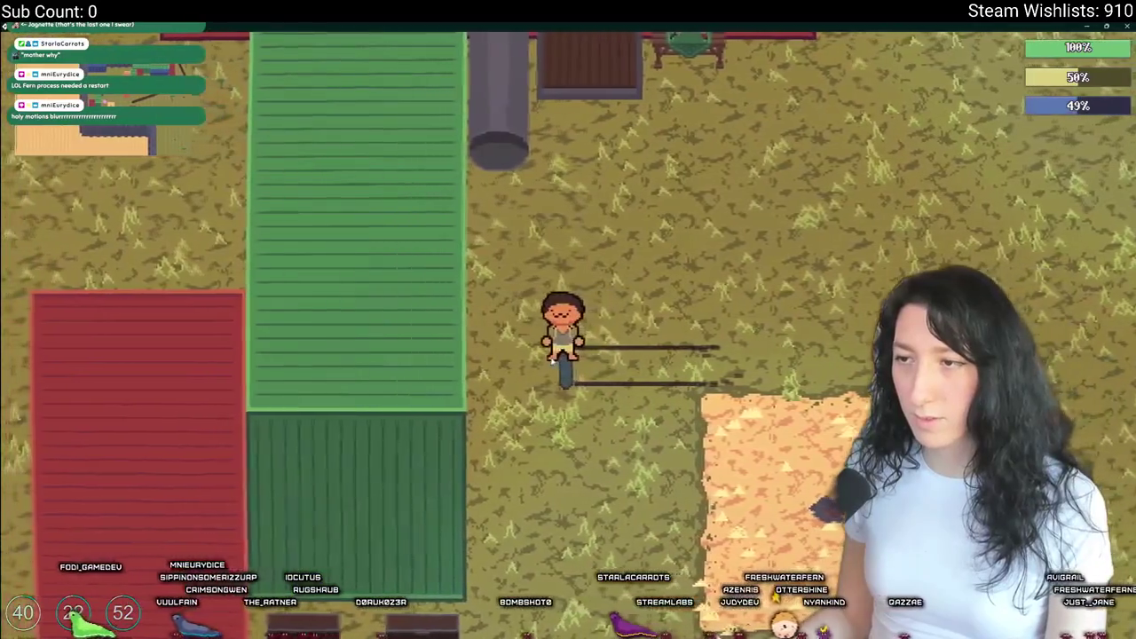
{"action": "key", "text": "alt+Tab"}
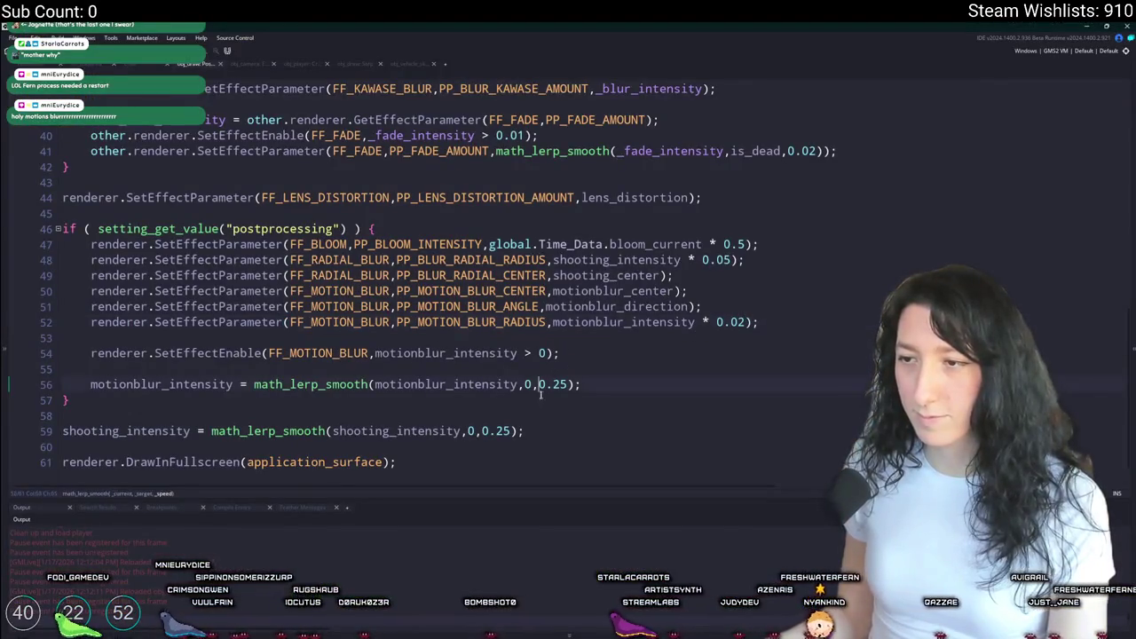
{"action": "key", "text": "alt+Tab"}
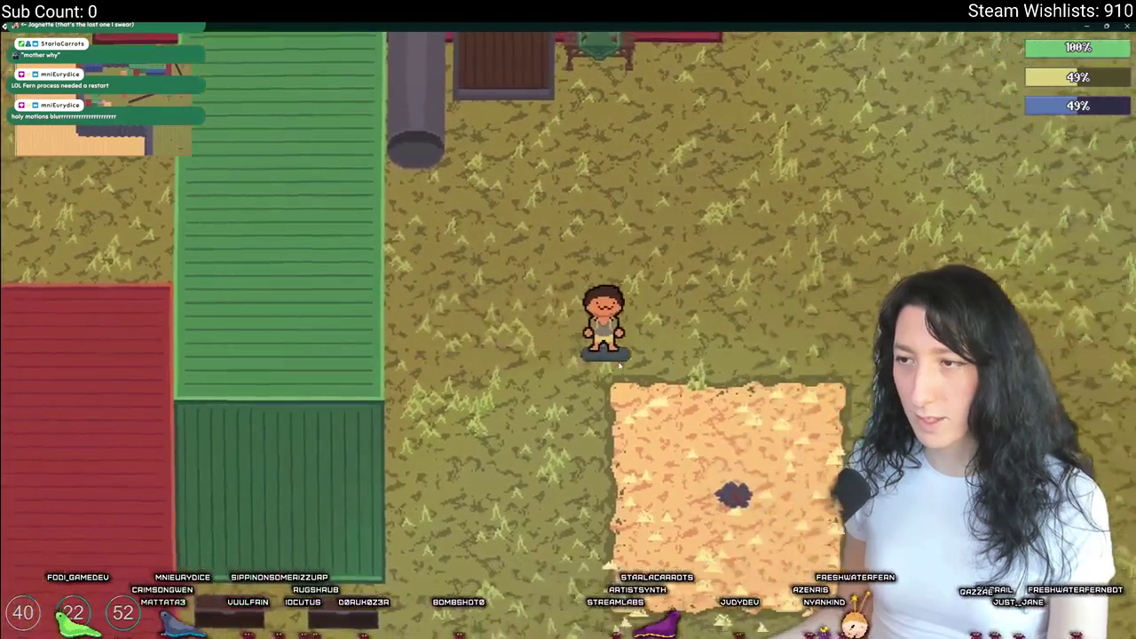
{"action": "key", "text": "alt+Tab"}
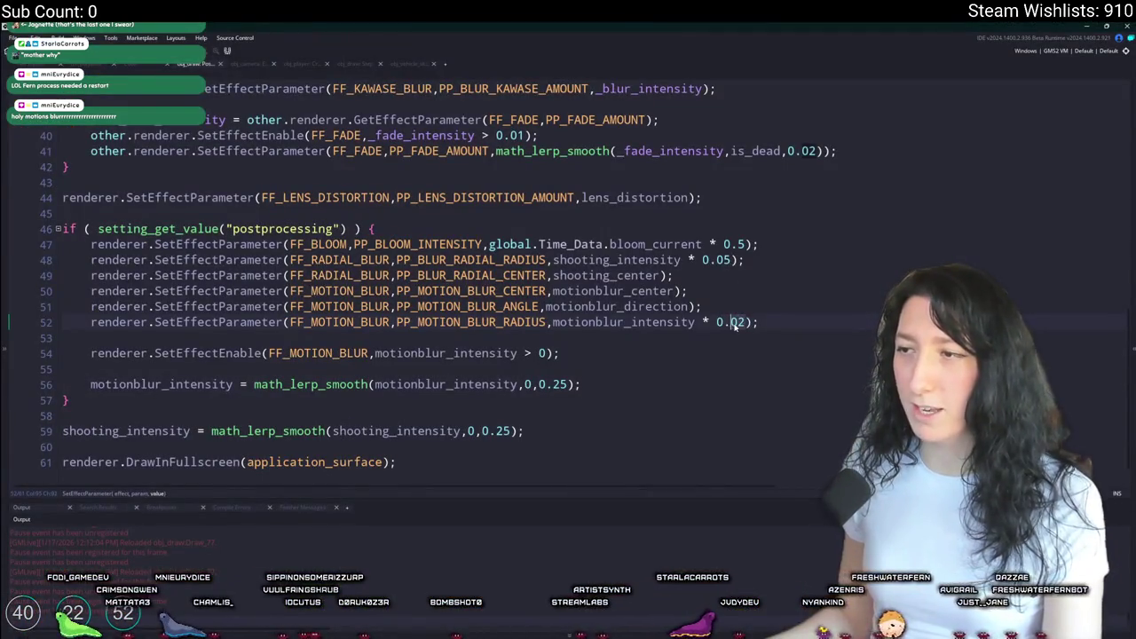
{"action": "key", "text": "alt+Tab"}
{"action": "key", "text": "alt+Tab"}
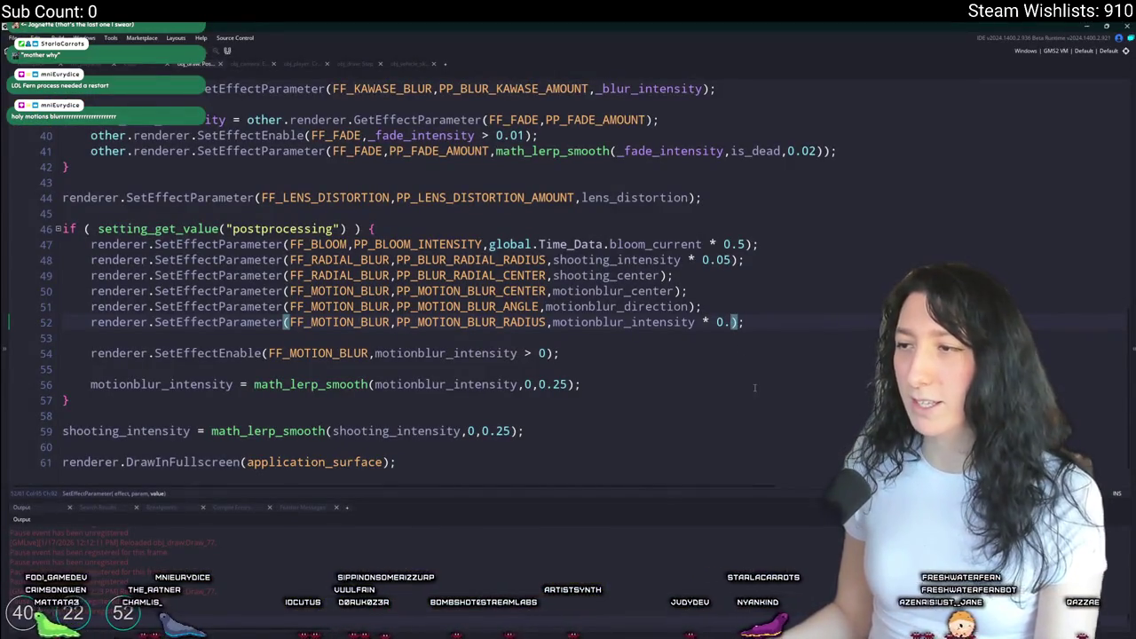
{"action": "key", "text": "alt+Tab"}
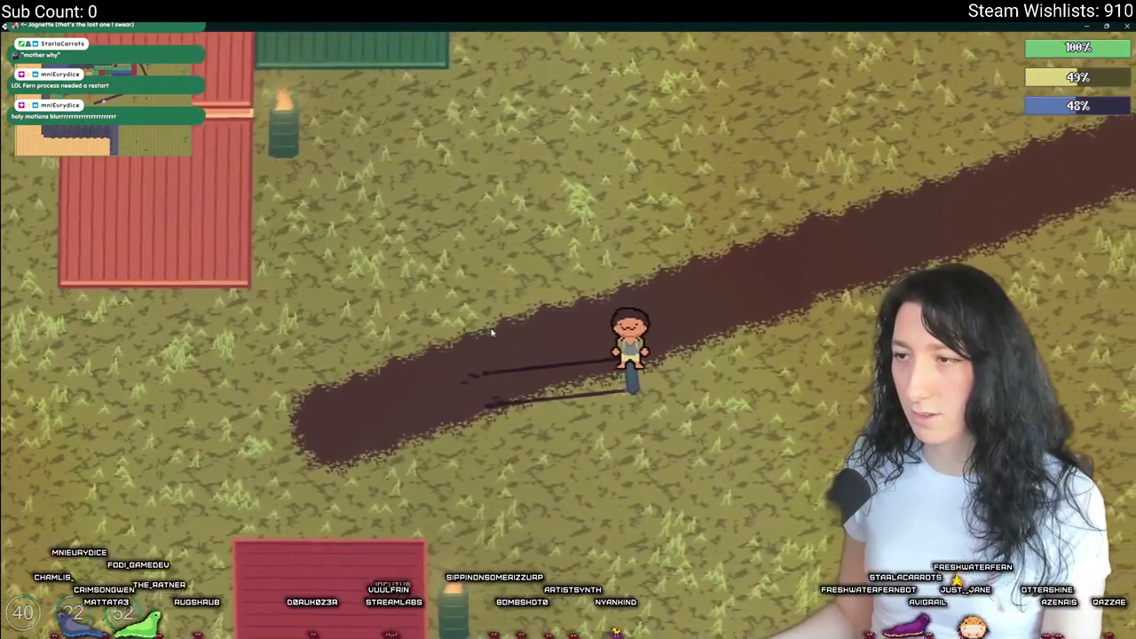
{"action": "key", "text": "alt+Tab"}
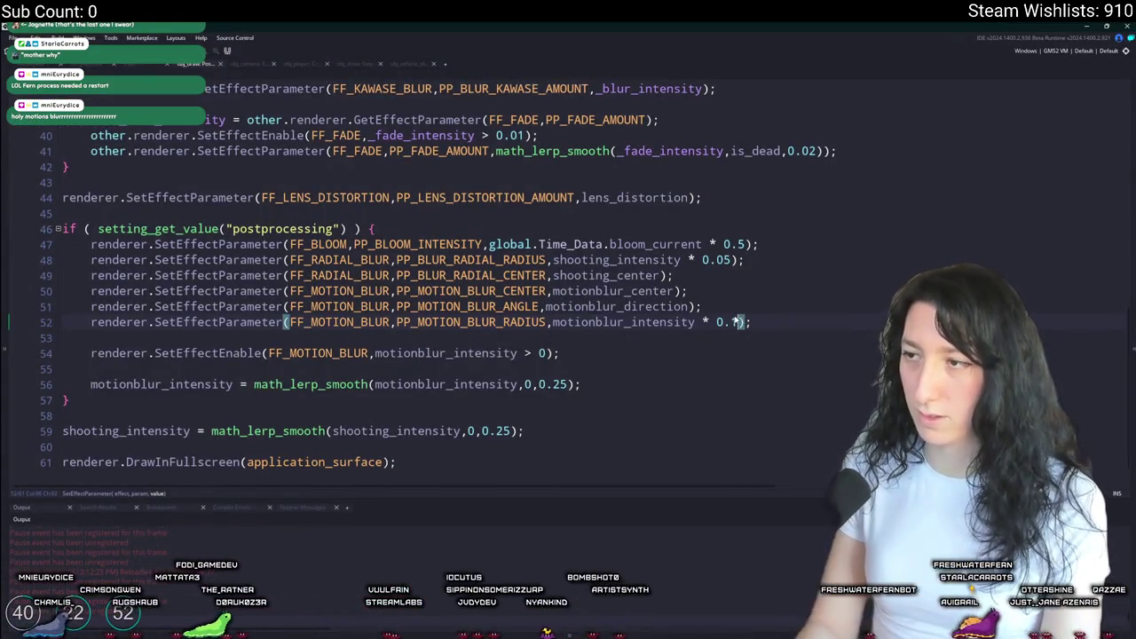
- Test the 0.1 blur by skating toward the sand patch and along the dirt path
{"action": "key", "text": "alt+Tab"}
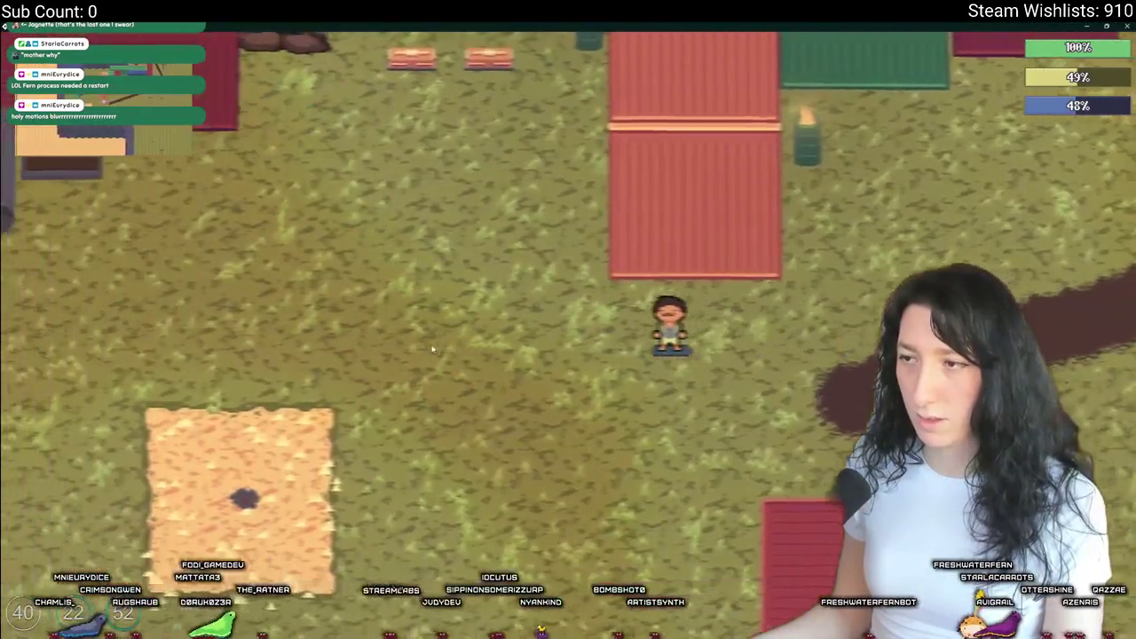
{"action": "key", "text": "a"}
{"action": "key", "text": "s"}
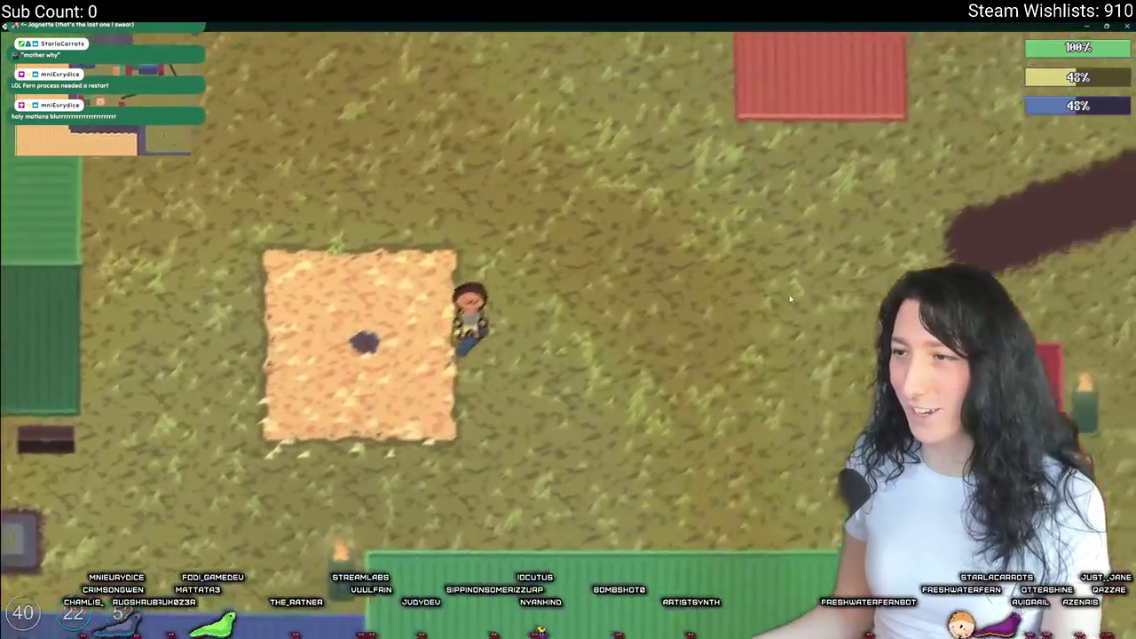
{"action": "key", "text": "w"}
{"action": "key", "text": "d"}
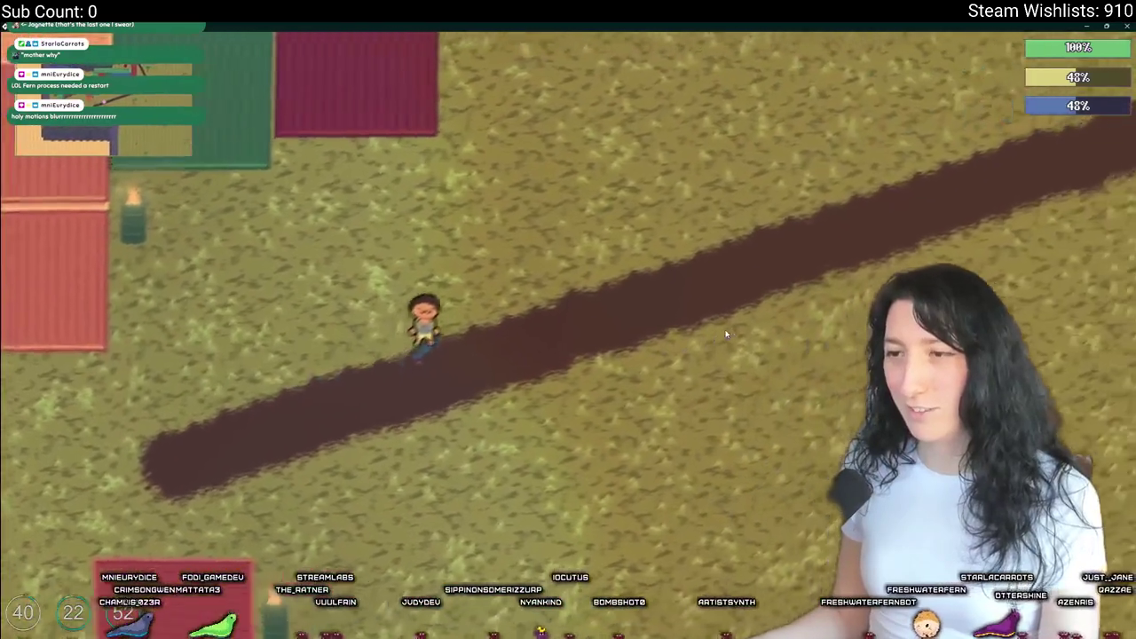
{"action": "key", "text": "w"}
{"action": "key", "text": "d"}
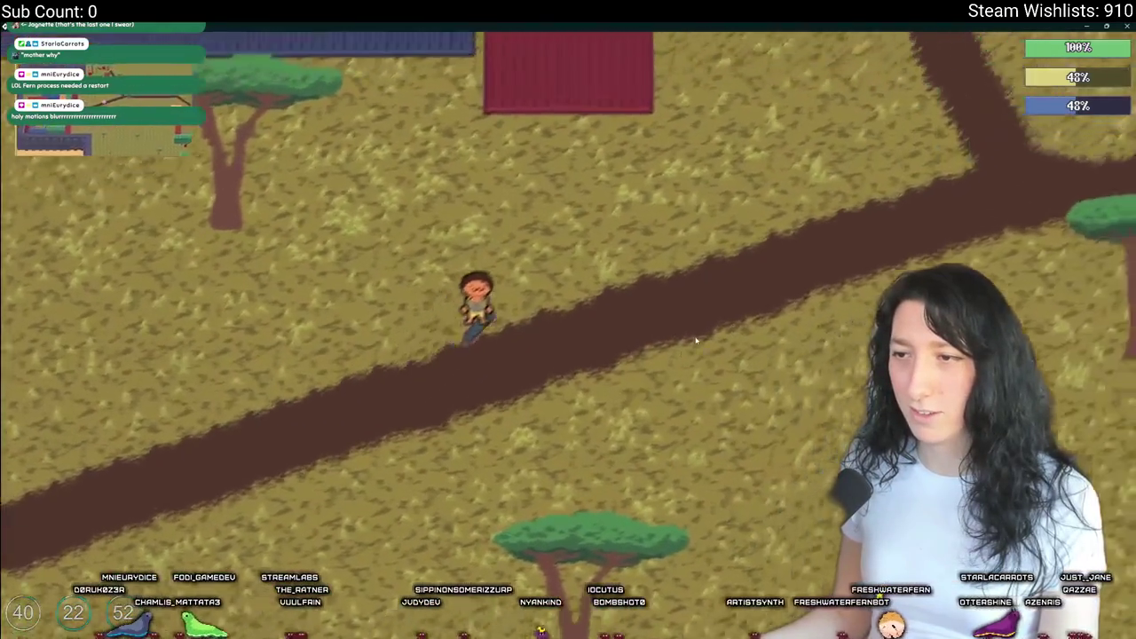
{"action": "key", "text": "w"}
{"action": "key", "text": "d"}
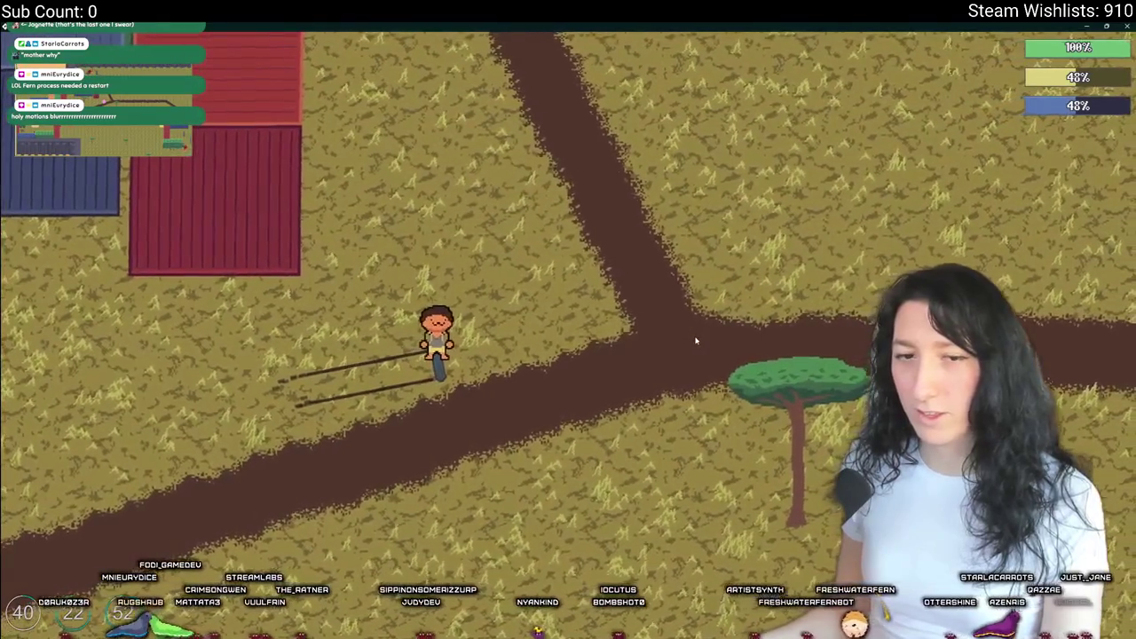
{"action": "key", "text": "alt+Tab"}
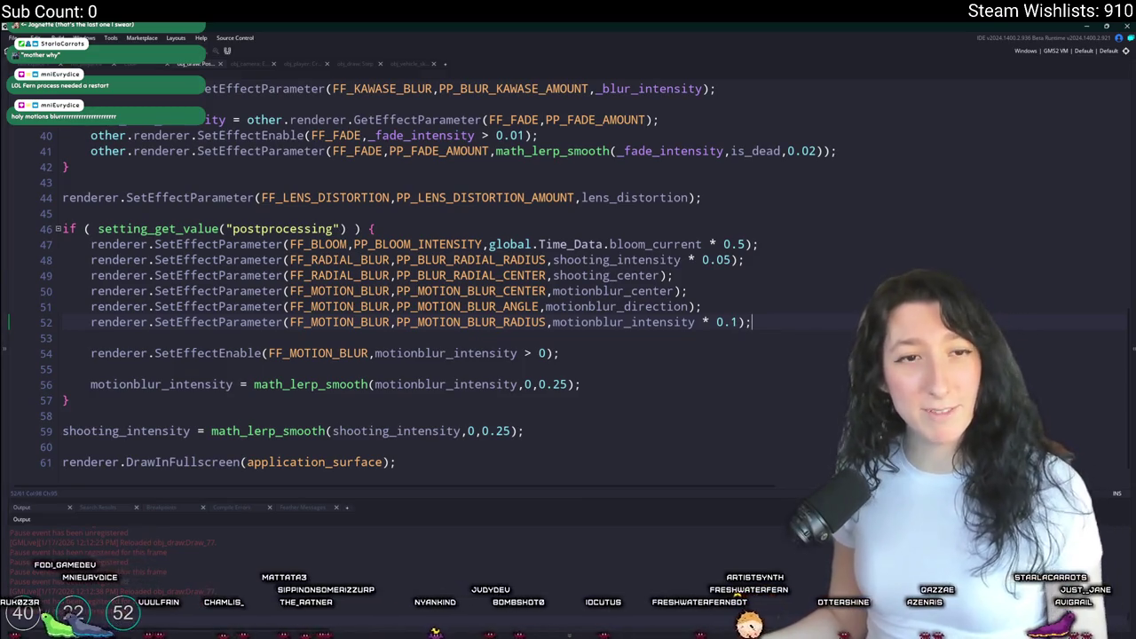
- Skate around the containers and sand patch to recheck the blur, then return to the code
{"action": "key", "text": "alt+Tab"}
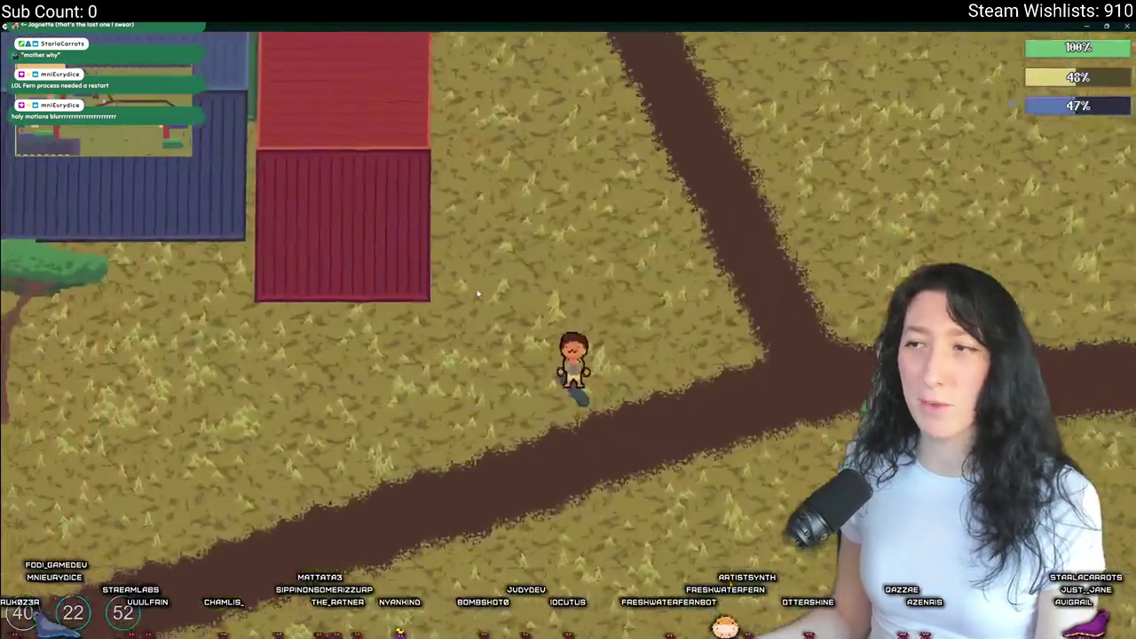
{"action": "key", "text": "a"}
{"action": "key", "text": "s"}
{"action": "key", "text": "w"}
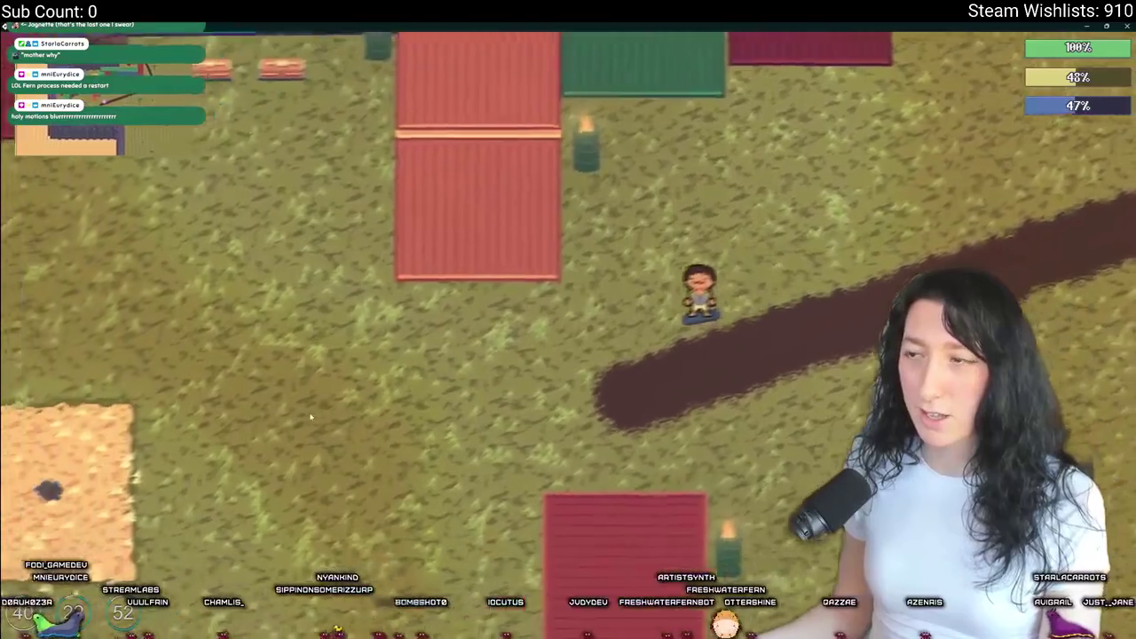
{"action": "key", "text": "a"}
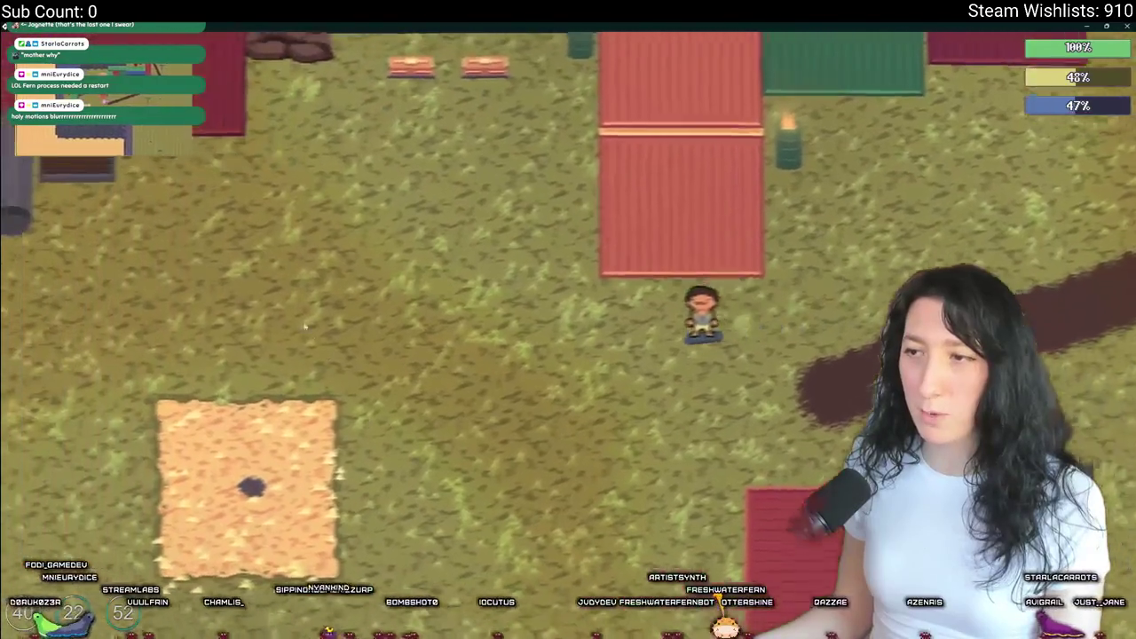
{"action": "key", "text": "s"}
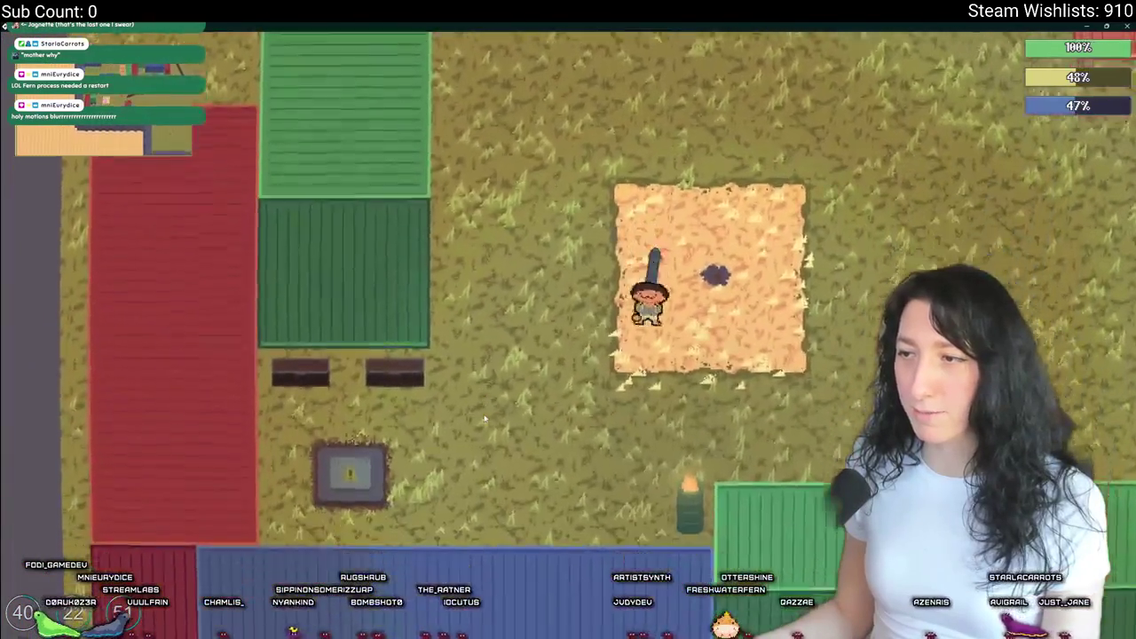
{"action": "key", "text": "a"}
{"action": "key", "text": "w"}
{"action": "key", "text": "d"}
{"action": "key", "text": "s"}
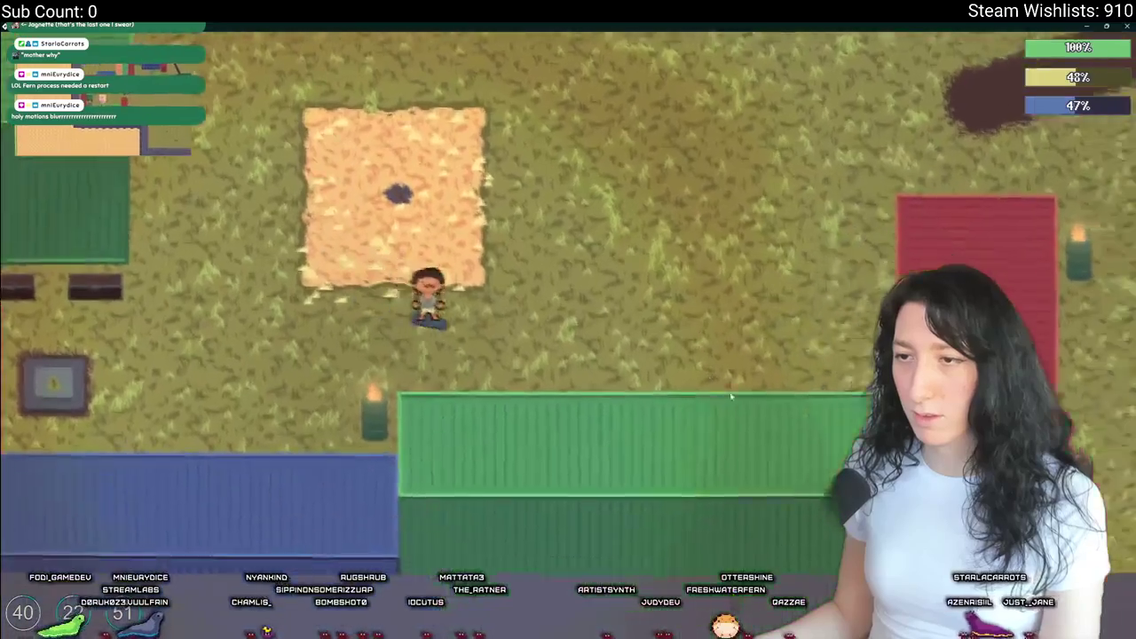
{"action": "key", "text": "d"}
{"action": "key", "text": "w"}
{"action": "key", "text": "w"}
{"action": "key", "text": "a"}
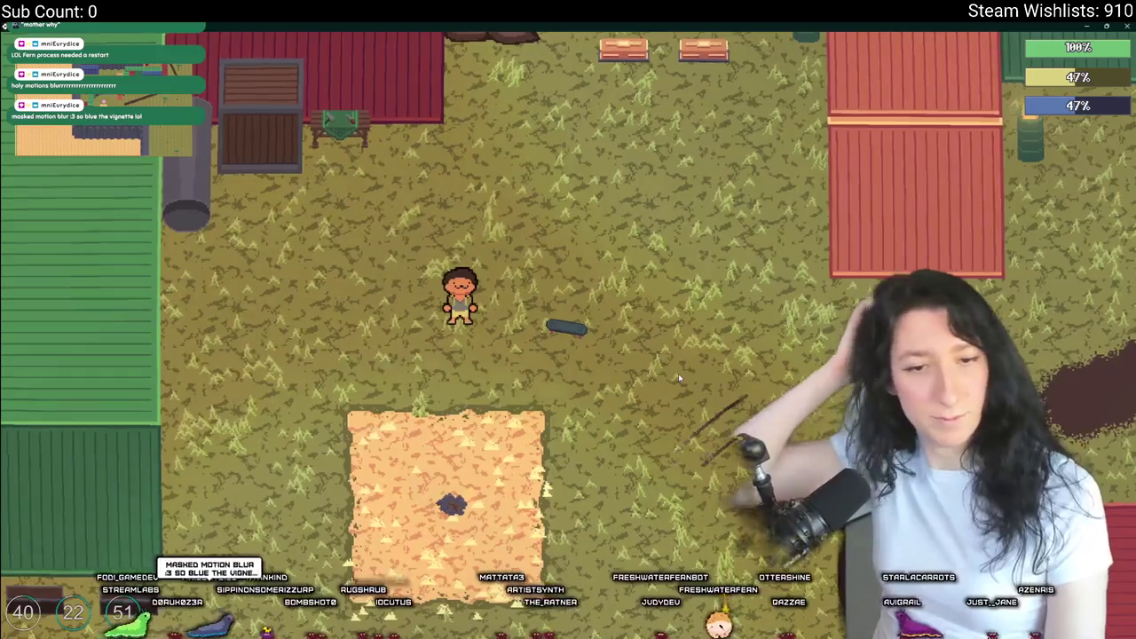
{"action": "key", "text": "alt+Tab"}
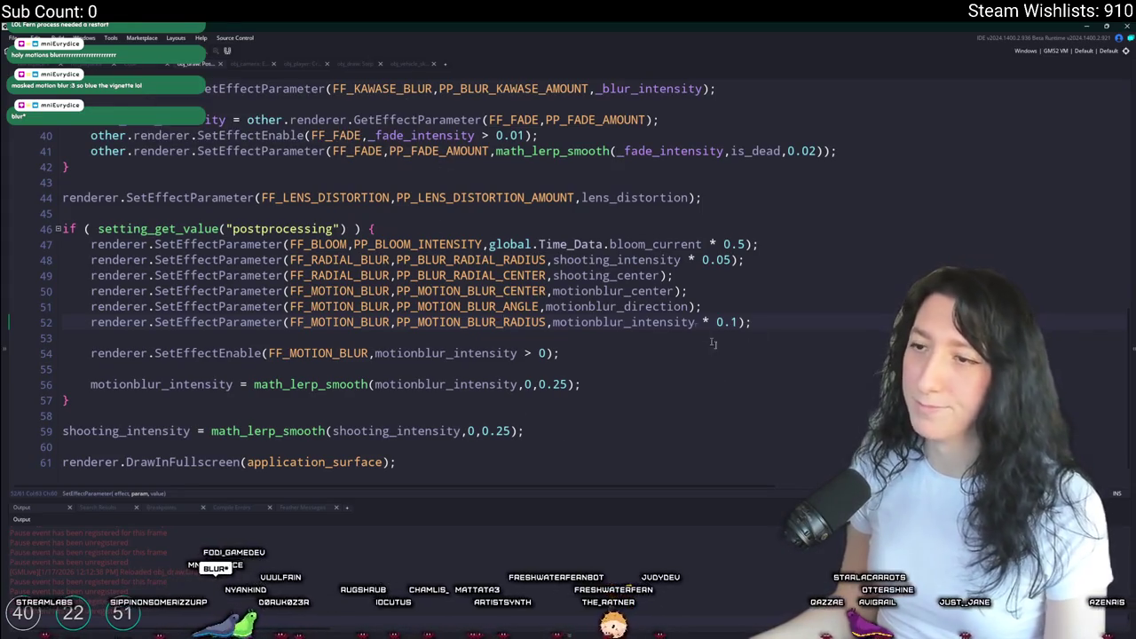
- Browse the skateboard movement, draw step and post-processing profile setup code
{"action": "scroll", "coordinate": [375, 416], "scroll_direction": "up", "scroll_amount": 2}
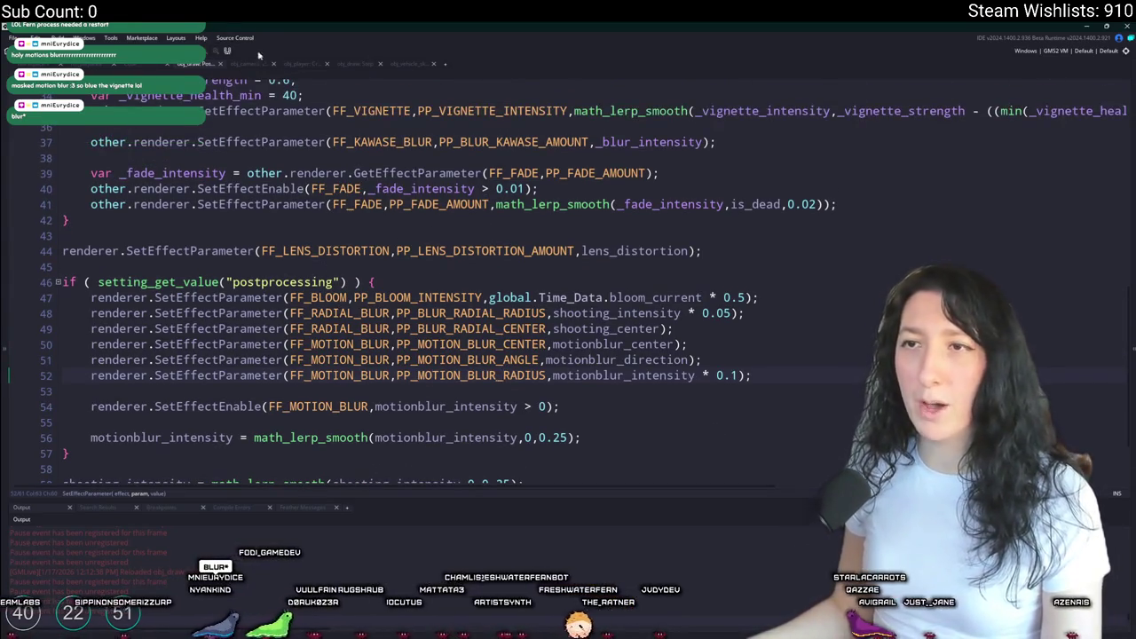
{"action": "left_click", "coordinate": [414, 66]}
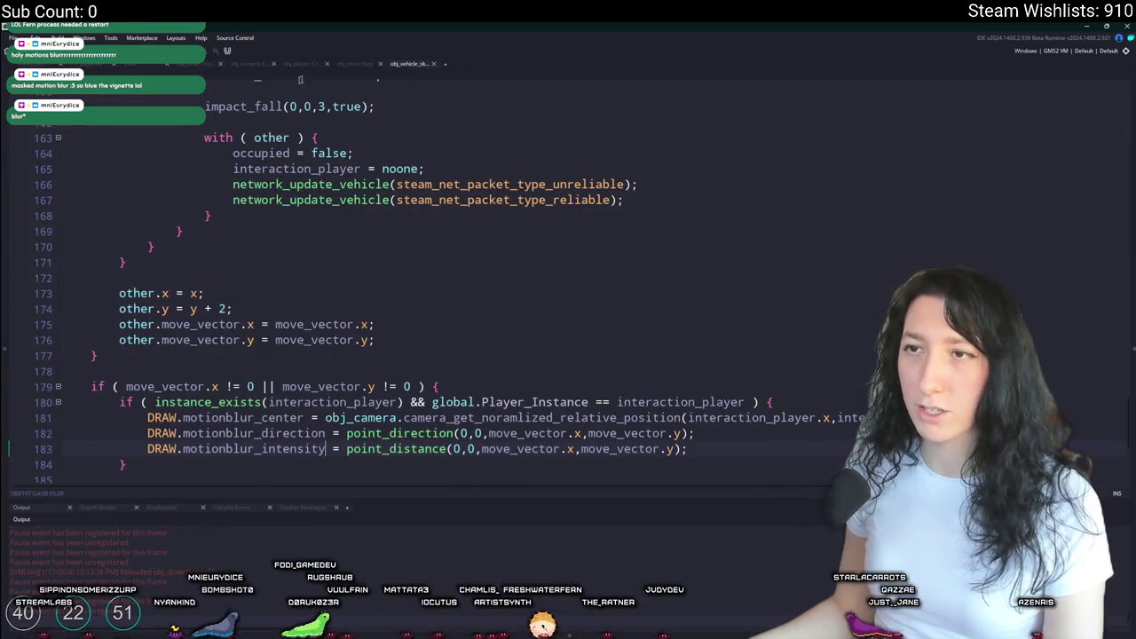
{"action": "left_click", "coordinate": [351, 64]}
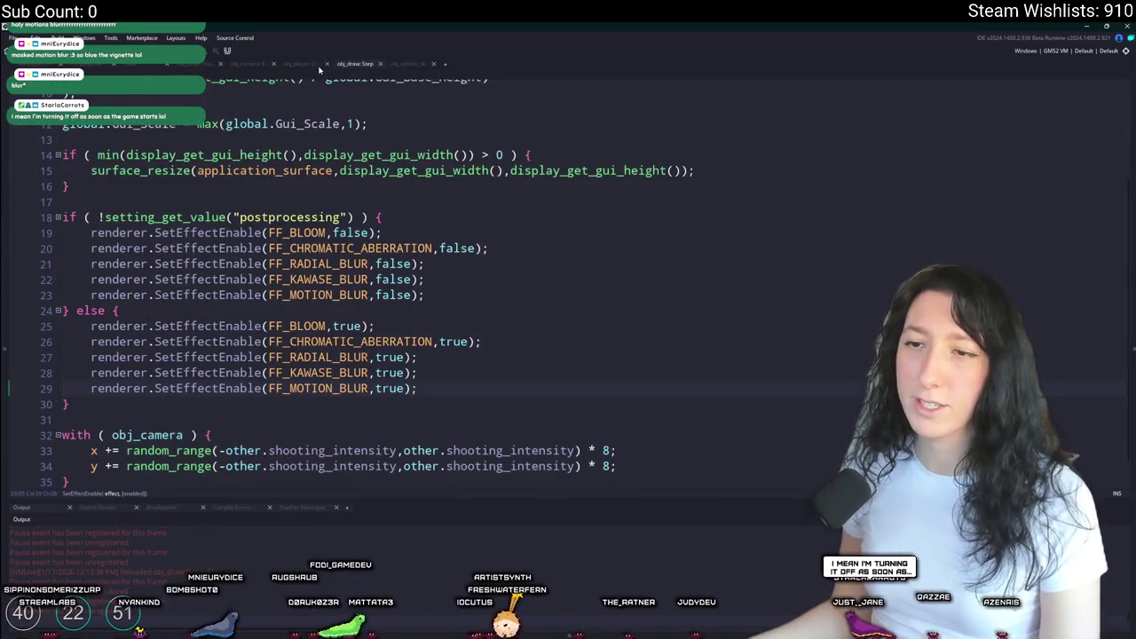
{"action": "scroll", "coordinate": [305, 396], "scroll_direction": "up", "scroll_amount": 3}
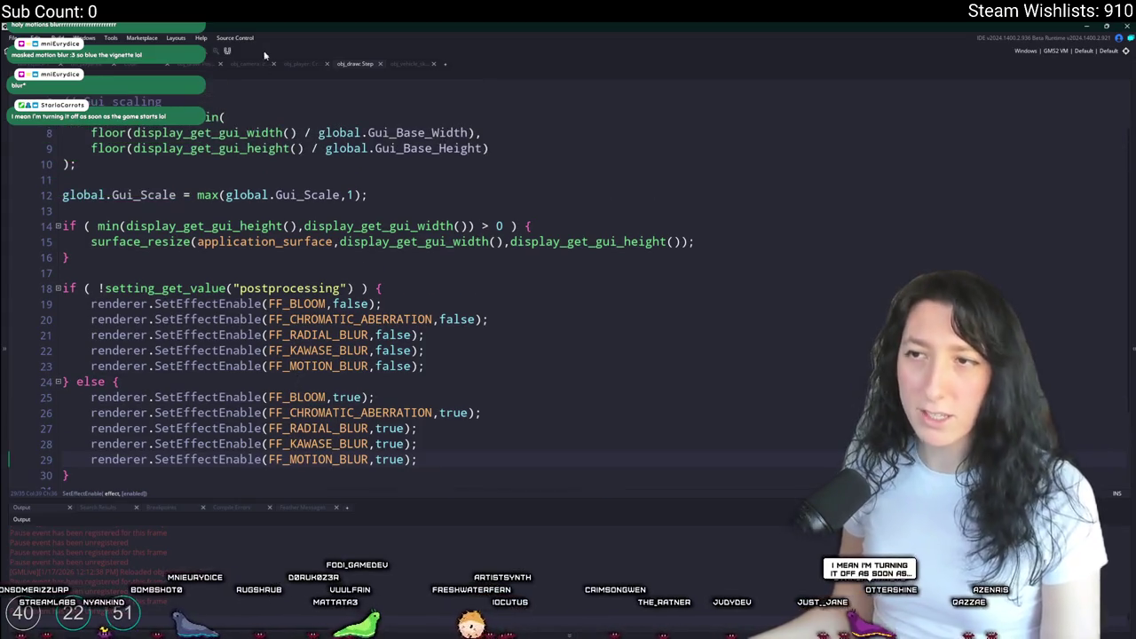
{"action": "left_click", "coordinate": [132, 65]}
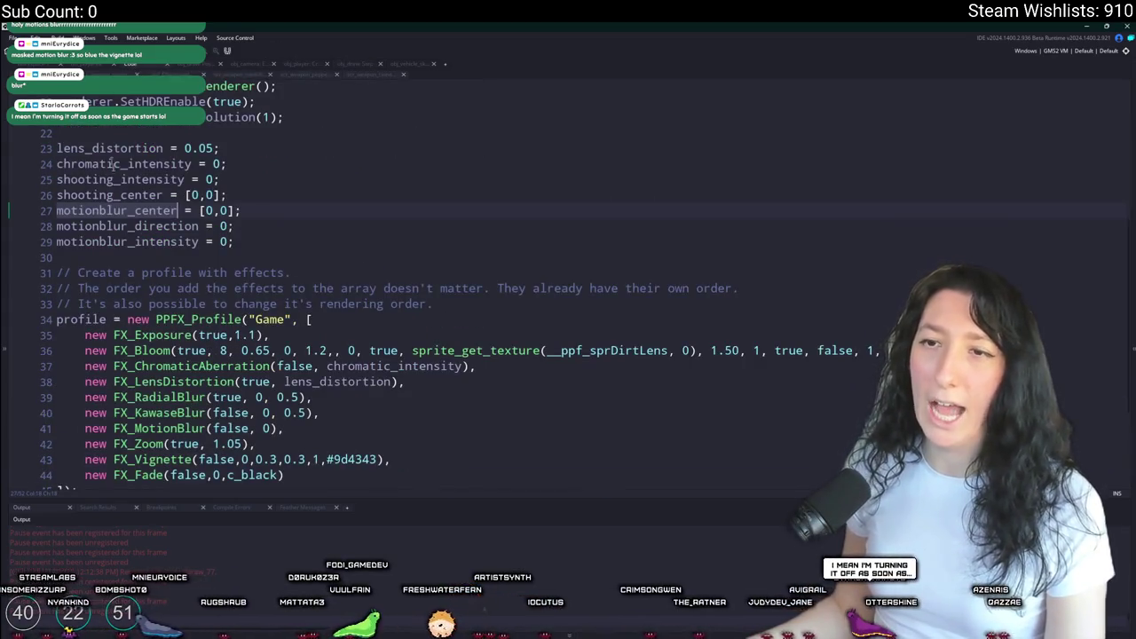
{"action": "scroll", "coordinate": [114, 163], "scroll_direction": "down", "scroll_amount": 4}
- Inspect FX_MotionBlur's _maskPower parameter, then navigate back to the skateboard vehicle object's editor
{"action": "middle_click", "coordinate": [145, 324]}
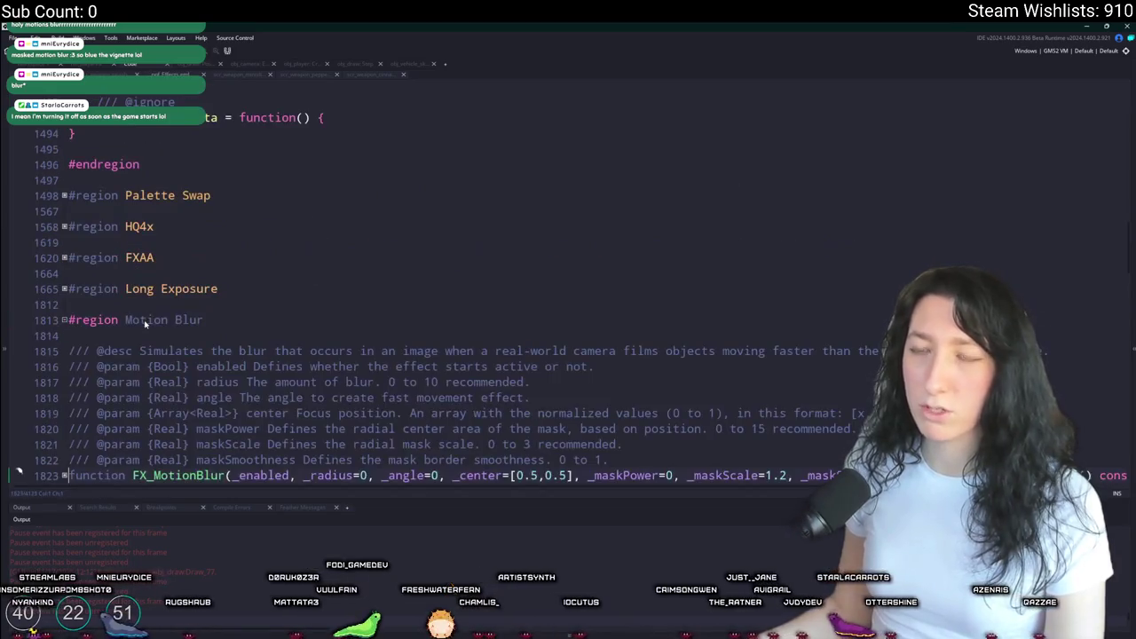
{"action": "scroll", "coordinate": [304, 330], "scroll_direction": "down", "scroll_amount": 3}
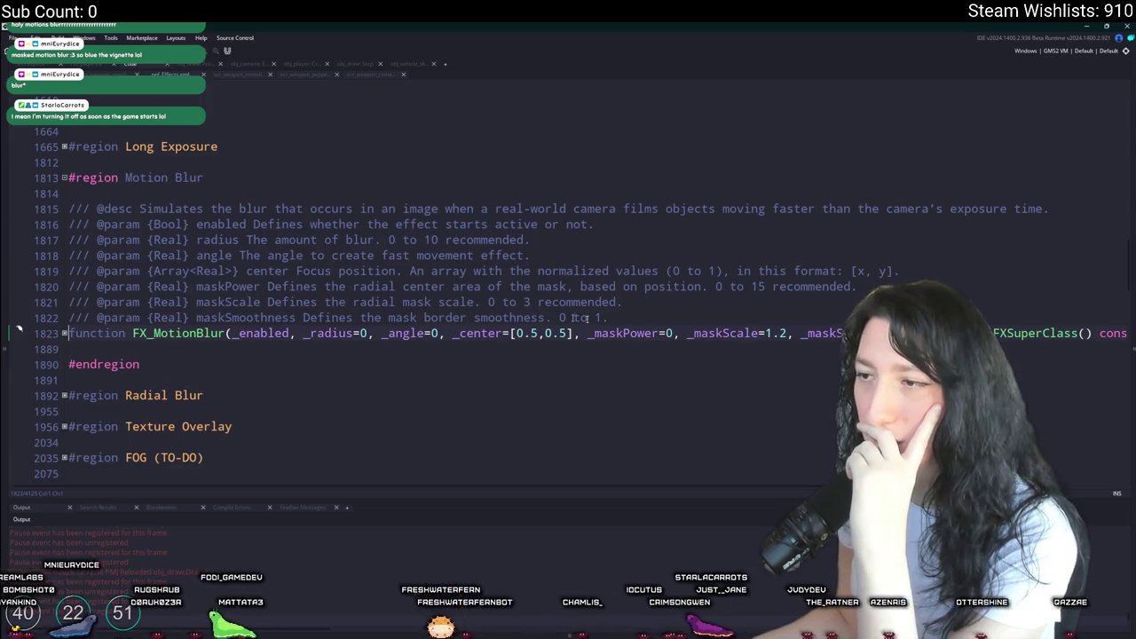
{"action": "left_click", "coordinate": [657, 334]}
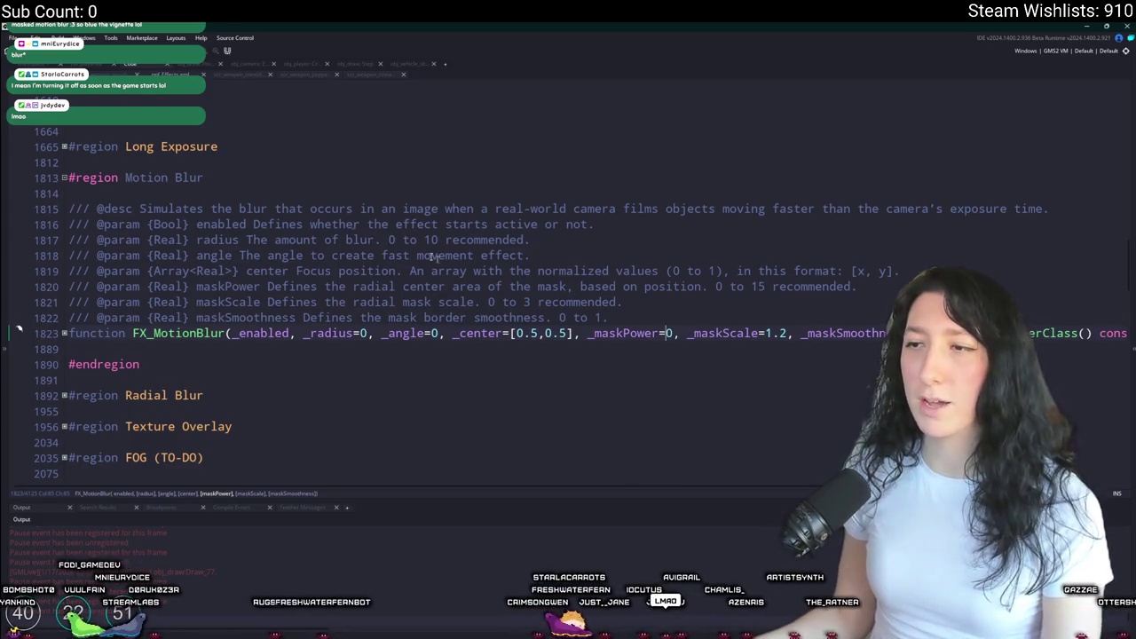
{"action": "key", "text": "alt+Left"}
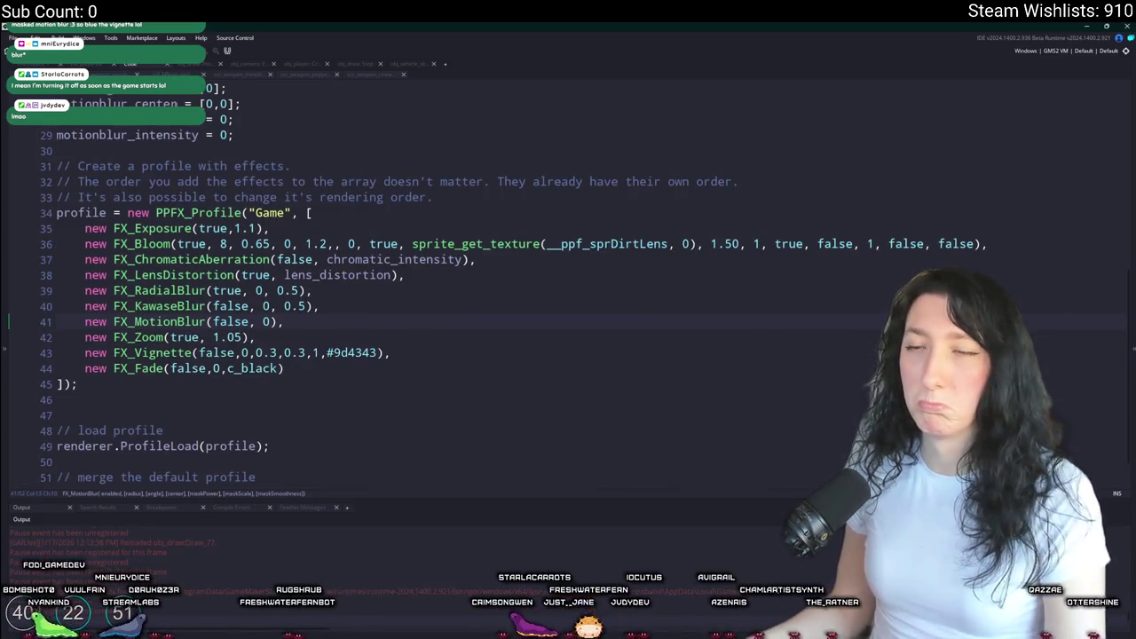
{"action": "key", "text": "alt+Left"}
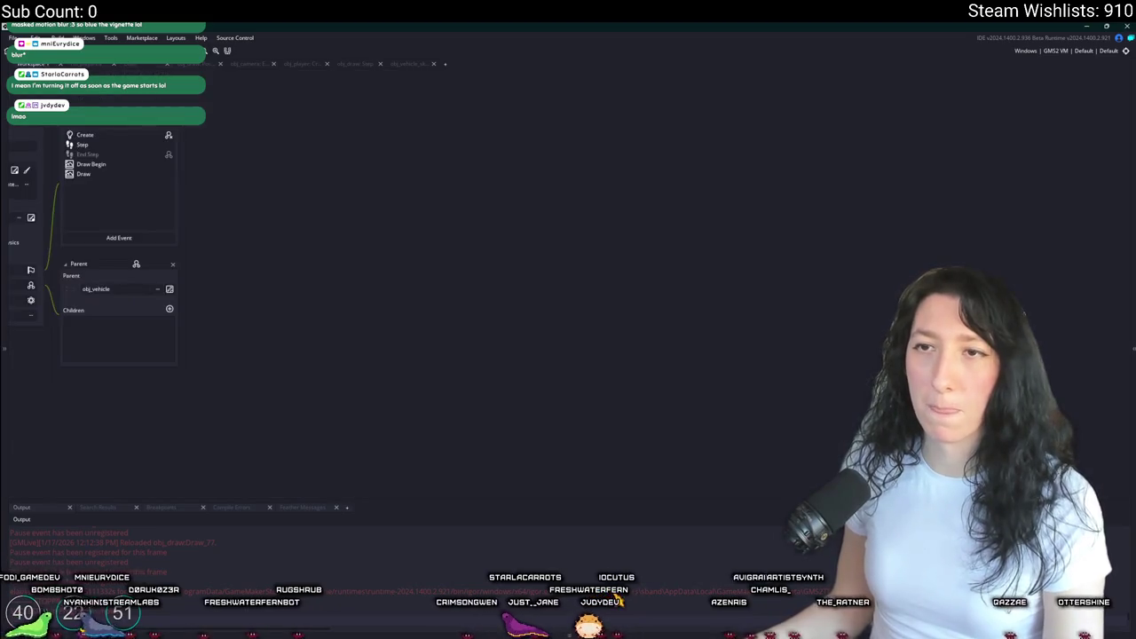
- Look over the skateboard Step and player Create code, then bring up obj_draw Post Draw
{"action": "double_click", "coordinate": [319, 175]}
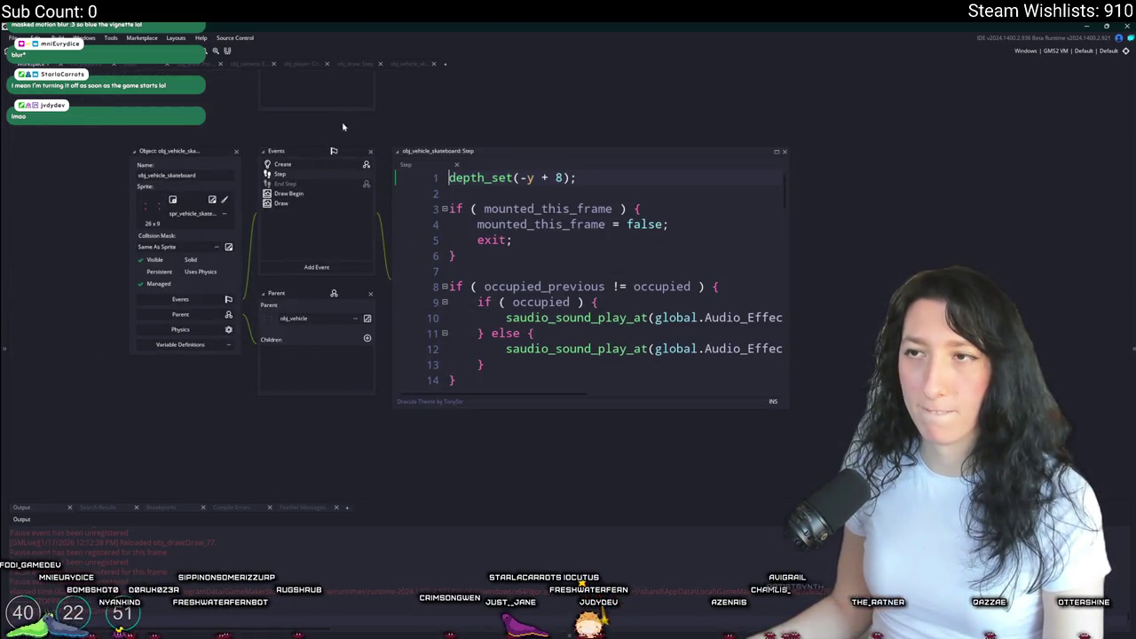
{"action": "left_click", "coordinate": [408, 62]}
{"action": "left_click", "coordinate": [303, 64]}
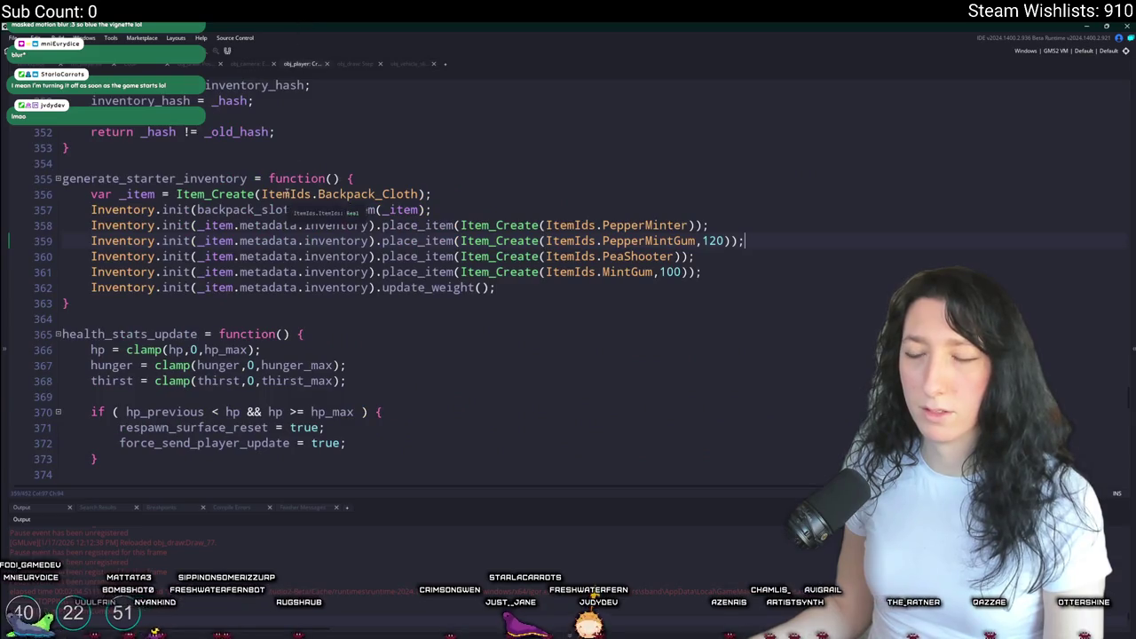
{"action": "left_click", "coordinate": [182, 64]}
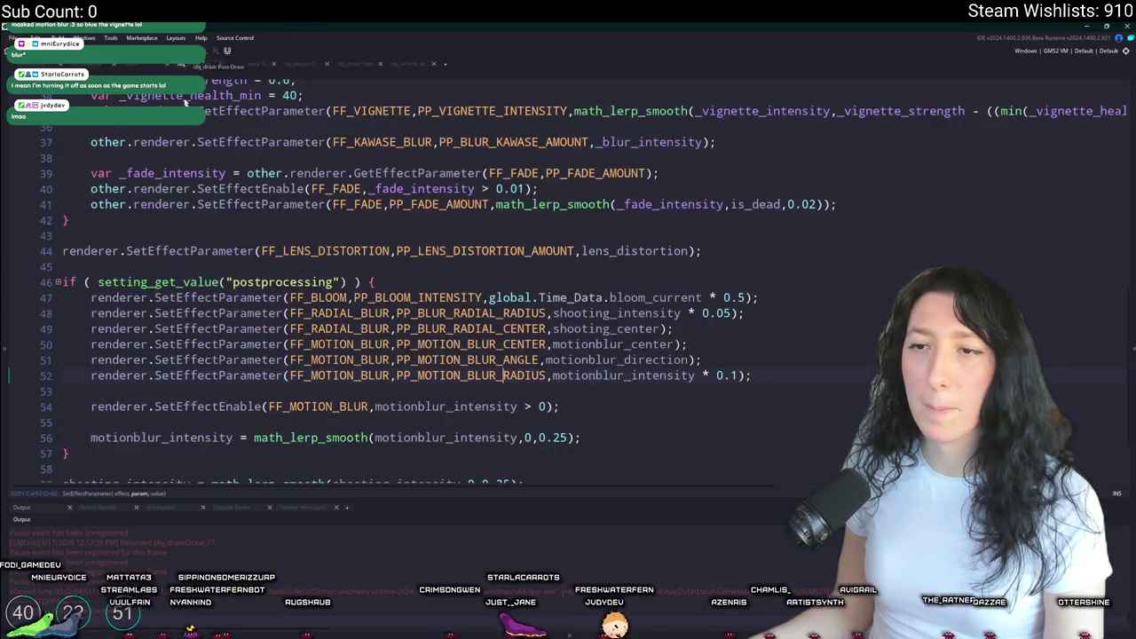
- Duplicate the motion blur radius line and change its constant to PP_MOTION_BLUR_MASK_POWER
{"action": "left_click", "coordinate": [771, 375]}
{"action": "key", "text": "ctrl+d"}
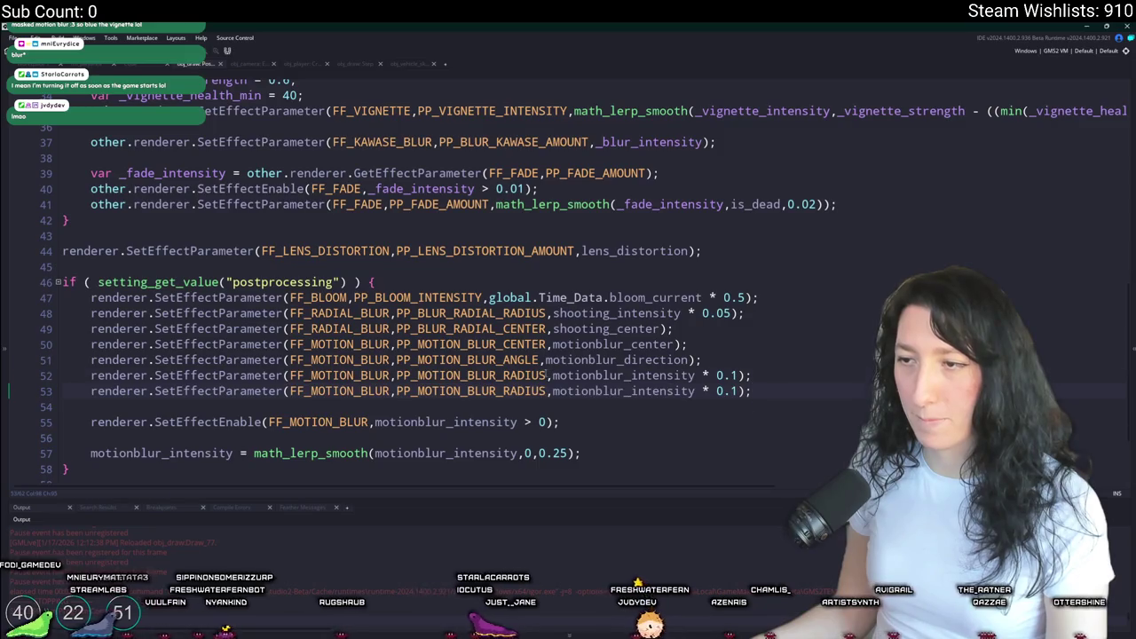
{"action": "double_click", "coordinate": [507, 375]}
{"action": "type", "text": "MAS"}
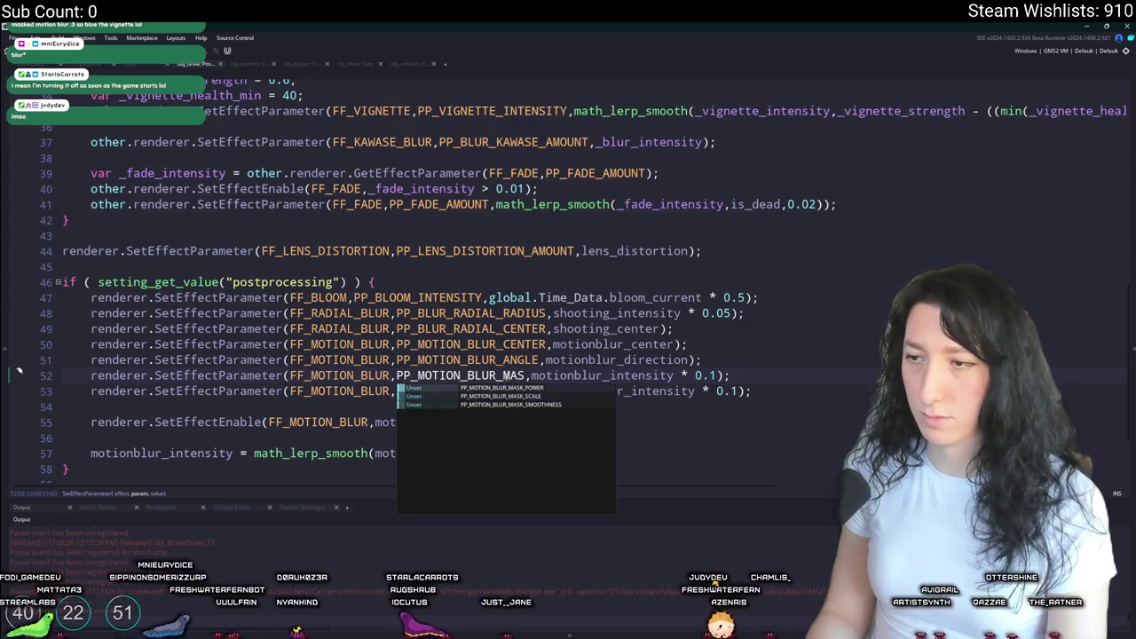
{"action": "key", "text": "Return"}
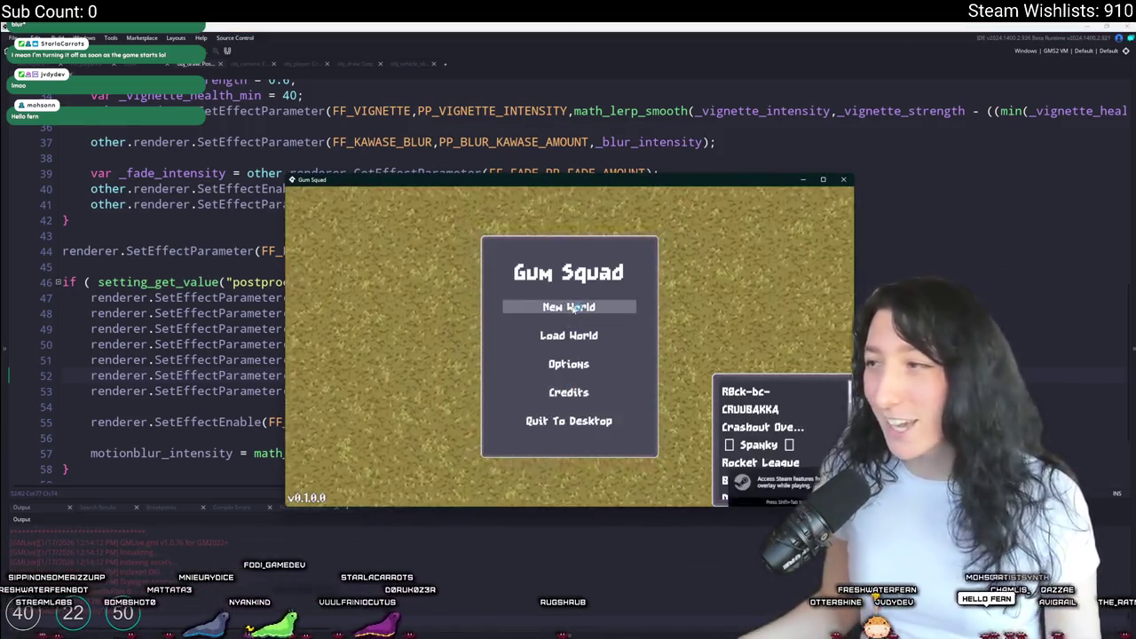
- Start a new world from the lobby and enlarge the game window to fill the screen
{"action": "left_click", "coordinate": [575, 303]}
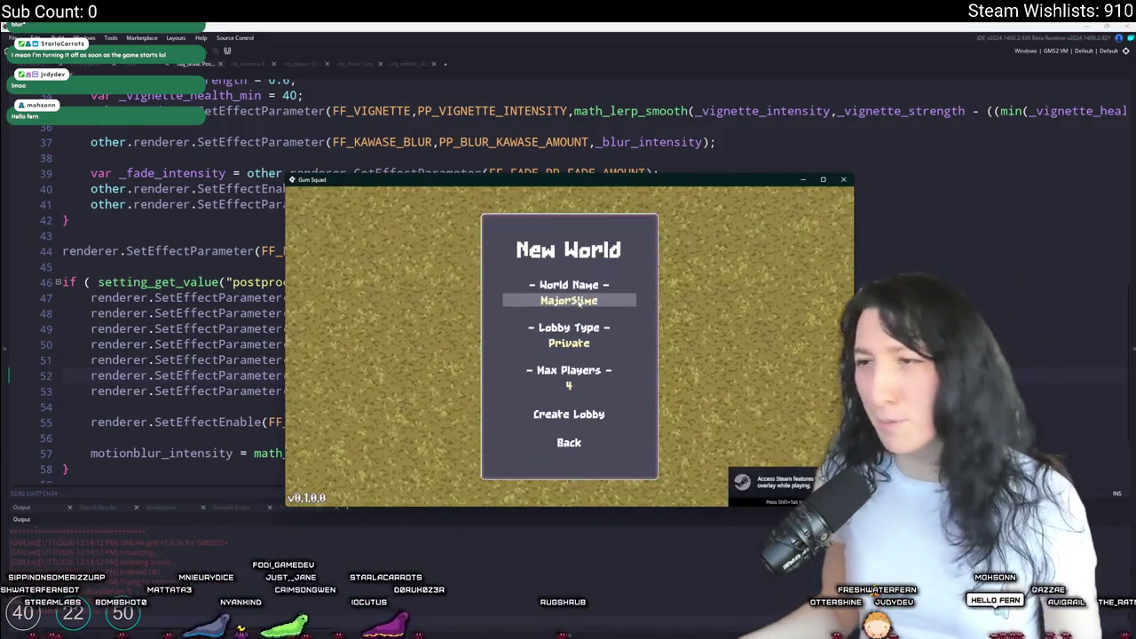
{"action": "left_click", "coordinate": [551, 416]}
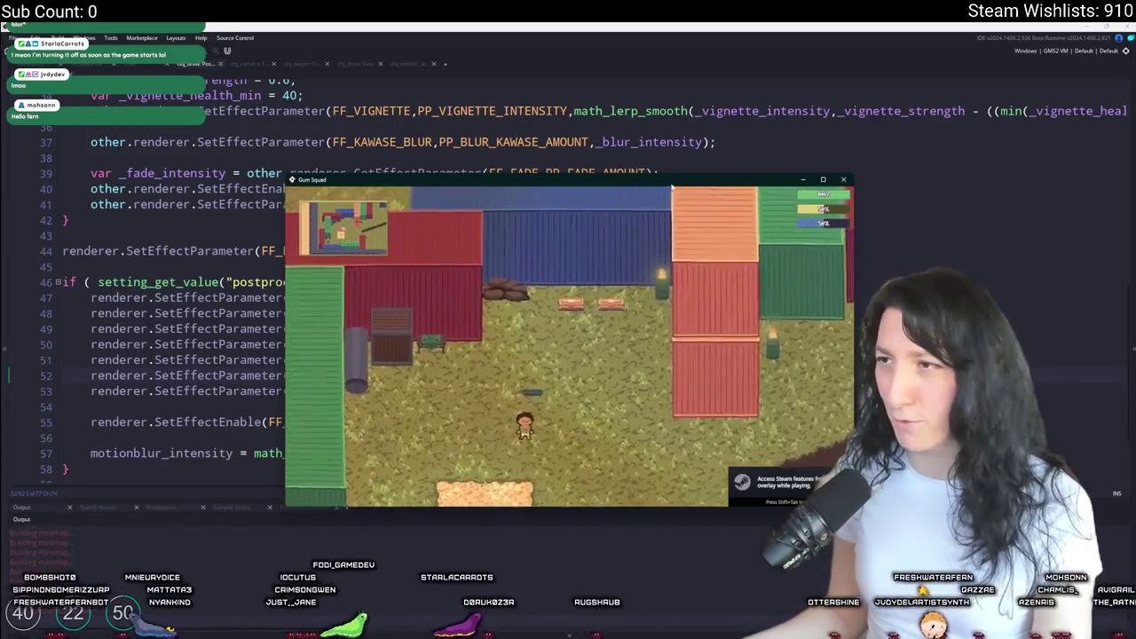
{"action": "left_click_drag", "start_coordinate": [672, 181], "coordinate": [656, 7]}
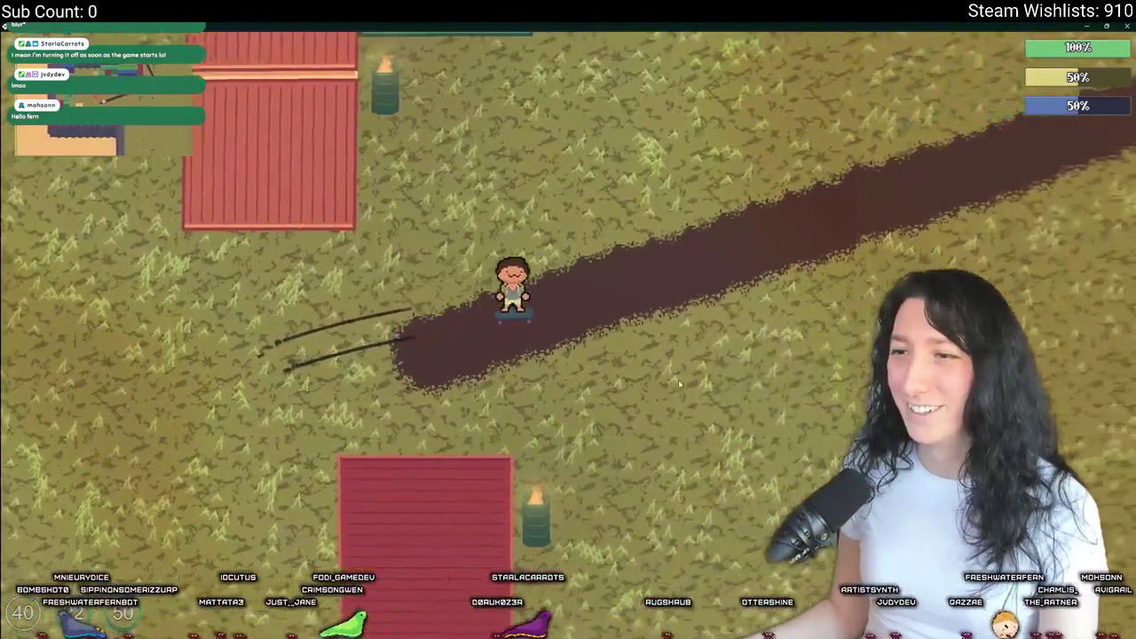
{"action": "key", "text": "alt+F4"}
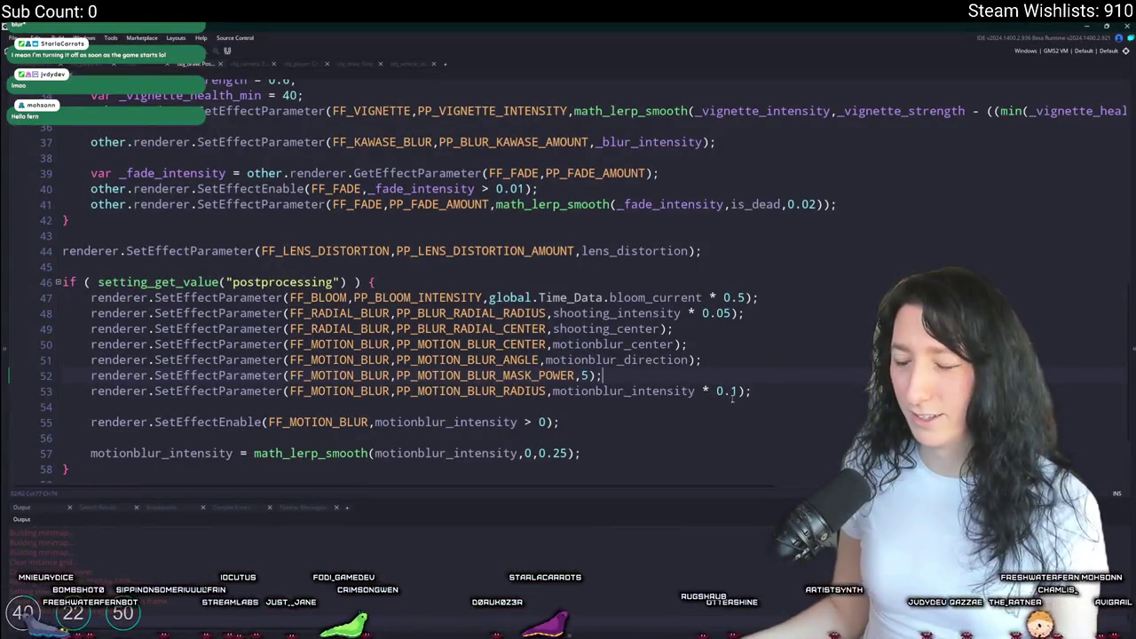
{"action": "key", "text": "alt+Tab"}
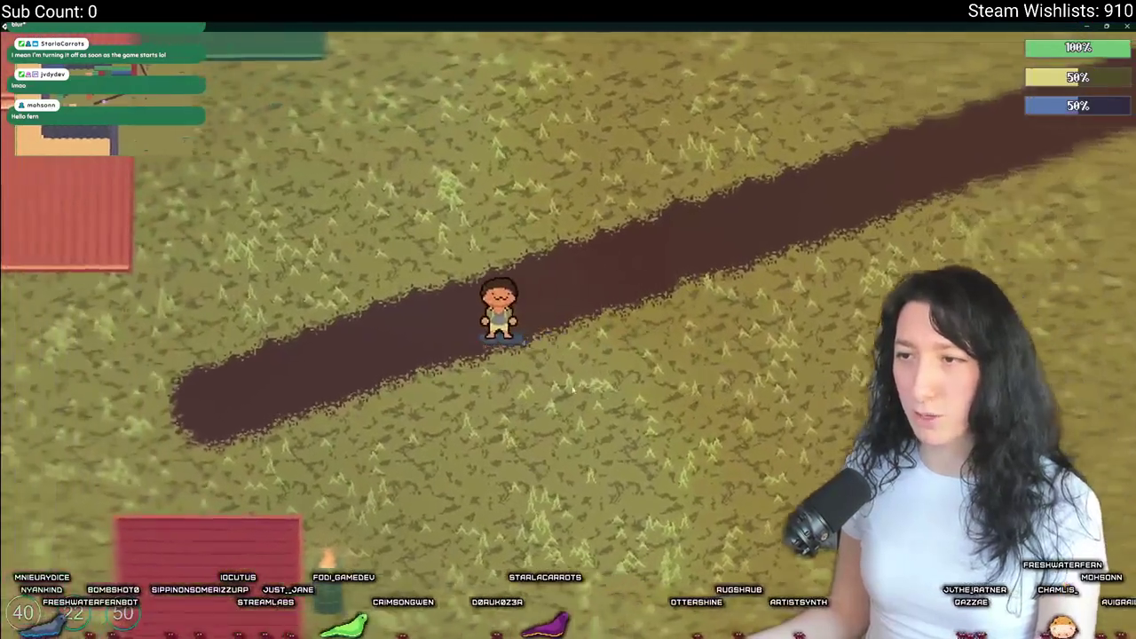
- Skate across the sand plot, dirt path and grass to test the speedlines
{"action": "key", "text": "a"}
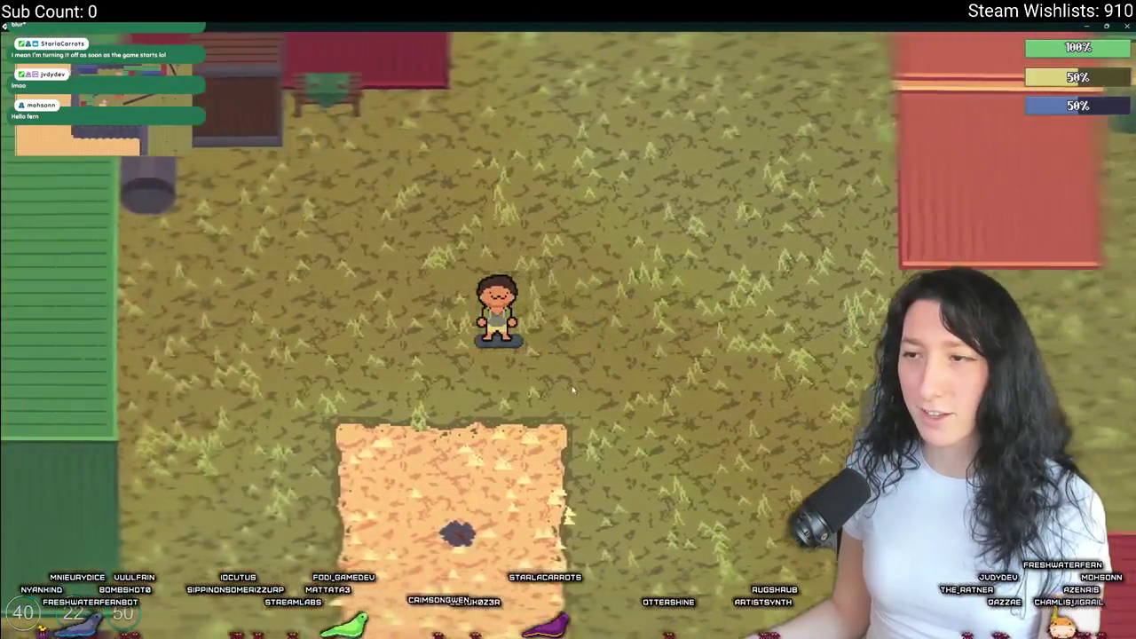
{"action": "key", "text": "s"}
{"action": "key", "text": "d"}
{"action": "key", "text": "w"}
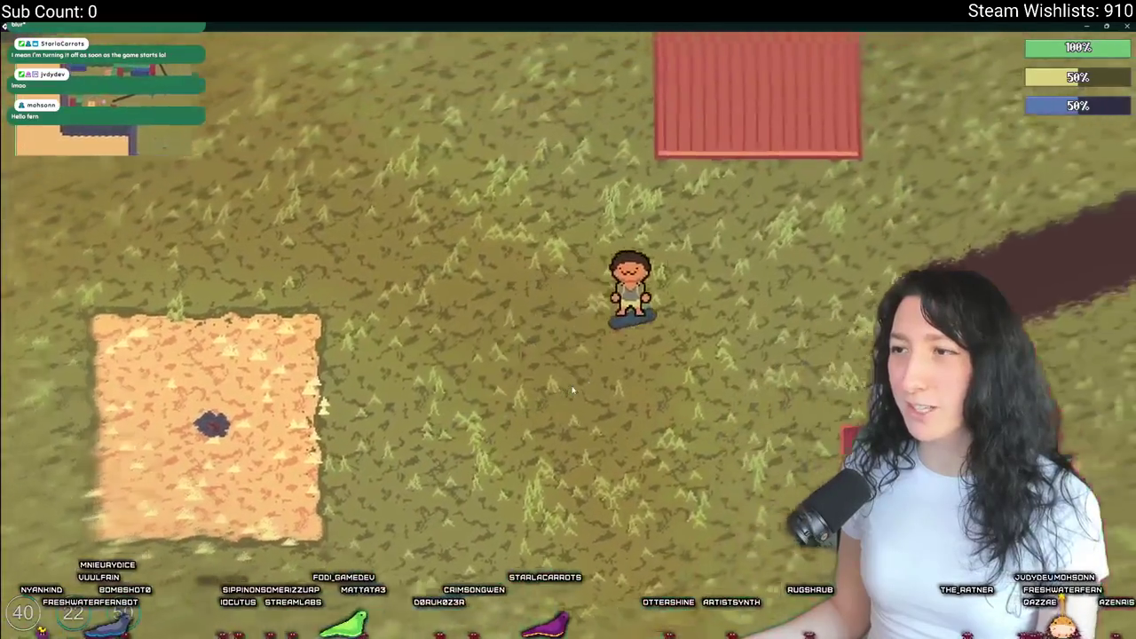
{"action": "key", "text": "d"}
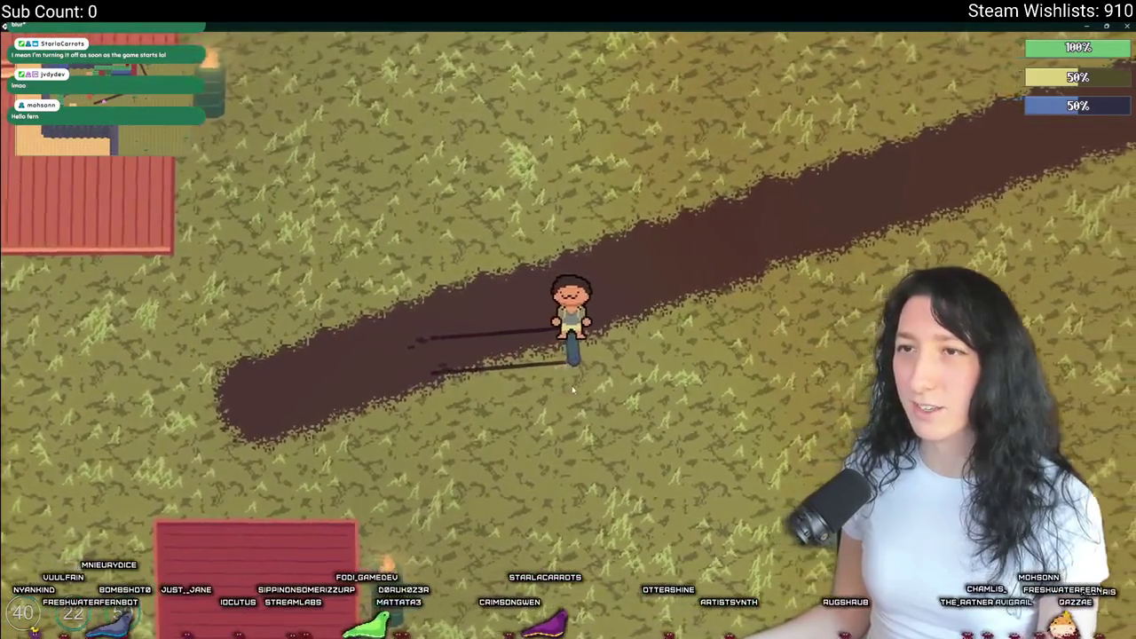
{"action": "key", "text": "a"}
{"action": "key", "text": "a"}
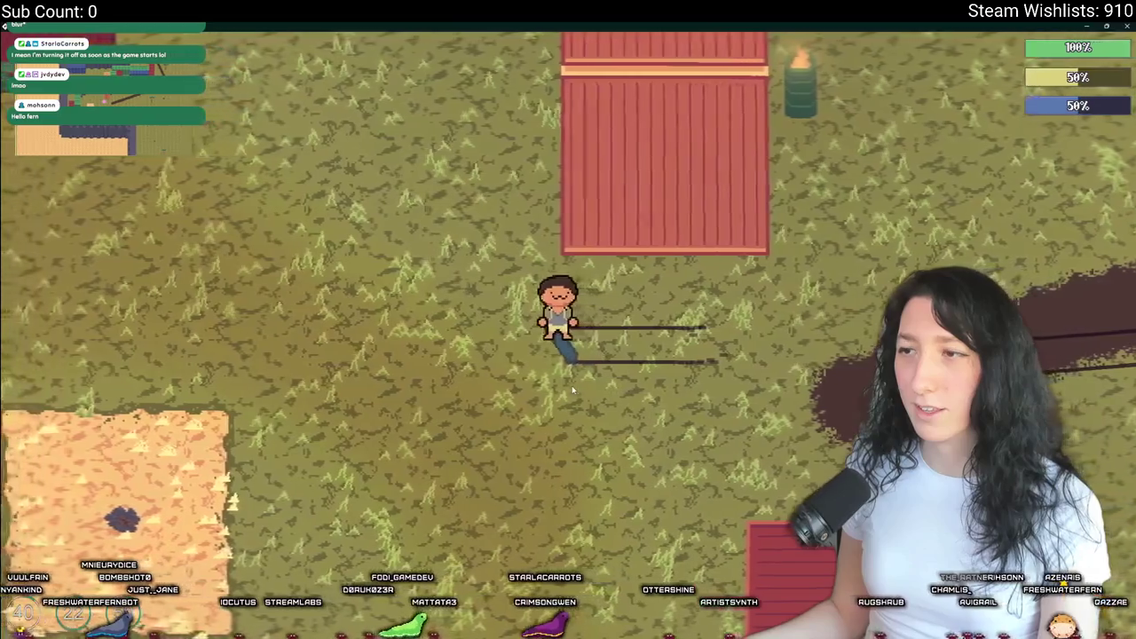
{"action": "key", "text": "d"}
{"action": "key", "text": "w"}
{"action": "key", "text": "a"}
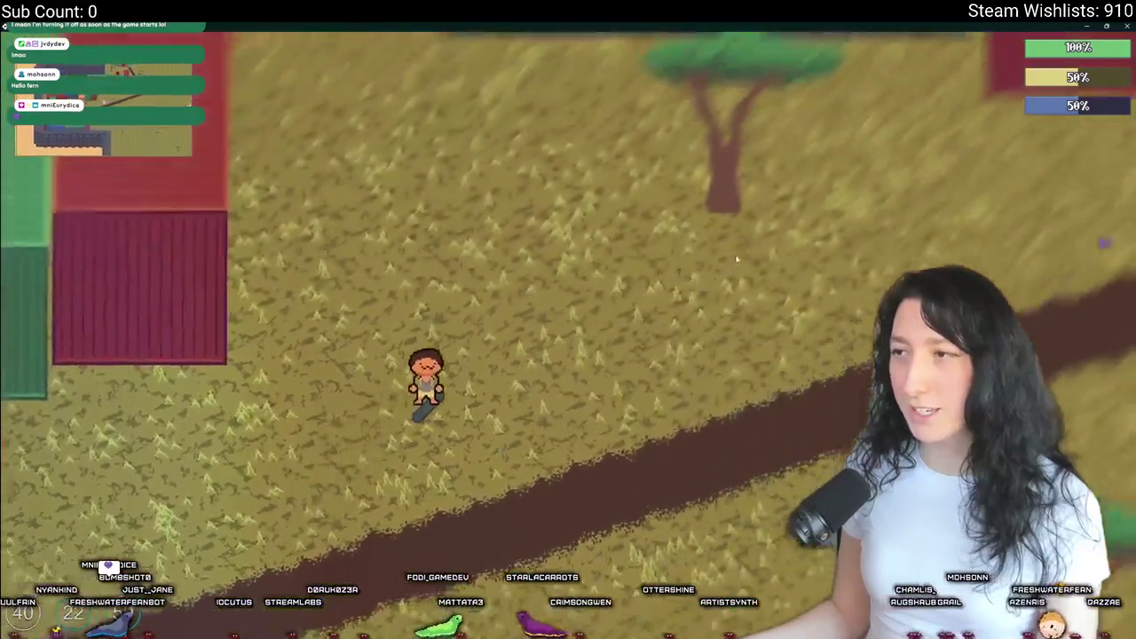
{"action": "key", "text": "d"}
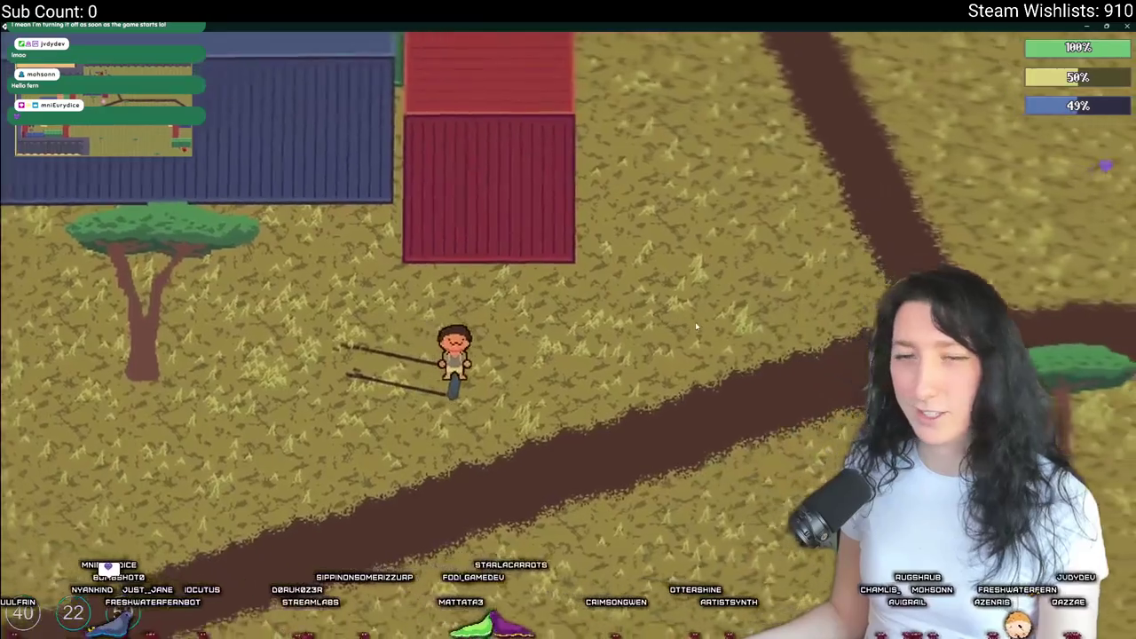
{"action": "key", "text": "alt+F4"}
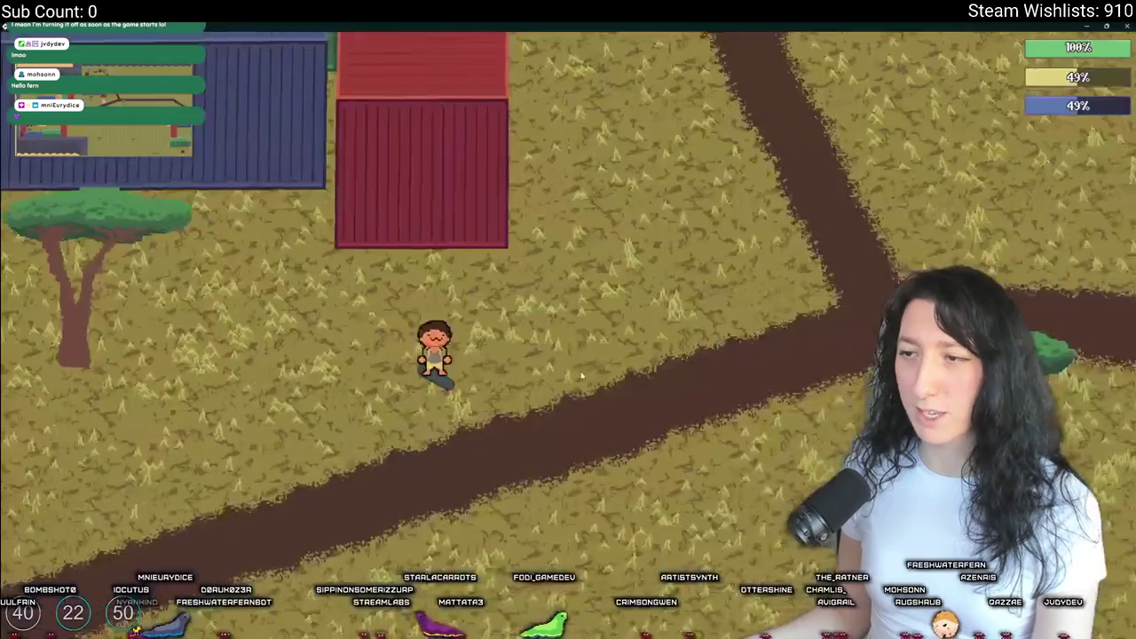
- Rerun the game and skate past the red containers and up the dirt path
{"action": "key", "text": "a"}
{"action": "key", "text": "s"}
{"action": "key", "text": "a"}
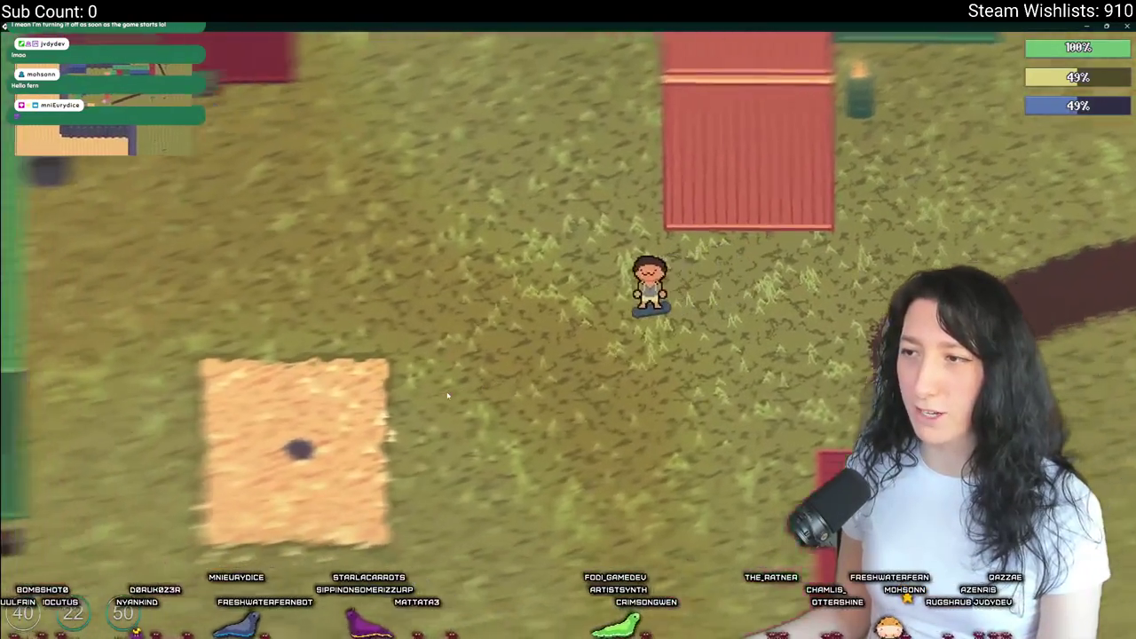
{"action": "key", "text": "alt+F4"}
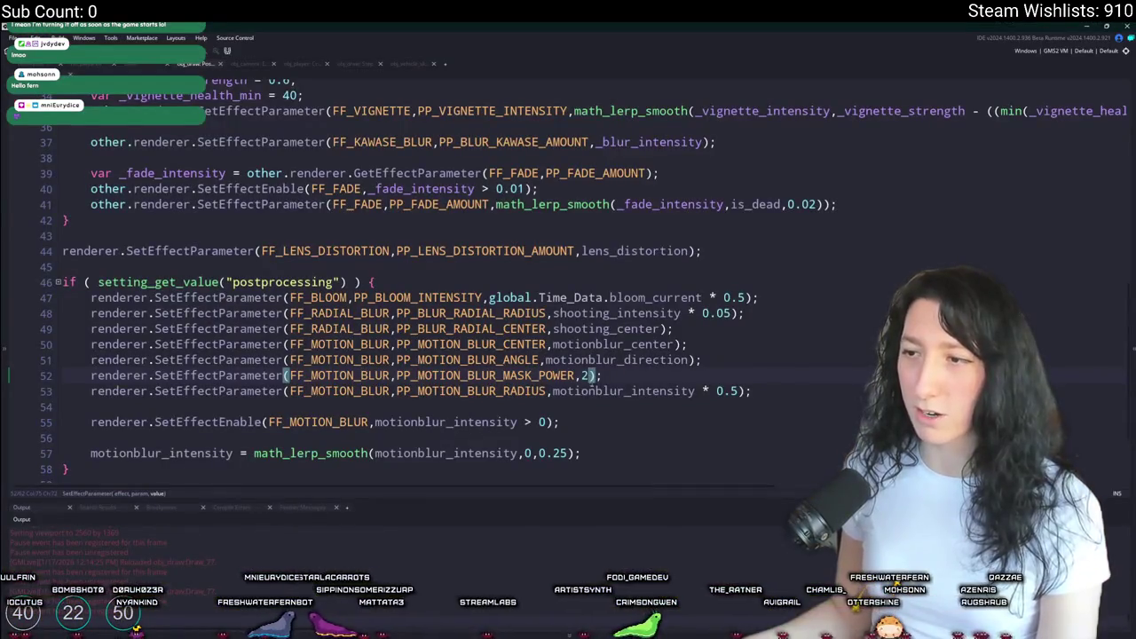
{"action": "key", "text": "F5"}
{"action": "key", "text": "d"}
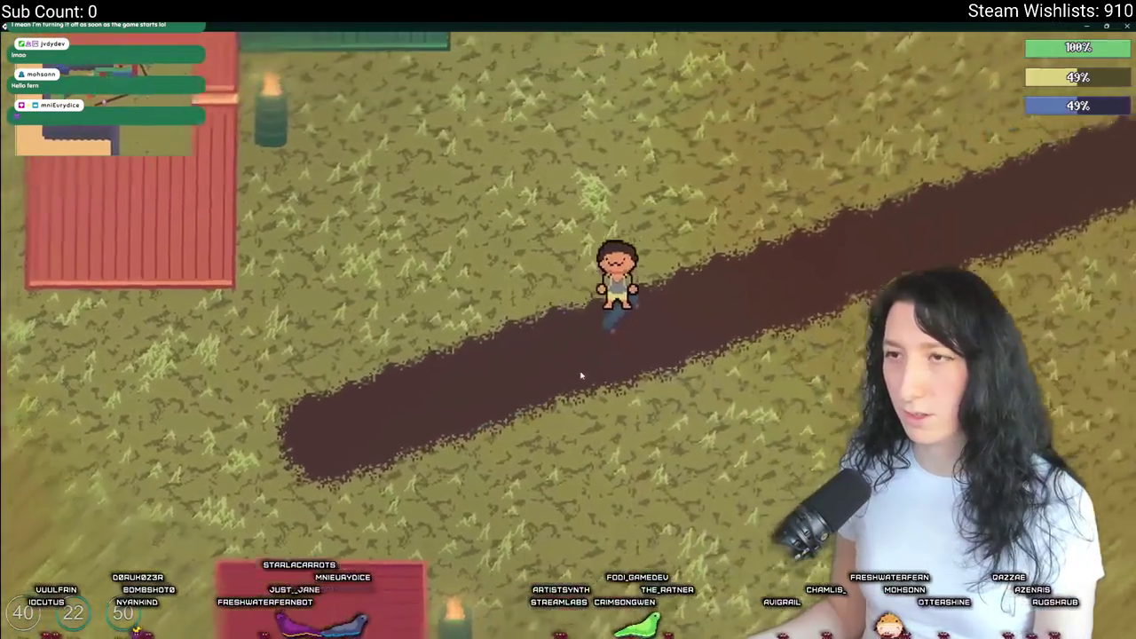
{"action": "key", "text": "w"}
{"action": "key", "text": "d"}
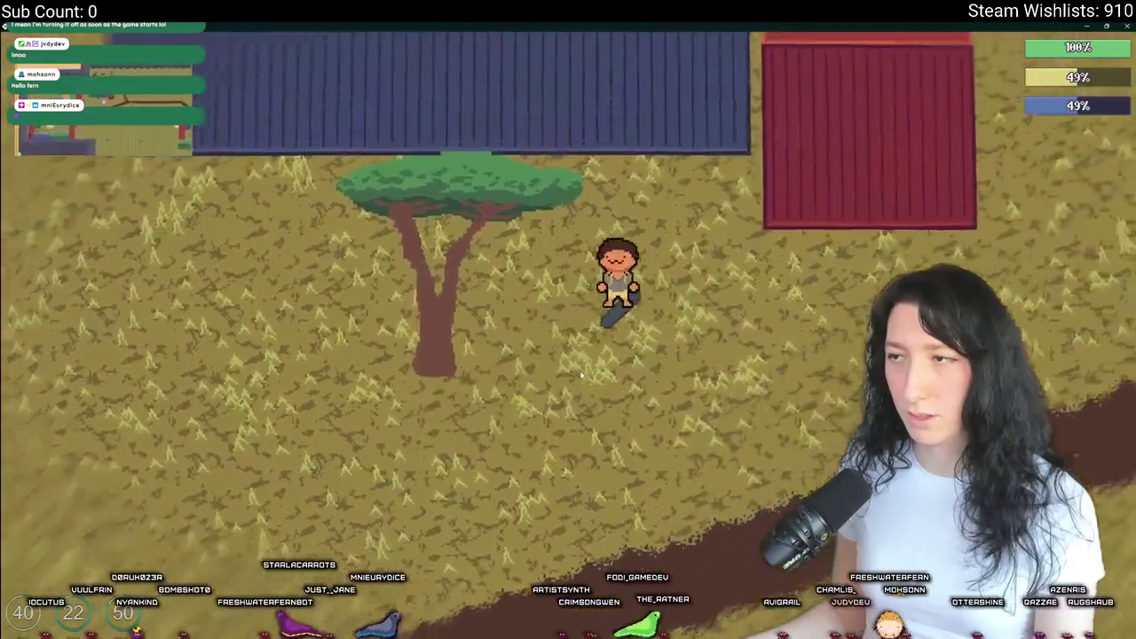
{"action": "key", "text": "w"}
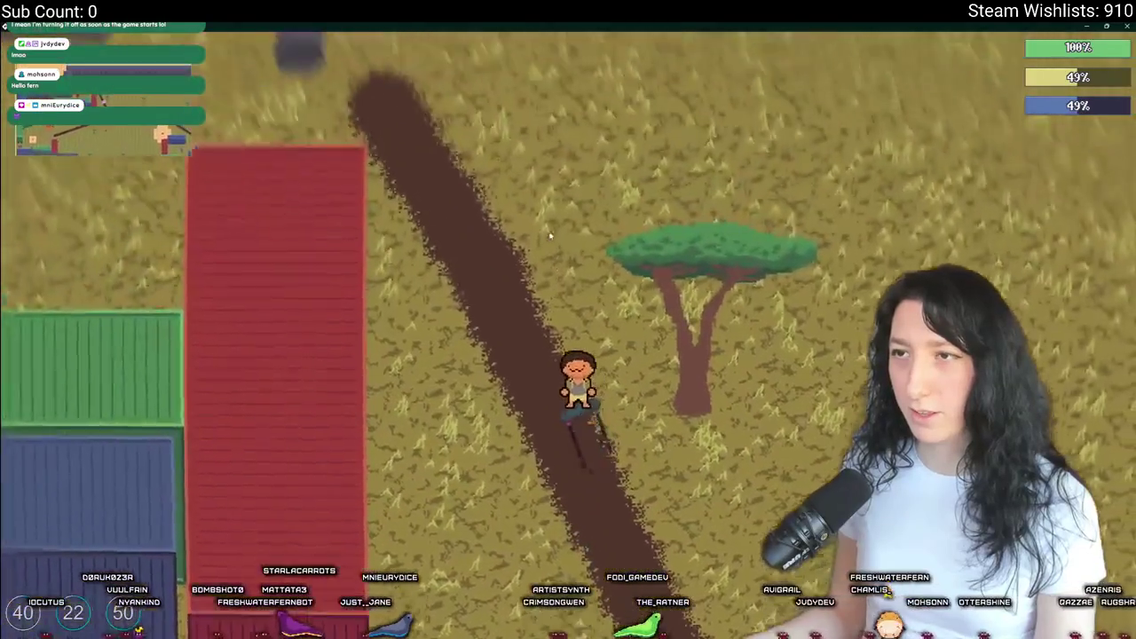
{"action": "key", "text": "d"}
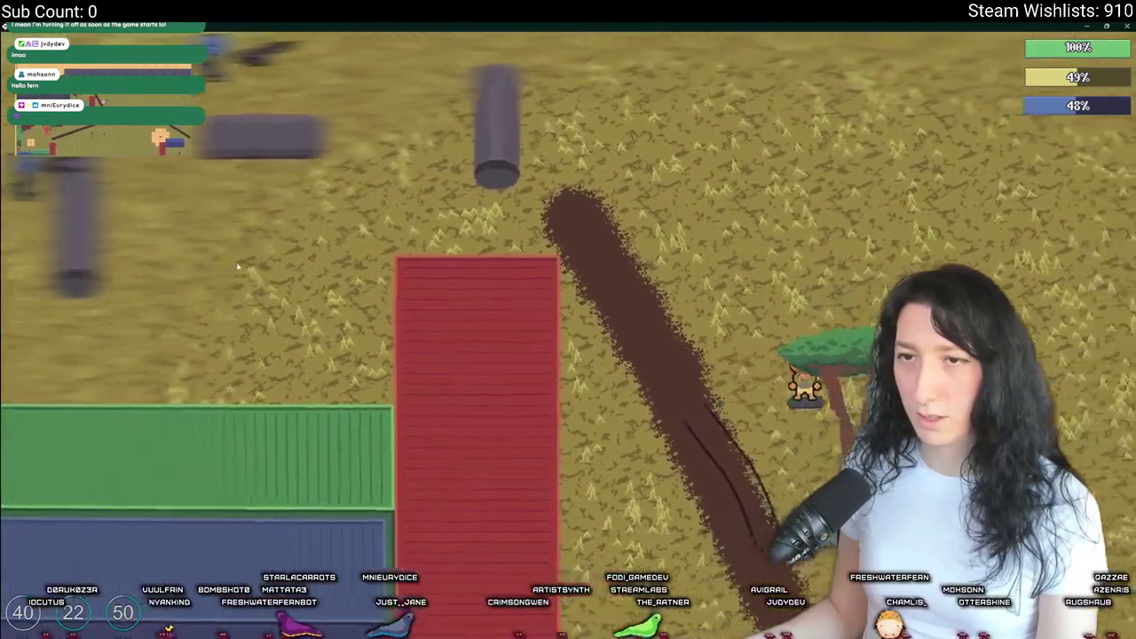
{"action": "key", "text": "w"}
{"action": "key", "text": "s"}
{"action": "key", "text": "s"}
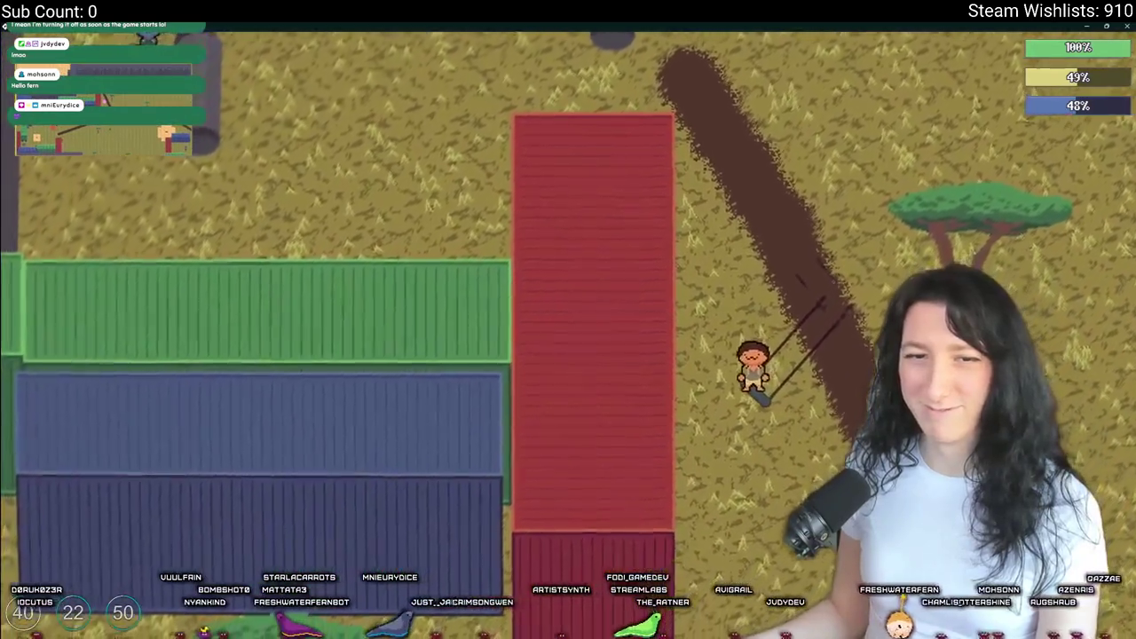
{"action": "key", "text": "alt+Tab"}
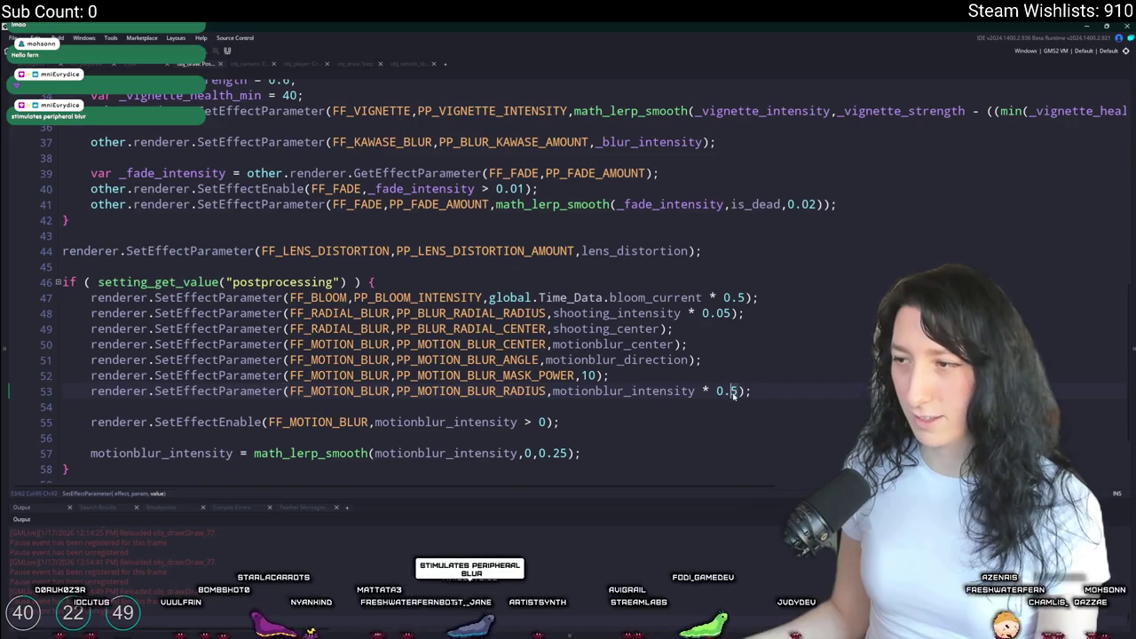
- Ride across the field, past the containers and along the dirt path to recheck the effect
{"action": "key", "text": "alt+Tab"}
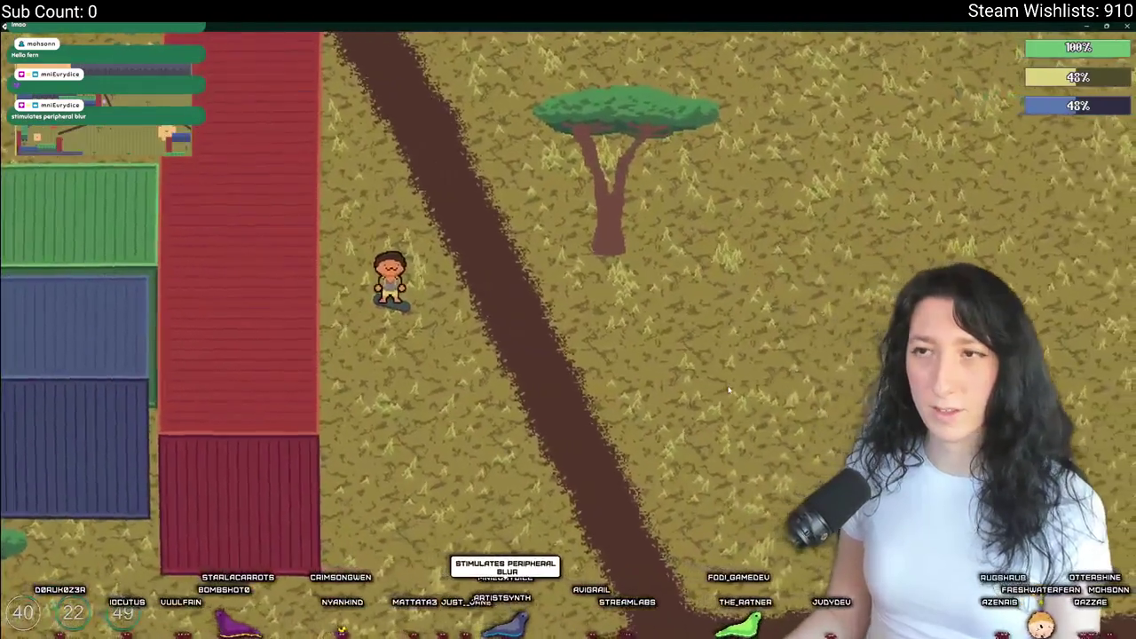
{"action": "key", "text": "s"}
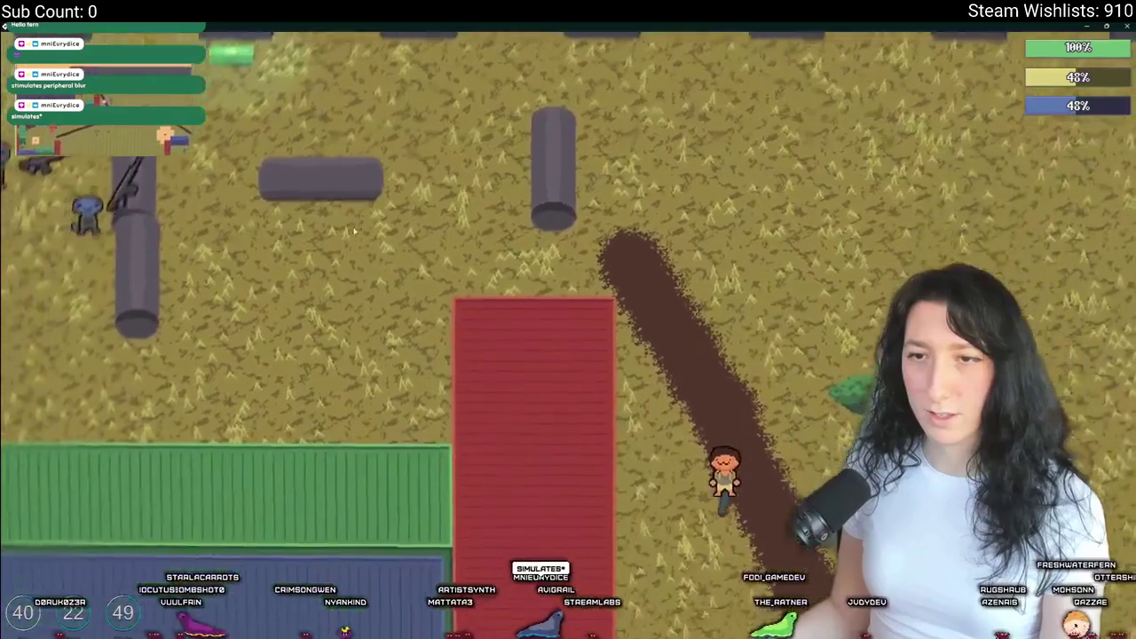
{"action": "key", "text": "w"}
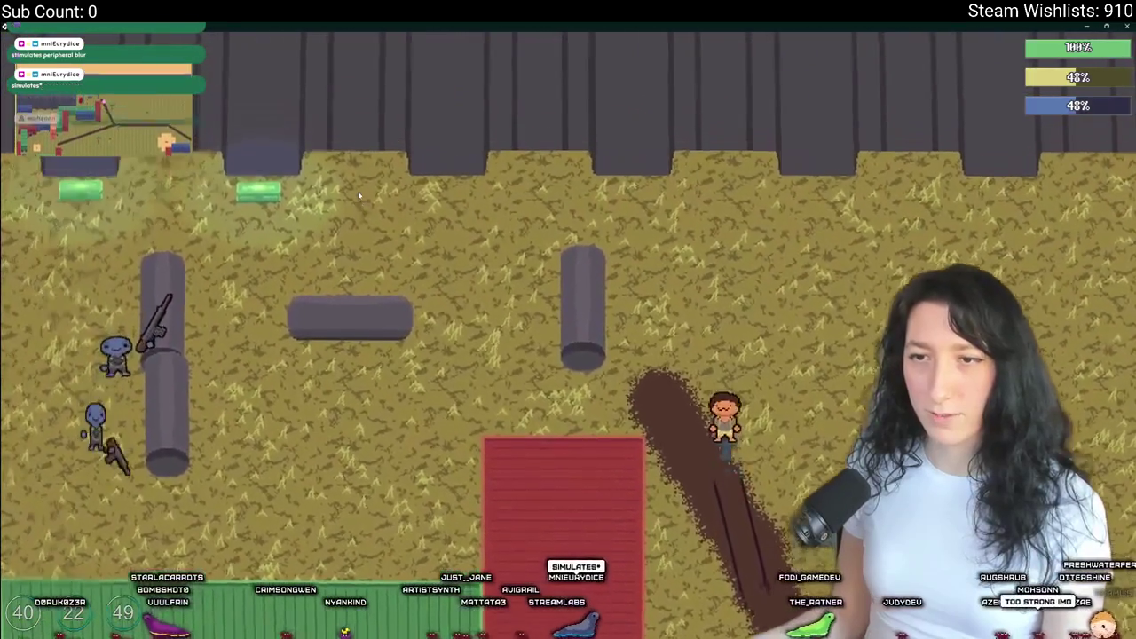
{"action": "key", "text": "d"}
{"action": "key", "text": "s"}
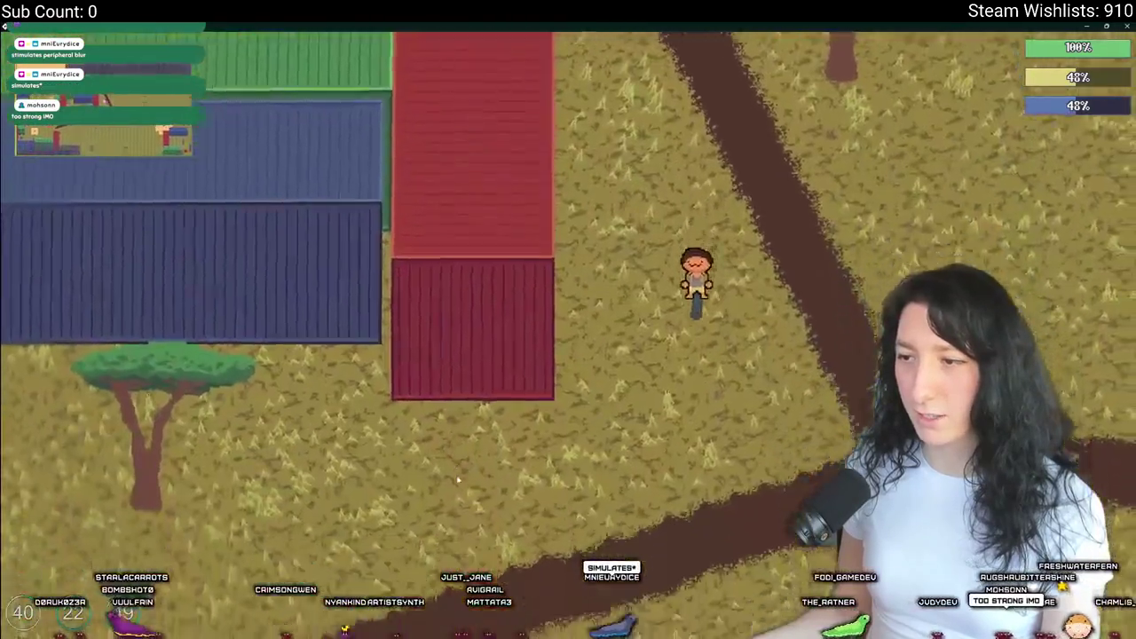
{"action": "key", "text": "a"}
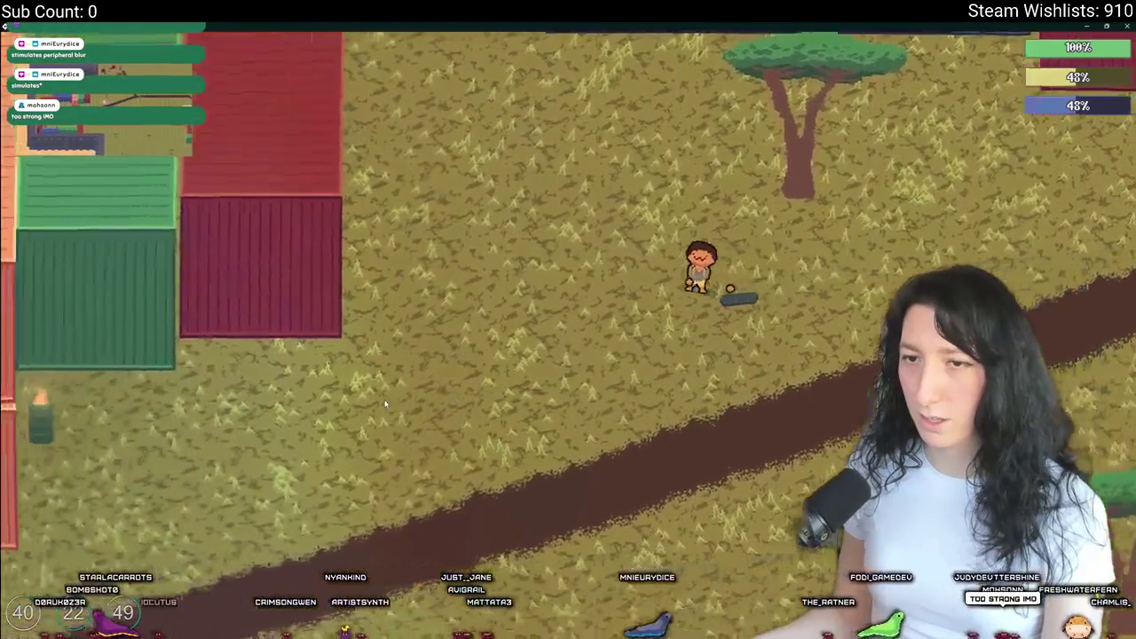
{"action": "key", "text": "s"}
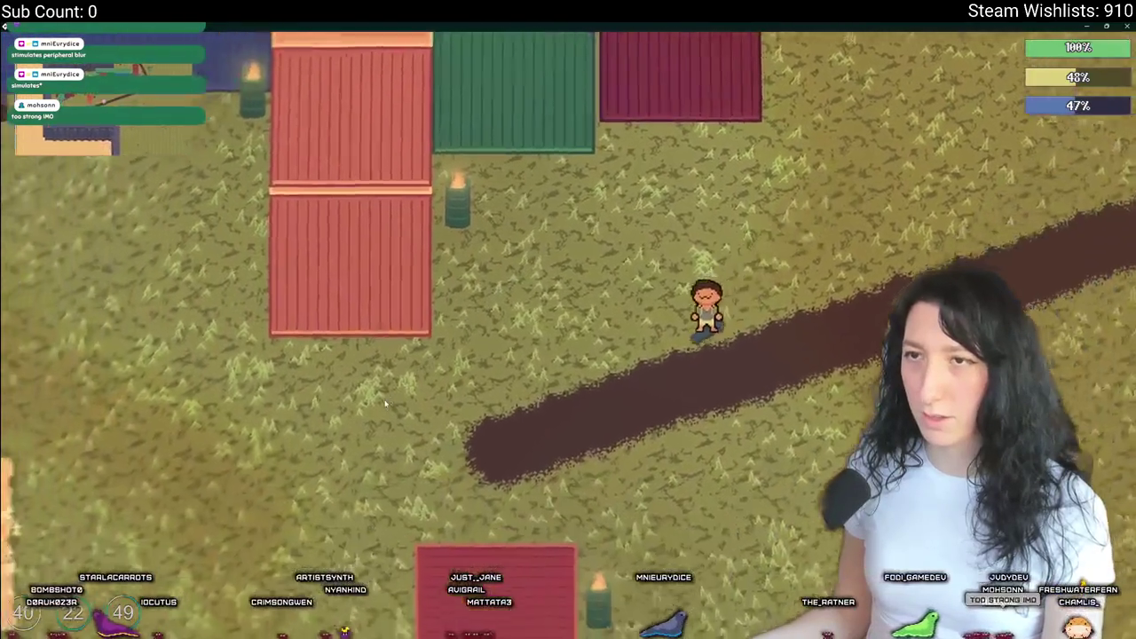
{"action": "key", "text": "a"}
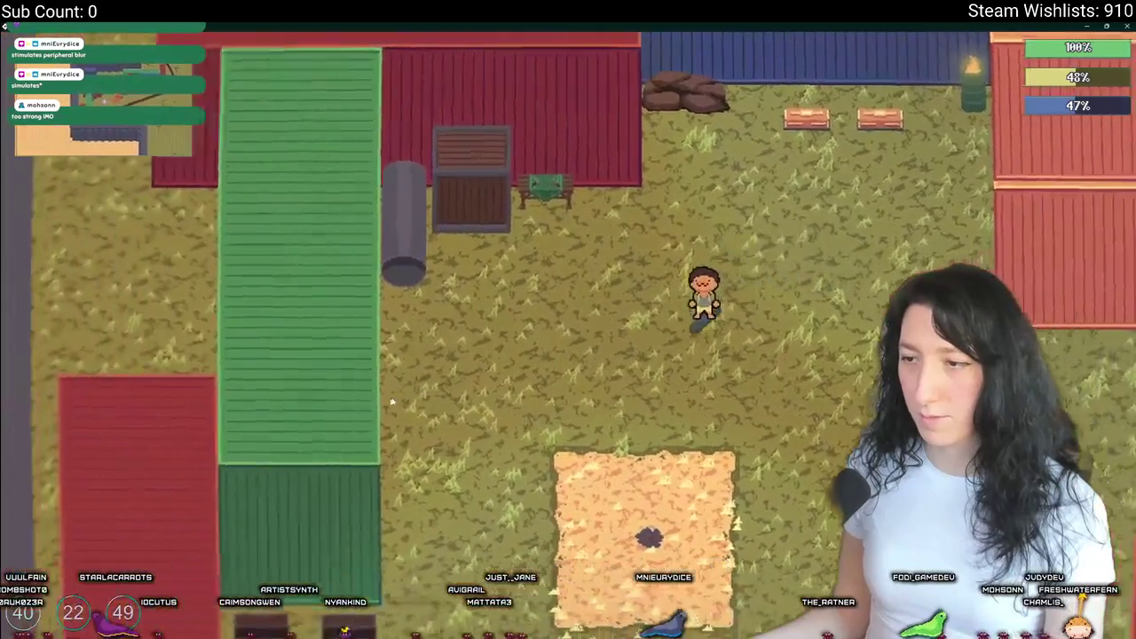
{"action": "key", "text": "s"}
{"action": "key", "text": "d"}
{"action": "key", "text": "s"}
{"action": "key", "text": "w"}
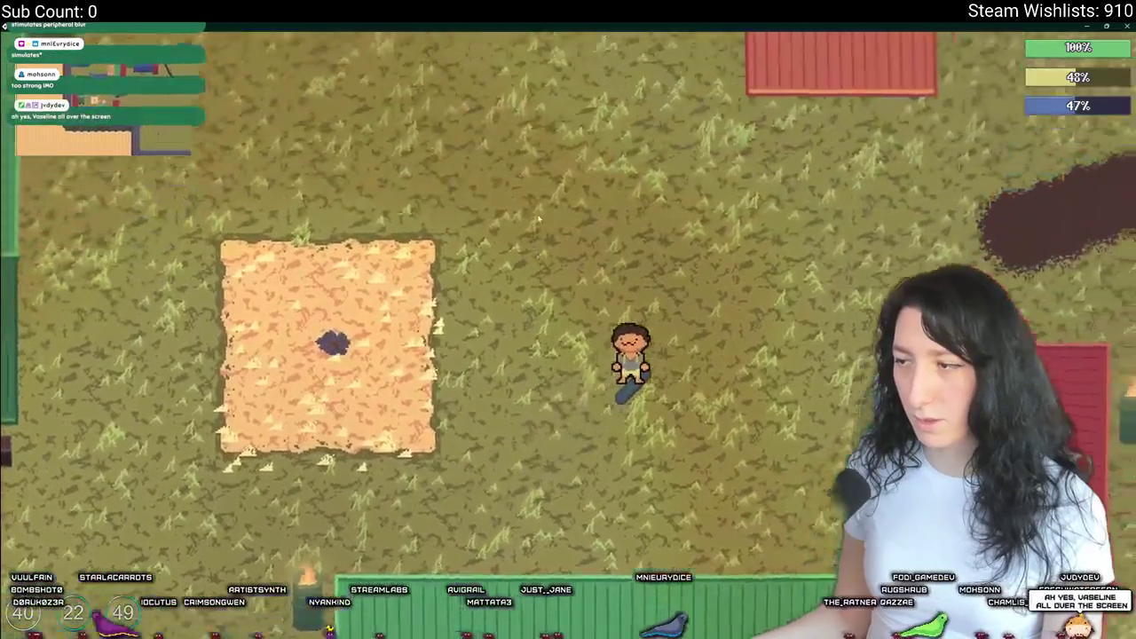
{"action": "key", "text": "d"}
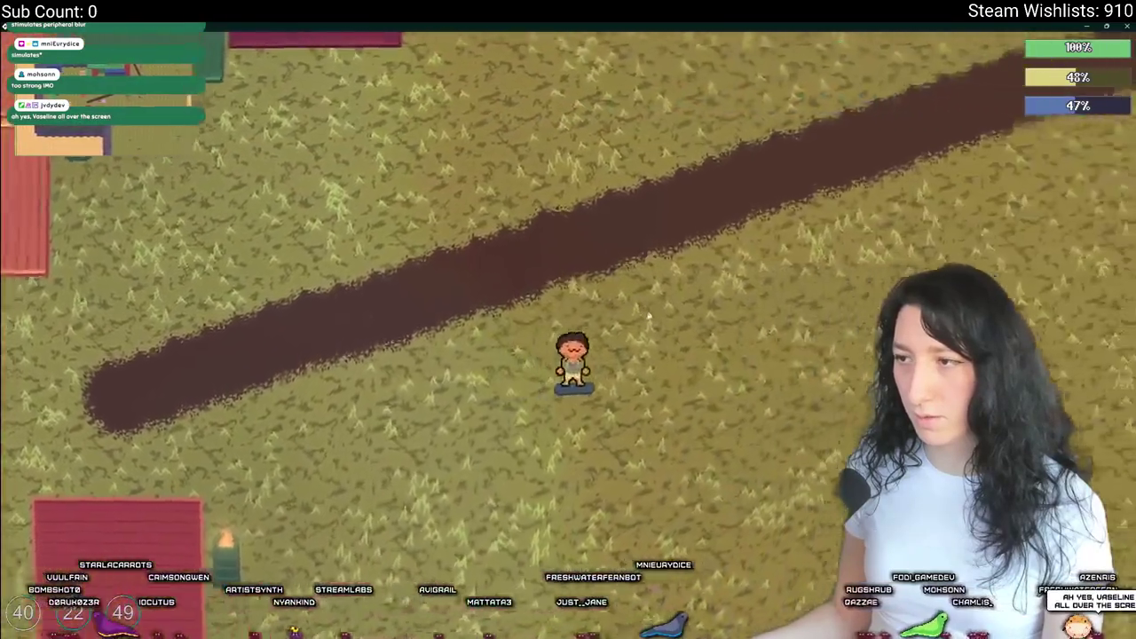
{"action": "key", "text": "w"}
{"action": "key", "text": "d"}
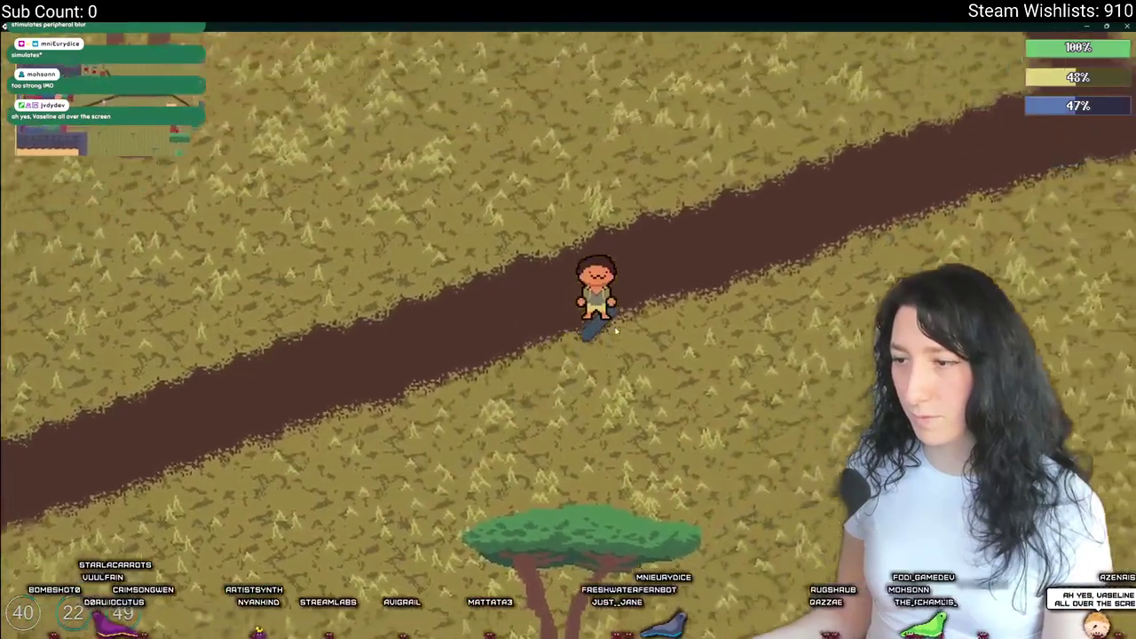
{"action": "key", "text": "s"}
{"action": "key", "text": "d"}
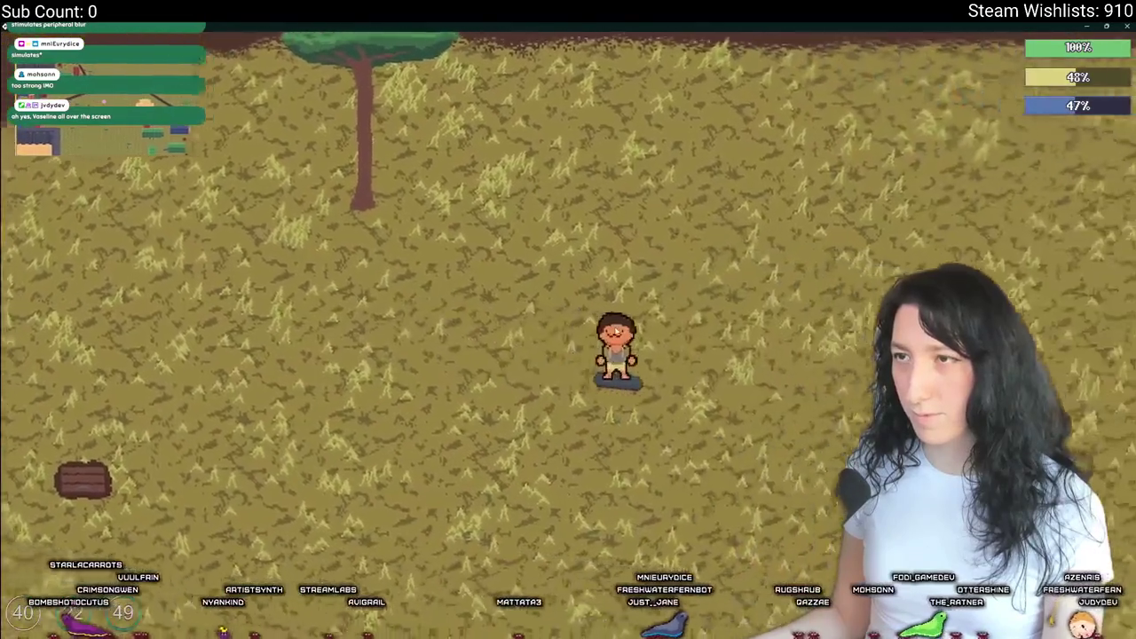
{"action": "key", "text": "d"}
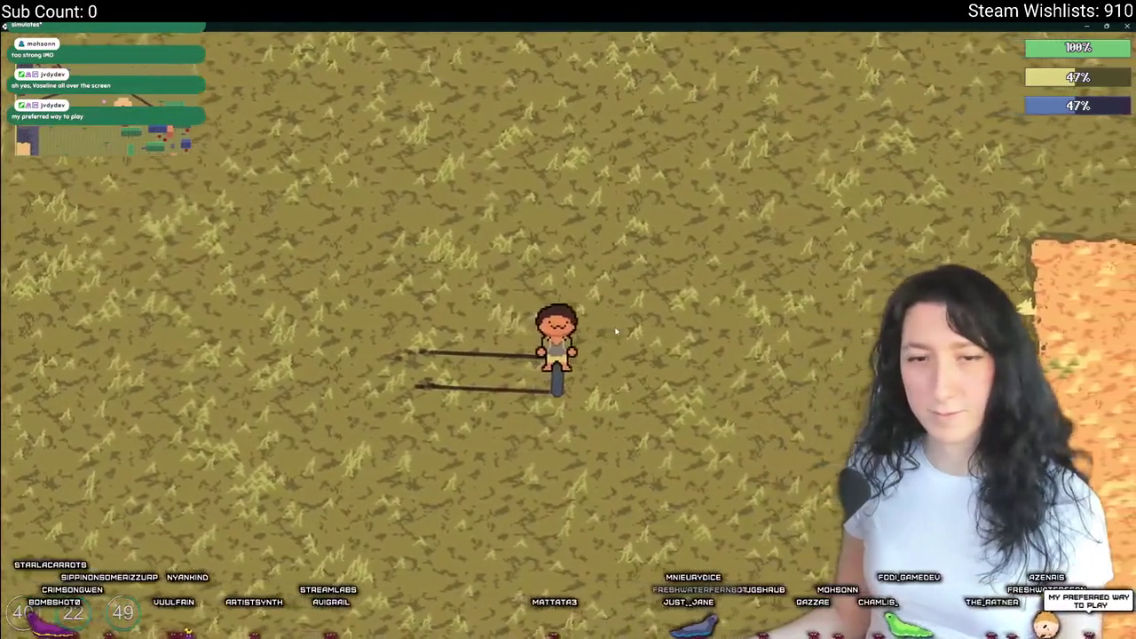
{"action": "key", "text": "alt+Tab"}
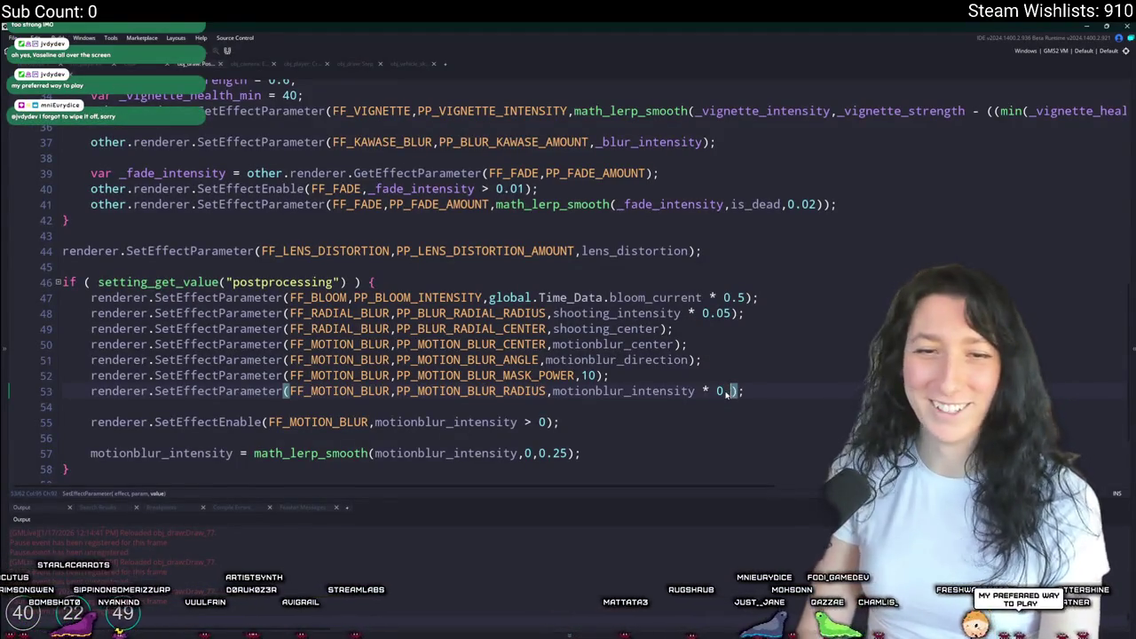
- Ride the skateboard left across the grass and along the top of the sand patch
{"action": "key", "text": "alt+Tab"}
{"action": "key", "text": "a"}
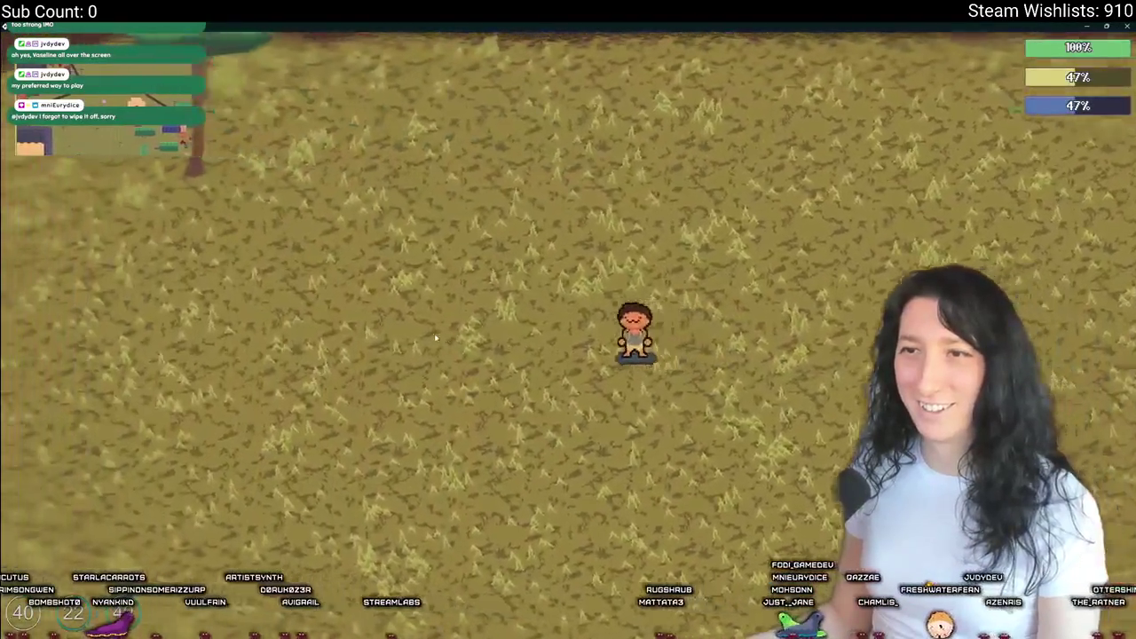
{"action": "key", "text": "a"}
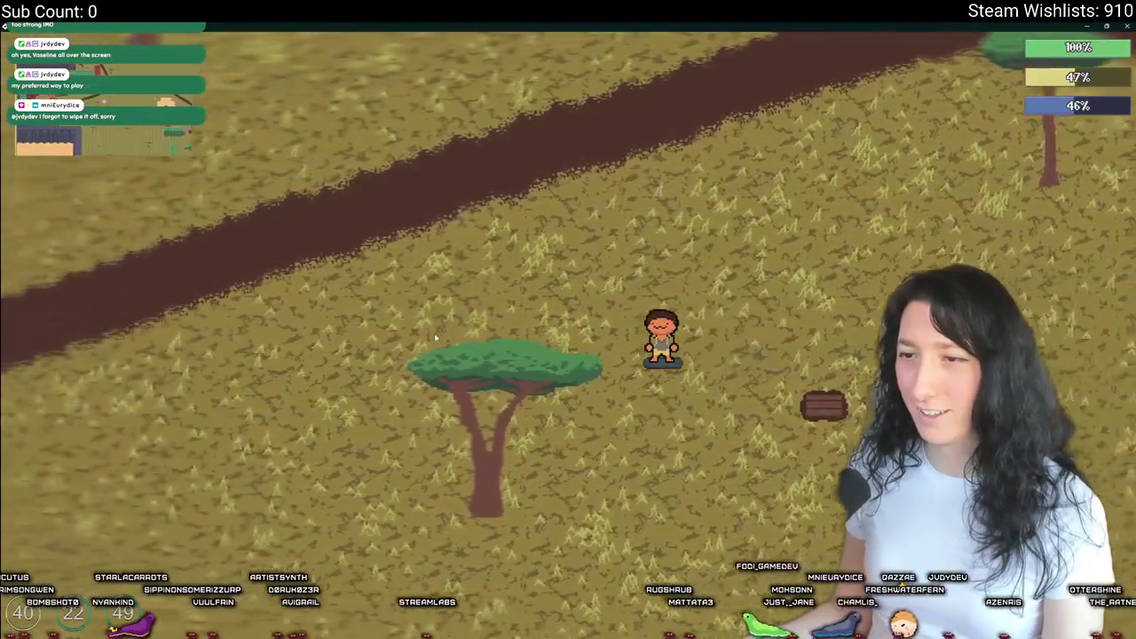
{"action": "key", "text": "w"}
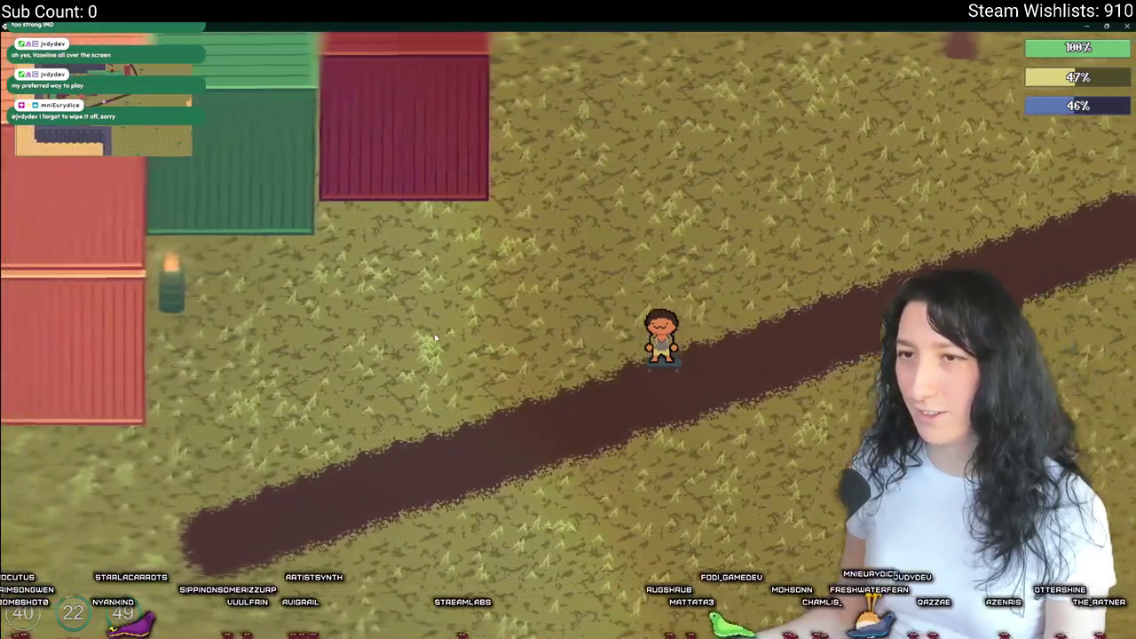
{"action": "key", "text": "a"}
{"action": "key", "text": "s"}
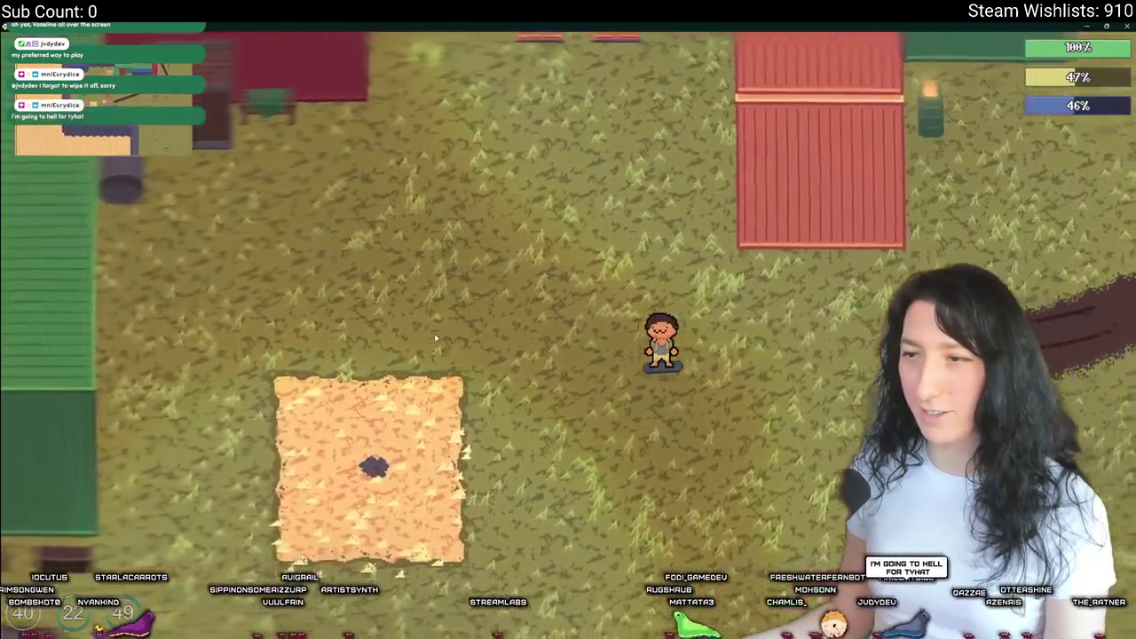
{"action": "key", "text": "a"}
{"action": "key", "text": "w"}
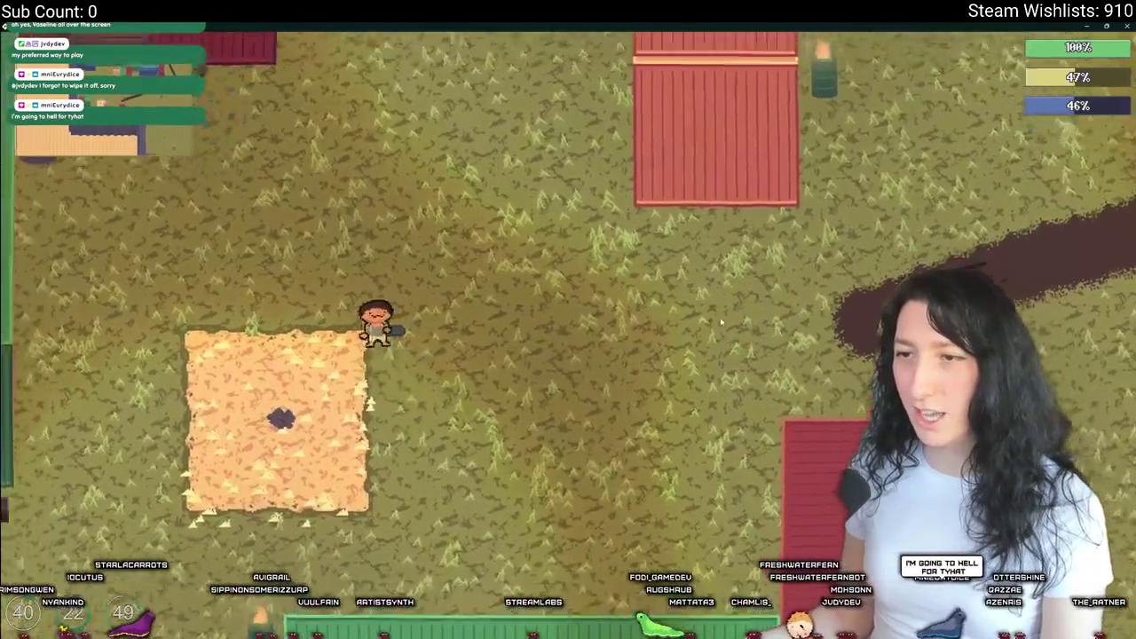
- Get off the skateboard, equip the rifle from the inventory, and open the pause Options menu
{"action": "key", "text": "s"}
{"action": "key", "text": "d"}
{"action": "key", "text": "Tab"}
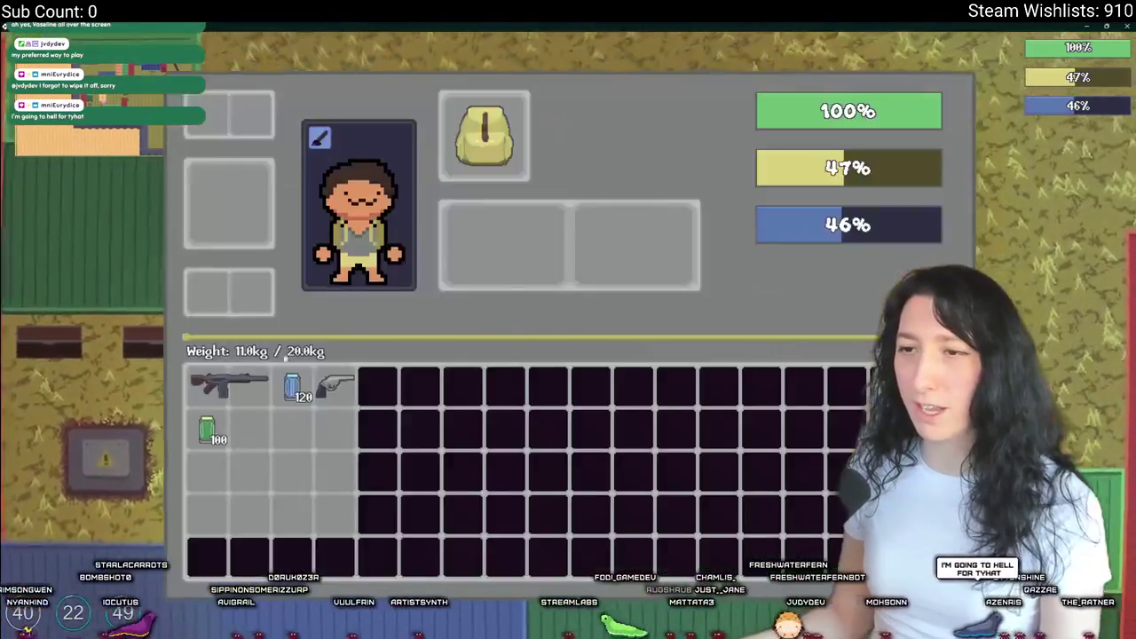
{"action": "key", "text": "Tab"}
{"action": "key", "text": "d"}
{"action": "key", "text": "w"}
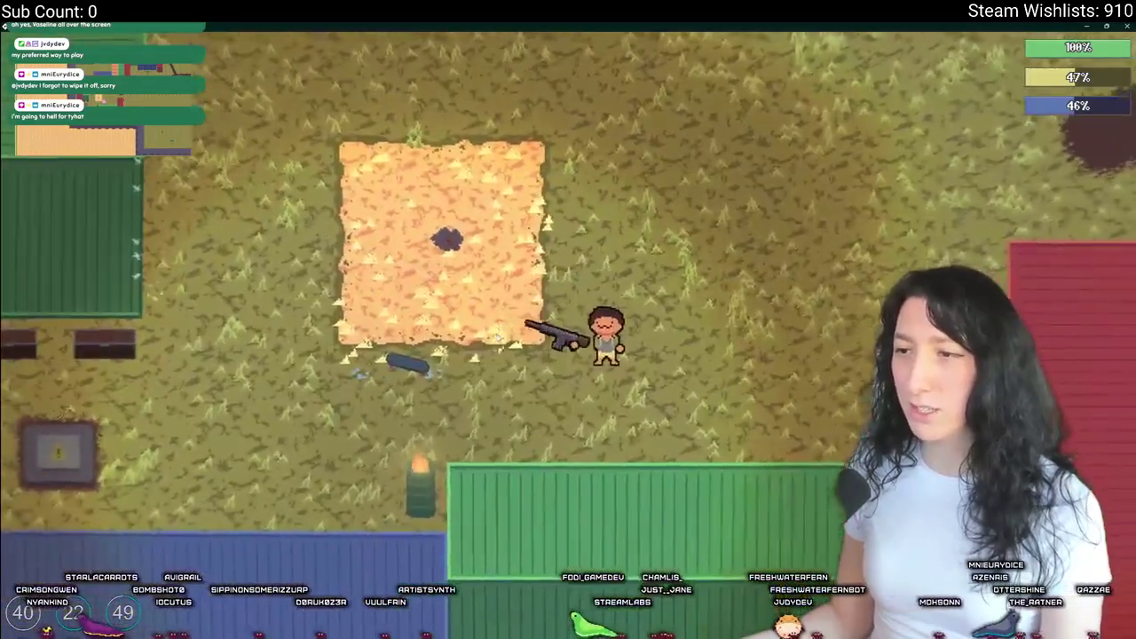
{"action": "key", "text": "Escape"}
{"action": "left_click", "coordinate": [568, 312]}
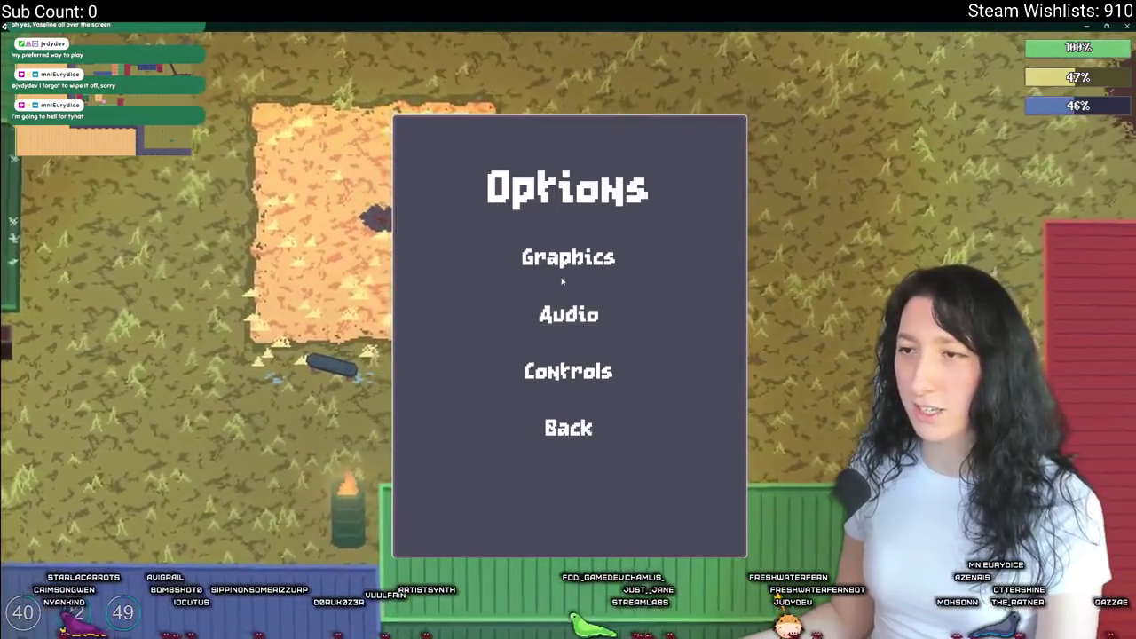
- Set Post-Processing to Disabled in Graphics settings and check the game's look without it
{"action": "left_click", "coordinate": [568, 257]}
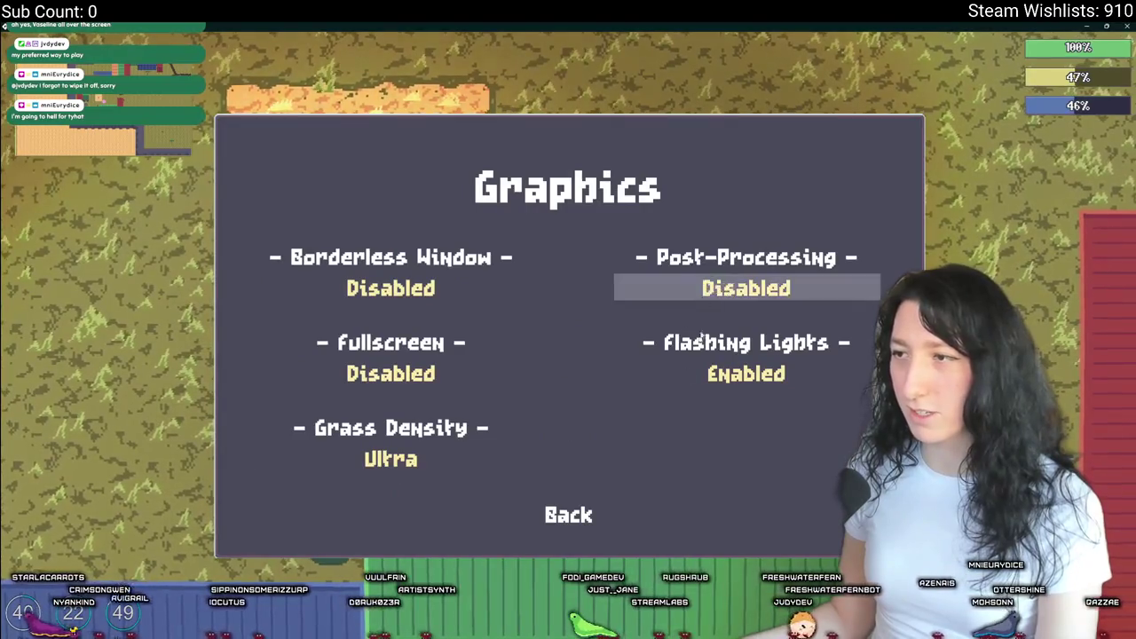
{"action": "left_click", "coordinate": [568, 515]}
{"action": "key", "text": "Escape"}
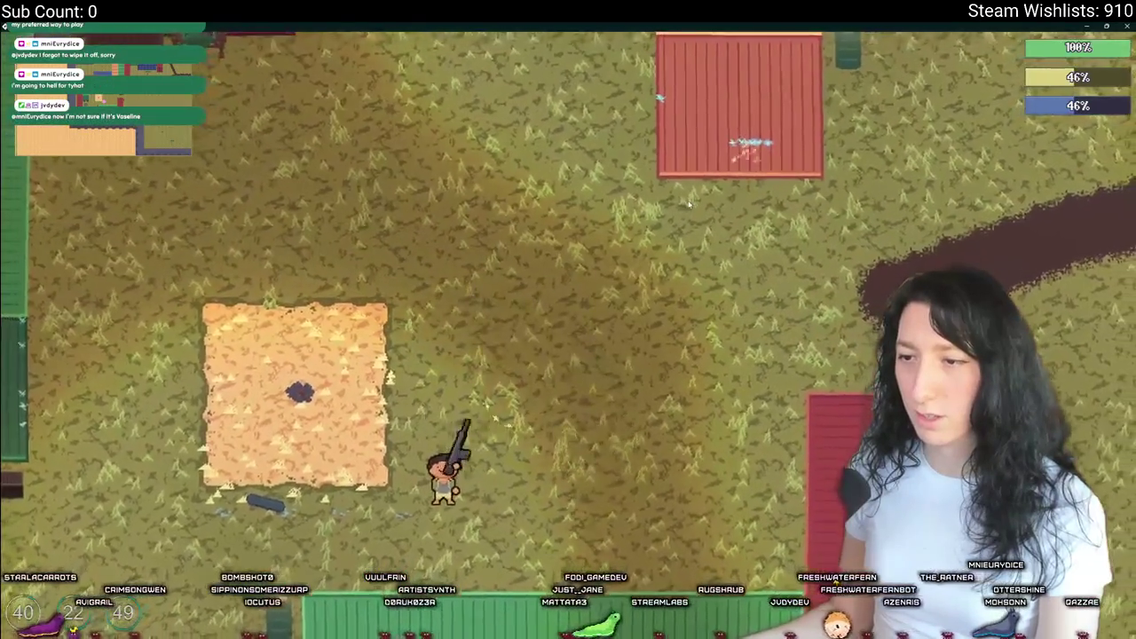
{"action": "key", "text": "Escape"}
{"action": "left_click", "coordinate": [568, 312]}
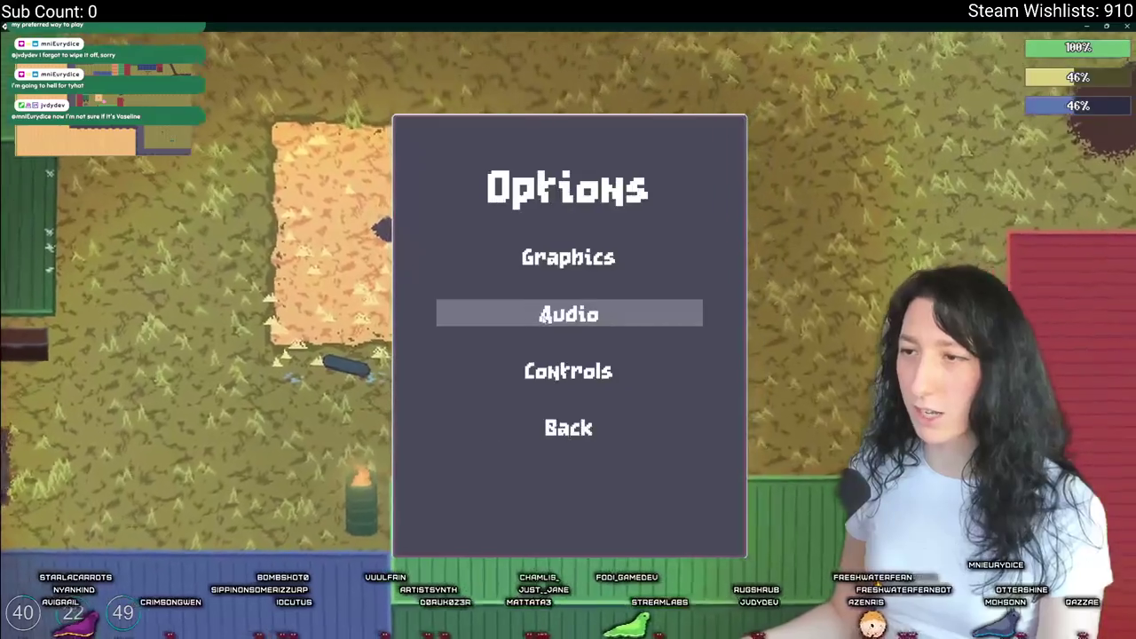
{"action": "left_click", "coordinate": [568, 257]}
{"action": "left_click", "coordinate": [584, 513]}
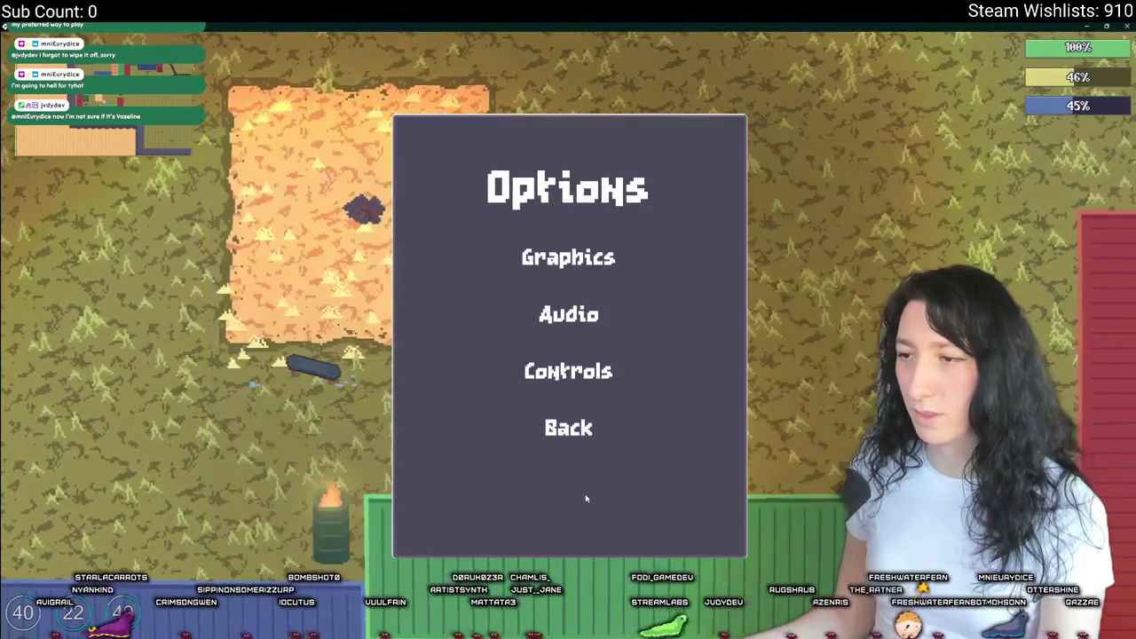
{"action": "left_click", "coordinate": [577, 257]}
{"action": "key", "text": "Escape"}
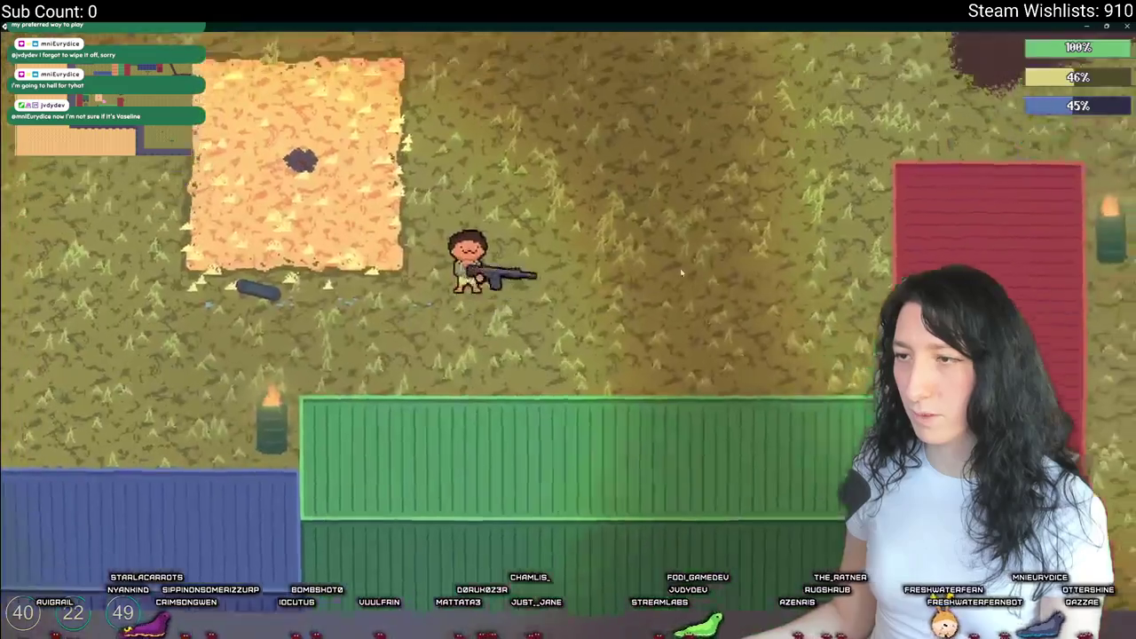
- Turn Post-Processing back to Enabled and resume walking left through the level
{"action": "key", "text": "Escape"}
{"action": "left_click", "coordinate": [557, 315]}
{"action": "left_click", "coordinate": [635, 257]}
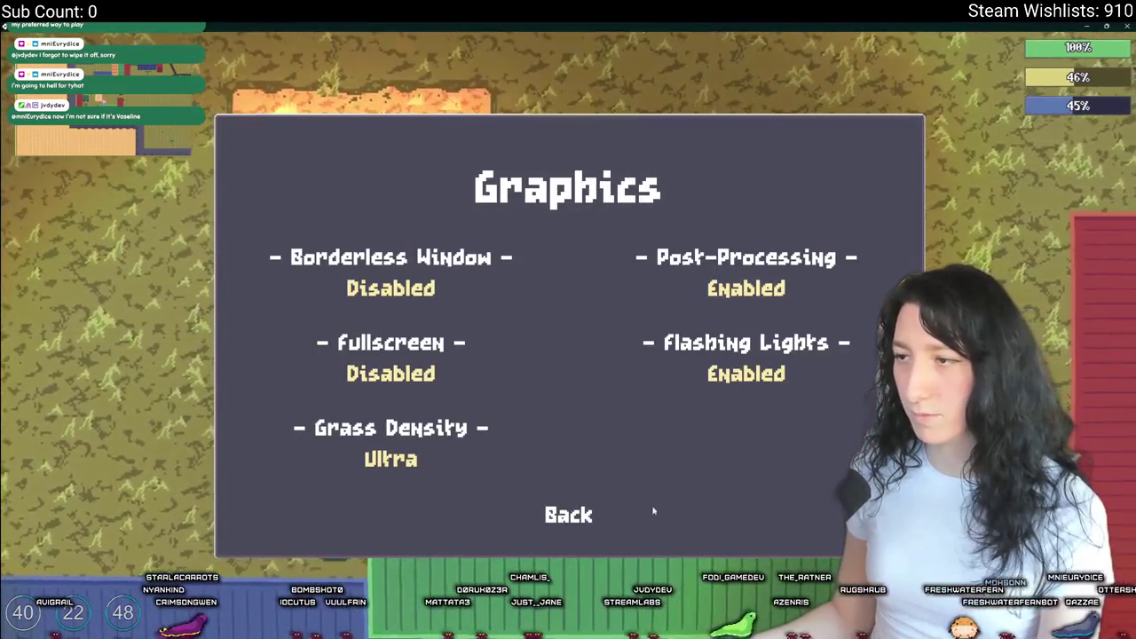
{"action": "left_click", "coordinate": [566, 513]}
{"action": "key", "text": "Escape"}
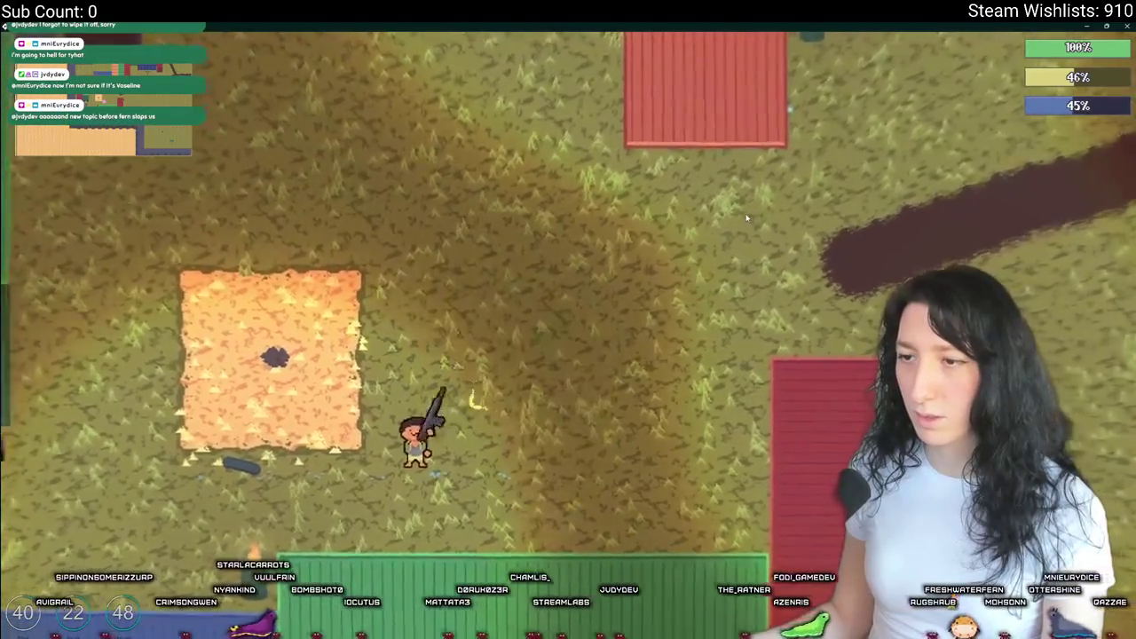
{"action": "key", "text": "a"}
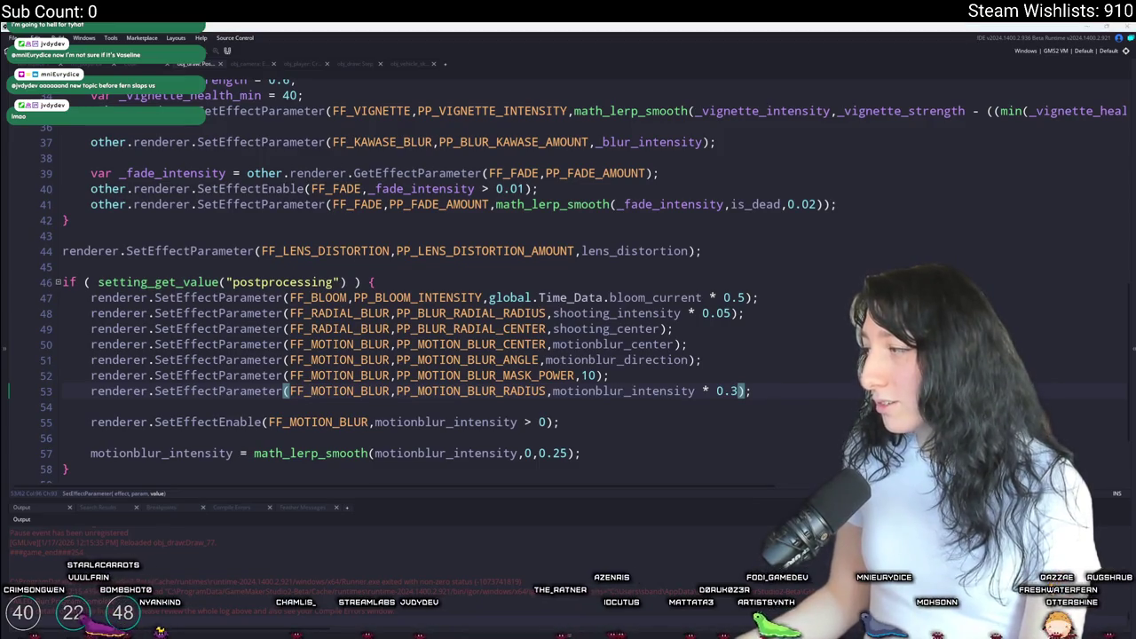
- Jump from the FX_MotionBlur call on line 41 of the profile code to its function definition
{"action": "key", "text": "Up"}
{"action": "key", "text": "Up"}
{"action": "key", "text": "Up"}
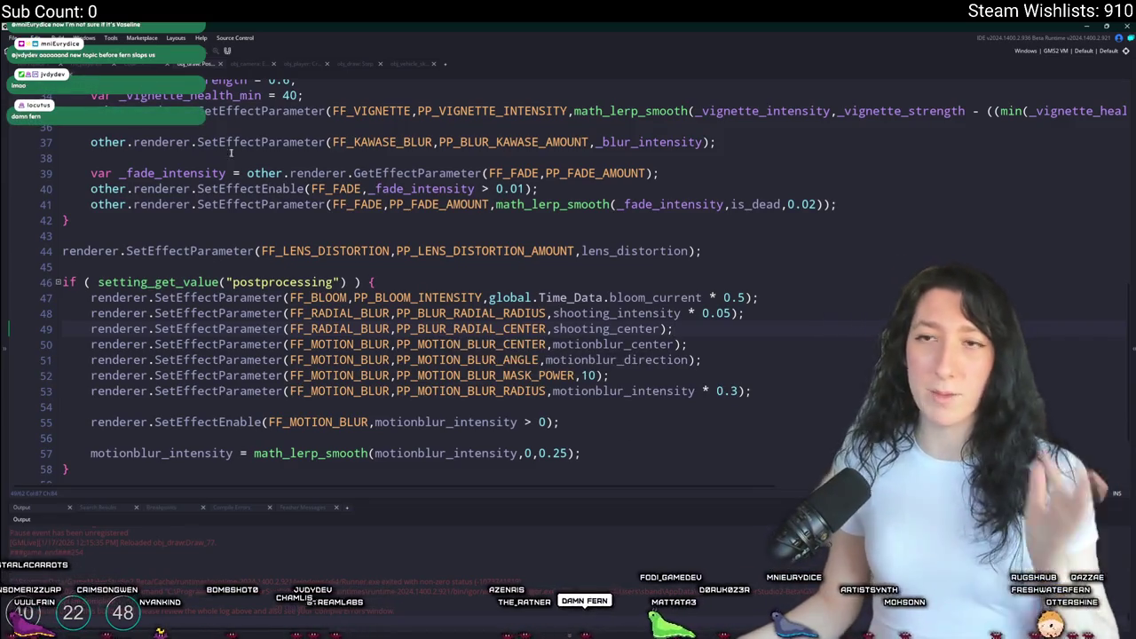
{"action": "key", "text": "ctrl+Tab"}
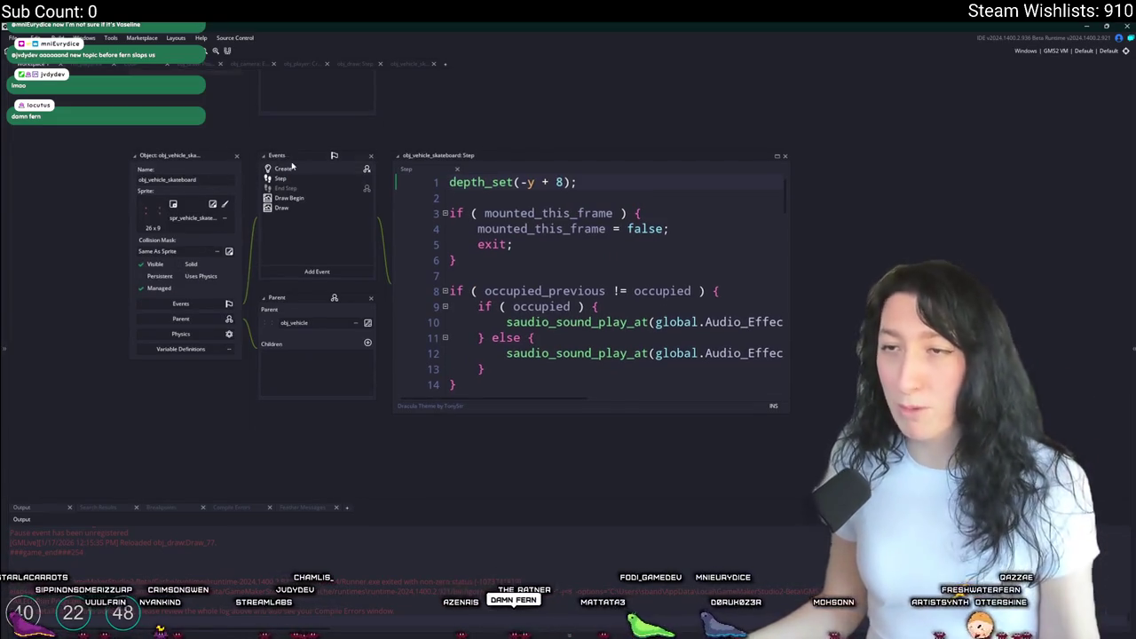
{"action": "scroll", "coordinate": [279, 222], "scroll_direction": "up", "scroll_amount": 2}
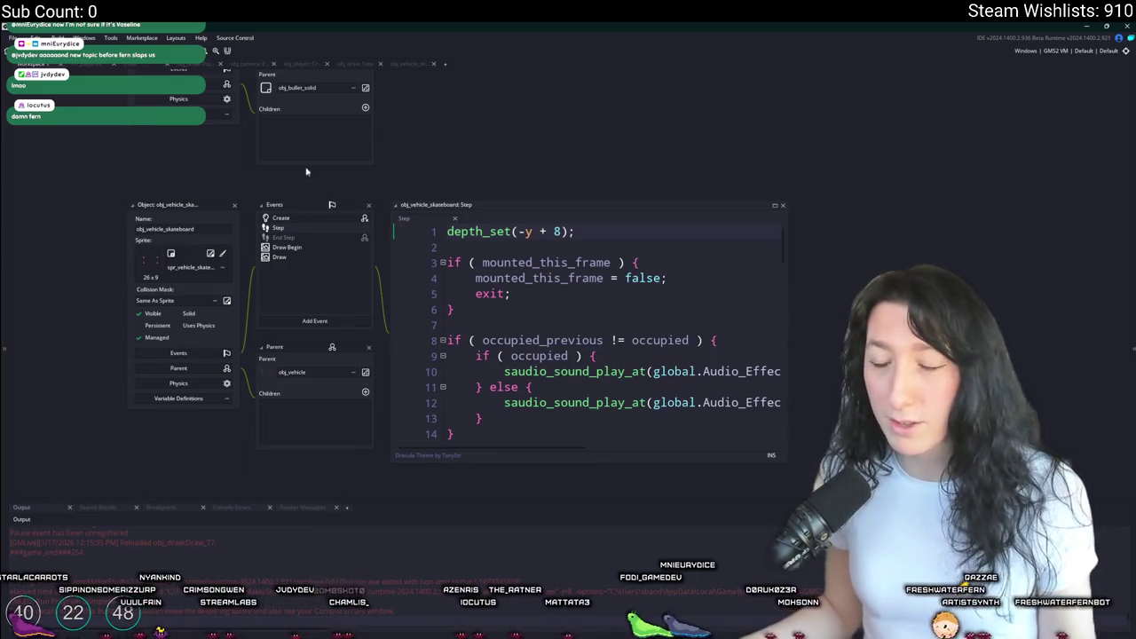
{"action": "key", "text": "ctrl+Tab"}
{"action": "left_click", "coordinate": [142, 65]}
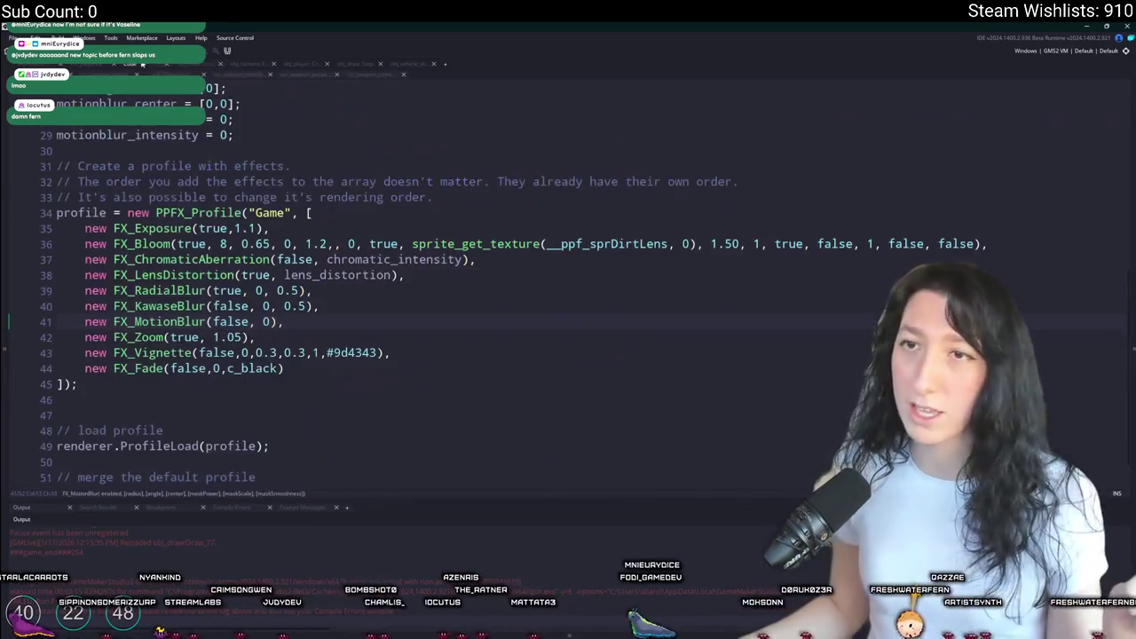
{"action": "left_click", "coordinate": [176, 321]}
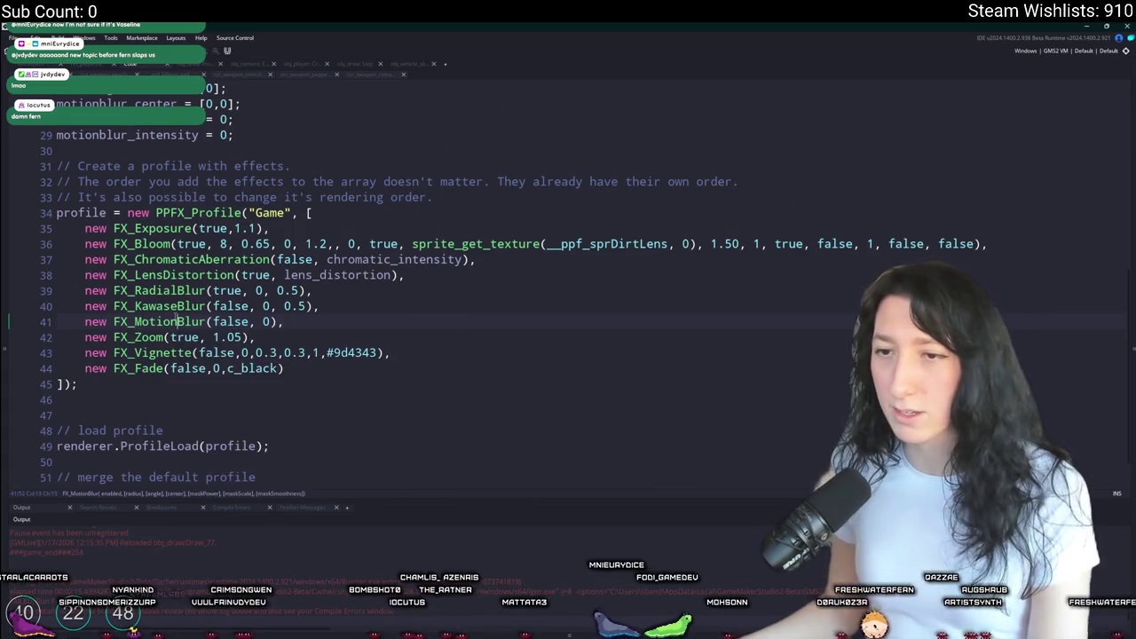
{"action": "key", "text": "F12"}
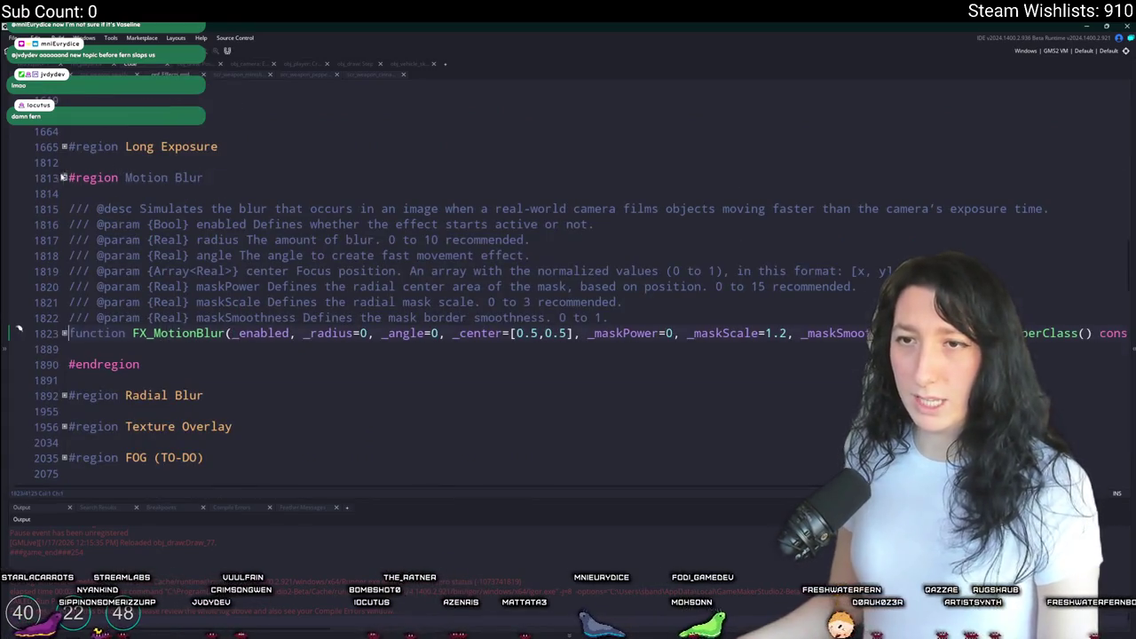
- Fold the Motion Blur region and briefly look inside the Swirl and Panorama regions
{"action": "left_click", "coordinate": [64, 177]}
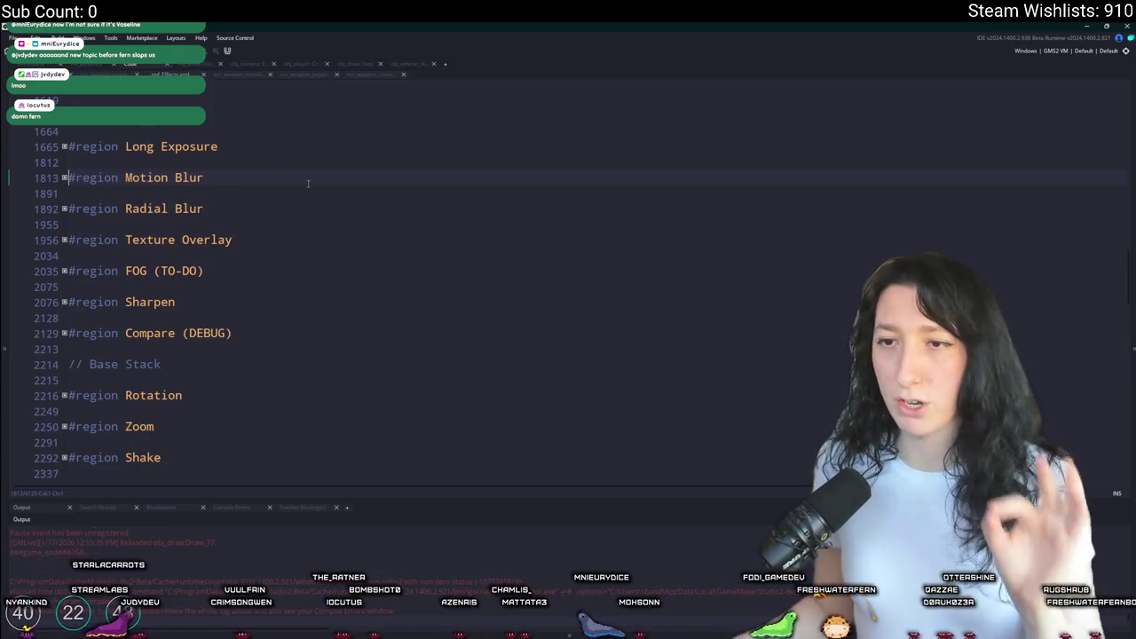
{"action": "scroll", "coordinate": [308, 183], "scroll_direction": "up", "scroll_amount": 2}
{"action": "scroll", "coordinate": [307, 183], "scroll_direction": "down", "scroll_amount": 4}
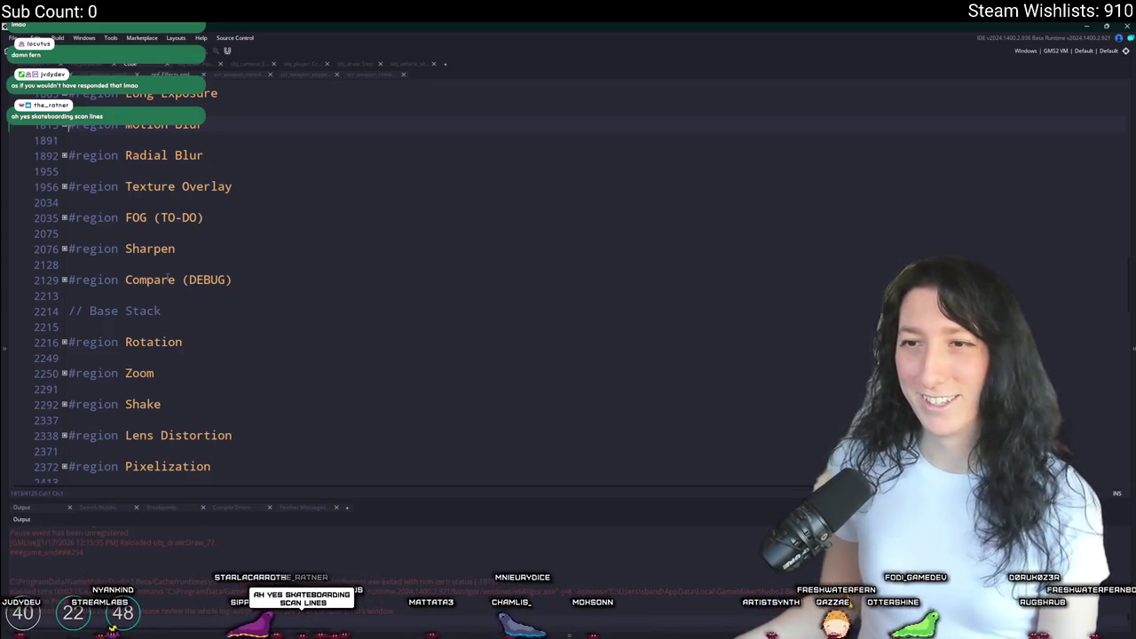
{"action": "scroll", "coordinate": [167, 278], "scroll_direction": "down", "scroll_amount": 3}
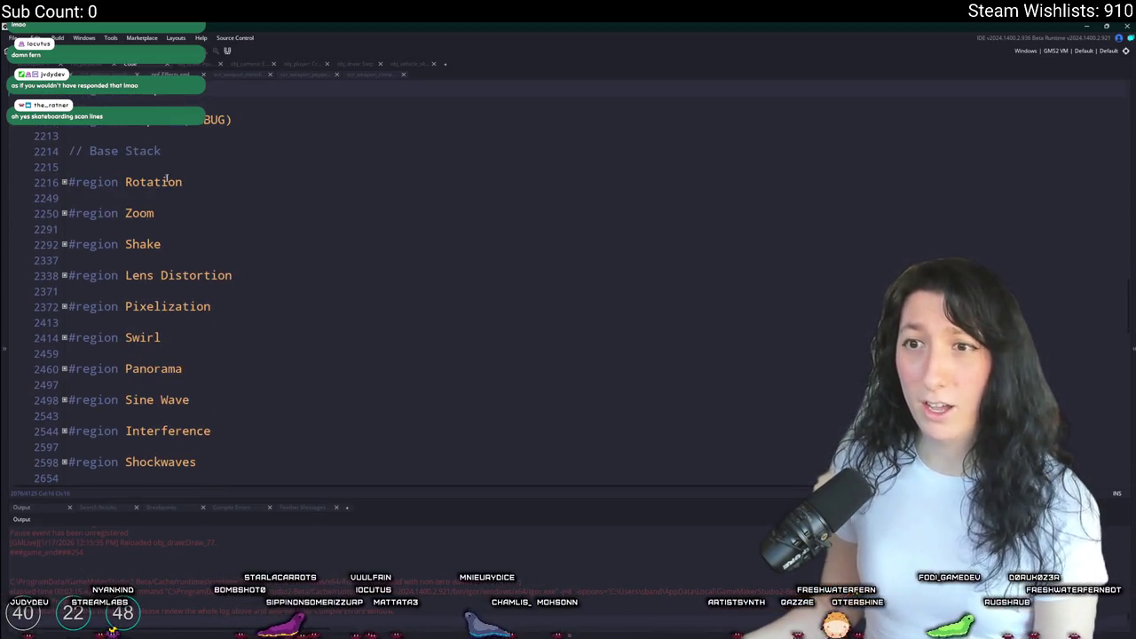
{"action": "scroll", "coordinate": [251, 234], "scroll_direction": "down", "scroll_amount": 1}
{"action": "scroll", "coordinate": [226, 246], "scroll_direction": "down", "scroll_amount": 1}
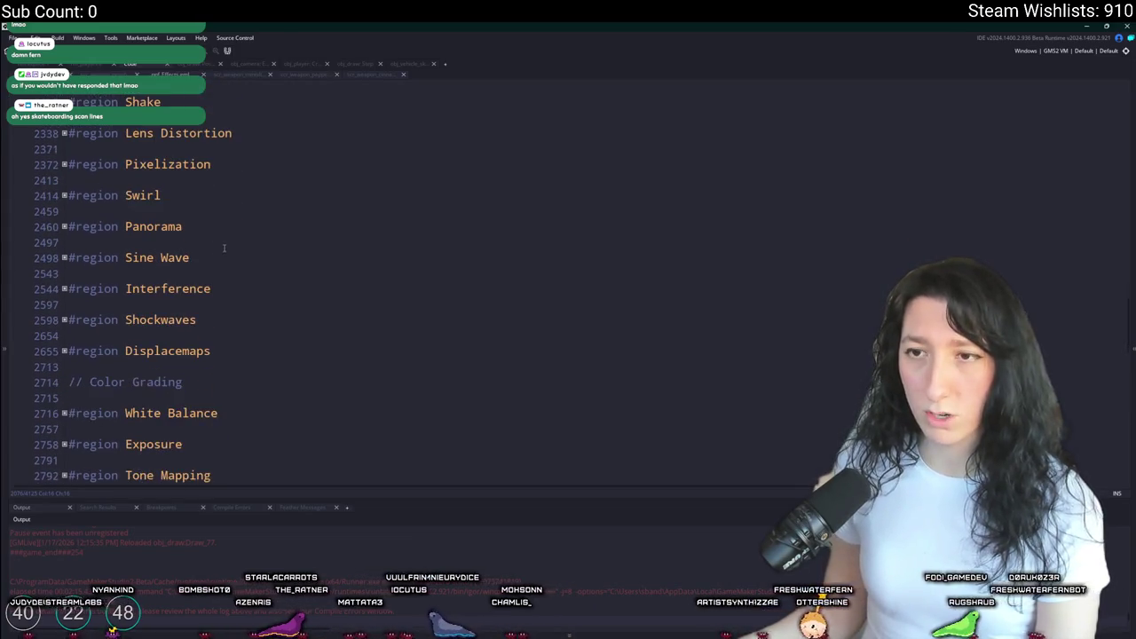
{"action": "left_click", "coordinate": [64, 195]}
{"action": "left_click", "coordinate": [64, 195]}
{"action": "left_click", "coordinate": [64, 227]}
{"action": "left_click", "coordinate": [64, 227]}
- Browse further down the library's region list, briefly expanding the Scanlines region
{"action": "left_click", "coordinate": [355, 260]}
{"action": "scroll", "coordinate": [388, 259], "scroll_direction": "down", "scroll_amount": 1}
{"action": "left_click", "coordinate": [381, 255]}
{"action": "scroll", "coordinate": [372, 262], "scroll_direction": "down", "scroll_amount": 2}
{"action": "scroll", "coordinate": [371, 262], "scroll_direction": "down", "scroll_amount": 5}
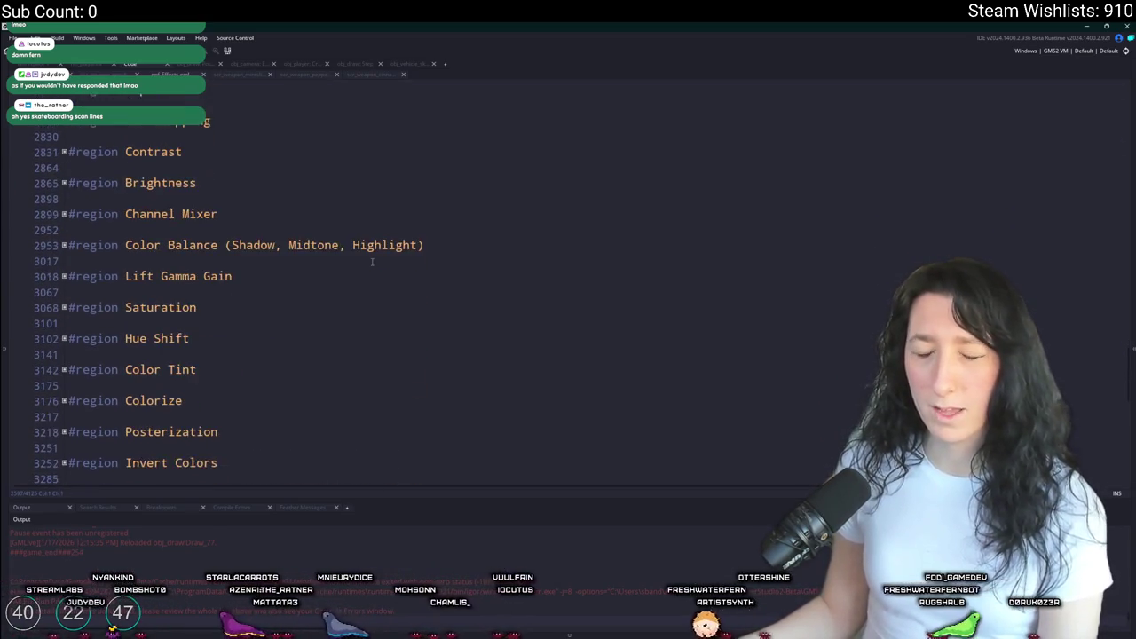
{"action": "scroll", "coordinate": [372, 262], "scroll_direction": "down", "scroll_amount": 6}
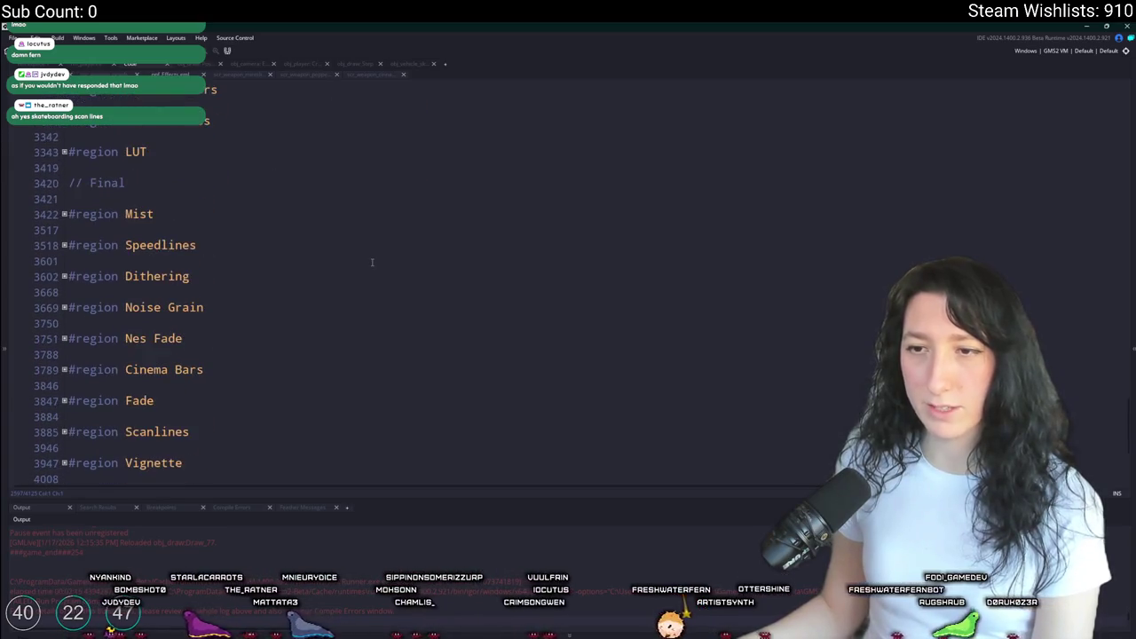
{"action": "scroll", "coordinate": [310, 284], "scroll_direction": "down", "scroll_amount": 1}
{"action": "left_click", "coordinate": [214, 367]}
{"action": "left_click", "coordinate": [64, 360]}
{"action": "left_click", "coordinate": [63, 360]}
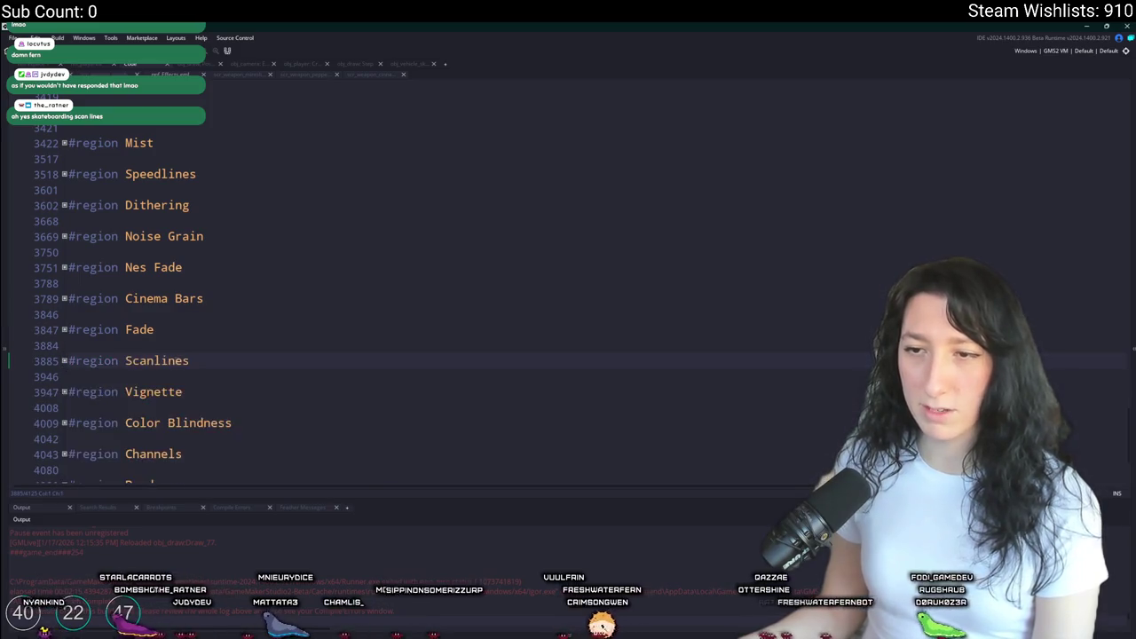
{"action": "scroll", "coordinate": [177, 361], "scroll_direction": "down", "scroll_amount": 3}
{"action": "scroll", "coordinate": [178, 361], "scroll_direction": "up", "scroll_amount": 4}
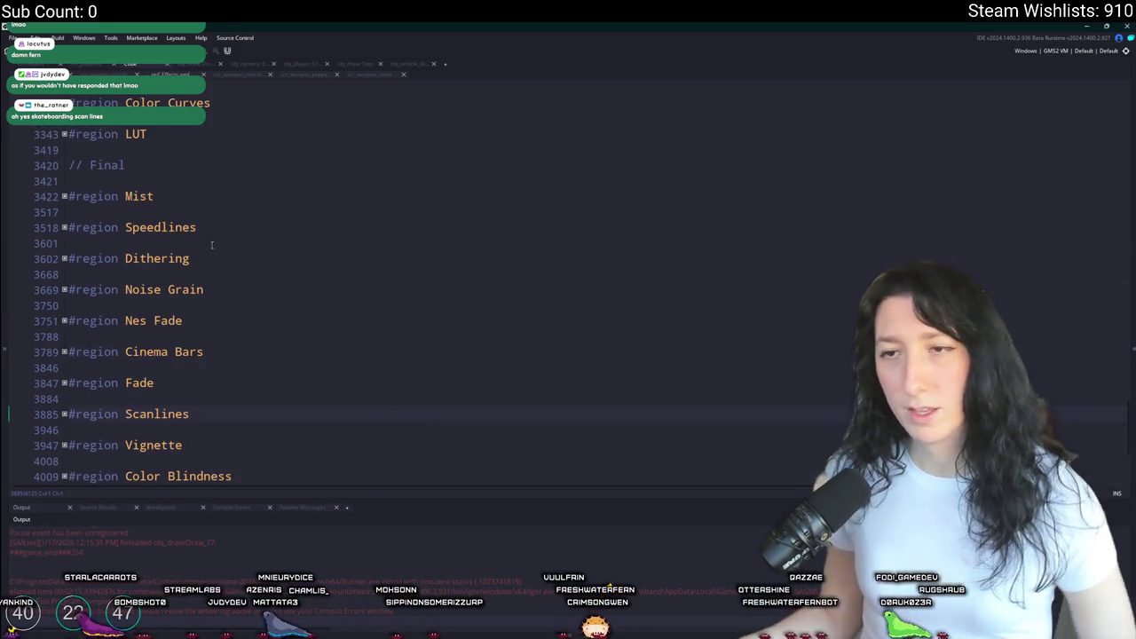
- Expand the Speedlines region and read the FX_SpeedLines function's parameters, then return to the profile
{"action": "left_click", "coordinate": [64, 227]}
{"action": "scroll", "coordinate": [169, 256], "scroll_direction": "down", "scroll_amount": 1}
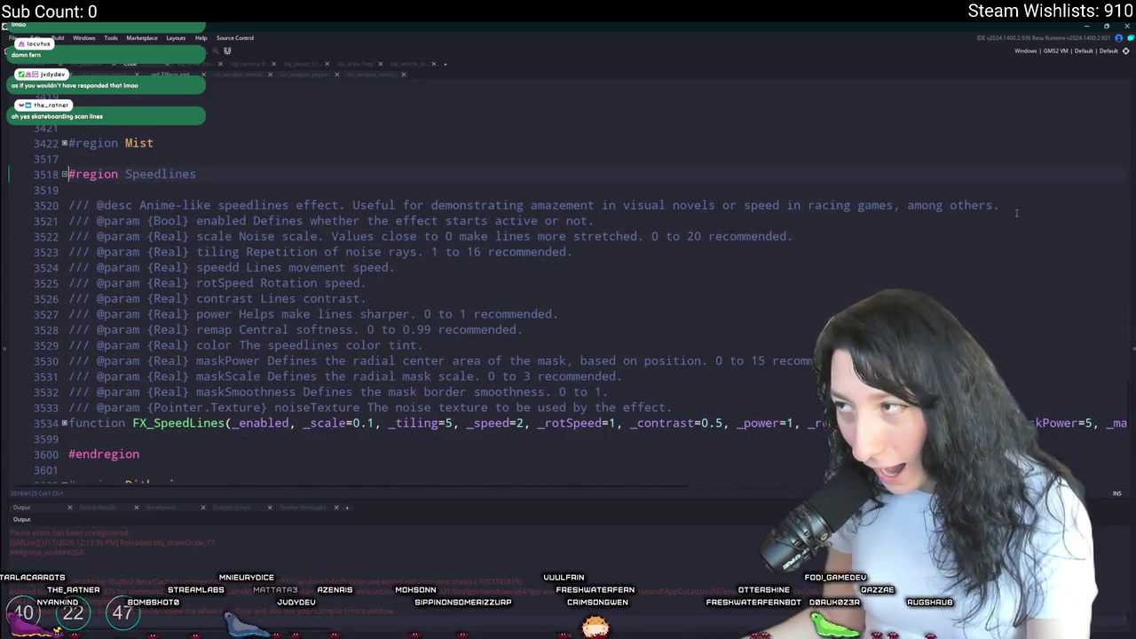
{"action": "scroll", "coordinate": [253, 335], "scroll_direction": "down", "scroll_amount": 2}
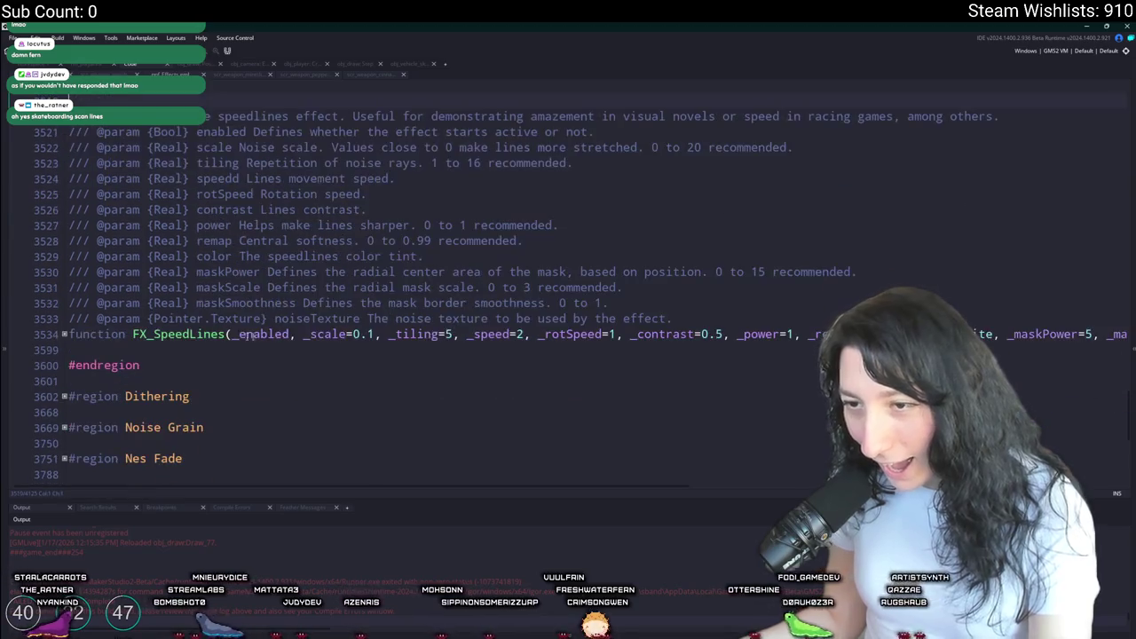
{"action": "left_click", "coordinate": [64, 335]}
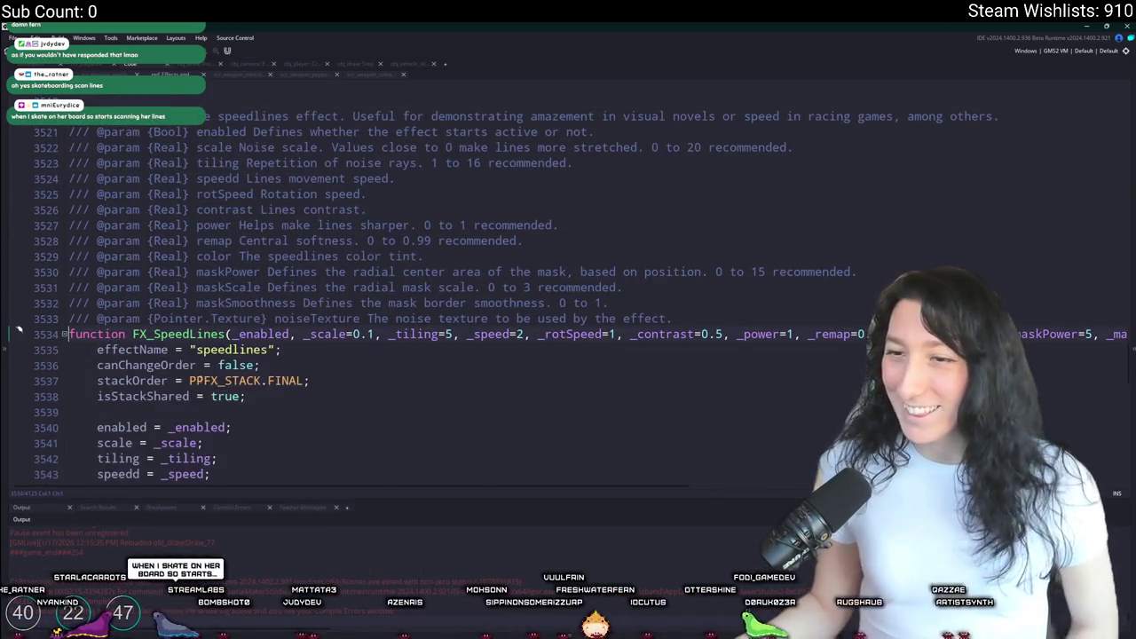
{"action": "scroll", "coordinate": [193, 320], "scroll_direction": "down", "scroll_amount": 1}
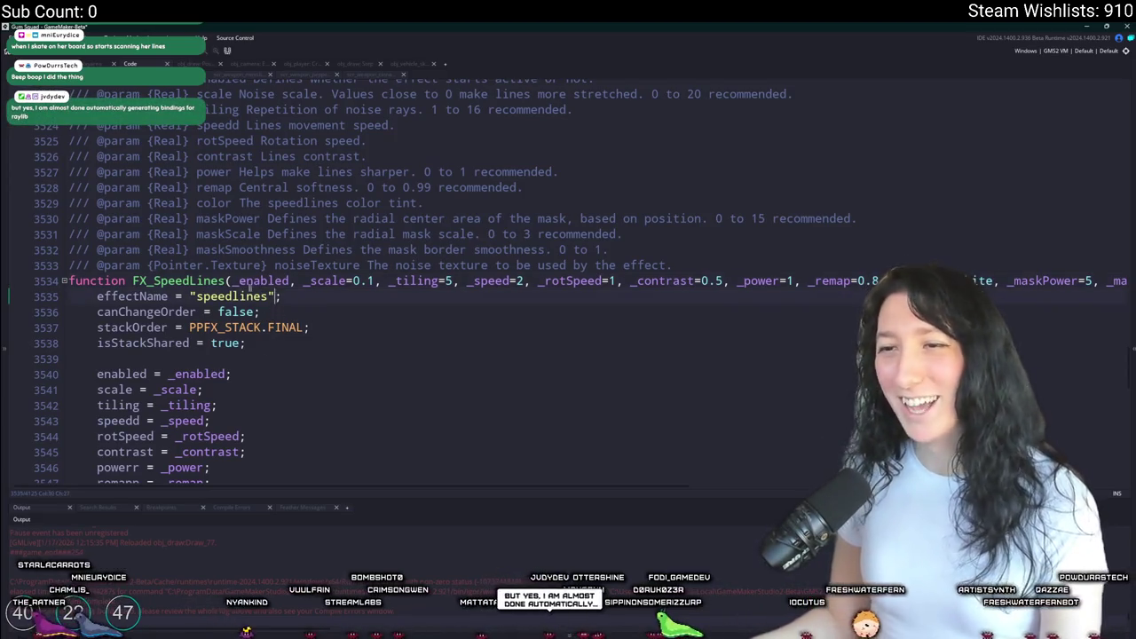
{"action": "left_click", "coordinate": [227, 280]}
{"action": "left_click", "coordinate": [280, 295]}
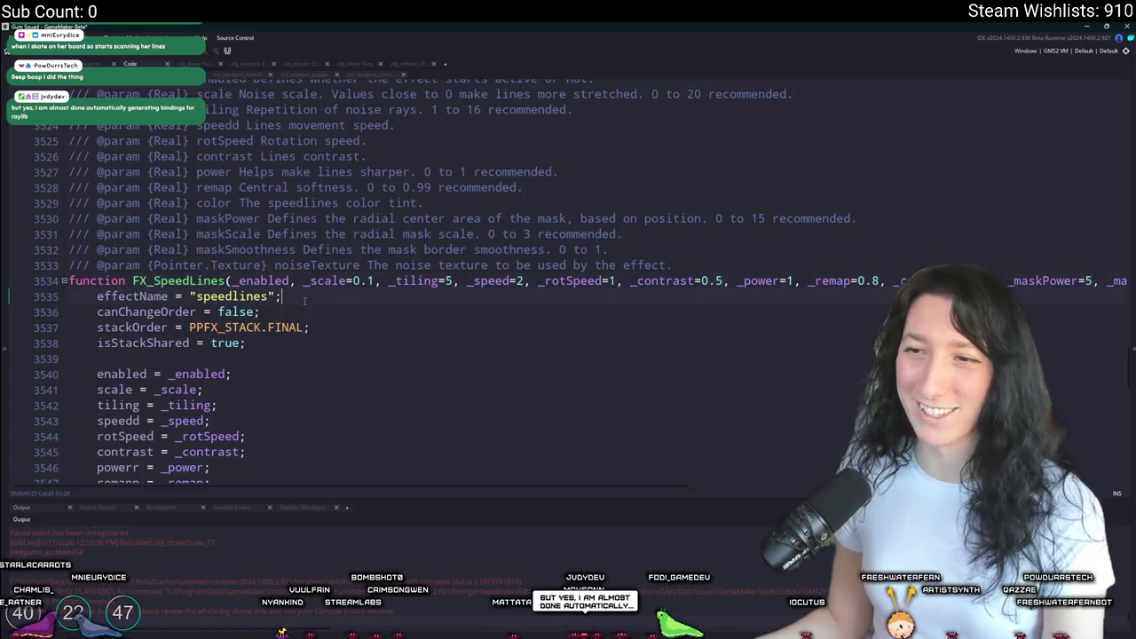
{"action": "scroll", "coordinate": [355, 266], "scroll_direction": "down", "scroll_amount": 1}
{"action": "left_click", "coordinate": [227, 245]}
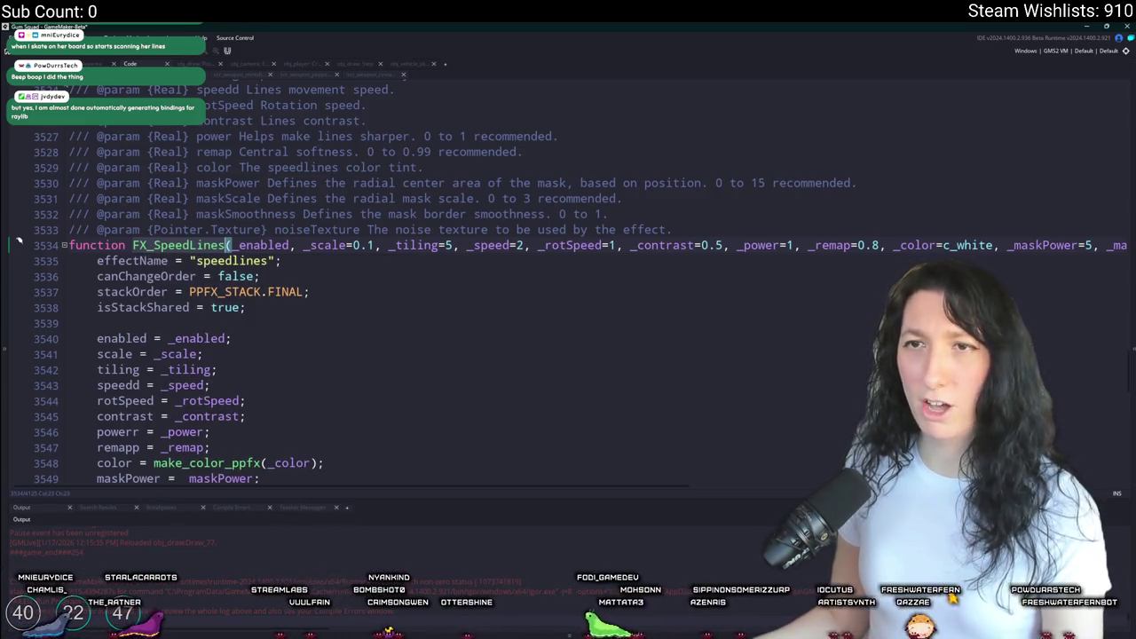
{"action": "key", "text": "alt+Left"}
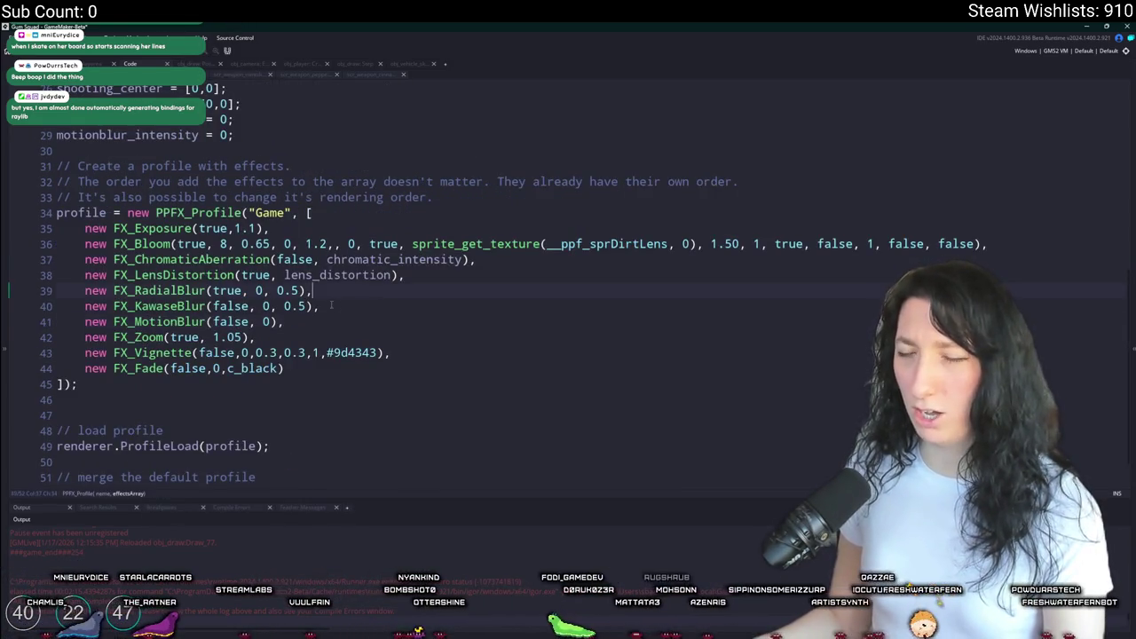
- Change the profile's FX_MotionBlur(false, 0) entry to FX_SpeedLines(false)
{"action": "left_click", "coordinate": [133, 321]}
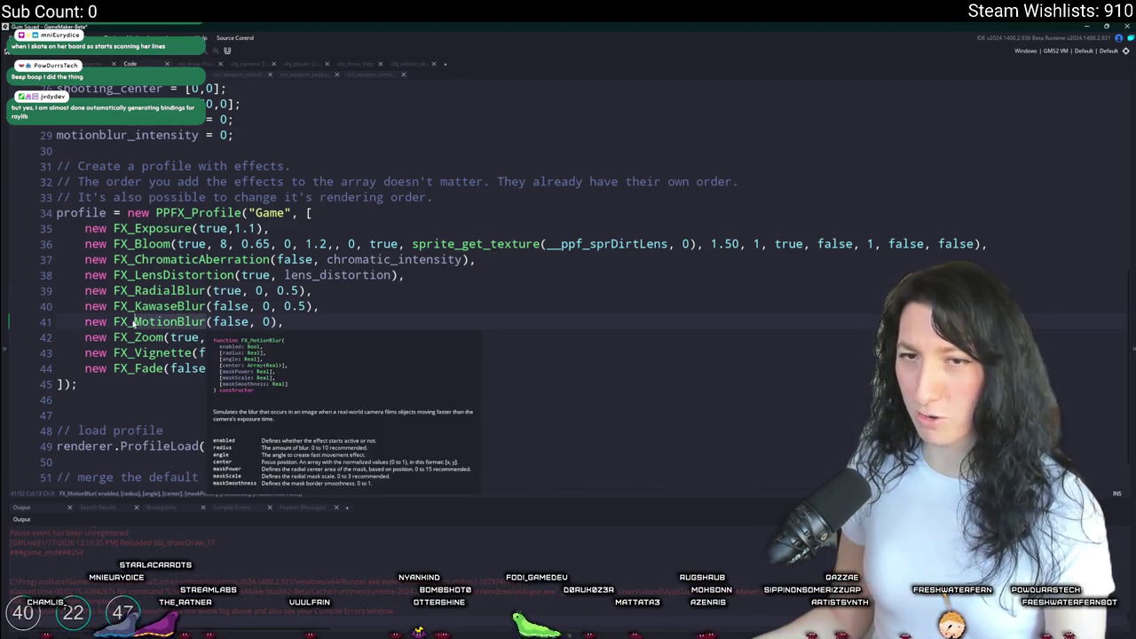
{"action": "key", "text": "ctrl+Delete"}
{"action": "type", "text": "Speedlines"}
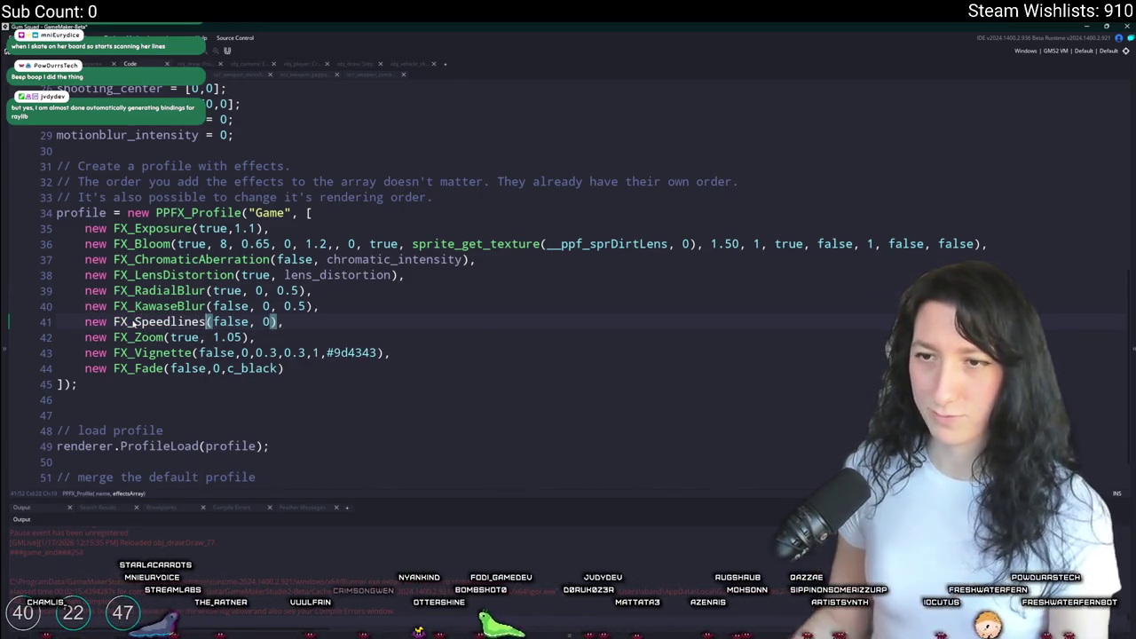
{"action": "key", "text": "BackSpace"}
{"action": "type", "text": "L"}
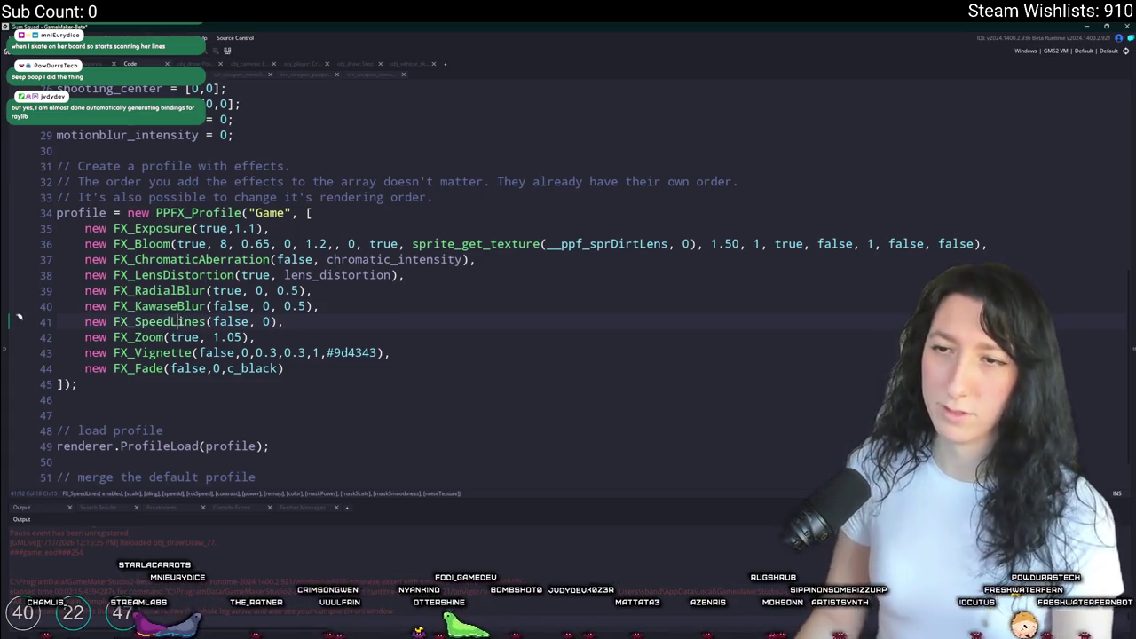
{"action": "left_click", "coordinate": [255, 321]}
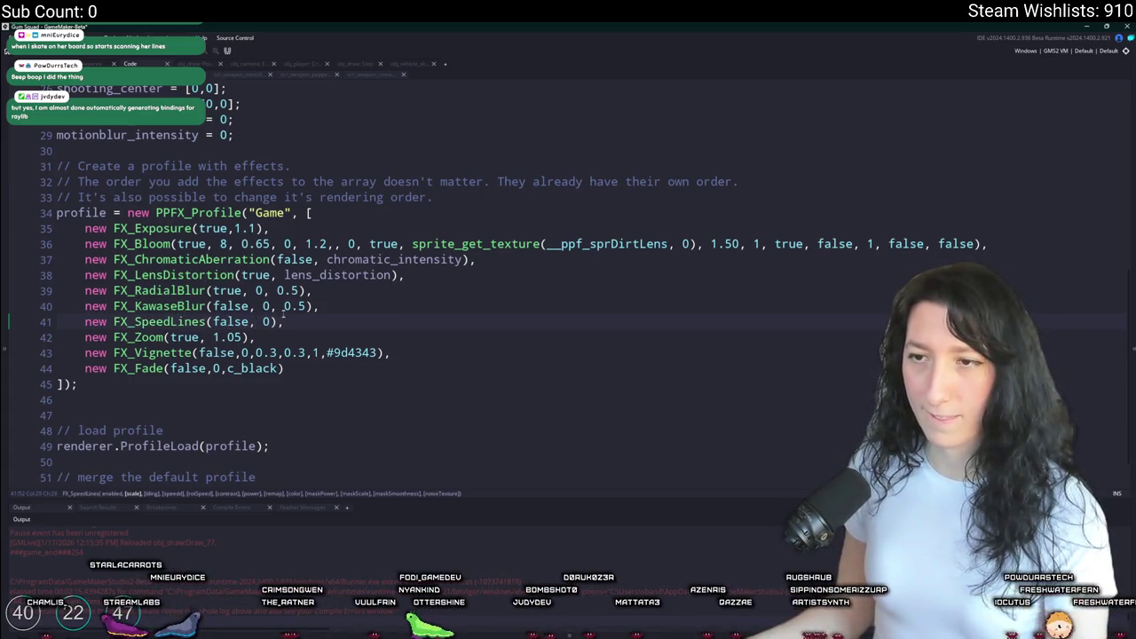
{"action": "key", "text": "BackSpace"}
{"action": "key", "text": "BackSpace"}
{"action": "key", "text": "BackSpace"}
{"action": "key", "text": "Right"}
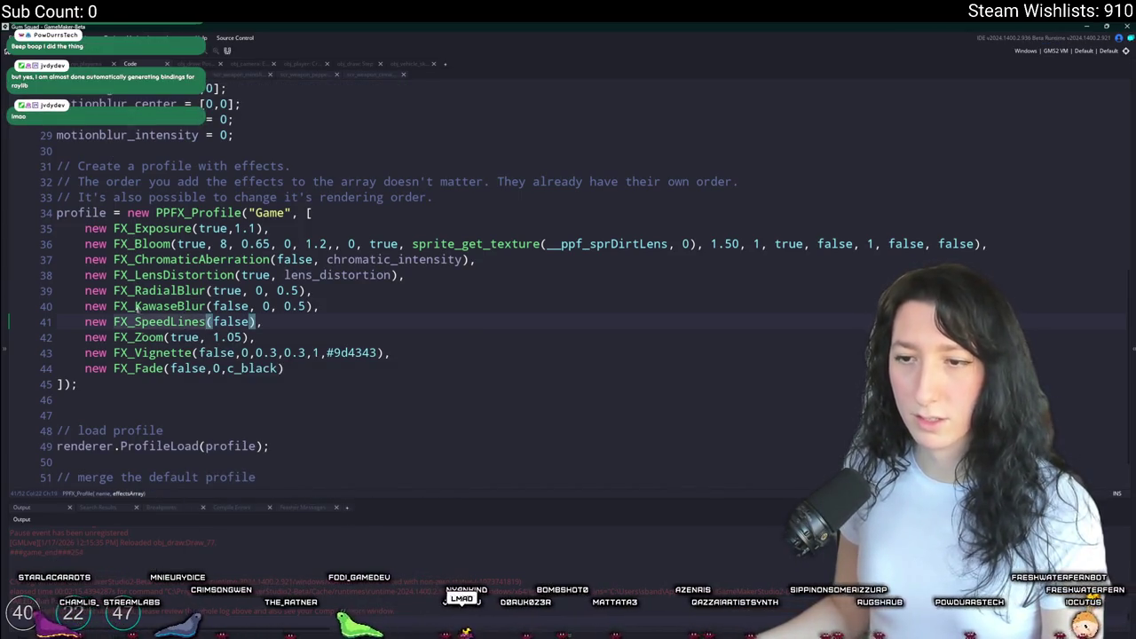
- Check the FX_SpeedLines definition, then switch to the obj_vehicle skateboard code
{"action": "left_click", "coordinate": [177, 321]}
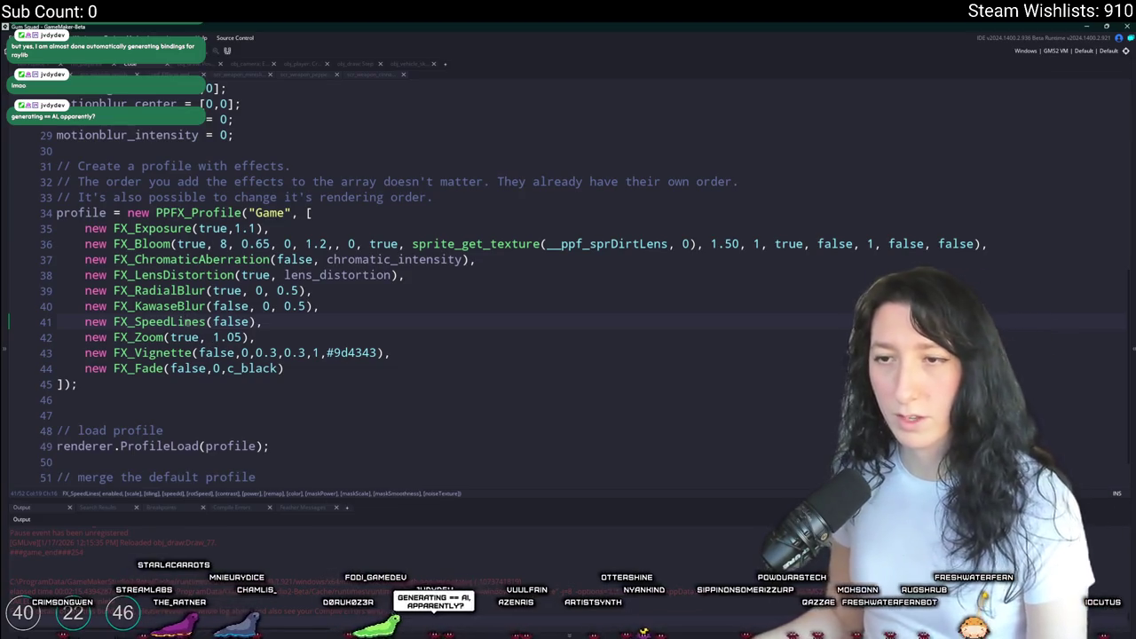
{"action": "key", "text": "F12"}
{"action": "scroll", "coordinate": [268, 173], "scroll_direction": "up", "scroll_amount": 2}
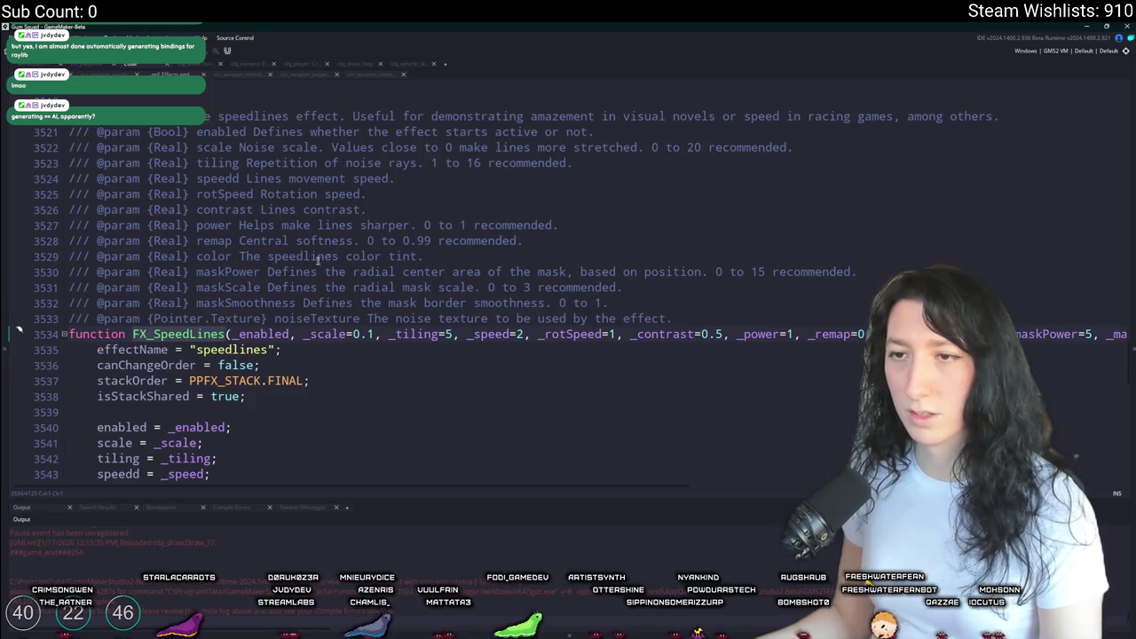
{"action": "scroll", "coordinate": [355, 280], "scroll_direction": "down", "scroll_amount": 2}
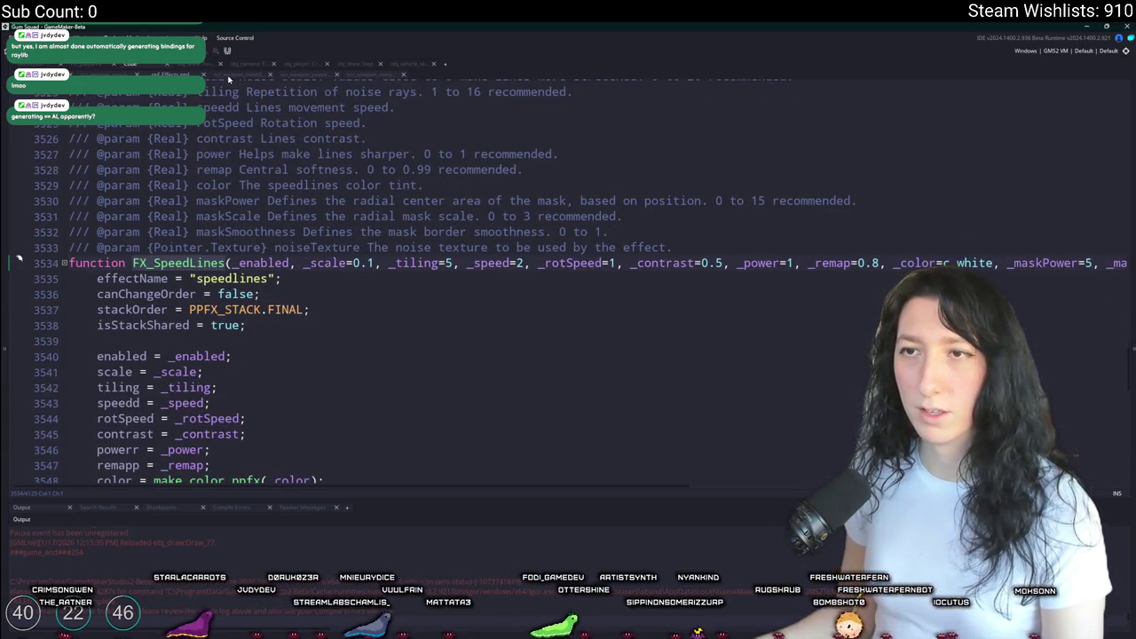
{"action": "left_click", "coordinate": [391, 66]}
{"action": "scroll", "coordinate": [733, 421], "scroll_direction": "down", "scroll_amount": 1}
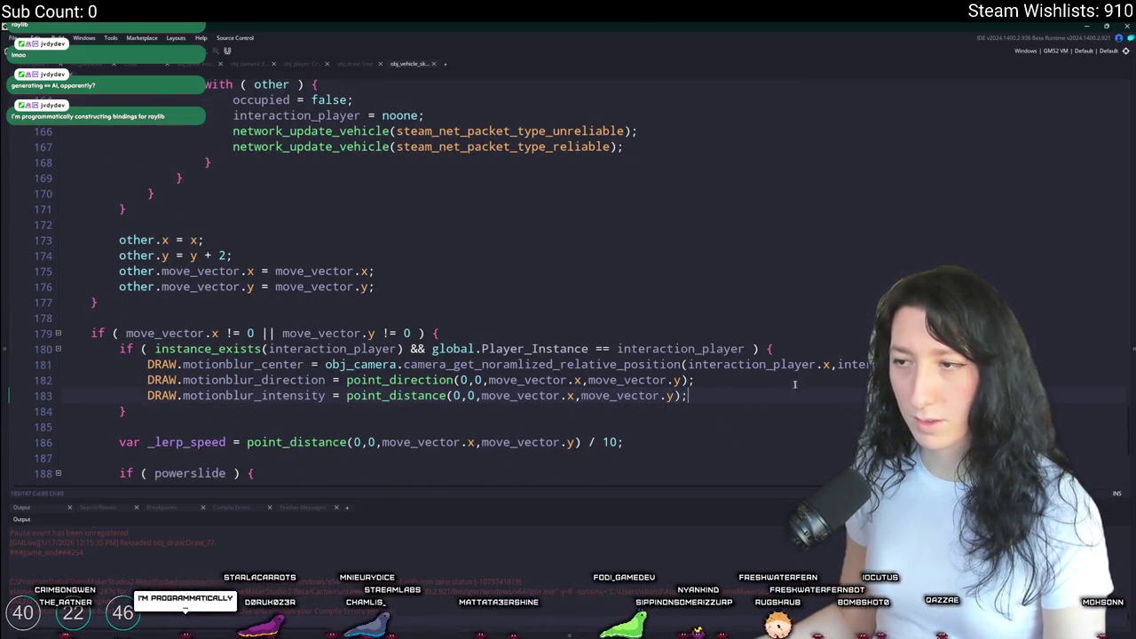
- In the vehicle code, rename DRAW.motionblur_center, _direction and _intensity on lines 181–183 to movement_*
{"action": "left_click", "coordinate": [49, 366]}
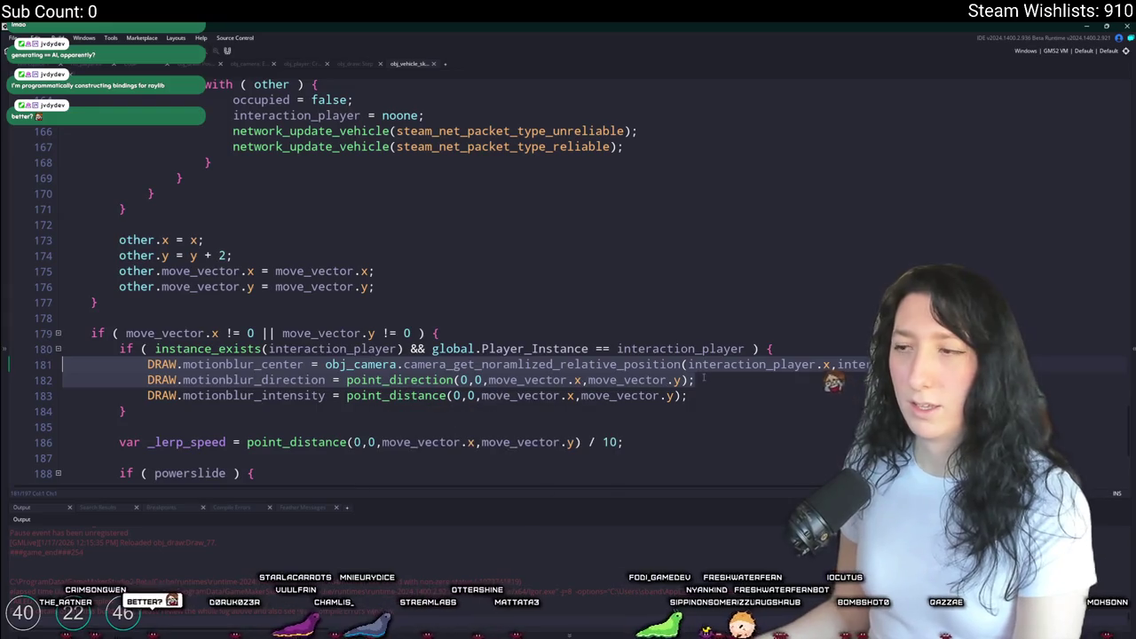
{"action": "left_click", "coordinate": [397, 384]}
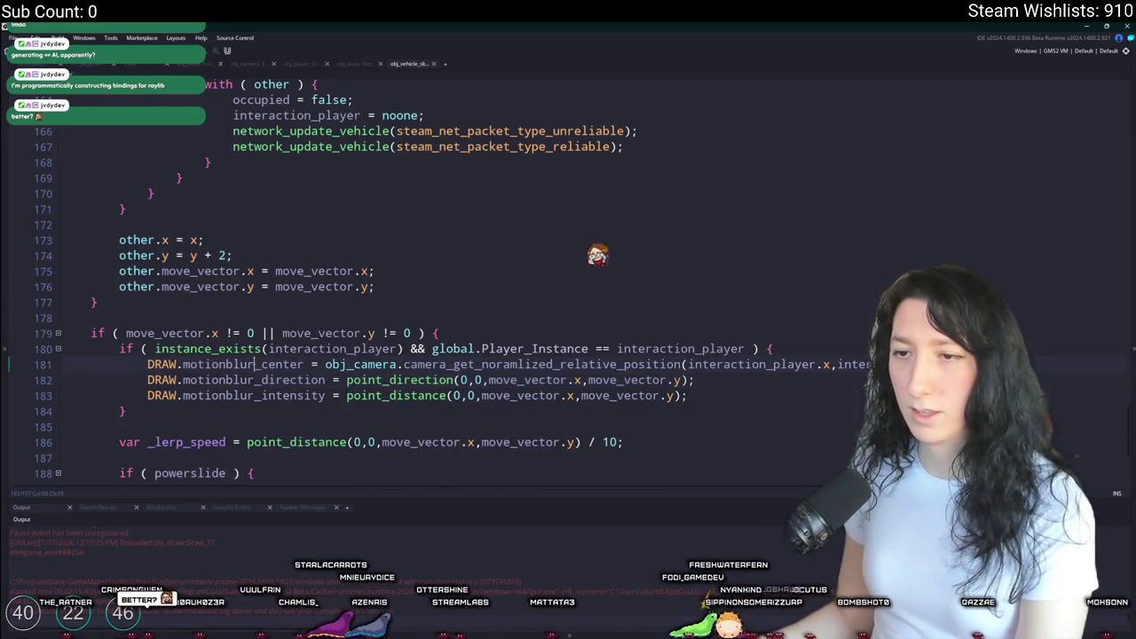
{"action": "left_click", "coordinate": [183, 396]}
{"action": "key", "text": "ctrl+shift+Right"}
{"action": "type", "text": "movement"}
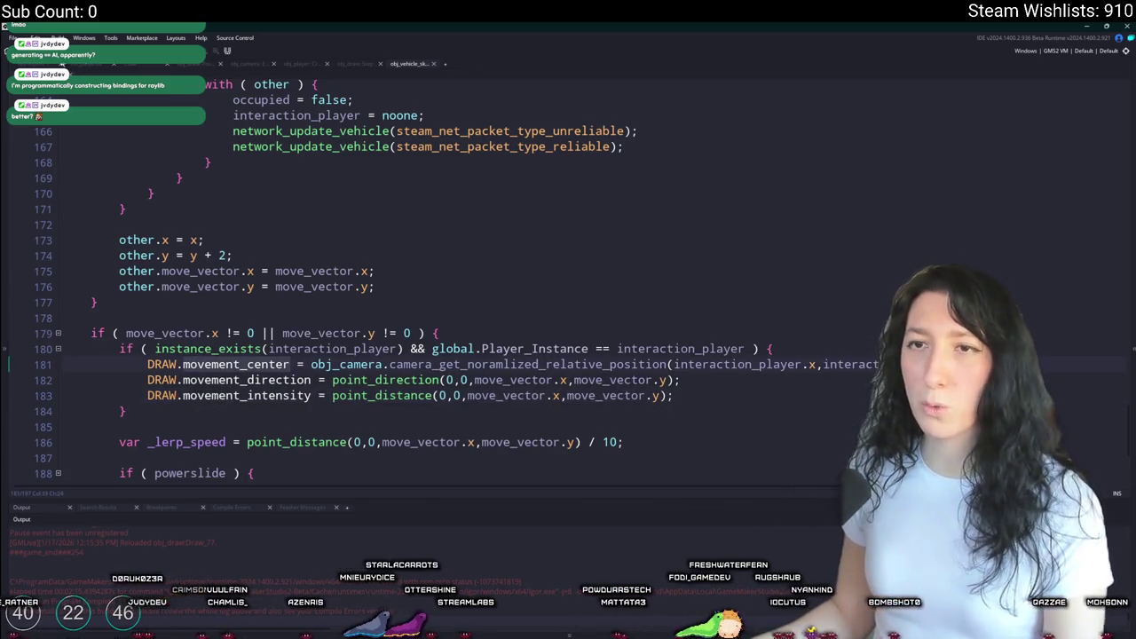
{"action": "key", "text": "Escape"}
{"action": "scroll", "coordinate": [337, 156], "scroll_direction": "up", "scroll_amount": 10}
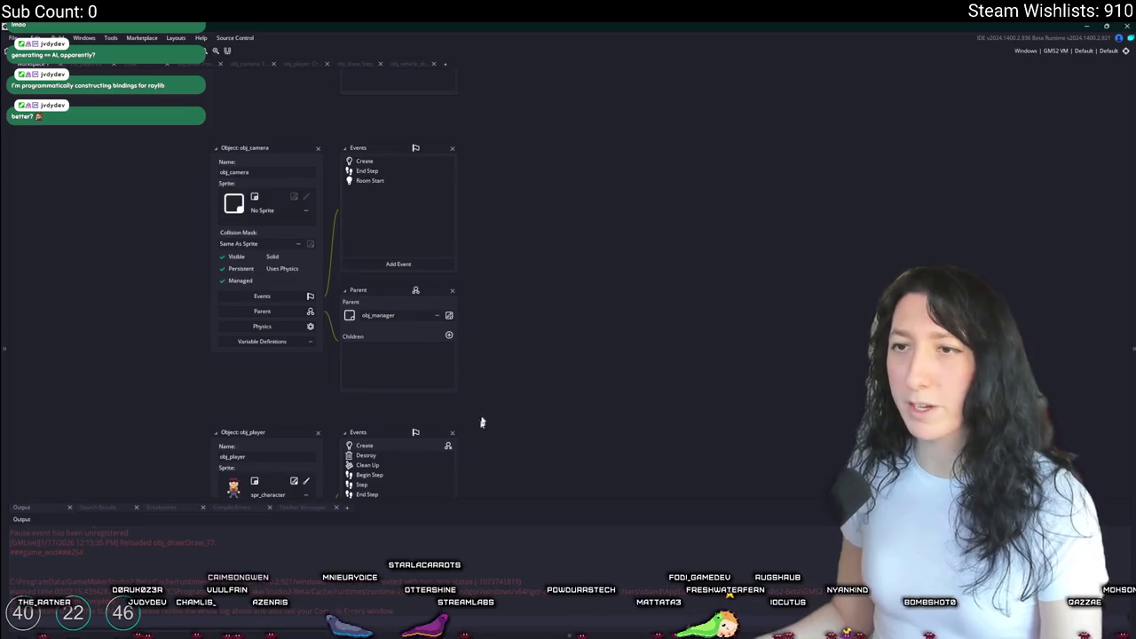
- Rename the motionblur variables on lines 27–29 of obj_draw's Create event to movement_*
{"action": "double_click", "coordinate": [451, 225]}
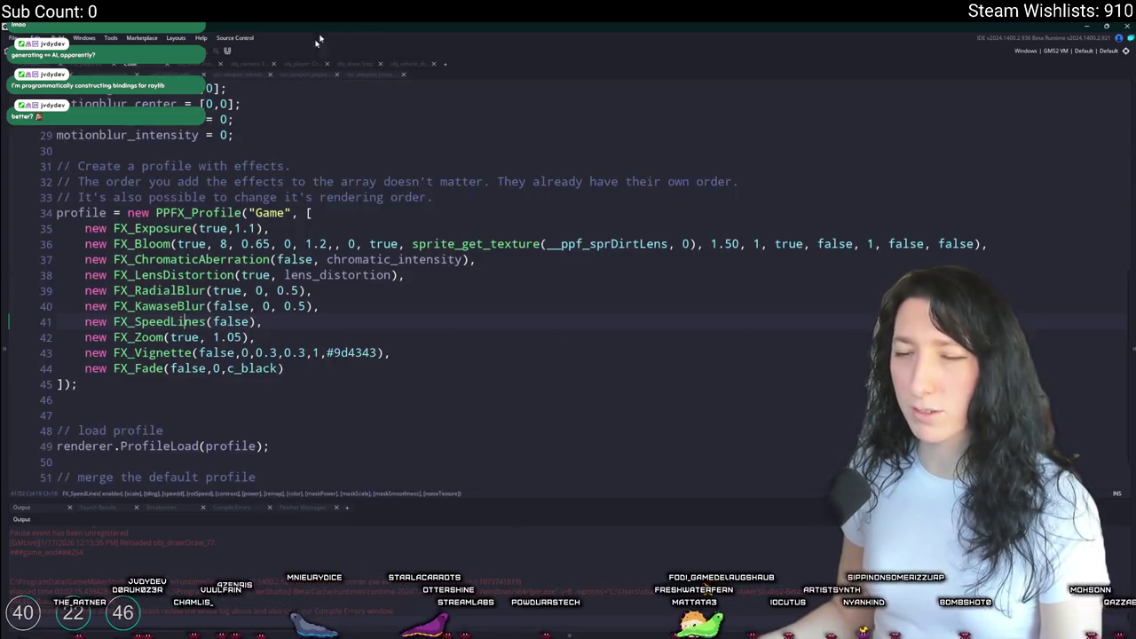
{"action": "left_click", "coordinate": [405, 303]}
{"action": "scroll", "coordinate": [345, 300], "scroll_direction": "up", "scroll_amount": 2}
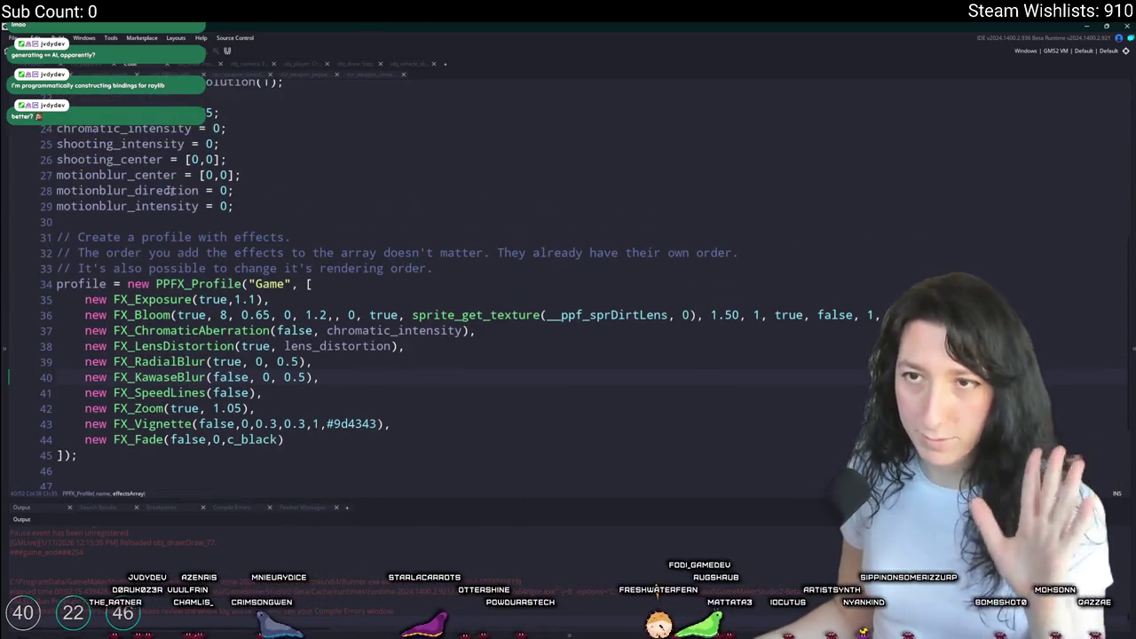
{"action": "left_click_drag", "start_coordinate": [129, 174], "coordinate": [55, 206]}
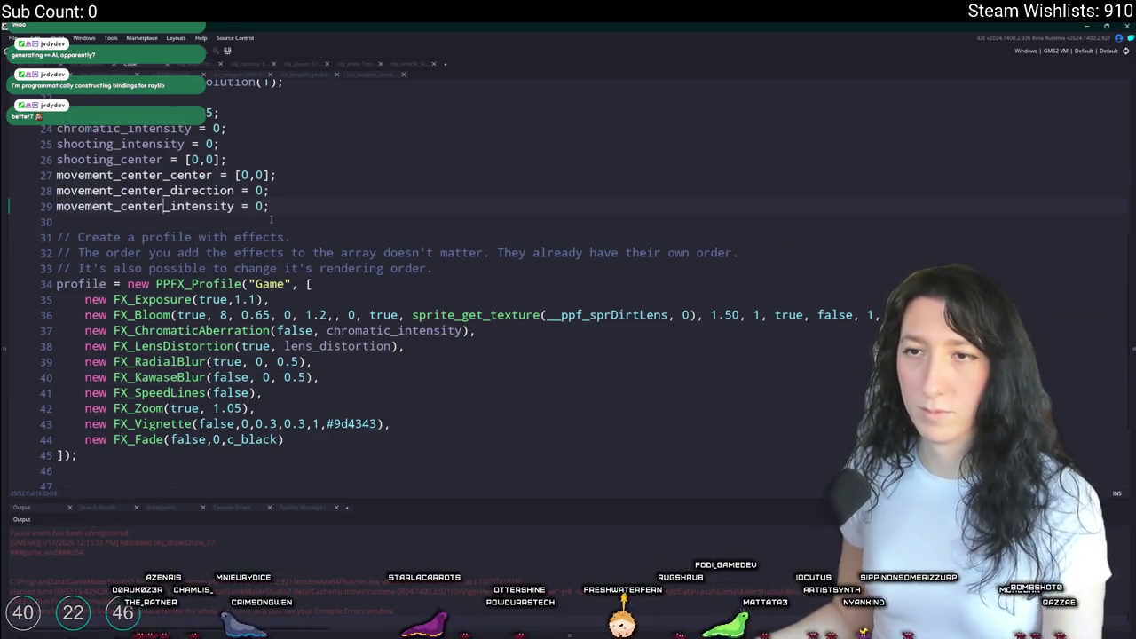
{"action": "type", "text": "movement_center"}
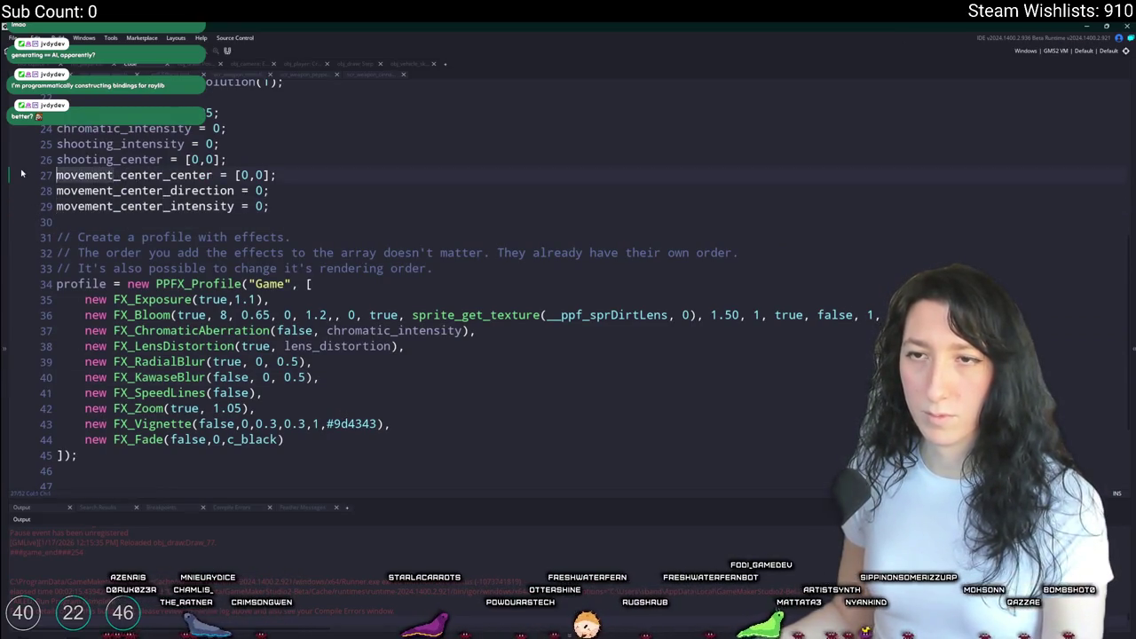
{"action": "key", "text": "ctrl+z"}
{"action": "left_click", "coordinate": [129, 175]}
{"action": "left_click_drag", "start_coordinate": [129, 175], "coordinate": [55, 205]}
{"action": "type", "text": "movement"}
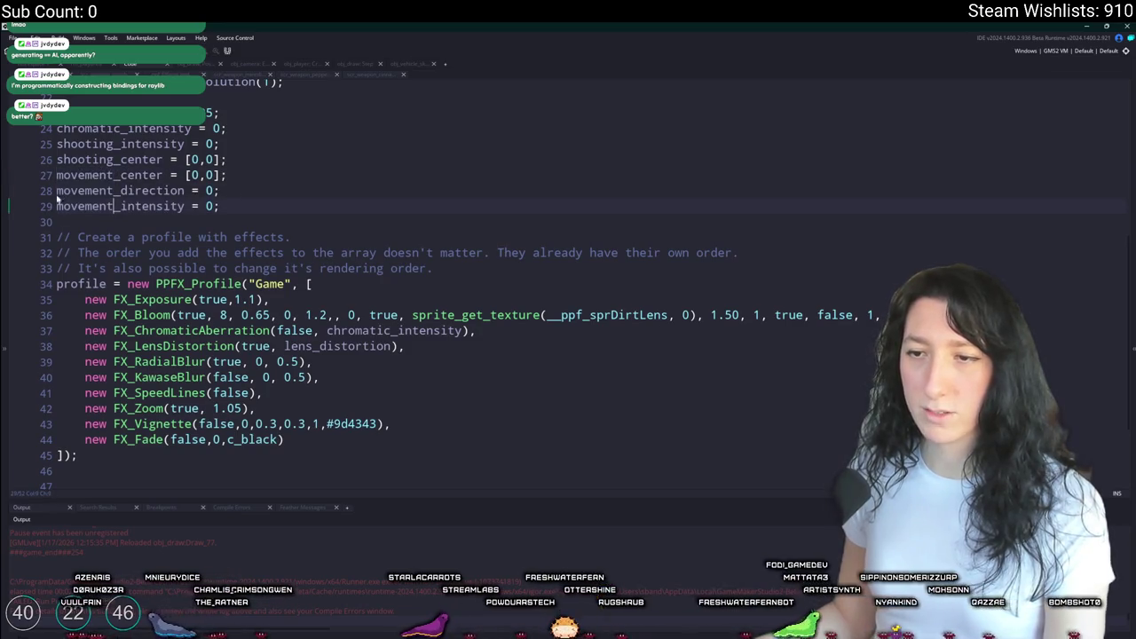
{"action": "left_click", "coordinate": [41, 65]}
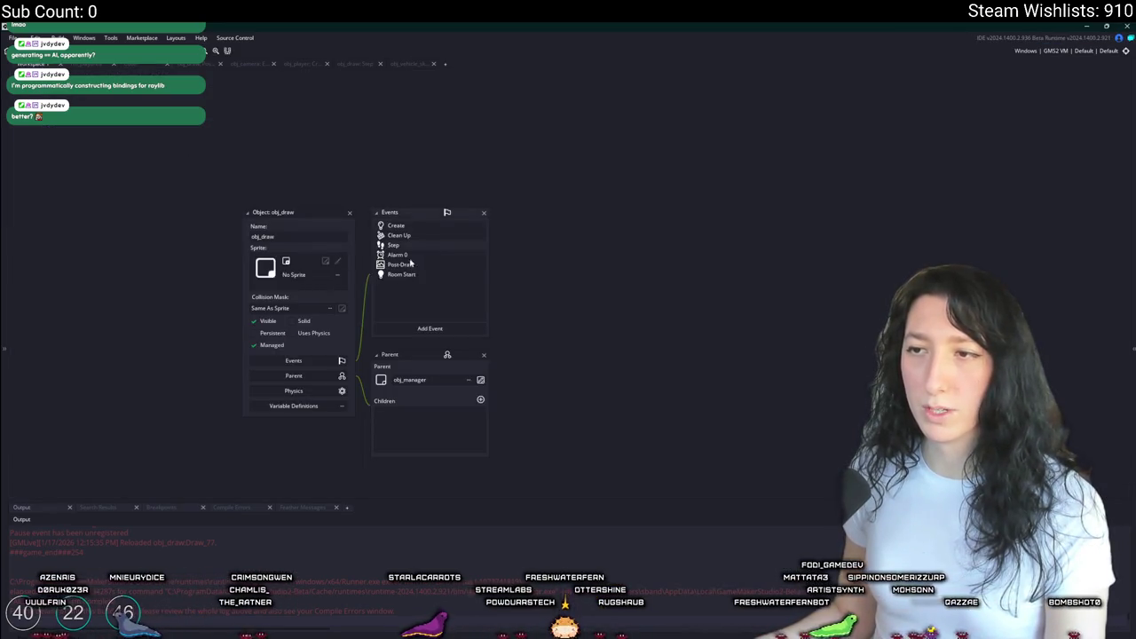
- In obj_draw's Post-Draw code, delete the motion blur center, angle and mask power lines
{"action": "left_click", "coordinate": [411, 263]}
{"action": "left_click", "coordinate": [213, 345]}
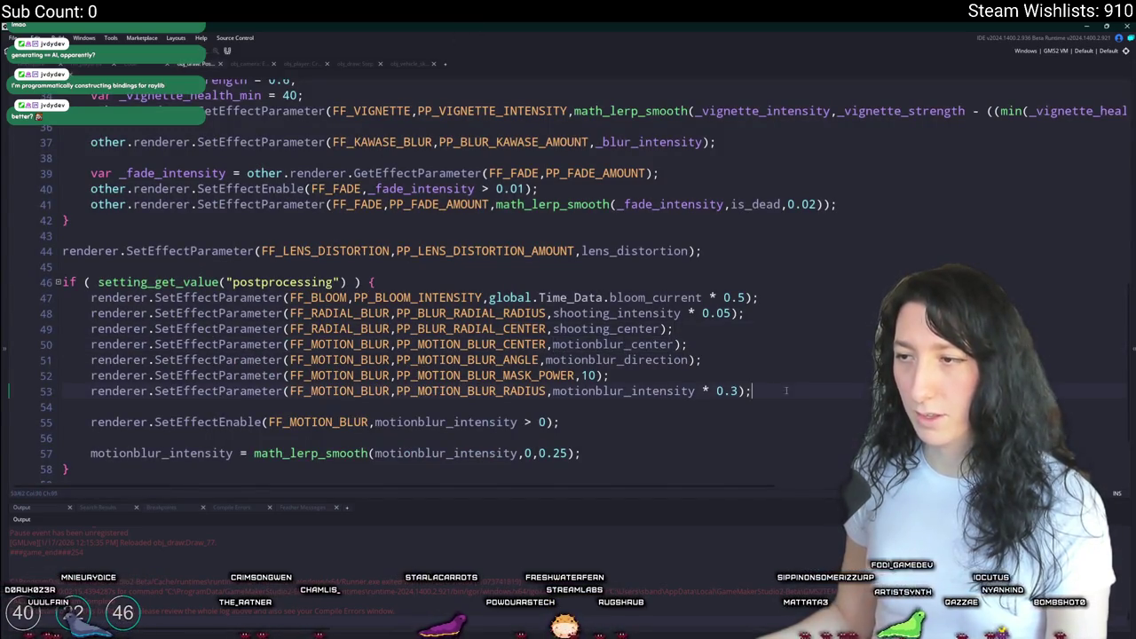
{"action": "left_click_drag", "start_coordinate": [91, 376], "coordinate": [90, 392]}
{"action": "left_click_drag", "start_coordinate": [306, 359], "coordinate": [90, 344]}
{"action": "key", "text": "Delete"}
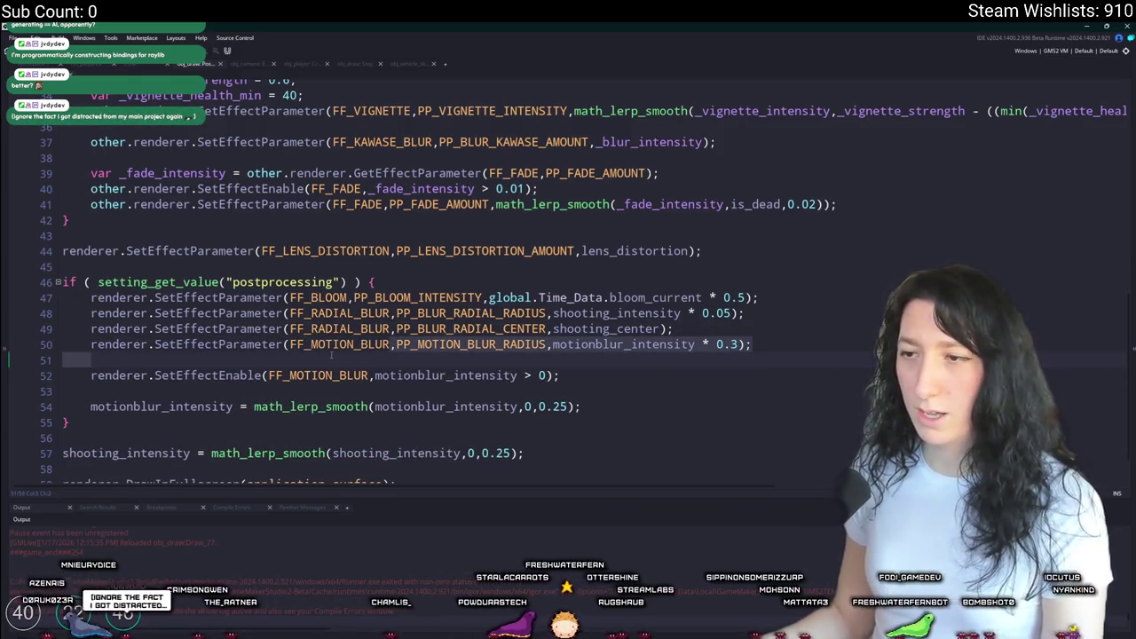
- On line 52, use movement_intensity and FF_SPEEDLINES in place of motionblur_intensity and FF_MOTION_BLUR
{"action": "double_click", "coordinate": [451, 375]}
{"action": "type", "text": "movement"}
{"action": "key", "text": "ctrl+z"}
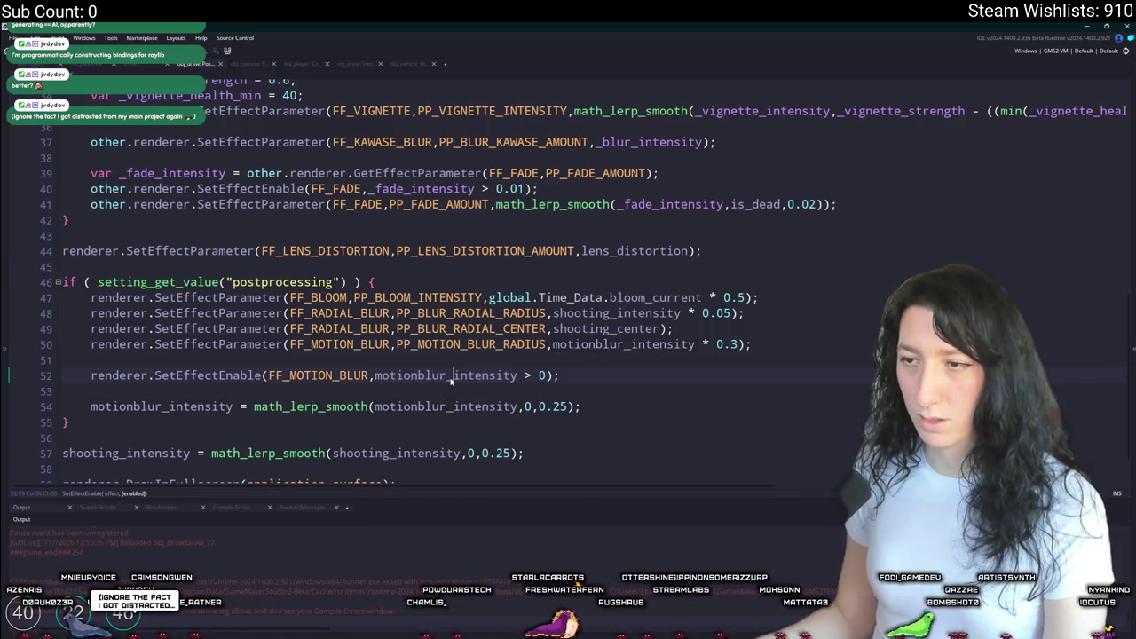
{"action": "key", "text": "ctrl+y"}
{"action": "double_click", "coordinate": [318, 376]}
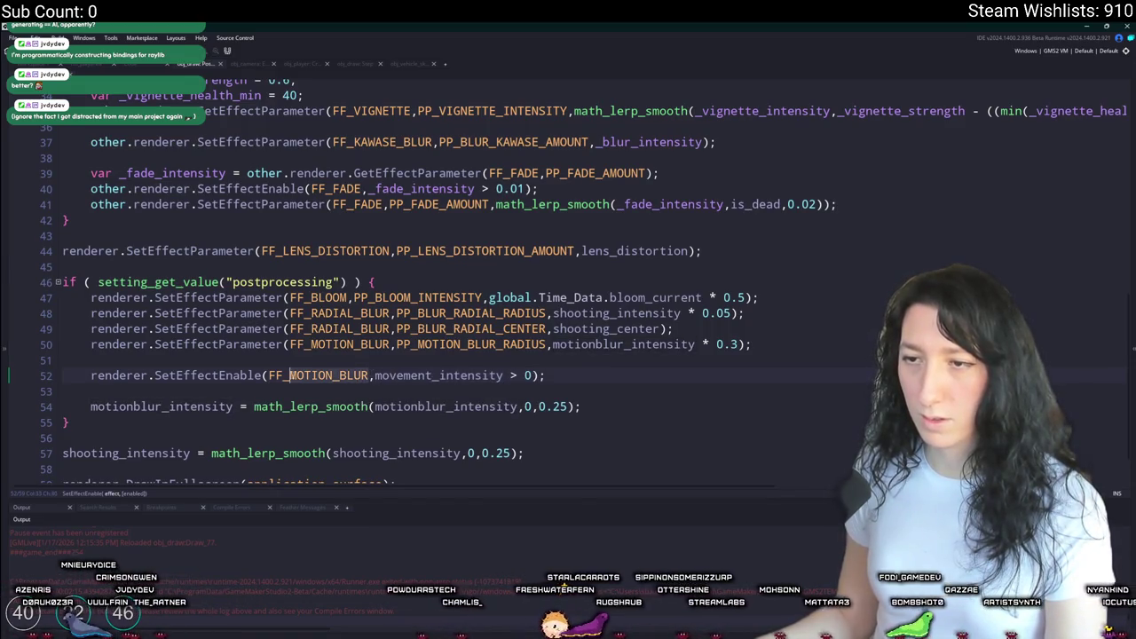
{"action": "type", "text": "FF_SPEE"}
{"action": "key", "text": "Return"}
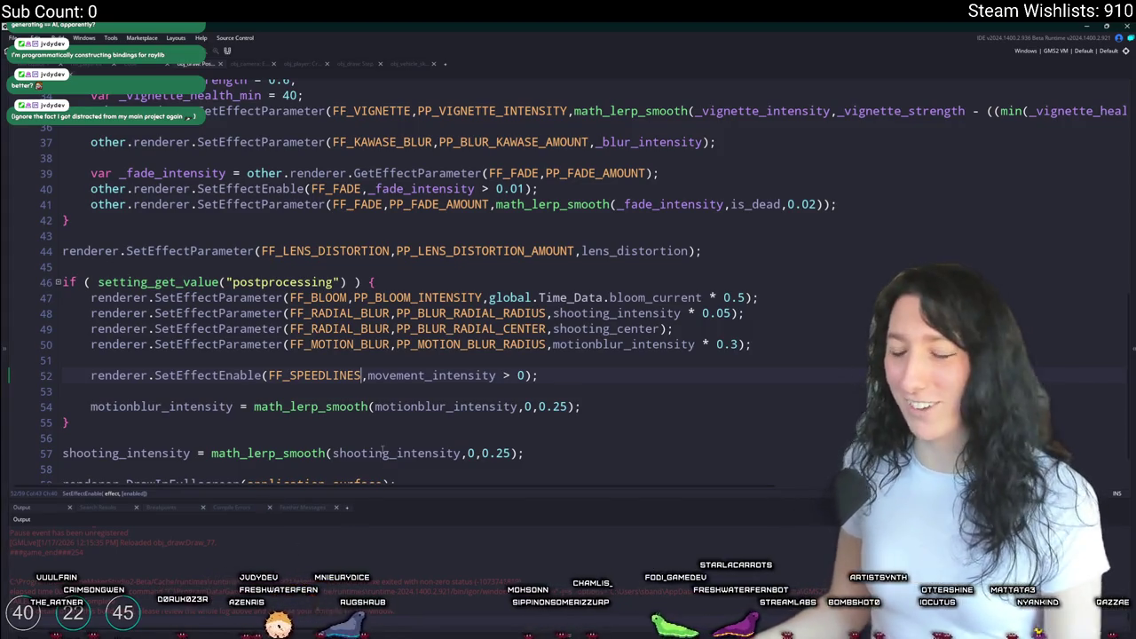
- On line 50, replace FF_MOTION_BLUR and PP_MOTION_BLUR_RADIUS with FF_SPEEDLINES and PP_SPEEDLINES_POWER
{"action": "double_click", "coordinate": [314, 374]}
{"action": "key", "text": "ctrl+c"}
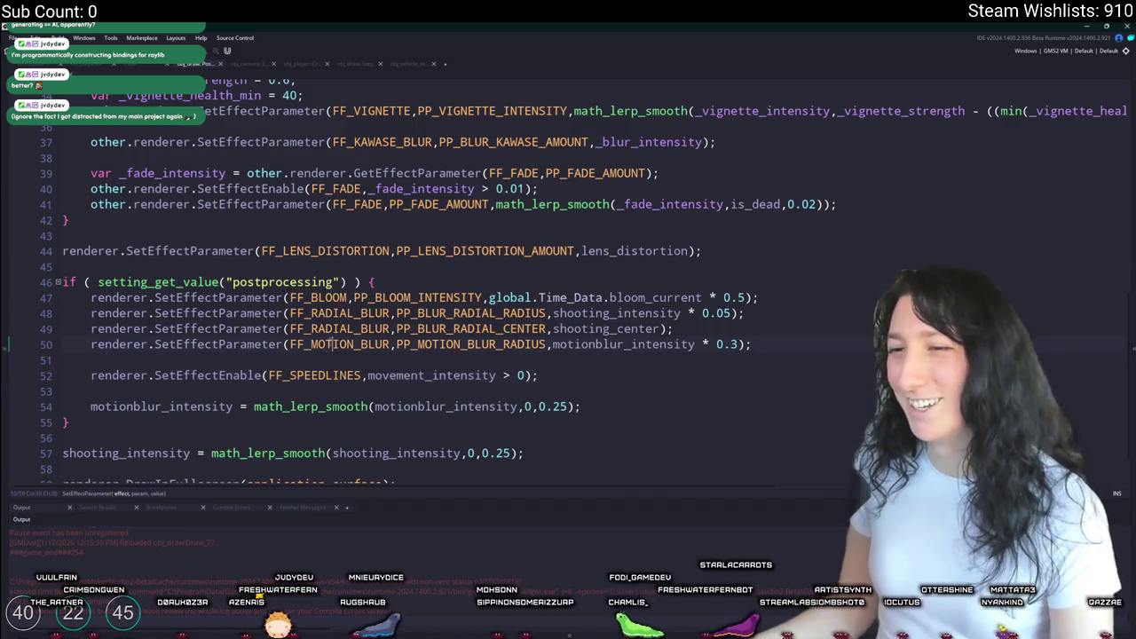
{"action": "double_click", "coordinate": [337, 345]}
{"action": "key", "text": "ctrl+v"}
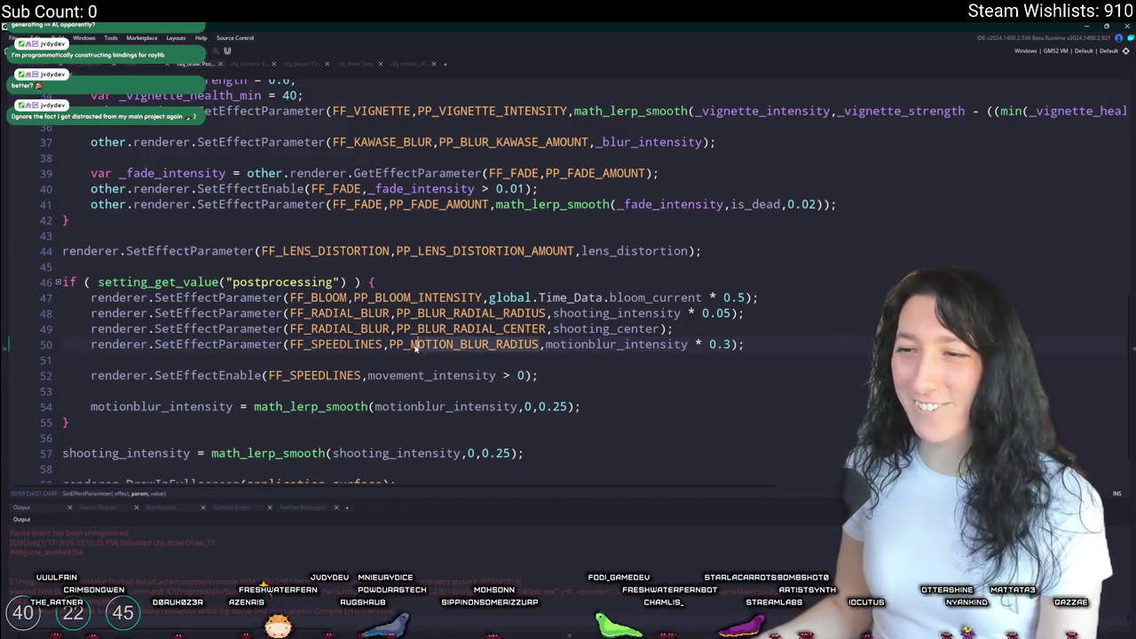
{"action": "double_click", "coordinate": [410, 344]}
{"action": "type", "text": "PP_SPEED"}
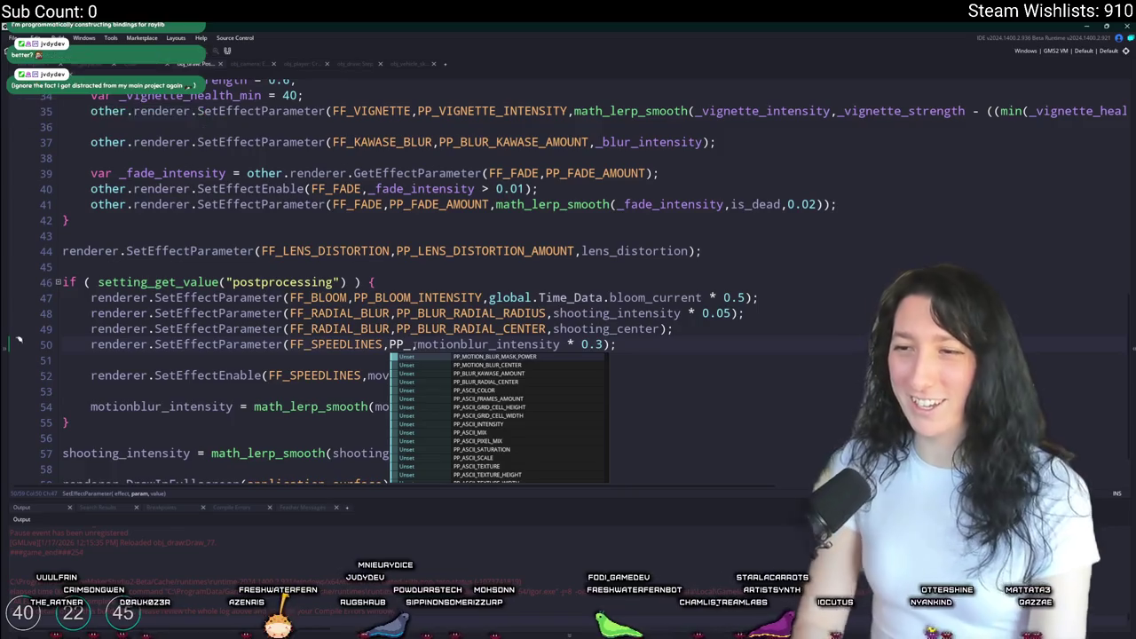
{"action": "key", "text": "Down"}
{"action": "key", "text": "Down"}
{"action": "key", "text": "Down"}
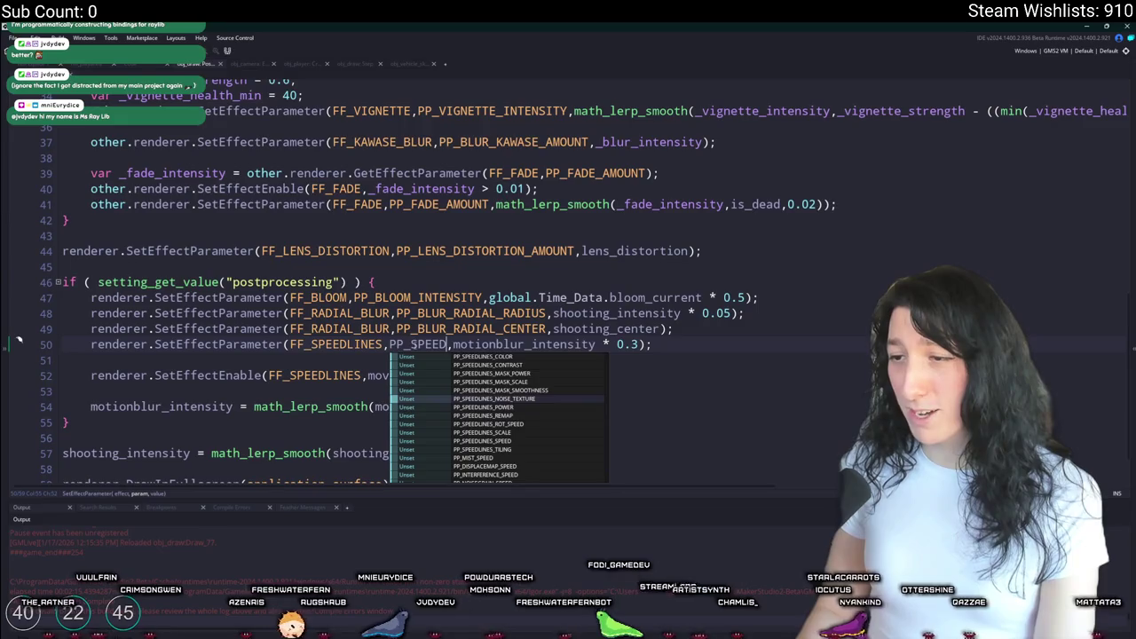
{"action": "key", "text": "Up"}
{"action": "key", "text": "Down"}
{"action": "key", "text": "Down"}
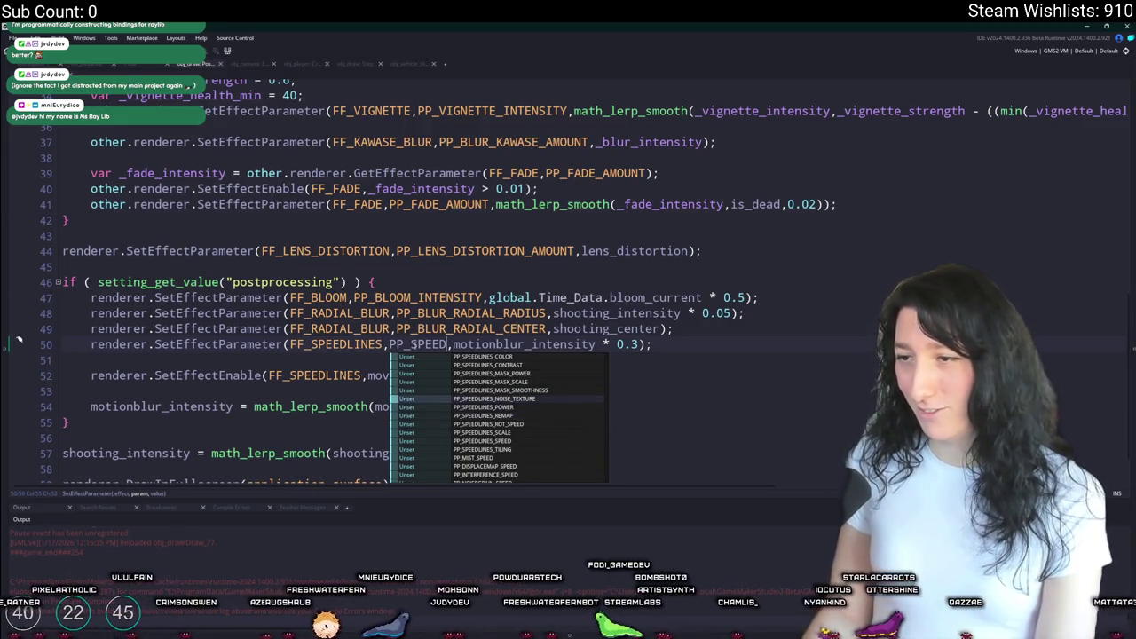
{"action": "key", "text": "Return"}
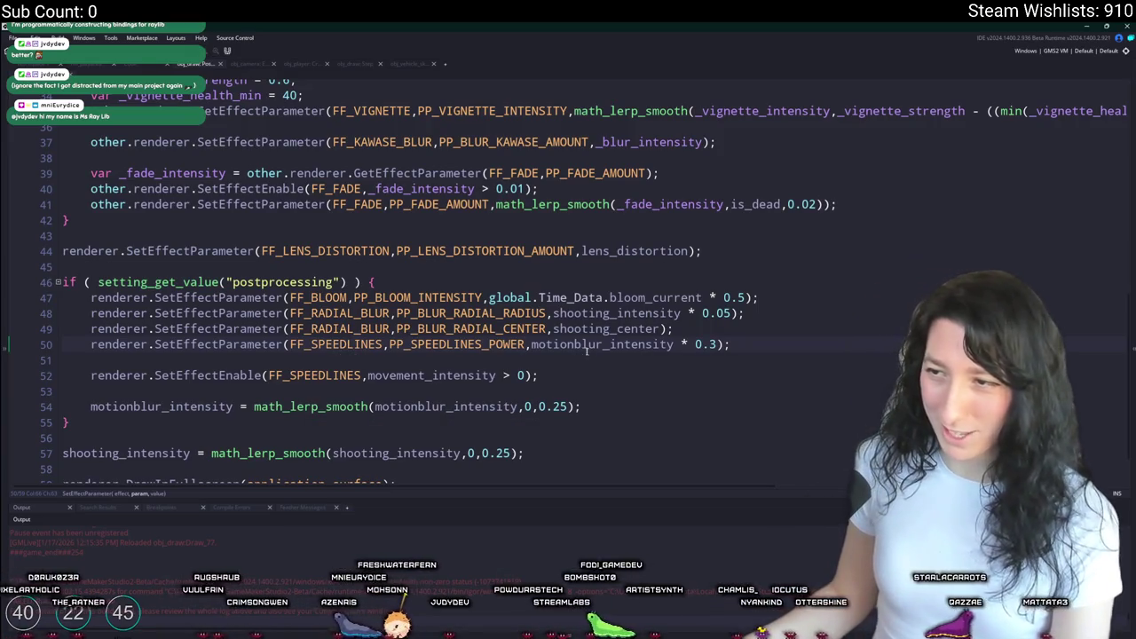
- Check line 50's motionblur_intensity * 0.3 argument, build and run the game, and close Post-Draw
{"action": "left_click", "coordinate": [674, 345]}
{"action": "left_click", "coordinate": [719, 344]}
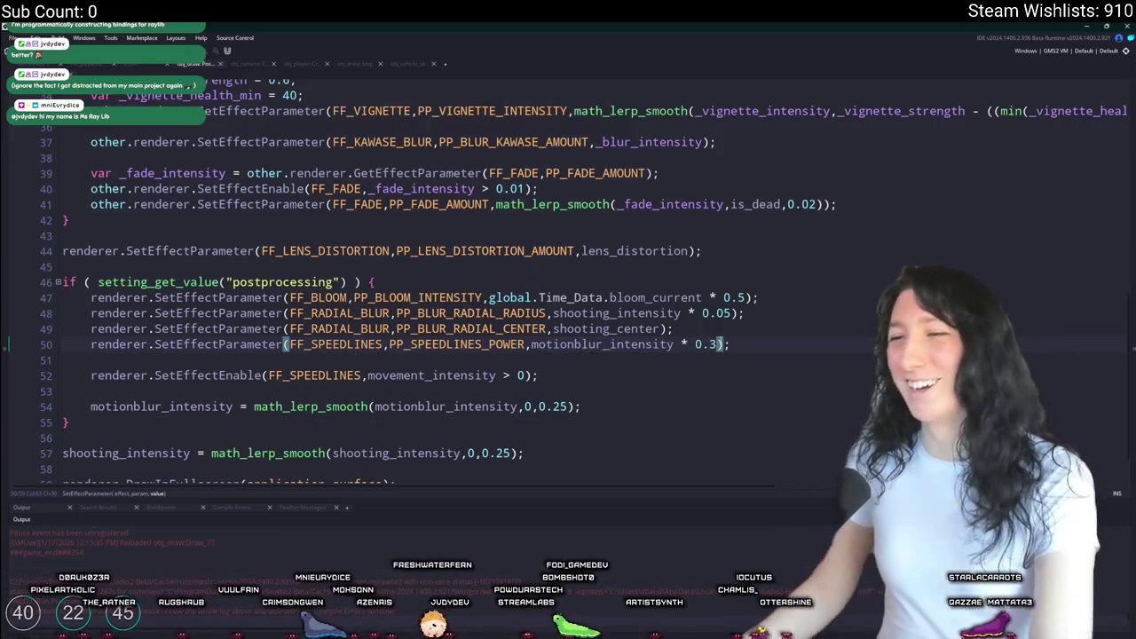
{"action": "key", "text": "F5"}
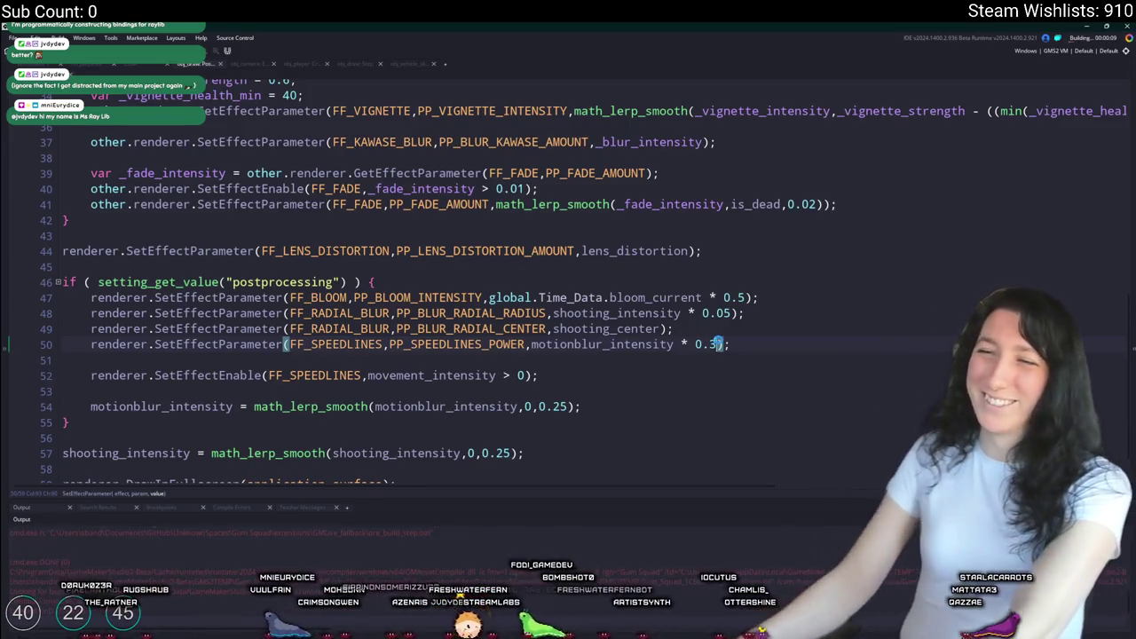
{"action": "scroll", "coordinate": [493, 325], "scroll_direction": "down", "scroll_amount": 1}
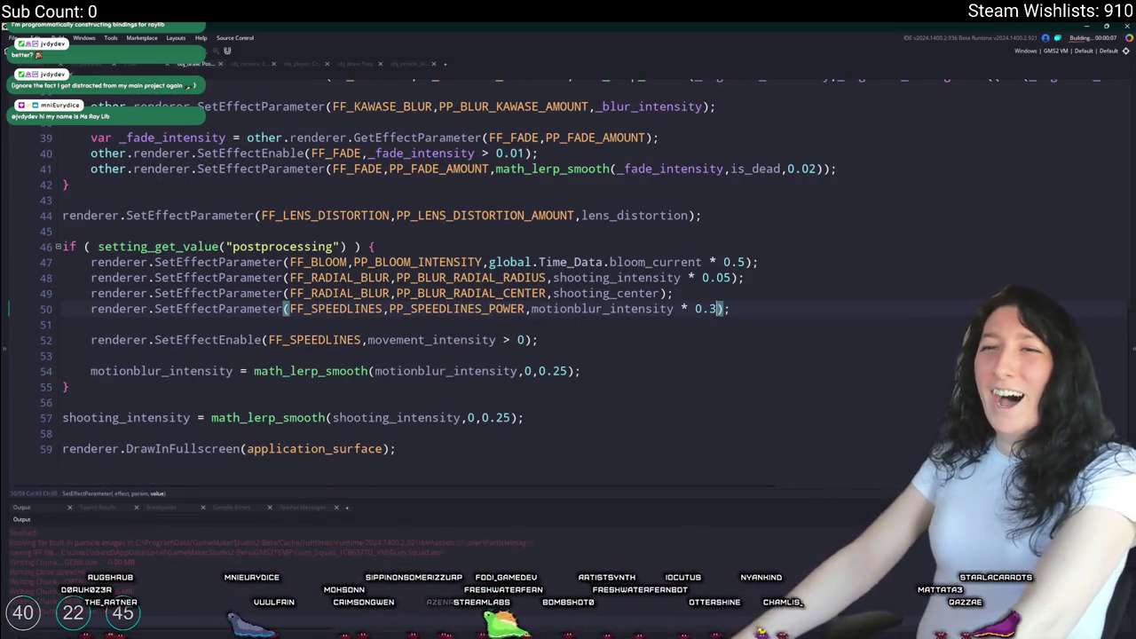
{"action": "key", "text": "ctrl+w"}
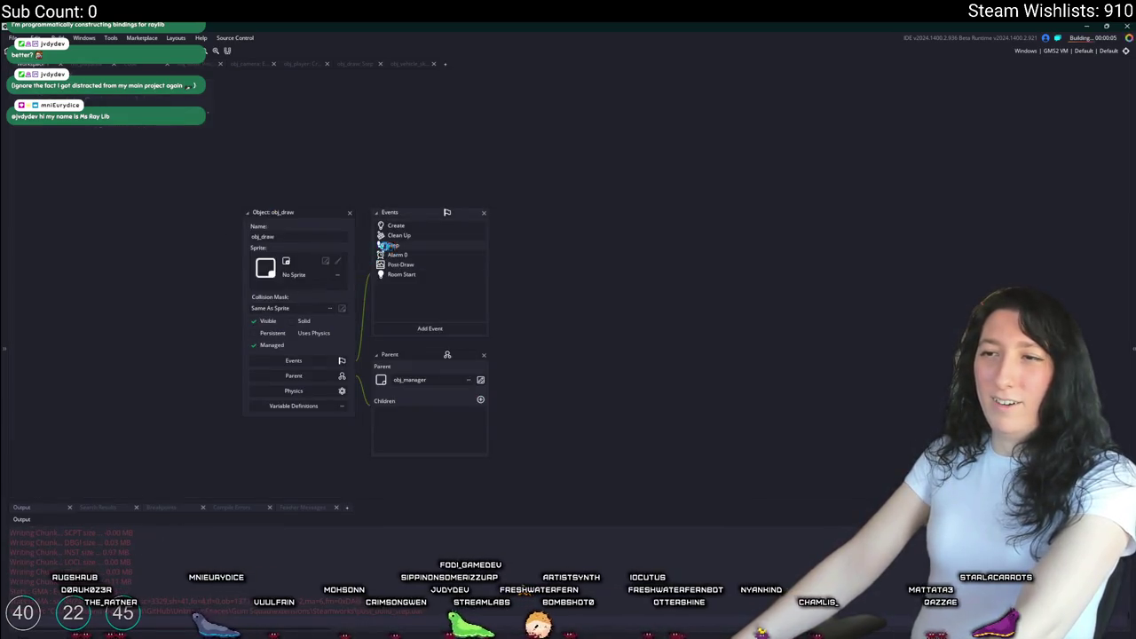
- Replace FF_MOTION_BLUR with FF_SPEEDLINES on Step lines 23 and 29, then return to the skateboard code
{"action": "double_click", "coordinate": [384, 245]}
{"action": "scroll", "coordinate": [355, 284], "scroll_direction": "down", "scroll_amount": 1}
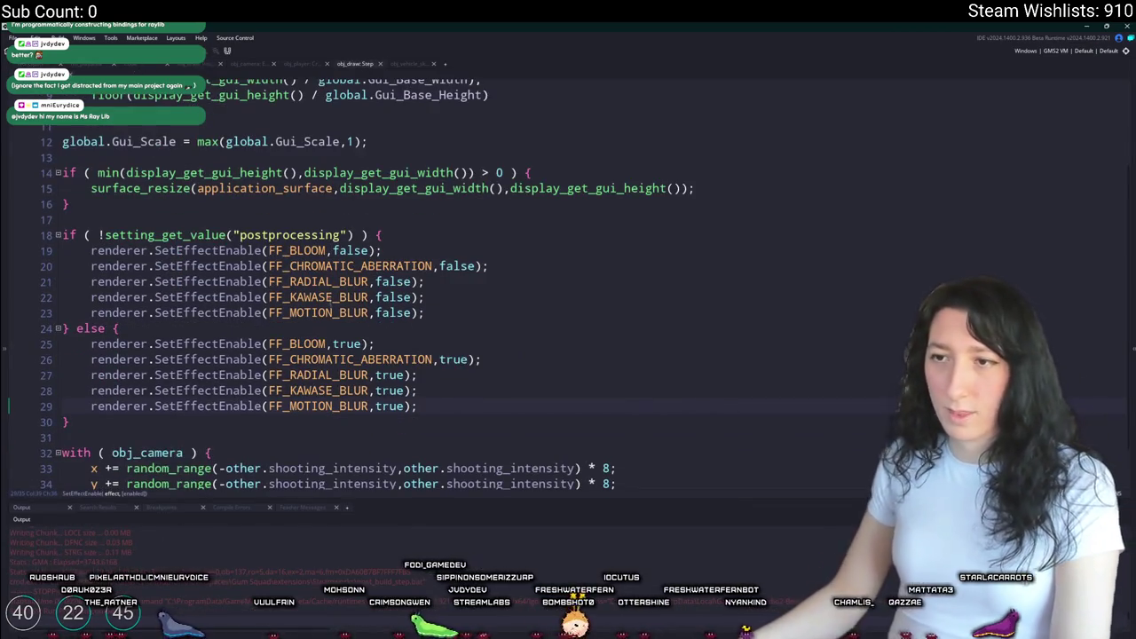
{"action": "key", "text": "BackSpace"}
{"action": "key", "text": "BackSpace"}
{"action": "key", "text": "BackSpace"}
{"action": "type", "text": "SPE"}
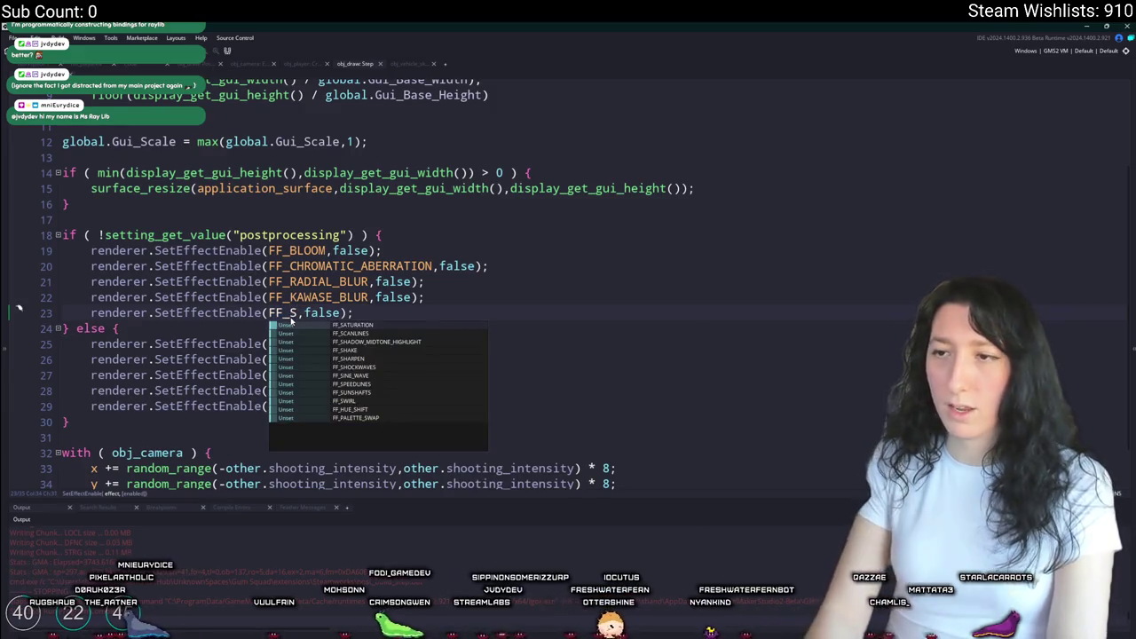
{"action": "key", "text": "Return"}
{"action": "double_click", "coordinate": [310, 312]}
{"action": "key", "text": "ctrl+c"}
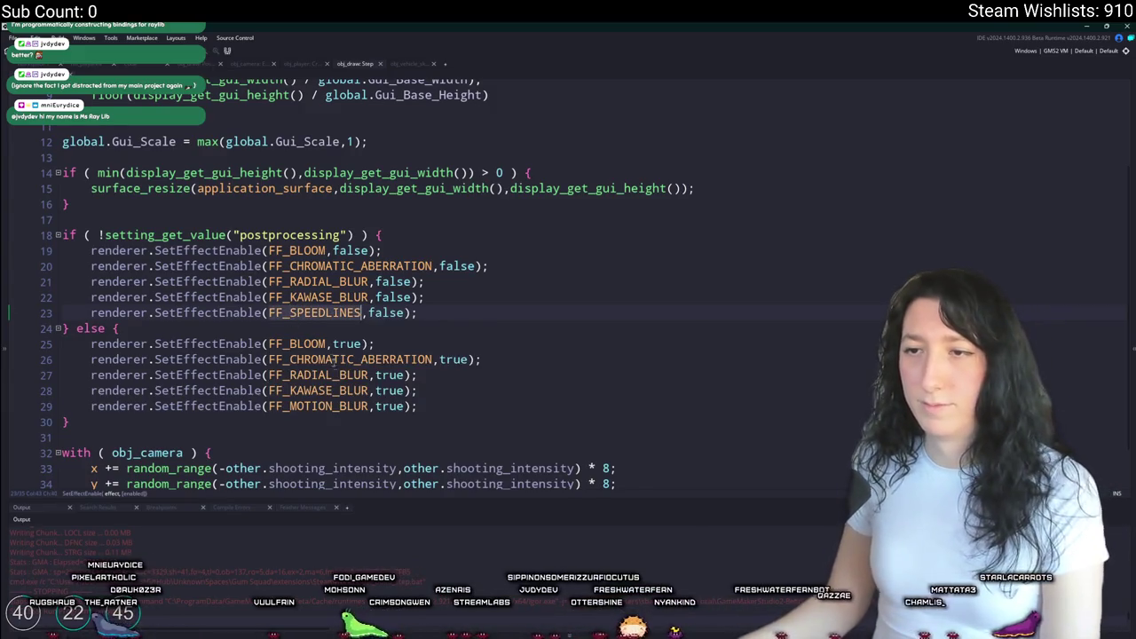
{"action": "double_click", "coordinate": [316, 406]}
{"action": "key", "text": "ctrl+v"}
{"action": "key", "text": "ctrl+w"}
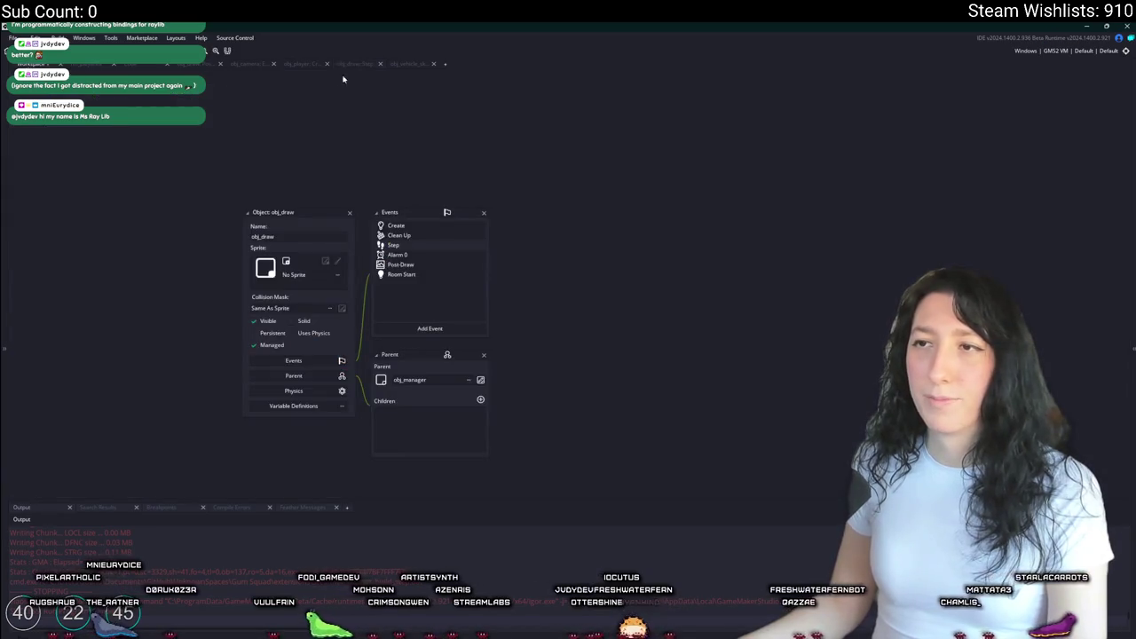
{"action": "left_click", "coordinate": [424, 60]}
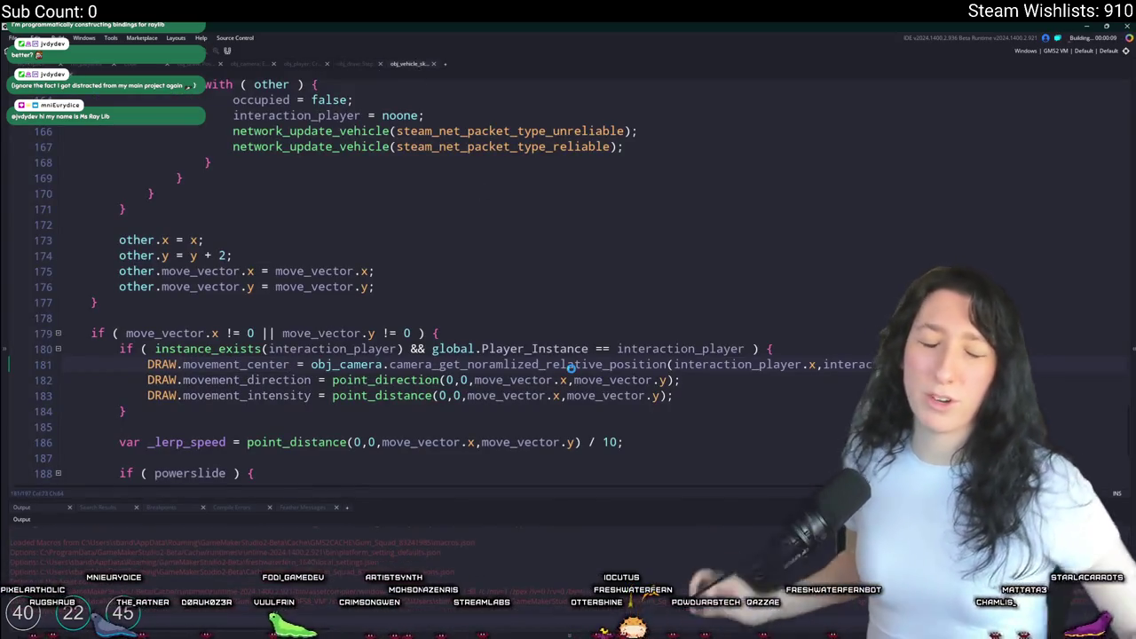
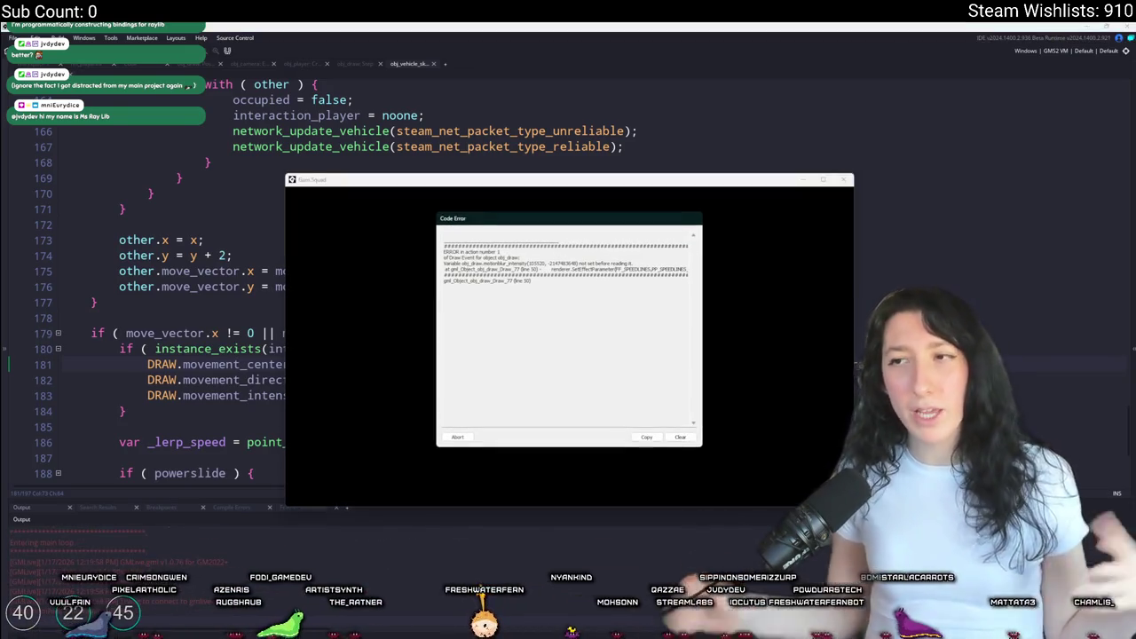
- Abort the crashed game and search the vehicle code for the motionblur variable
{"action": "left_click", "coordinate": [457, 437]}
{"action": "left_click", "coordinate": [351, 380]}
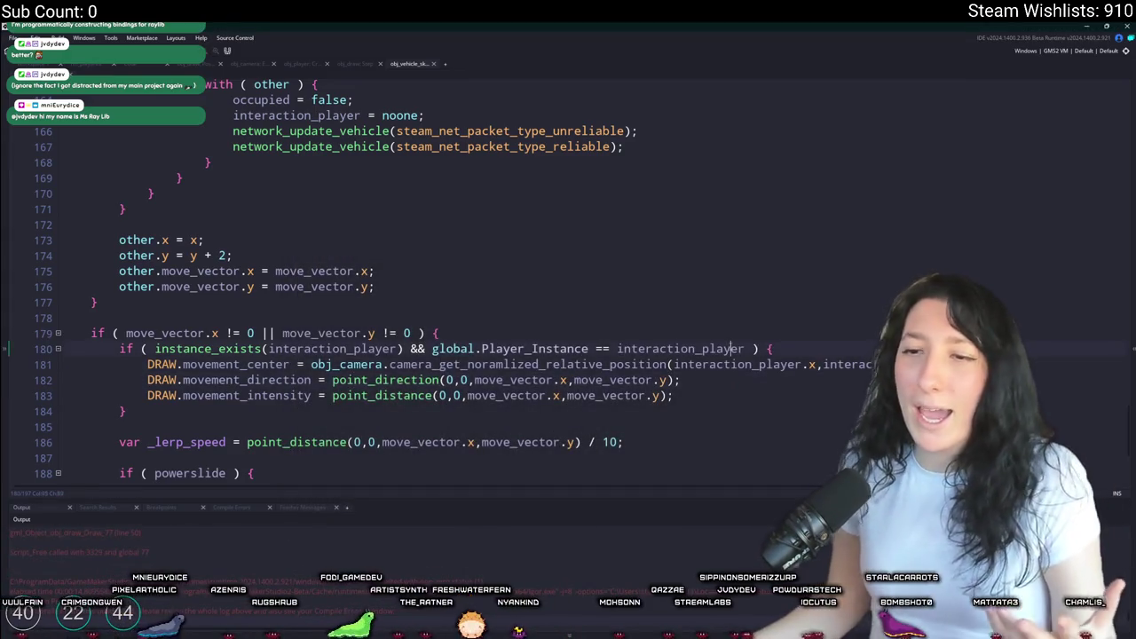
{"action": "scroll", "coordinate": [731, 346], "scroll_direction": "down", "scroll_amount": 3}
{"action": "key", "text": "ctrl+f"}
{"action": "type", "text": "motion"}
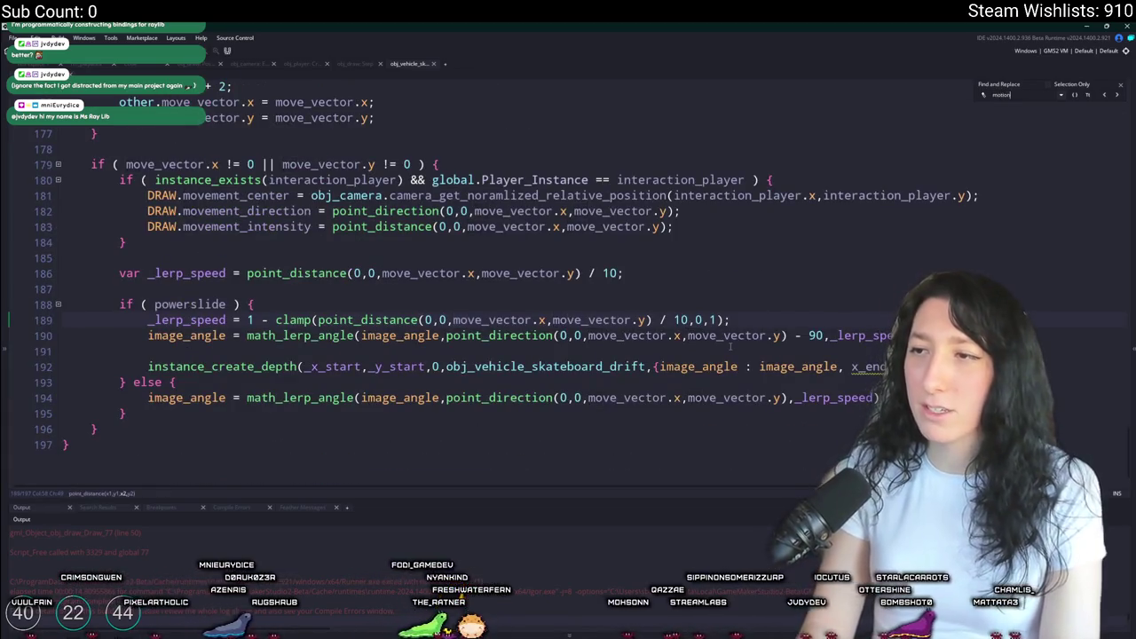
{"action": "type", "text": "sau"}
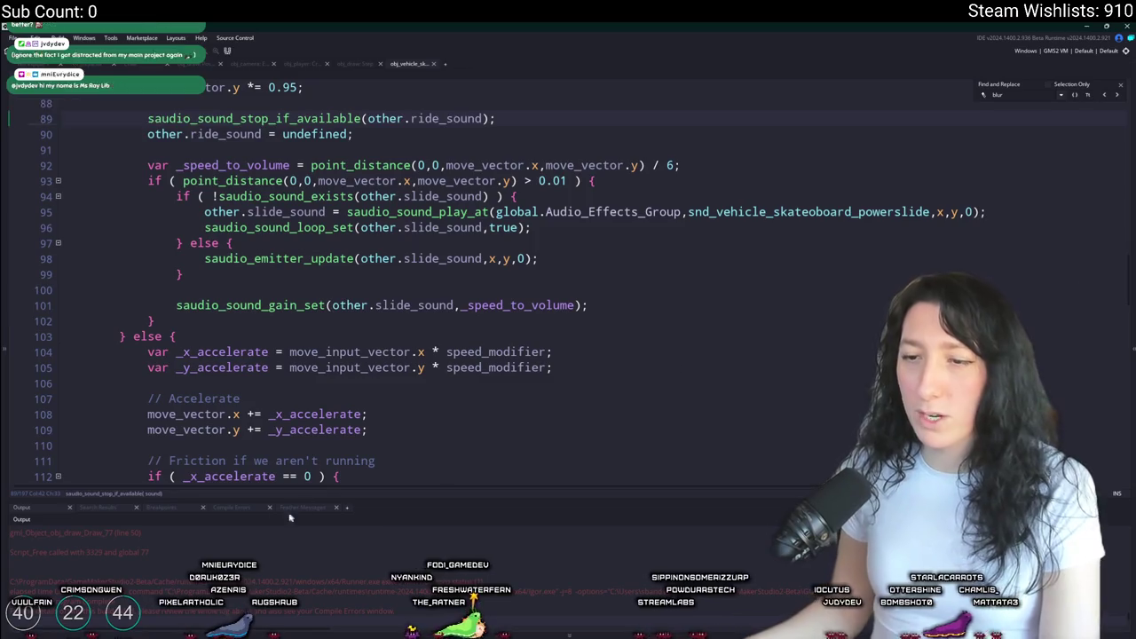
{"action": "left_click", "coordinate": [1121, 86]}
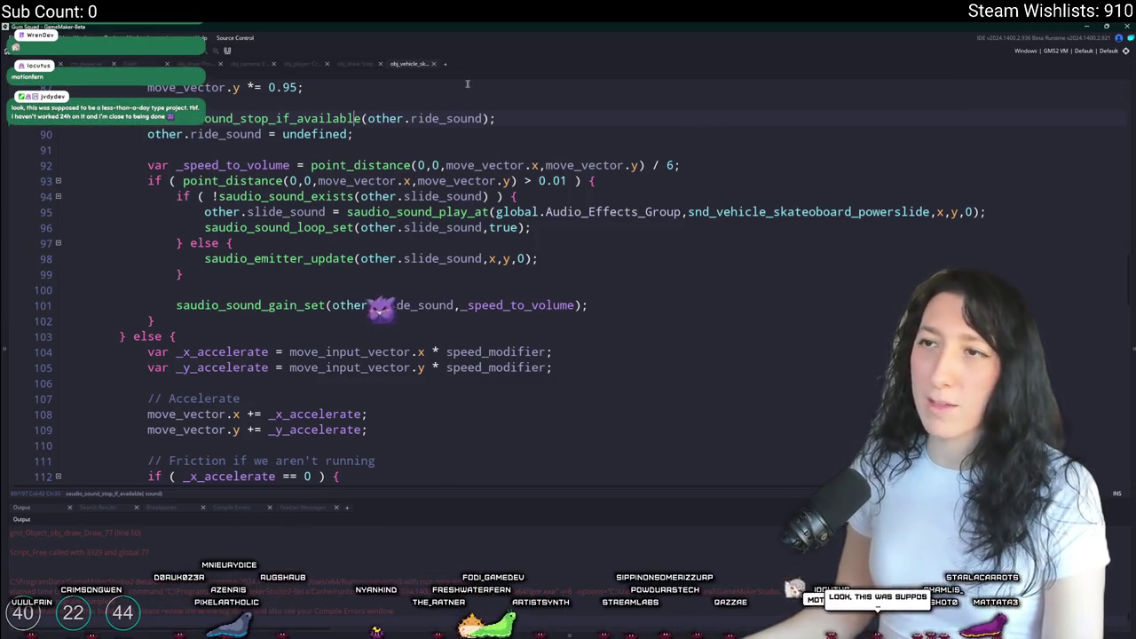
- Open obj_draw's post-processing draw code and select 'motionblur' on line 50
{"action": "left_click", "coordinate": [355, 64]}
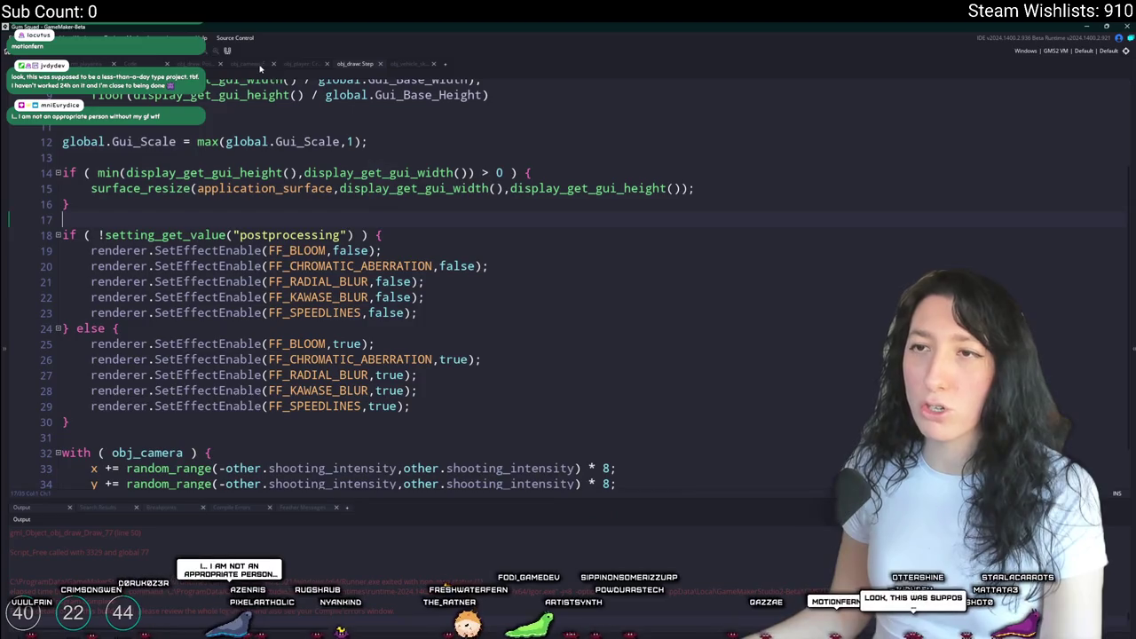
{"action": "left_click", "coordinate": [175, 62]}
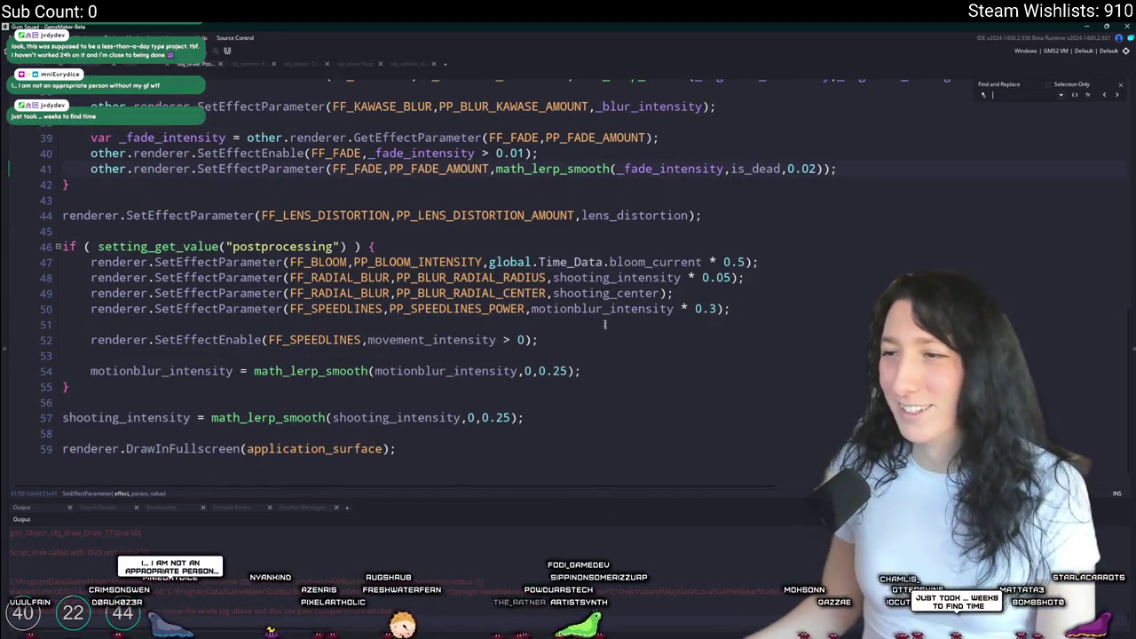
{"action": "left_click", "coordinate": [531, 310]}
- Change line 50 to 'moveme…' movement intensity, test-run, and abort the resulting error
{"action": "type", "text": "movemen"}
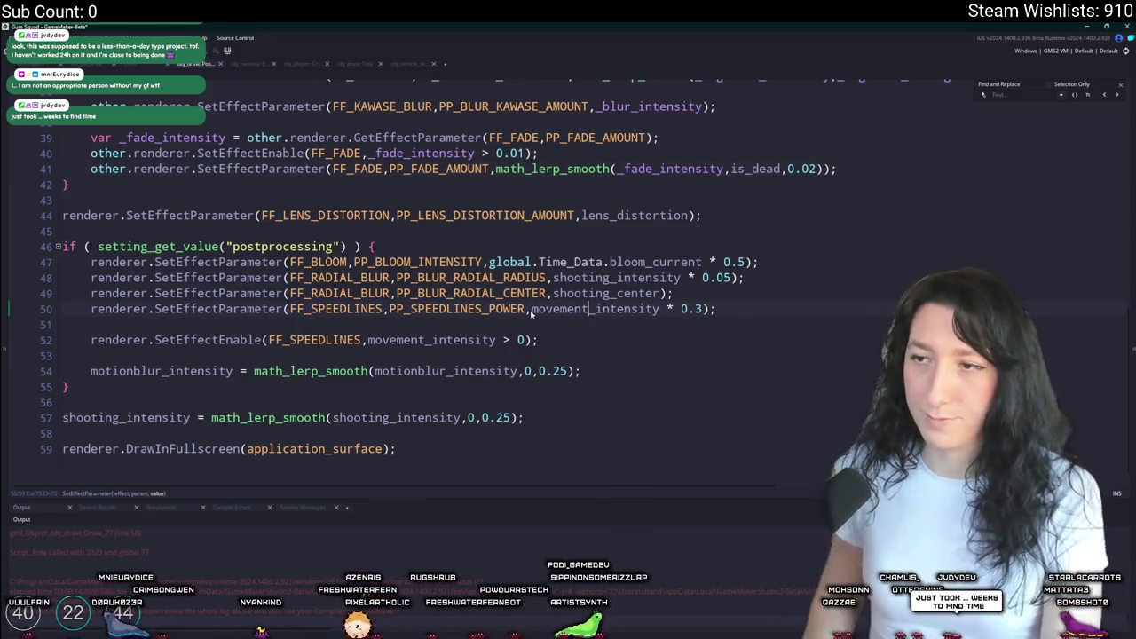
{"action": "key", "text": "F5"}
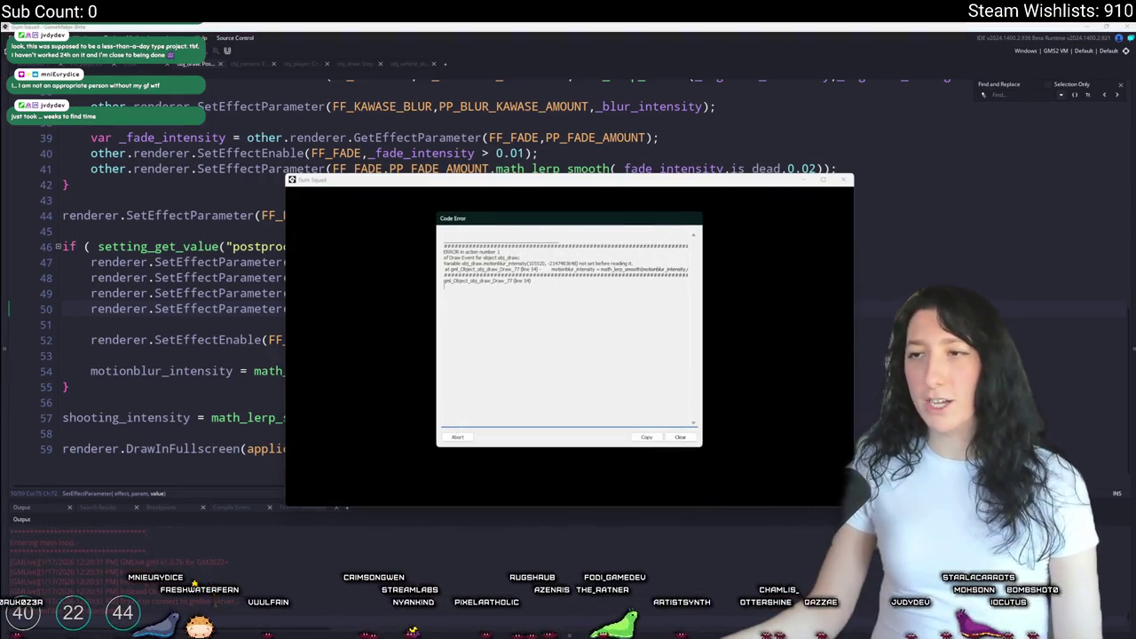
{"action": "left_click", "coordinate": [457, 437]}
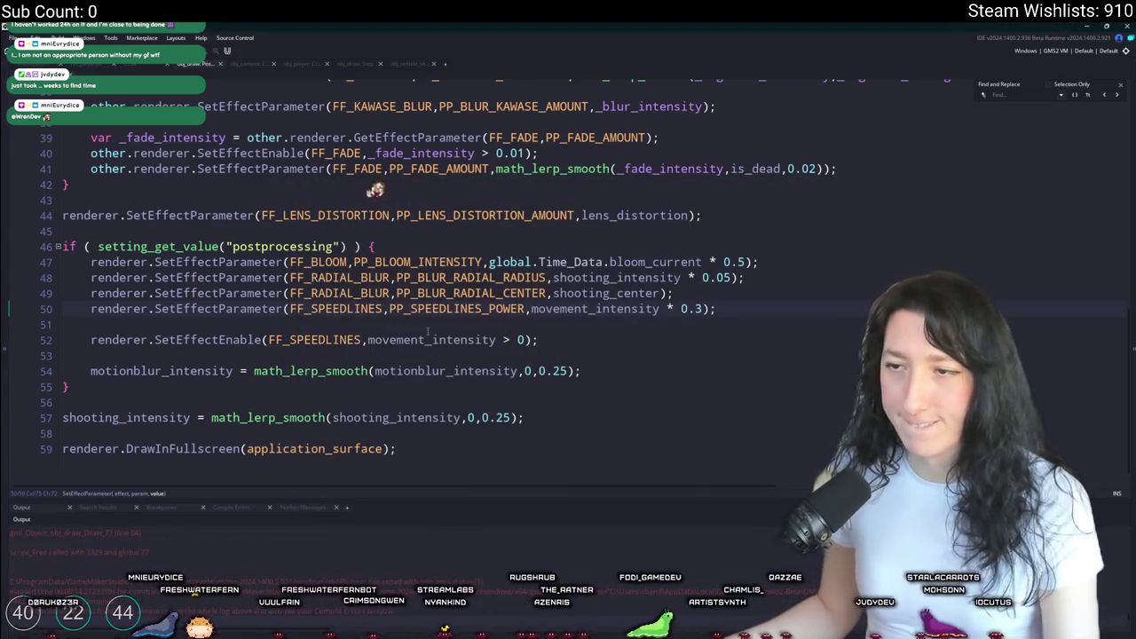
- Paste movement_intensity over motionblur_intensity on line 54 and run the game again
{"action": "double_click", "coordinate": [428, 340]}
{"action": "key", "text": "ctrl+c"}
{"action": "double_click", "coordinate": [403, 371]}
{"action": "key", "text": "ctrl+v"}
{"action": "left_click", "coordinate": [592, 327]}
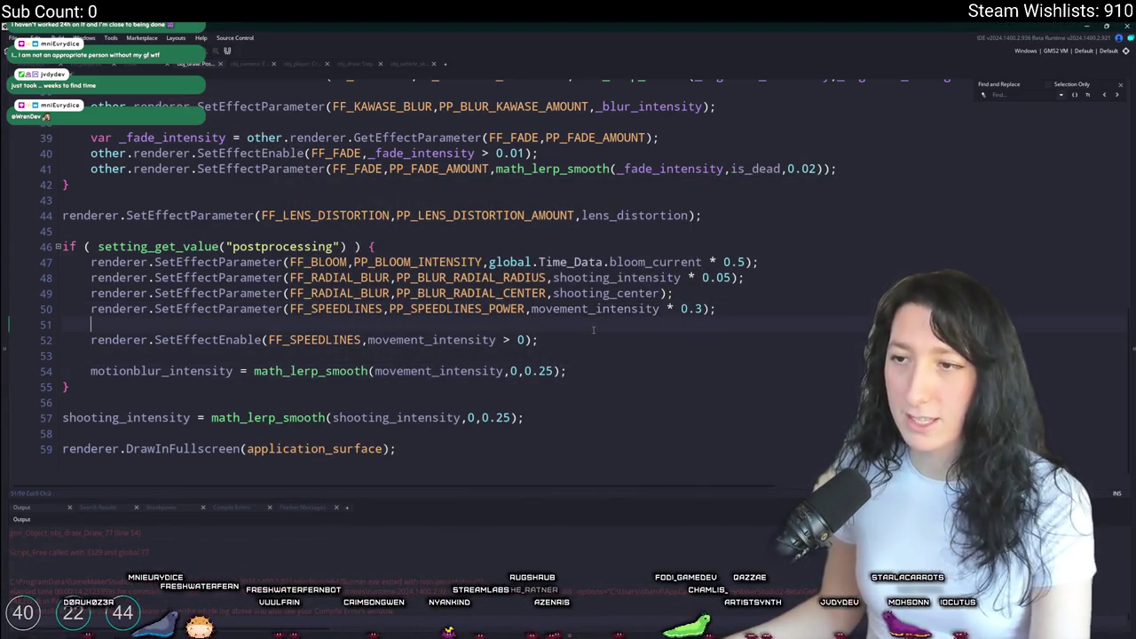
{"action": "key", "text": "F5"}
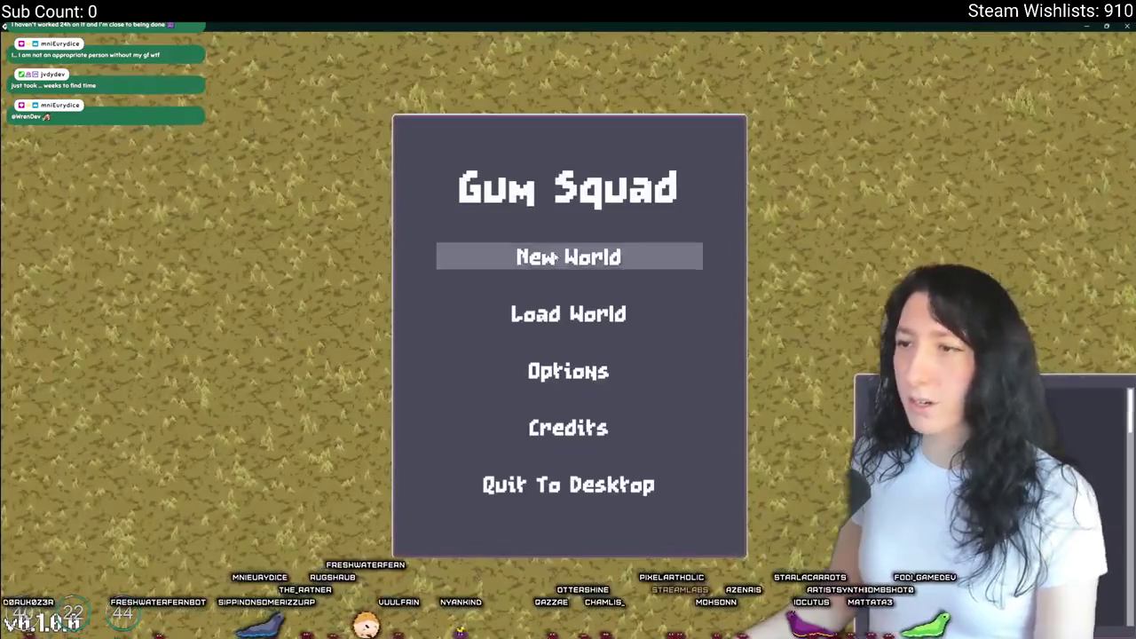
- Create a new world lobby and walk the character down and back up
{"action": "left_click", "coordinate": [545, 254]}
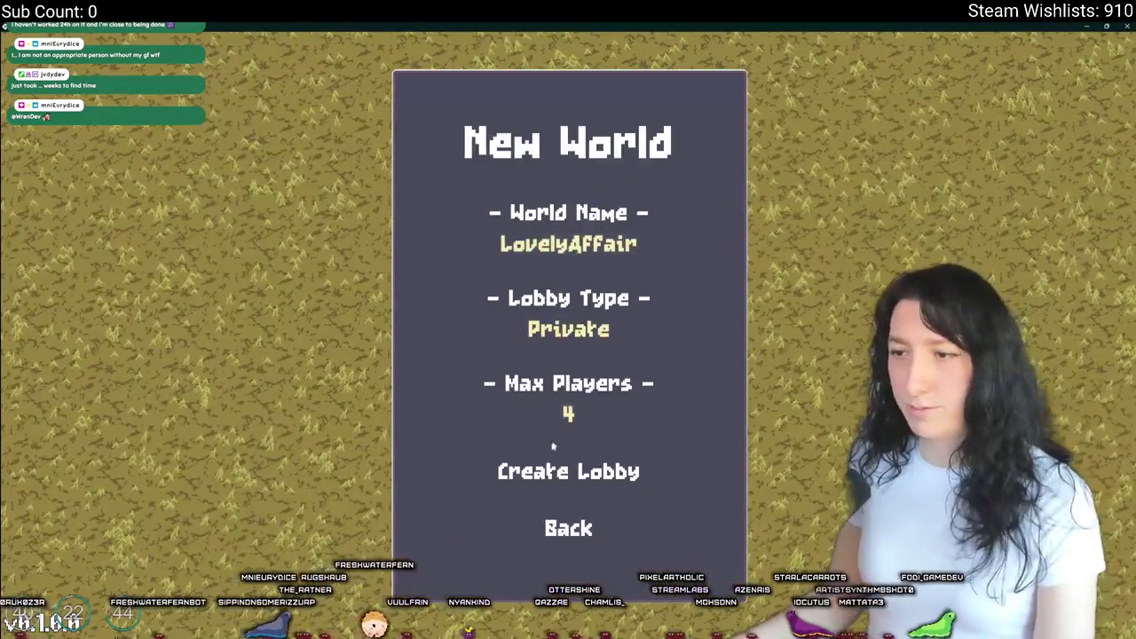
{"action": "left_click", "coordinate": [545, 464]}
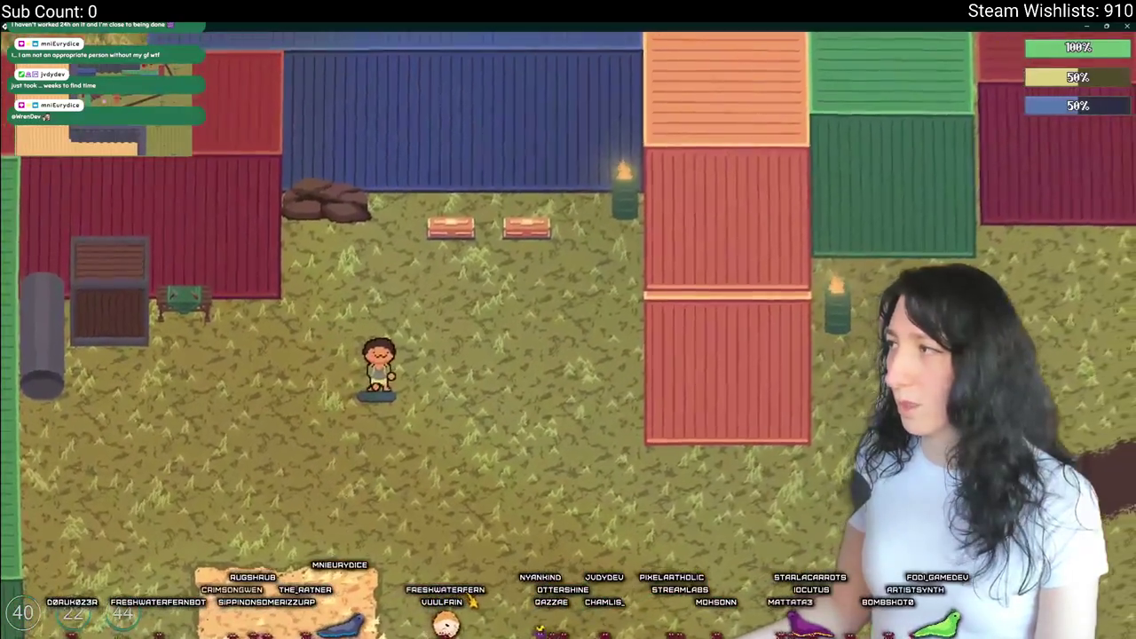
{"action": "key", "text": "s"}
{"action": "key", "text": "w"}
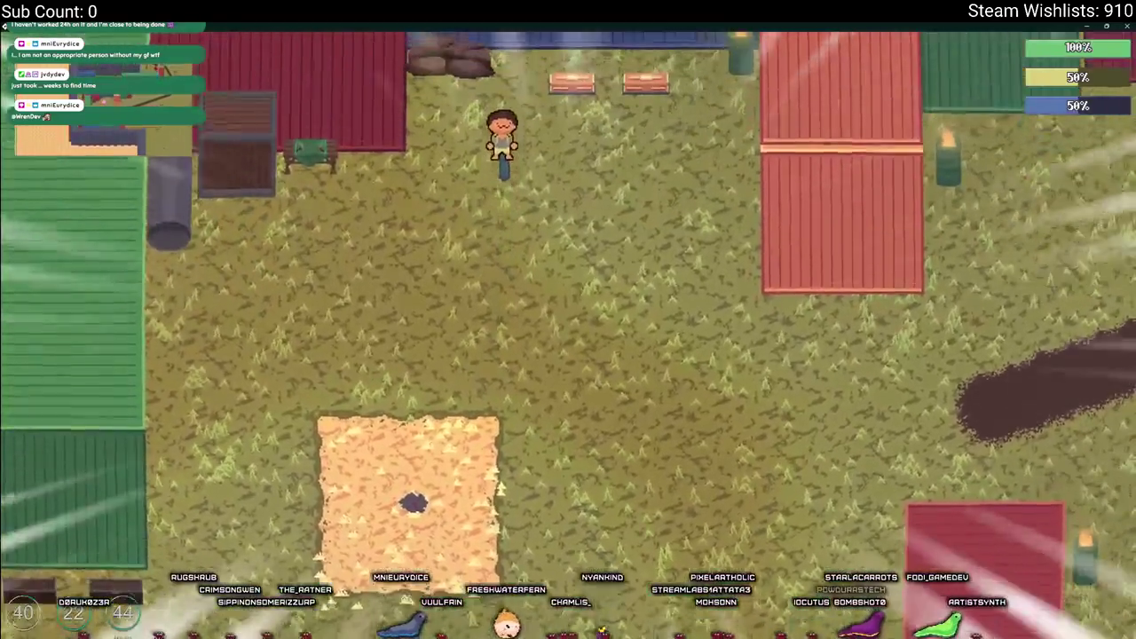
- Search installed apps for 'nv' (NVIDIA Broadcast), then dismiss the search back to the game
{"action": "key", "text": "super"}
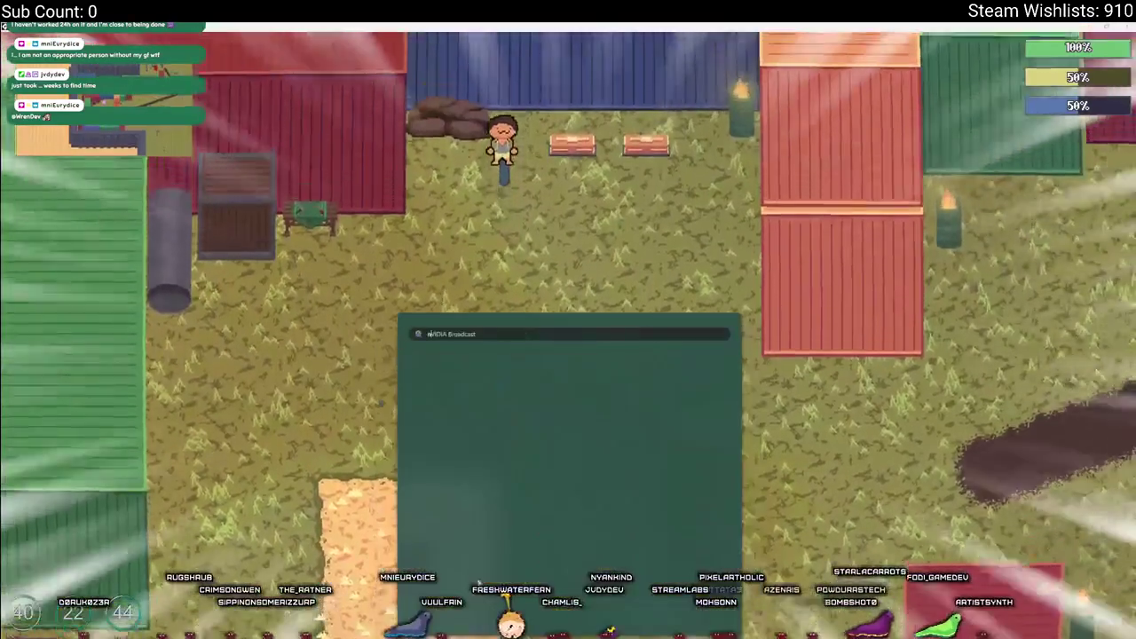
{"action": "type", "text": "nv"}
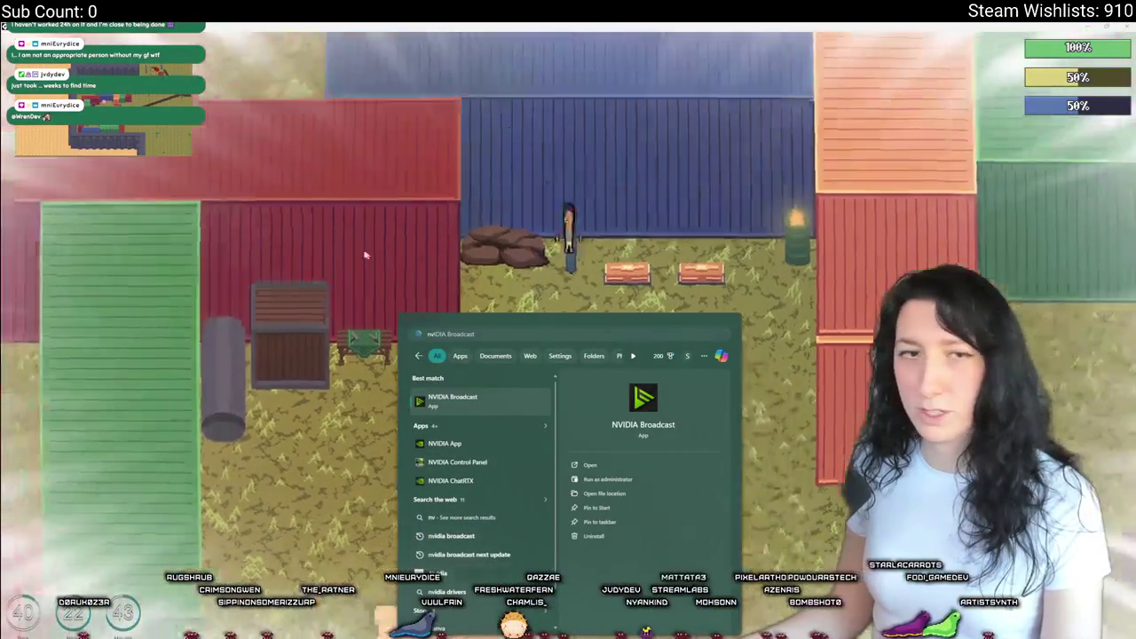
{"action": "left_click", "coordinate": [549, 398]}
- Walk the character to the dirt road and containers, then return to the GameMaker code
{"action": "key", "text": "s"}
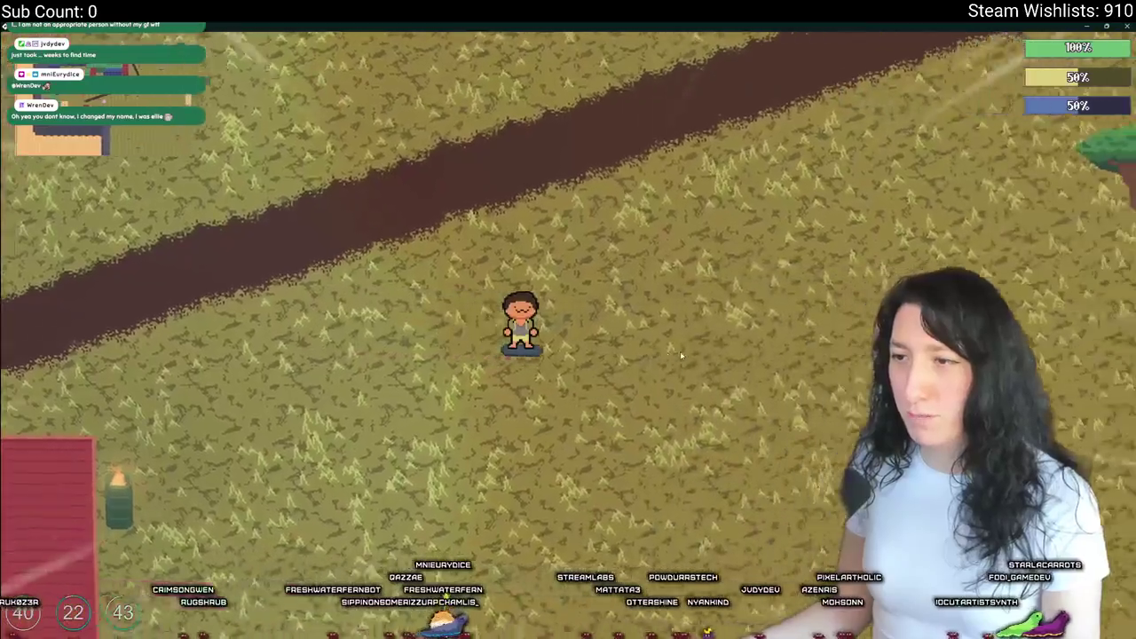
{"action": "key", "text": "a"}
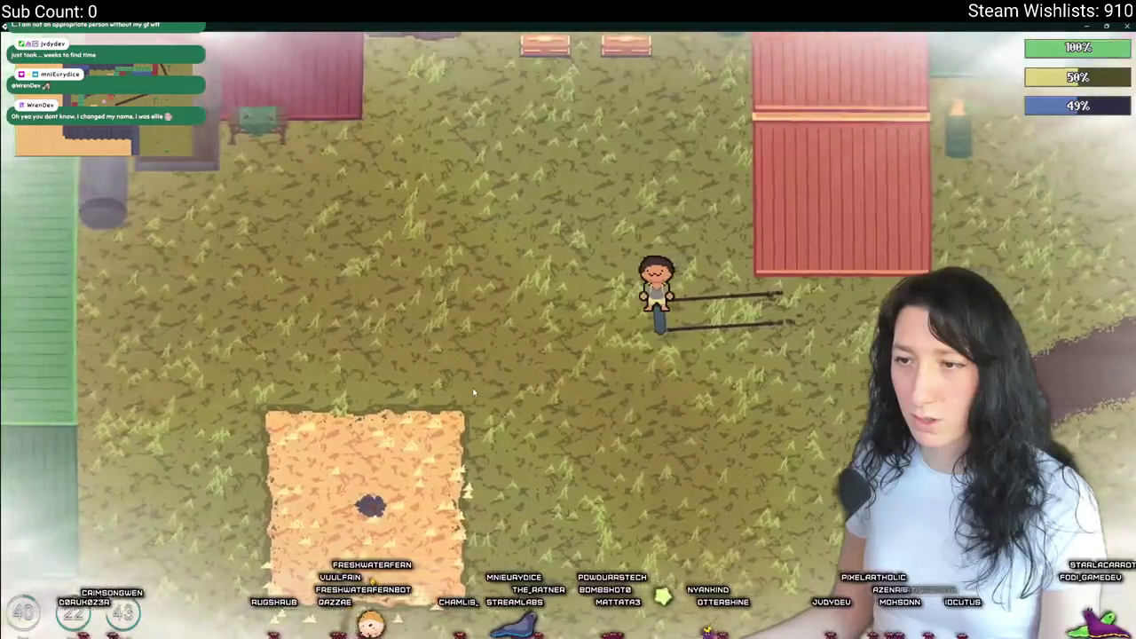
{"action": "key", "text": "alt+Tab"}
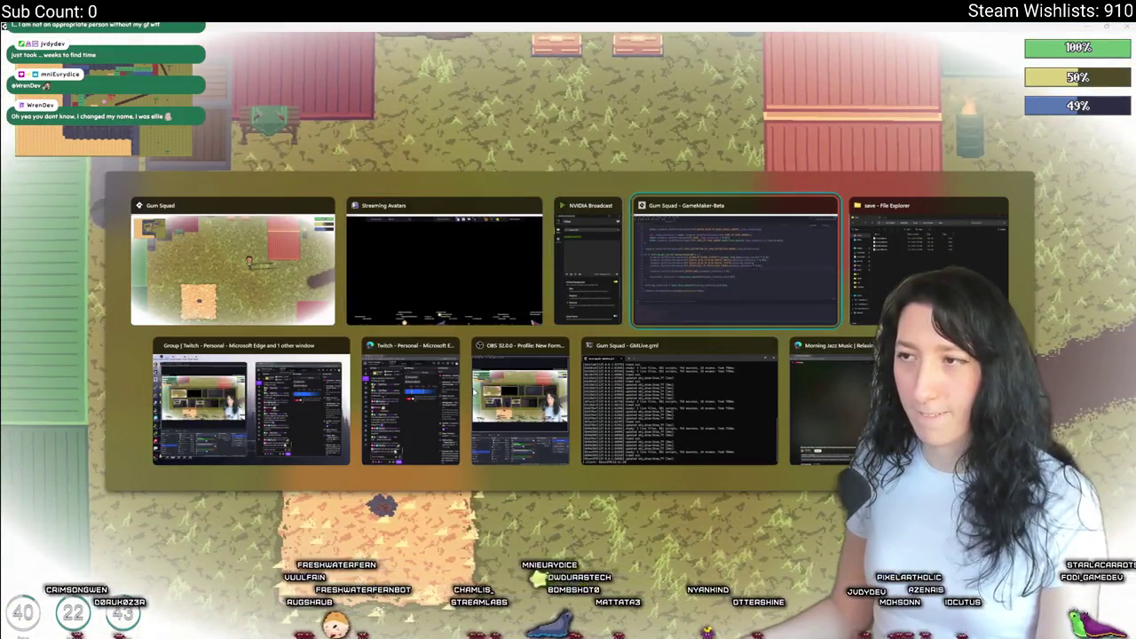
{"action": "key", "text": "Escape"}
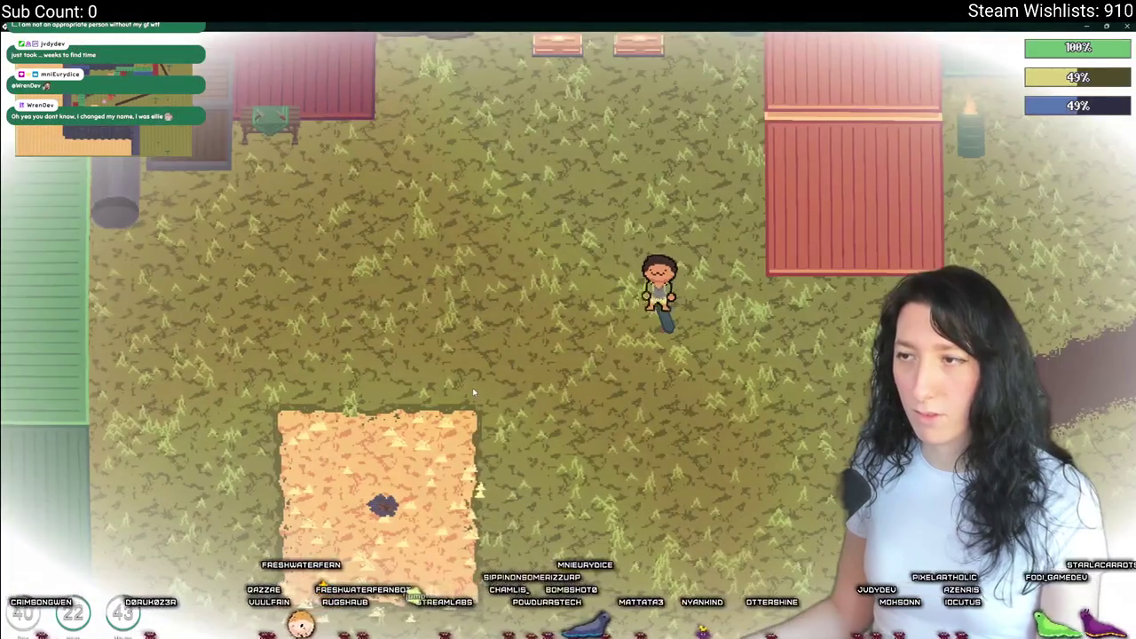
{"action": "key", "text": "w+a"}
{"action": "key", "text": "alt+Tab"}
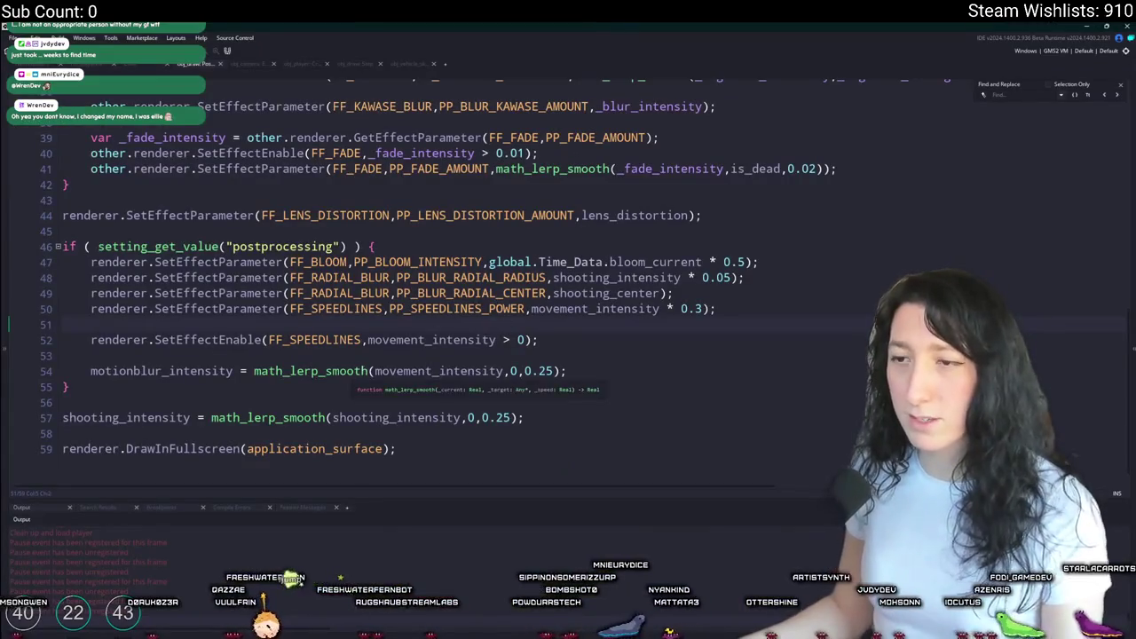
- Insert a line after line 50 and replace motionblur_intensity on line 55 with movement_intensity
{"action": "scroll", "coordinate": [444, 355], "scroll_direction": "up", "scroll_amount": 10}
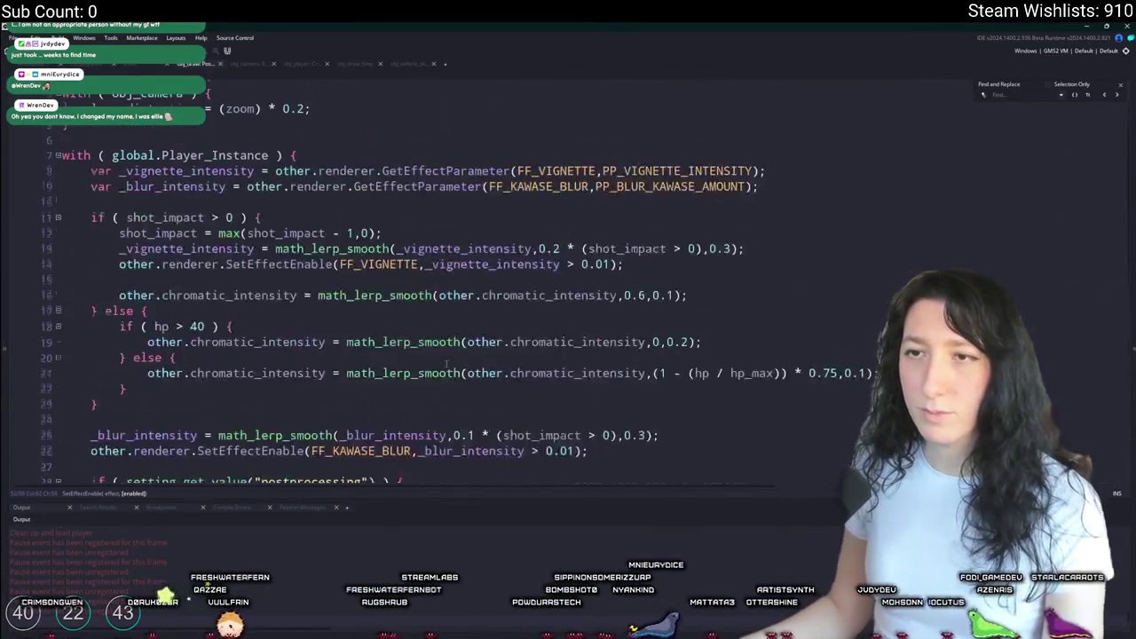
{"action": "scroll", "coordinate": [363, 337], "scroll_direction": "down", "scroll_amount": 10}
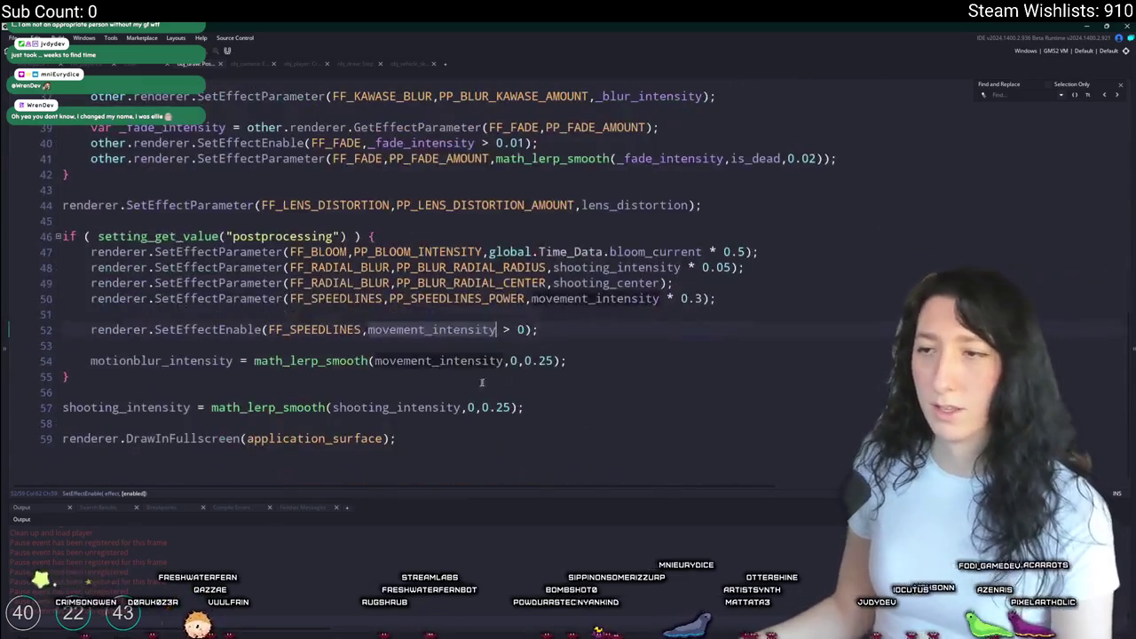
{"action": "key", "text": "Return"}
{"action": "key", "text": "Return"}
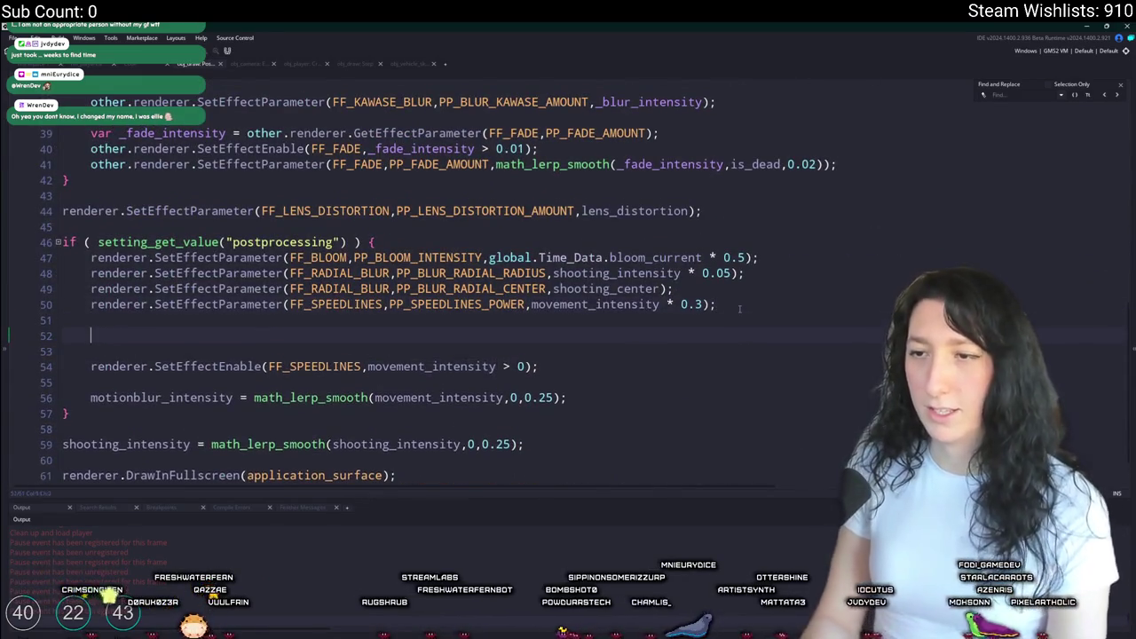
{"action": "key", "text": "Delete"}
{"action": "double_click", "coordinate": [133, 382]}
{"action": "type", "text": "movement_intensity"}
- Walk the character around the running game to check the blur effect
{"action": "key", "text": "alt+Tab"}
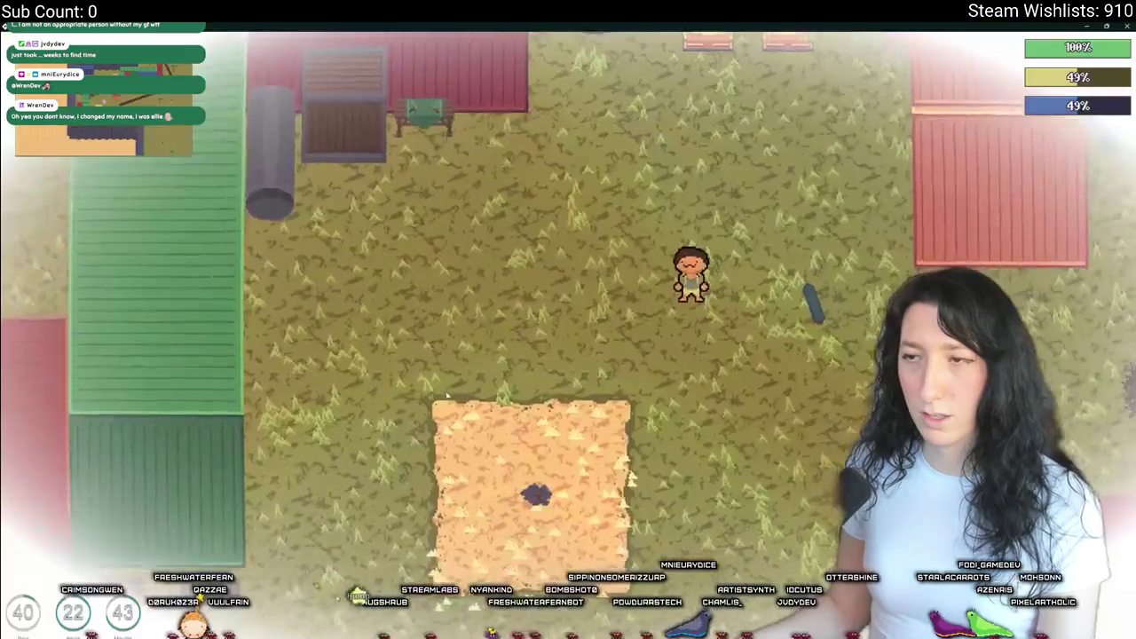
{"action": "key", "text": "d"}
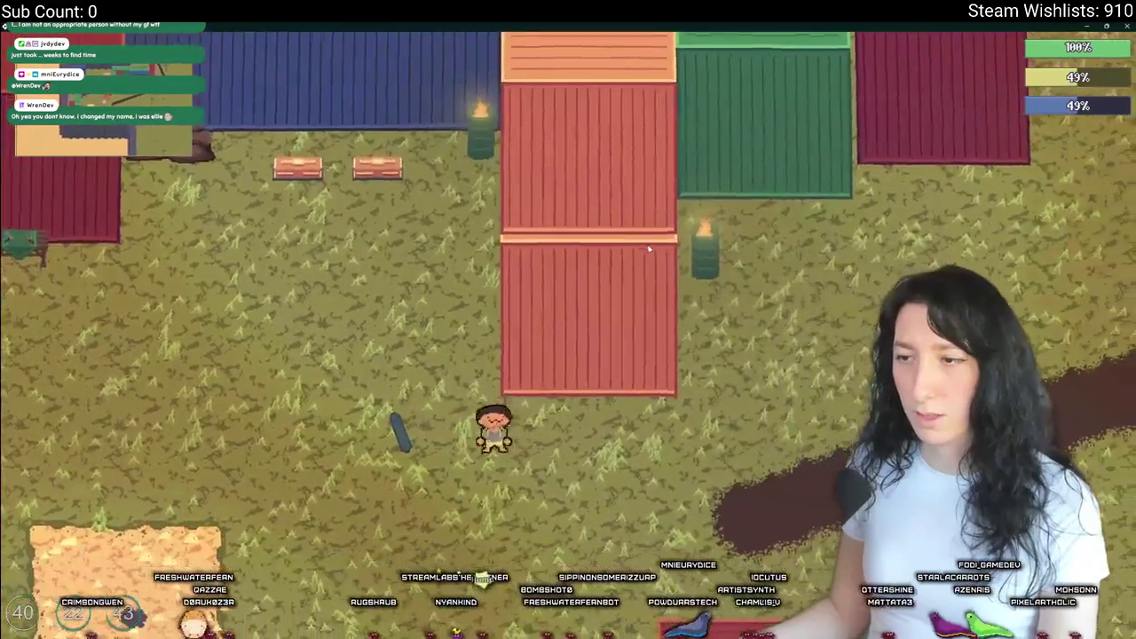
{"action": "key", "text": "a"}
{"action": "key", "text": "w"}
{"action": "key", "text": "s"}
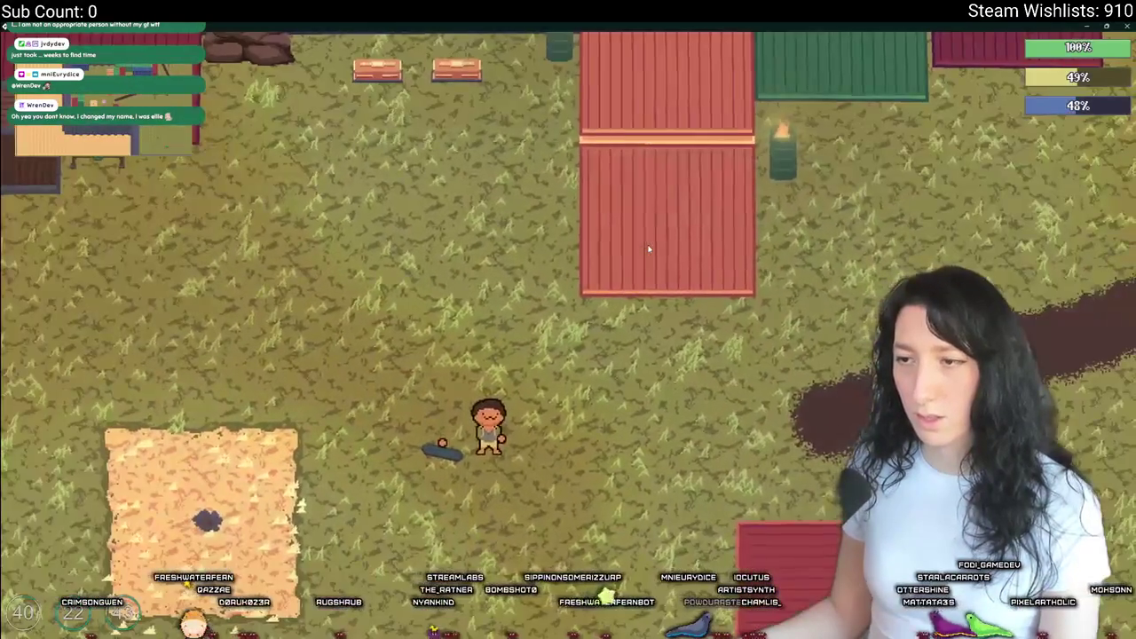
{"action": "key", "text": "alt+Tab"}
- Duplicate the speedlines power line and change its parameter to PP_SPEEDLINES_SPEED
{"action": "left_click", "coordinate": [489, 381]}
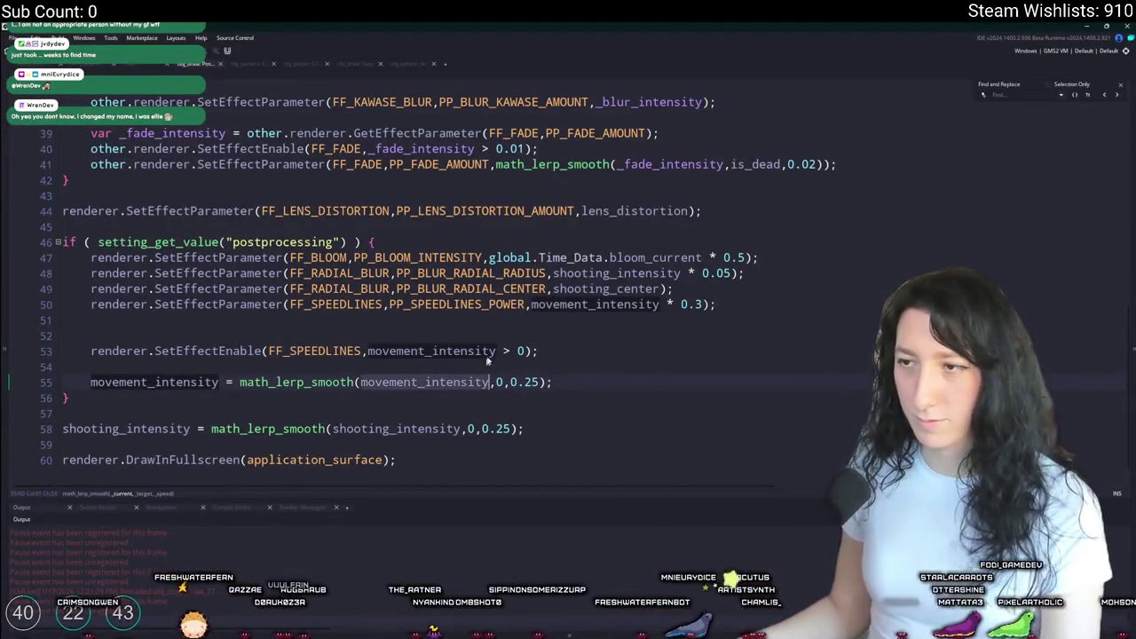
{"action": "left_click", "coordinate": [498, 305]}
{"action": "key", "text": "ctrl+d"}
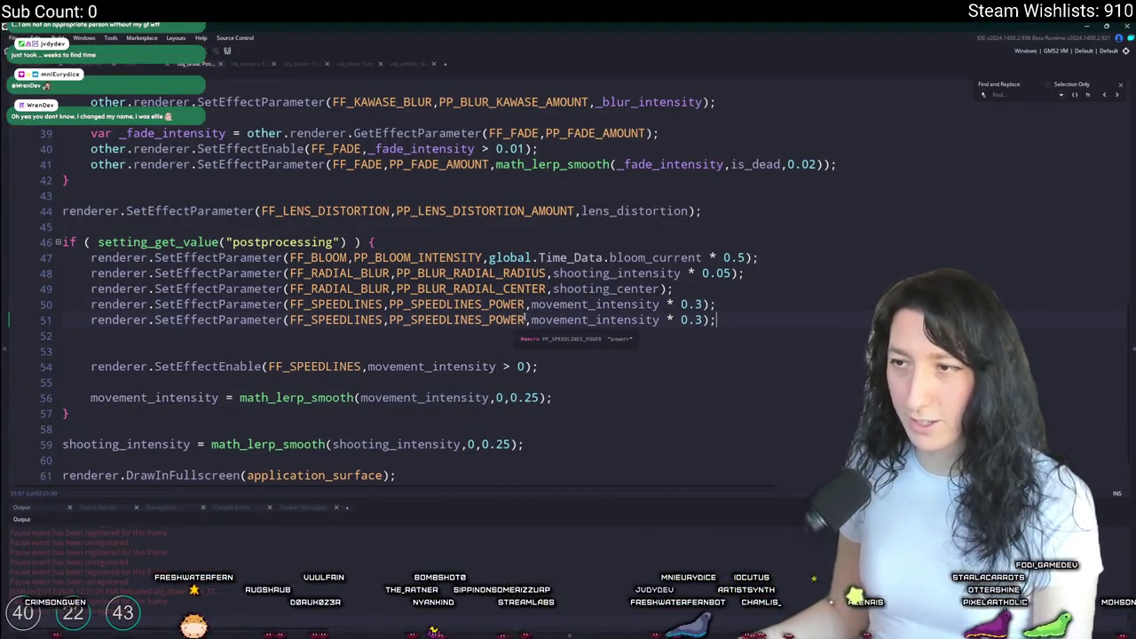
{"action": "key", "text": "BackSpace"}
{"action": "key", "text": "BackSpace"}
{"action": "key", "text": "BackSpace"}
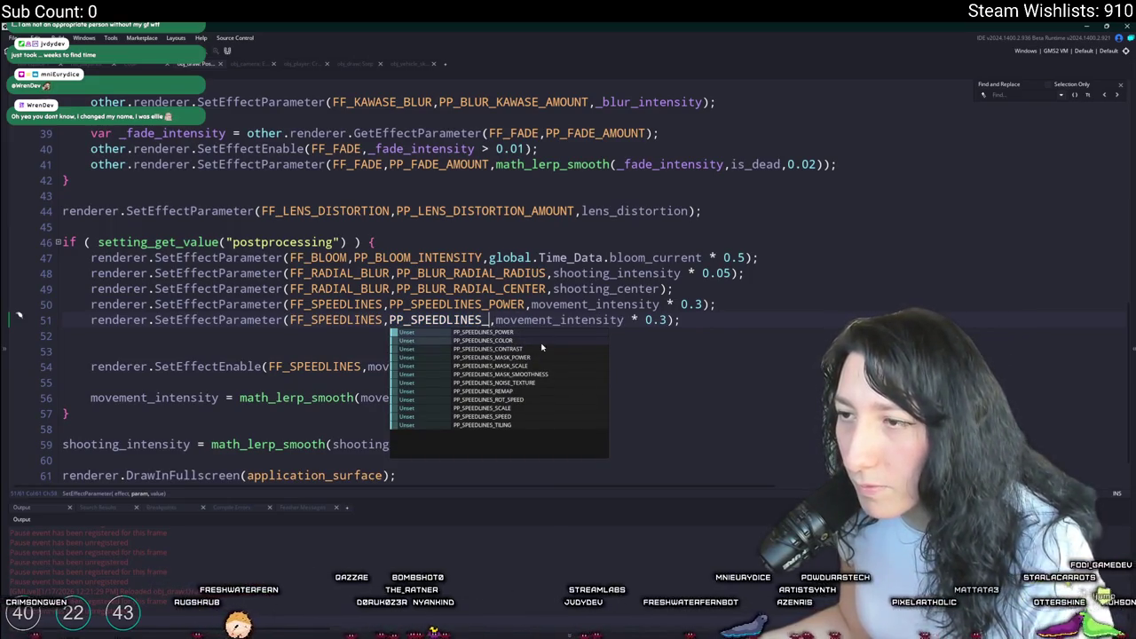
{"action": "left_click", "coordinate": [541, 345]}
{"action": "key", "text": "BackSpace"}
{"action": "key", "text": "BackSpace"}
{"action": "key", "text": "BackSpace"}
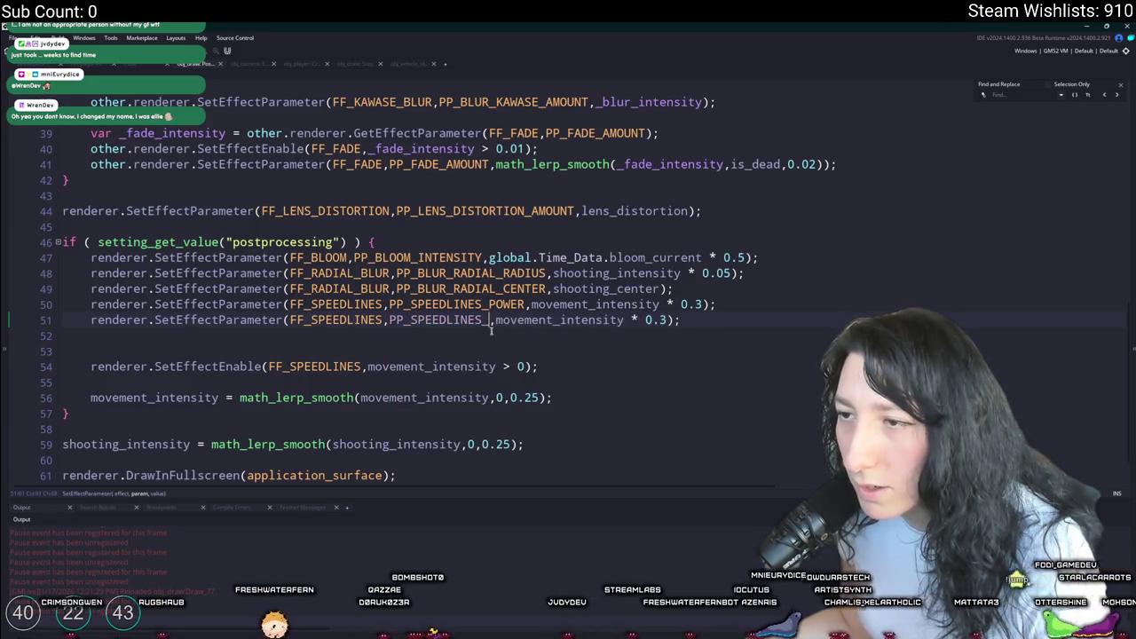
{"action": "key", "text": "BackSpace"}
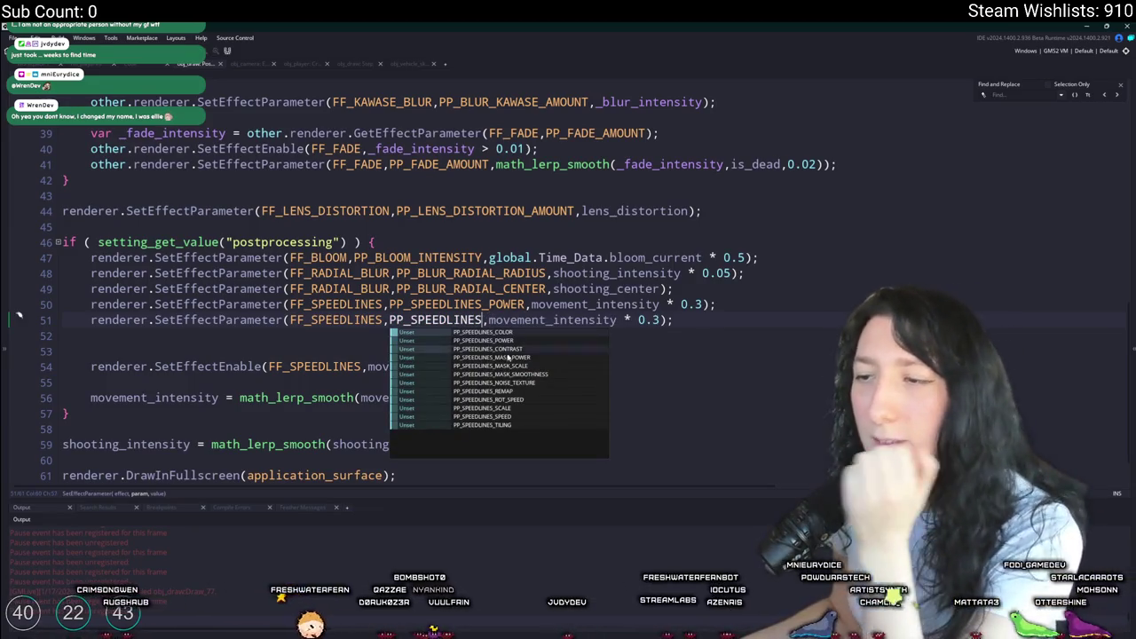
{"action": "left_click", "coordinate": [541, 416]}
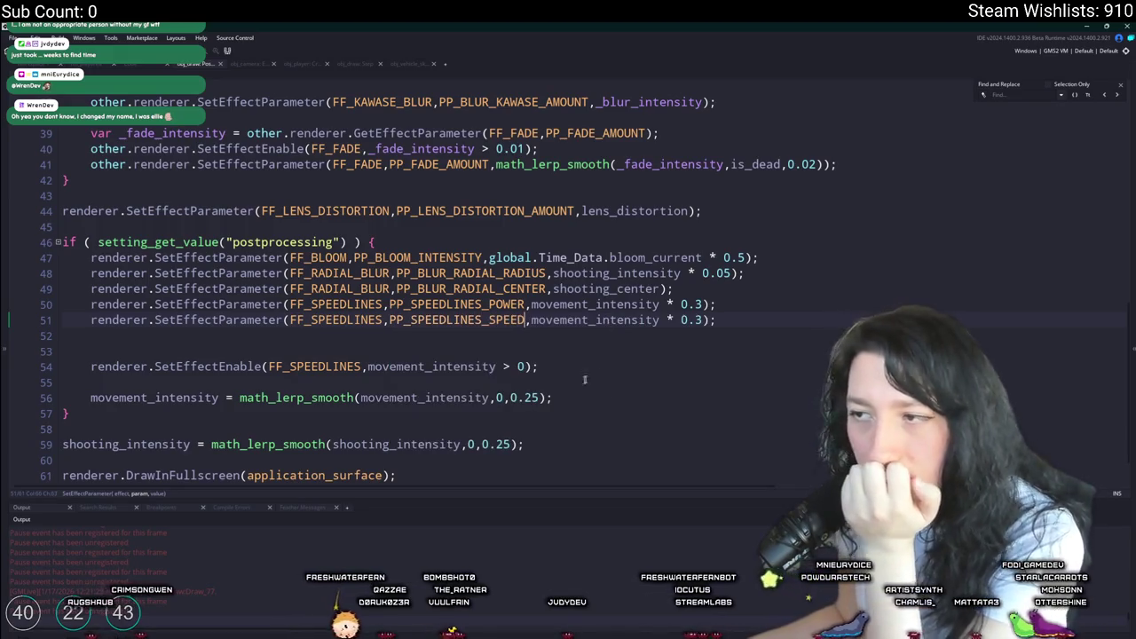
{"action": "key", "text": "alt+Tab"}
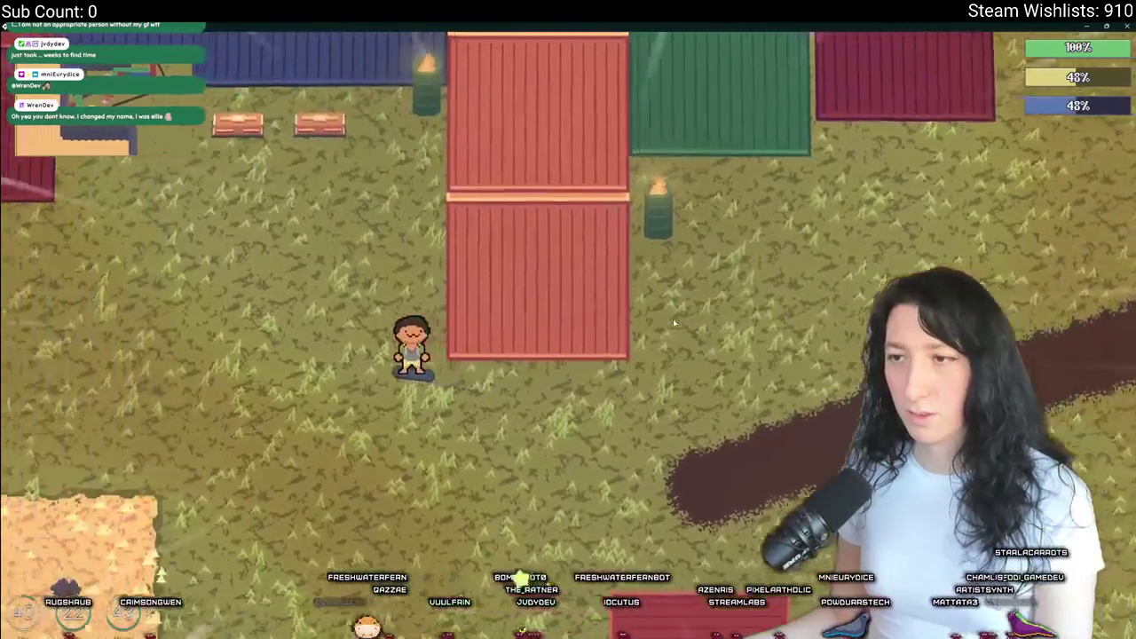
- Tweak the speedlines power line and playtest skating across the field and dirt path
{"action": "key", "text": "alt+Tab"}
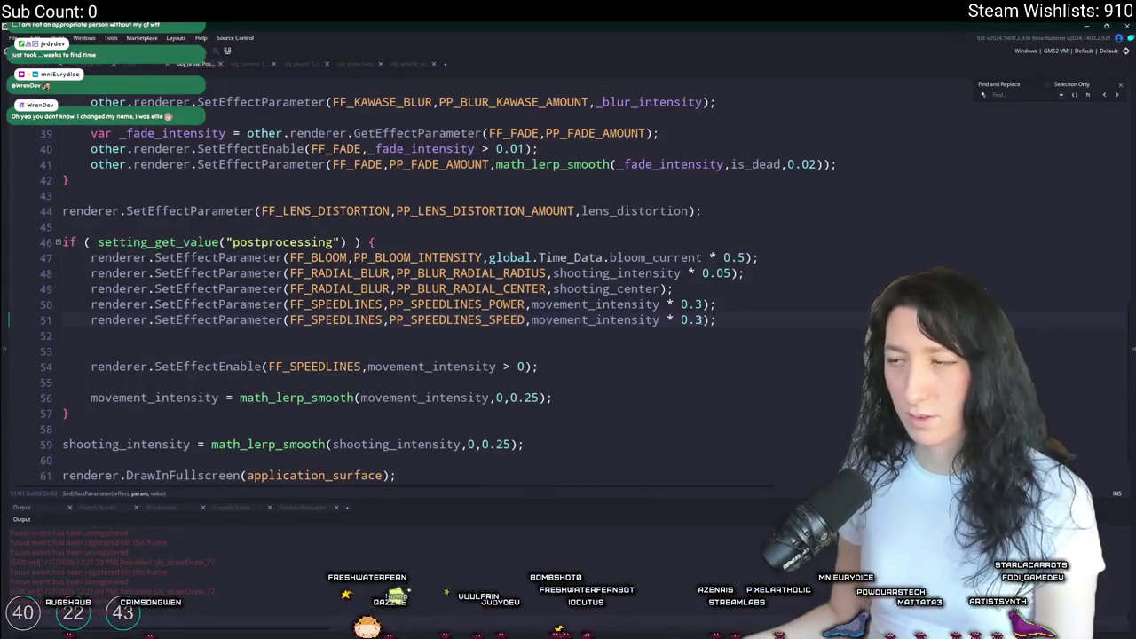
{"action": "left_click", "coordinate": [527, 304]}
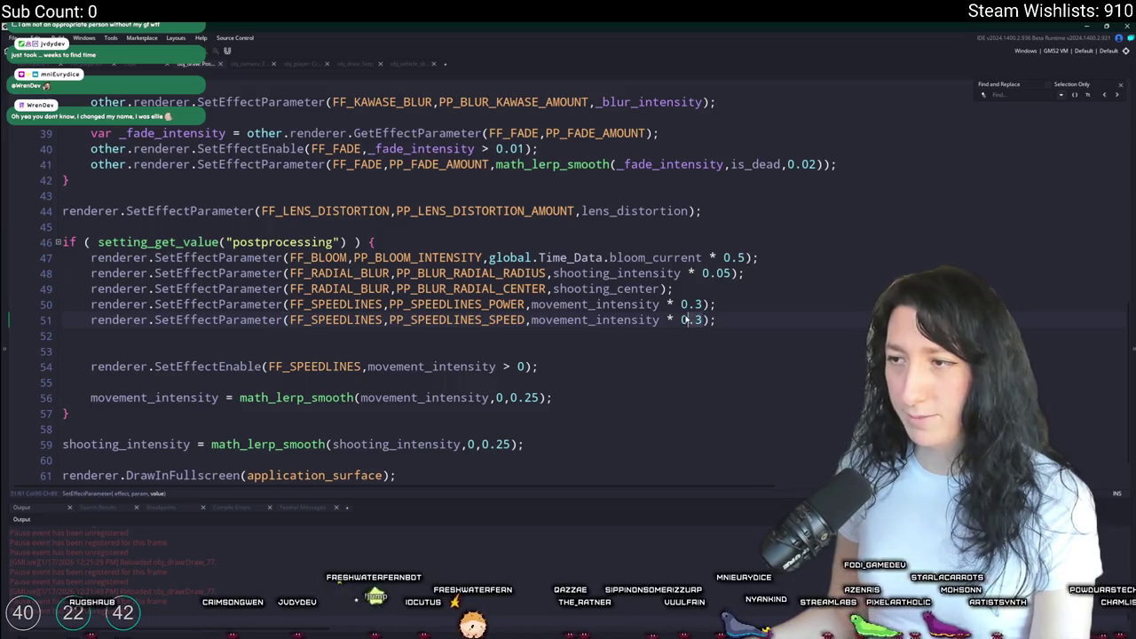
{"action": "key", "text": "alt+Tab"}
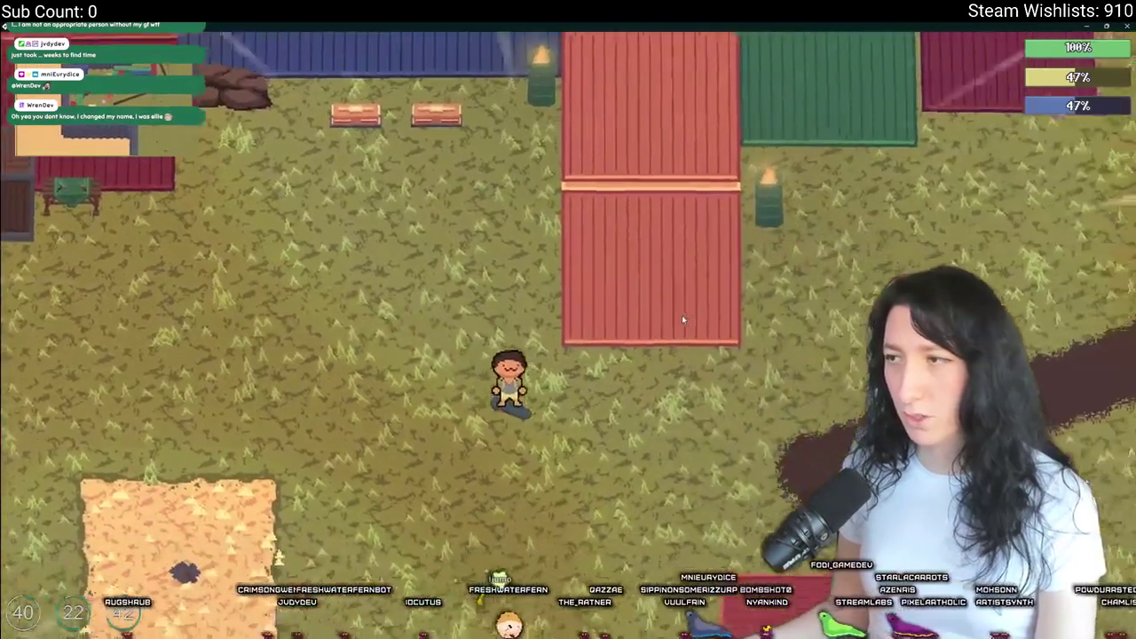
{"action": "key", "text": "d"}
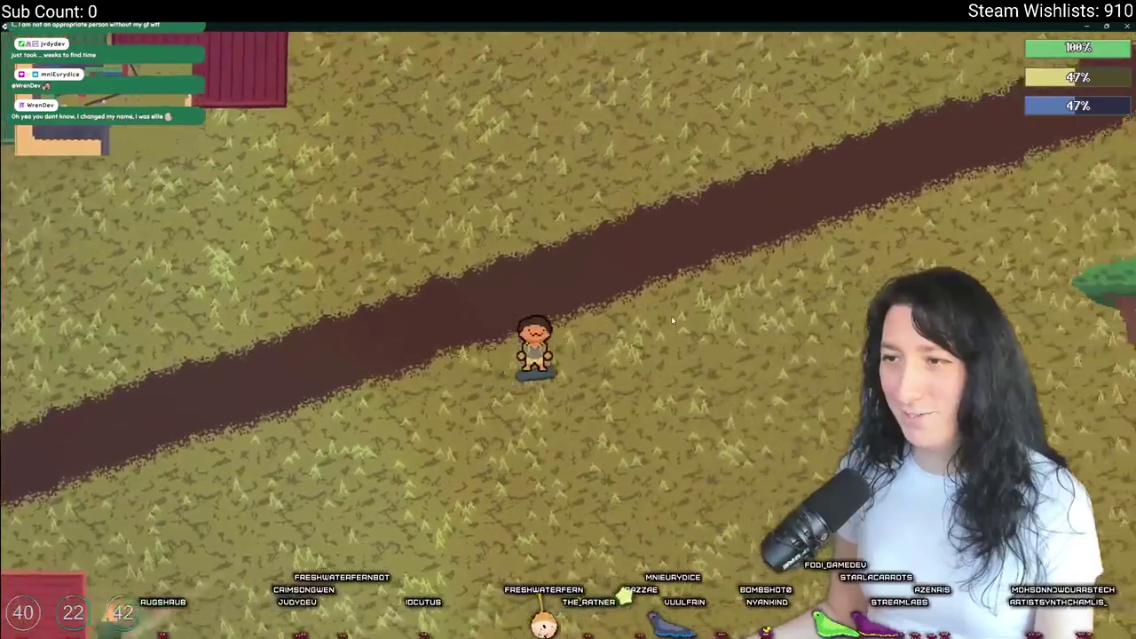
{"action": "key", "text": "alt+Tab"}
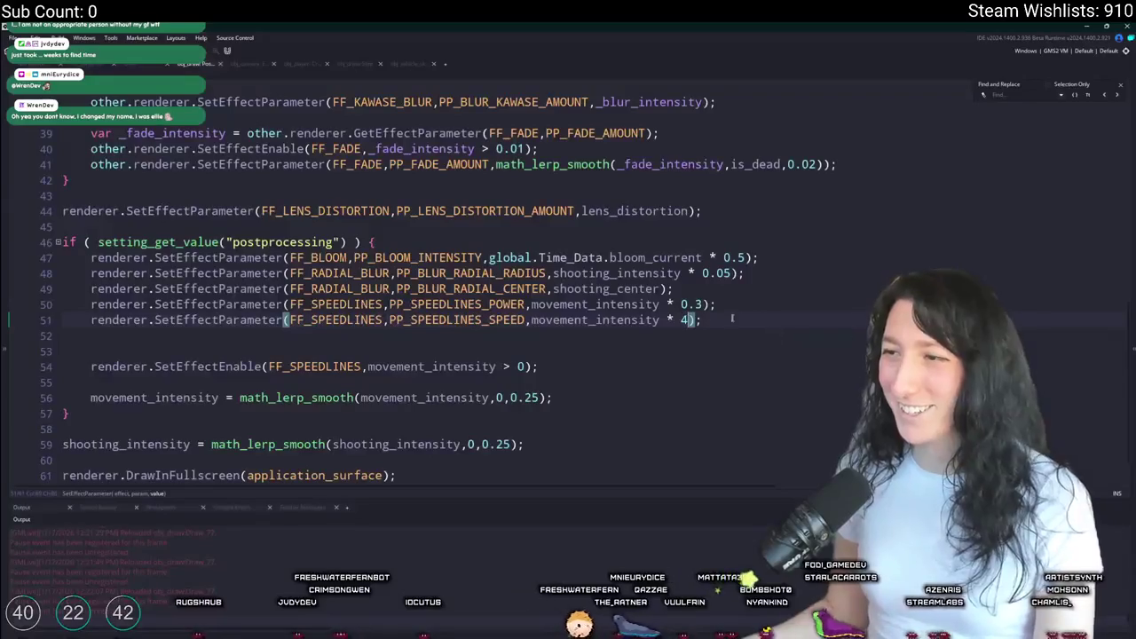
{"action": "key", "text": "alt+Tab"}
{"action": "key", "text": "a"}
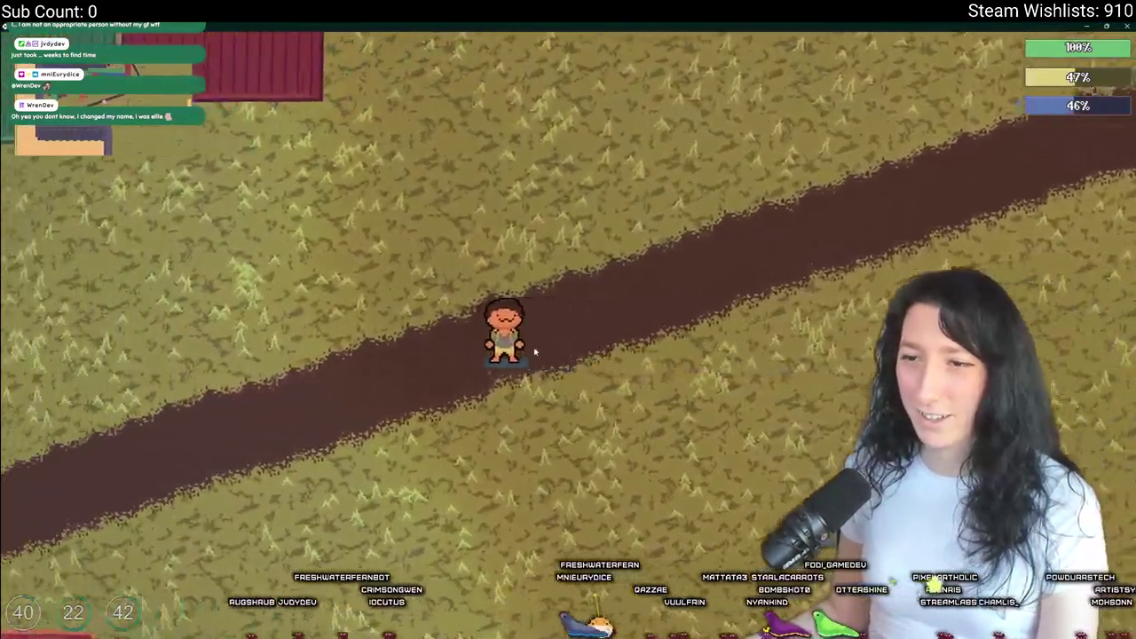
{"action": "key", "text": "a"}
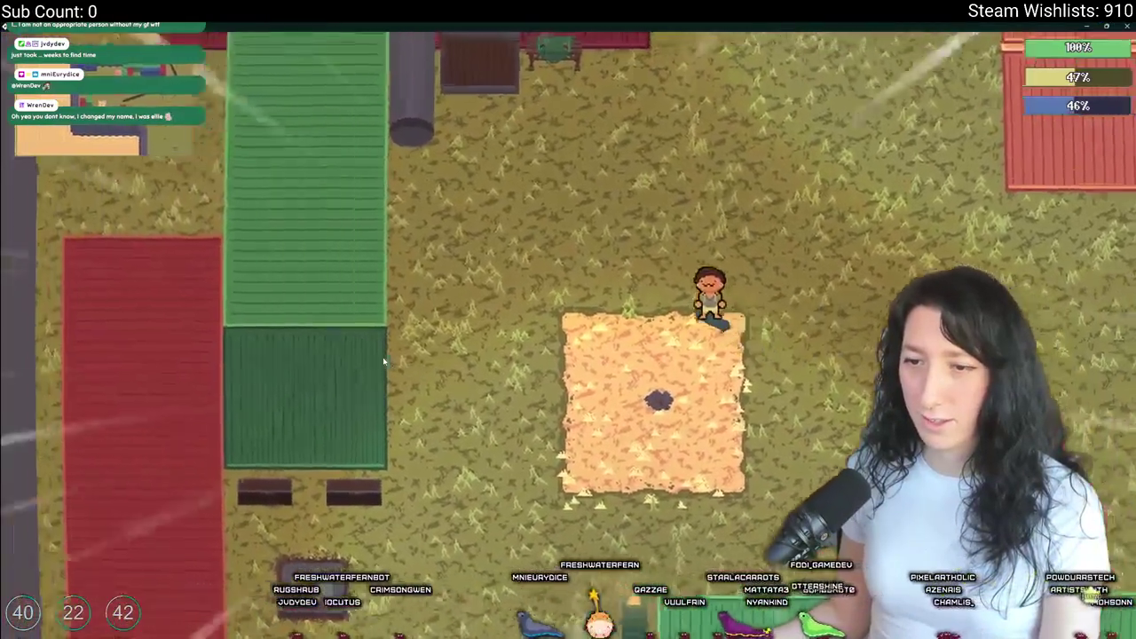
{"action": "key", "text": "s"}
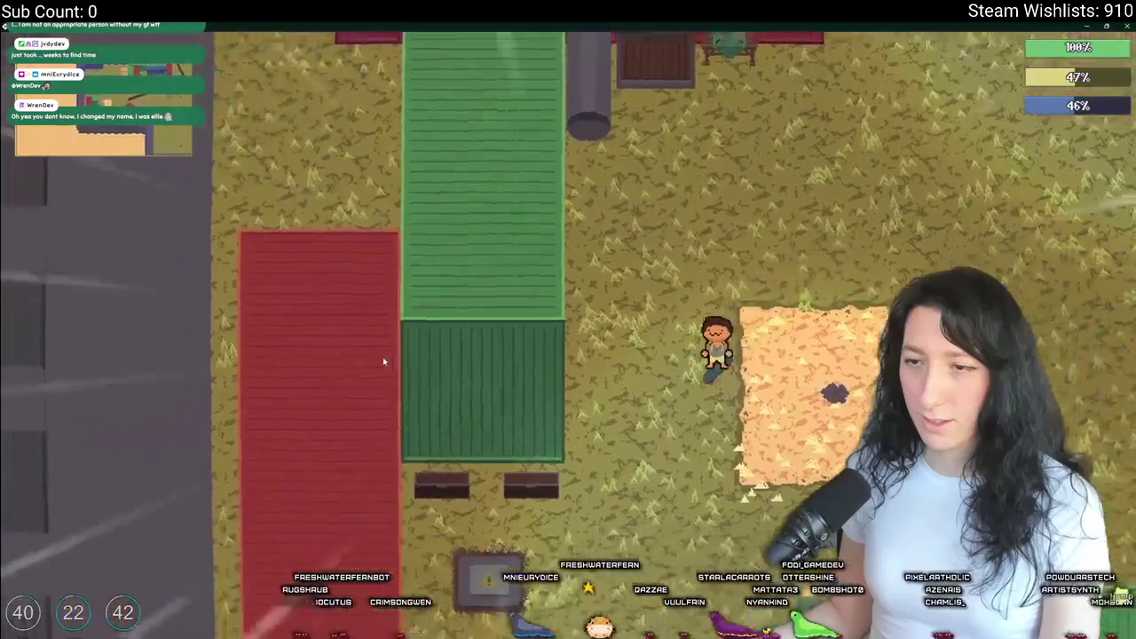
{"action": "key", "text": "d"}
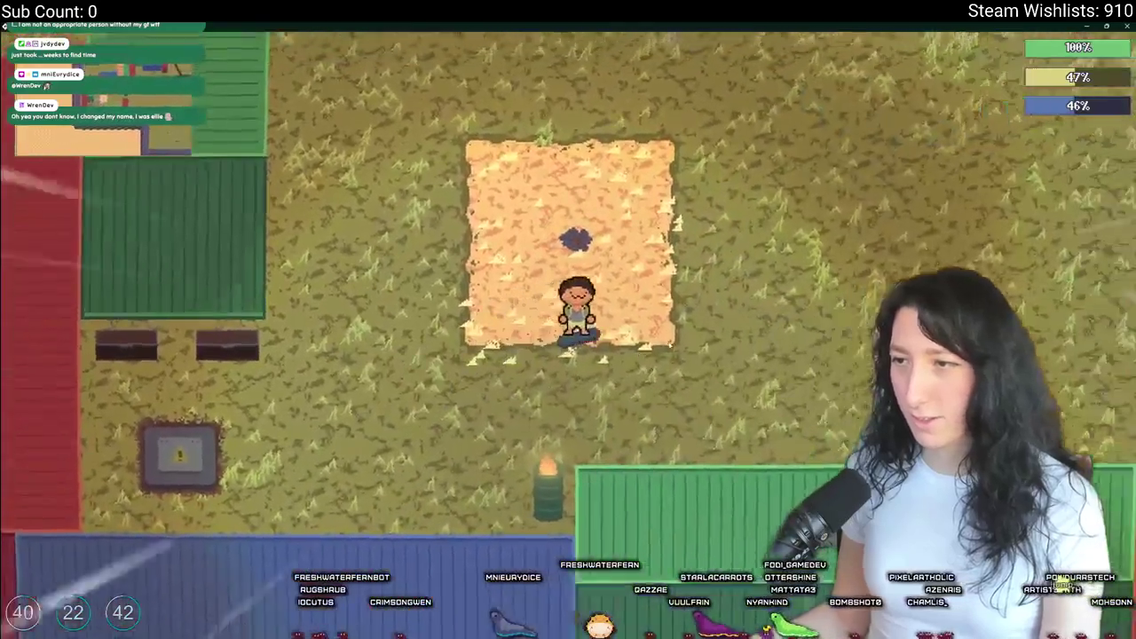
{"action": "key", "text": "d"}
{"action": "key", "text": "w"}
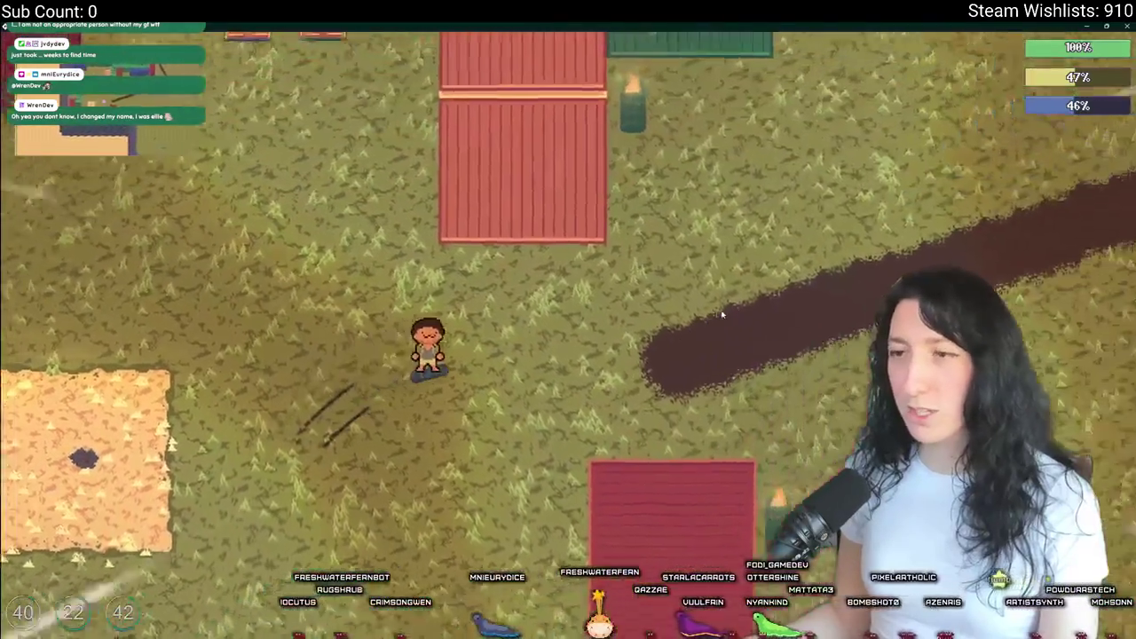
- Keep alternating speedlines code edits with test runs on open grass
{"action": "key", "text": "alt+Tab"}
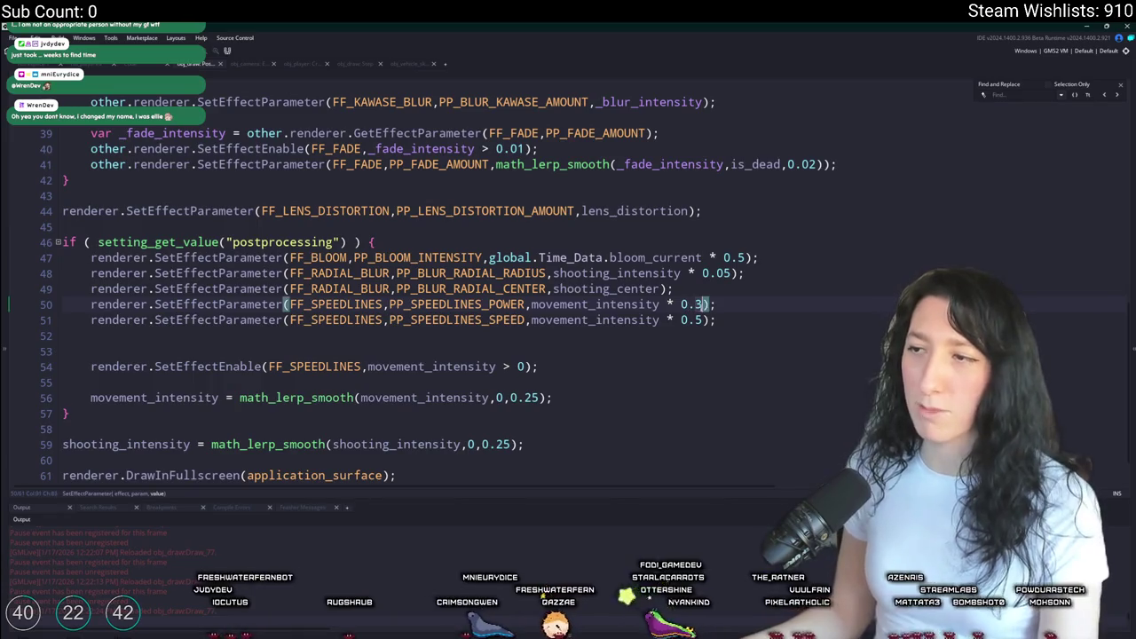
{"action": "key", "text": "alt+Tab"}
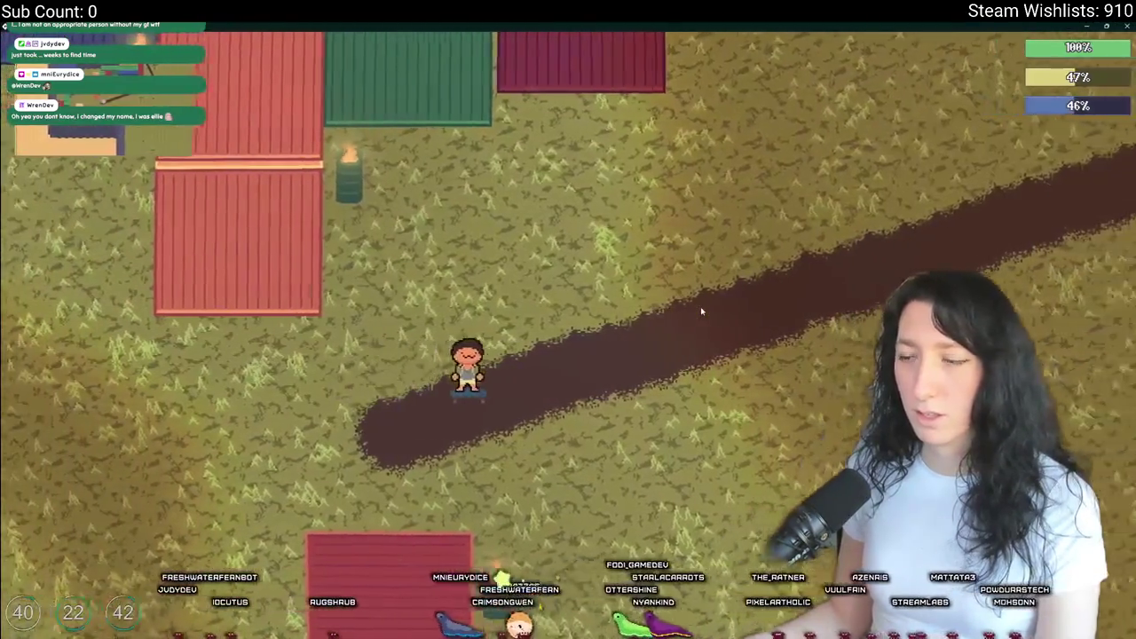
{"action": "key", "text": "d"}
{"action": "key", "text": "s"}
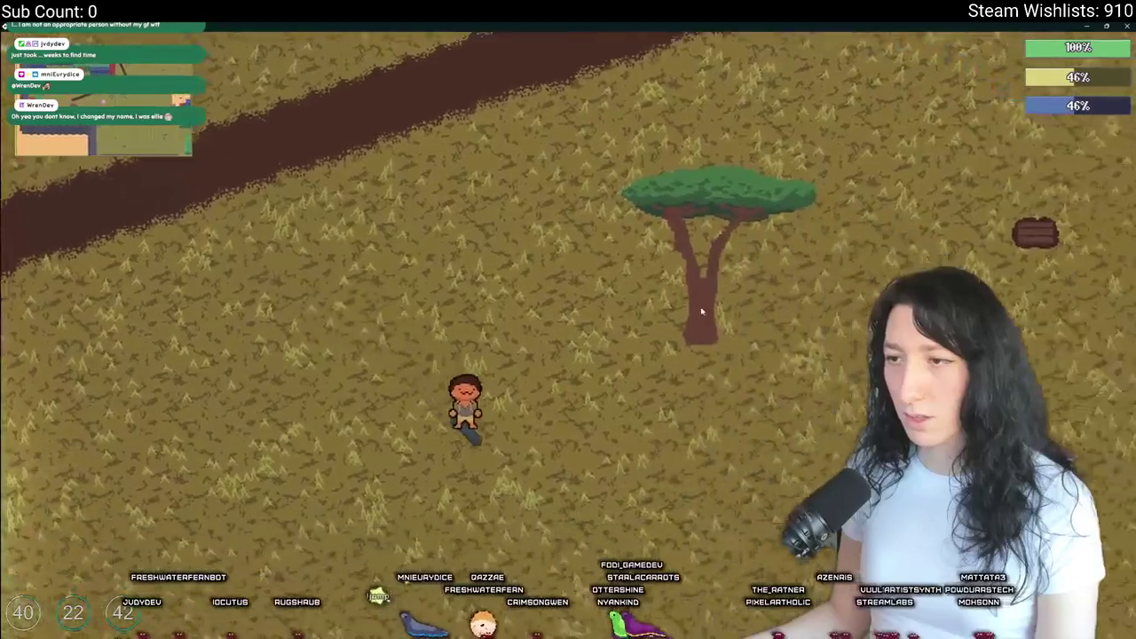
{"action": "key", "text": "alt+Tab"}
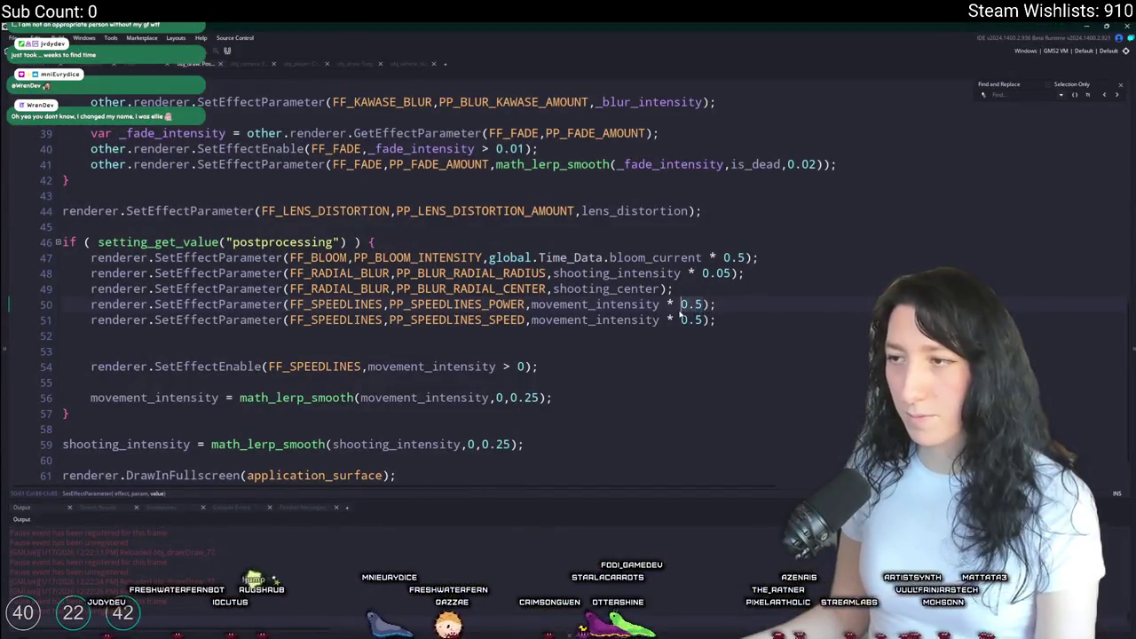
{"action": "key", "text": "alt+Tab"}
{"action": "key", "text": "a"}
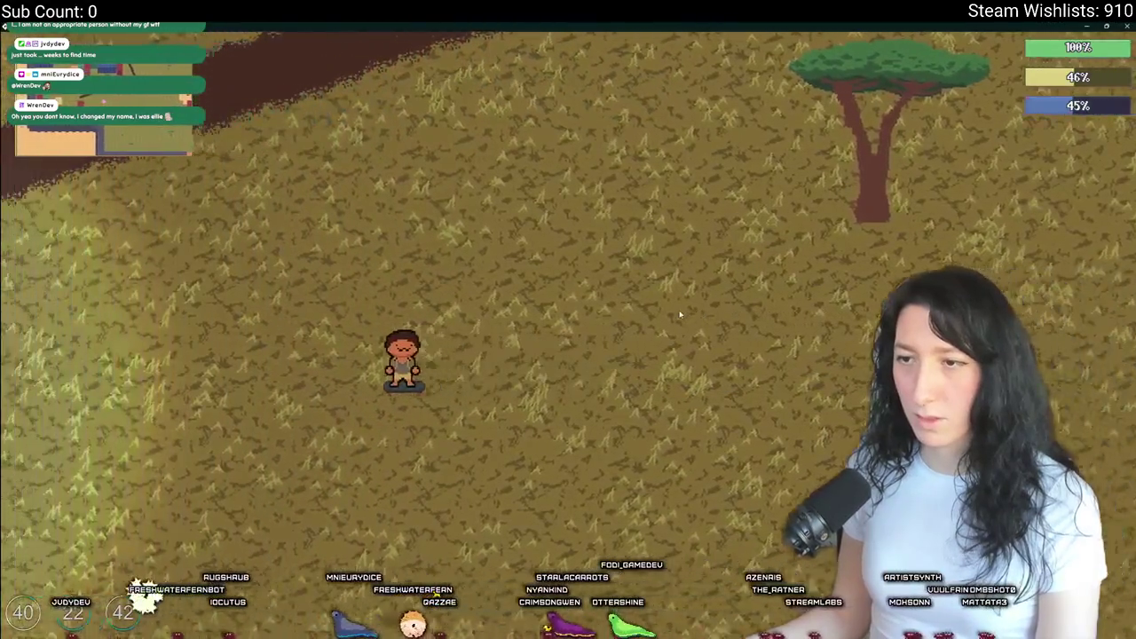
{"action": "key", "text": "alt+Tab"}
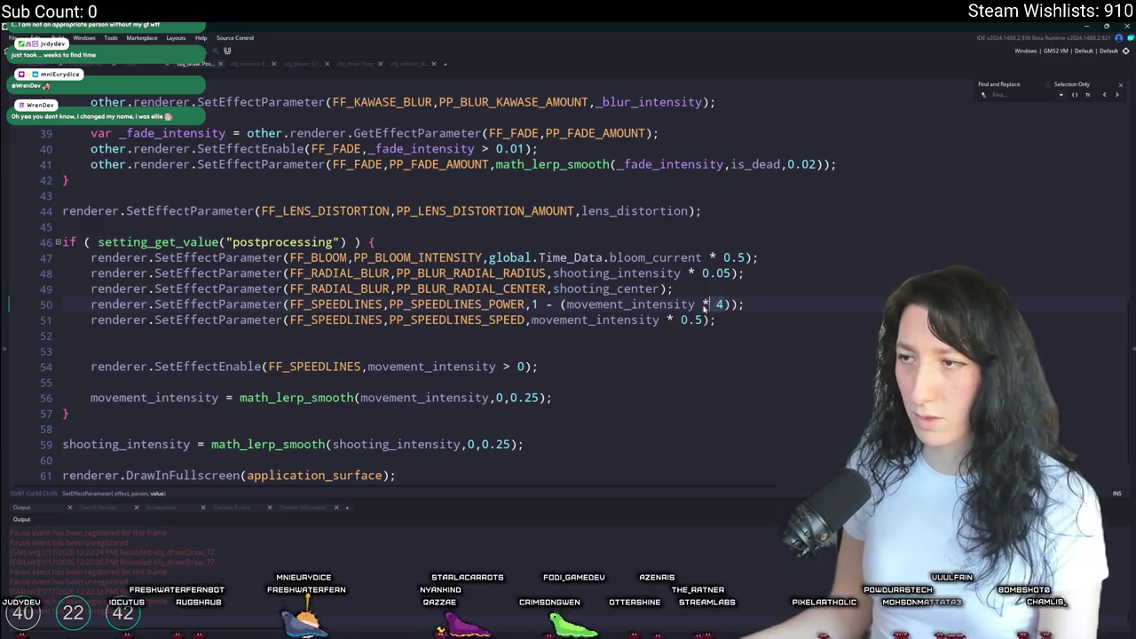
- Drop the 1-minus wrapper so power uses movement_intensity * 0.5, retest, and duplicate the speed line
{"action": "key", "text": "alt+Tab"}
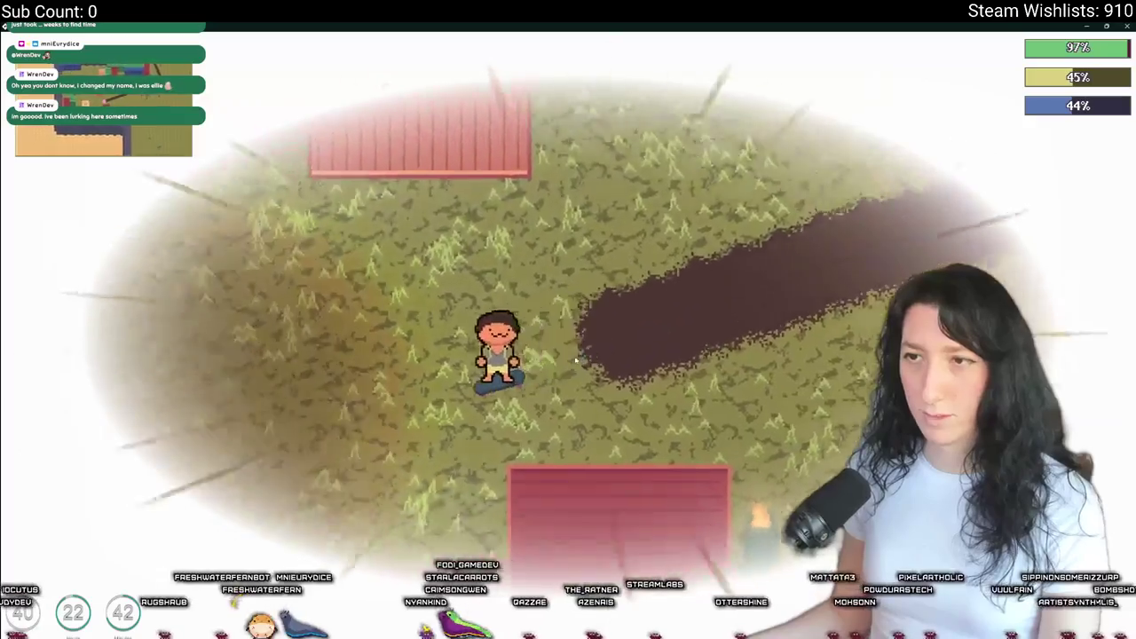
{"action": "key", "text": "alt+Tab"}
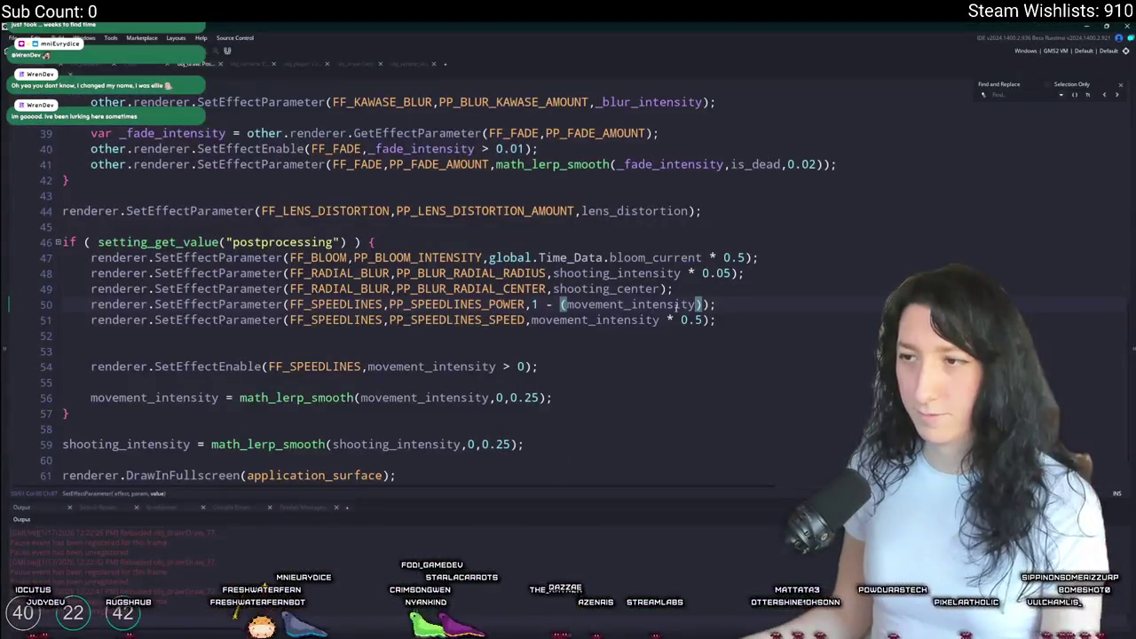
{"action": "key", "text": "BackSpace"}
{"action": "key", "text": "BackSpace"}
{"action": "key", "text": "BackSpace"}
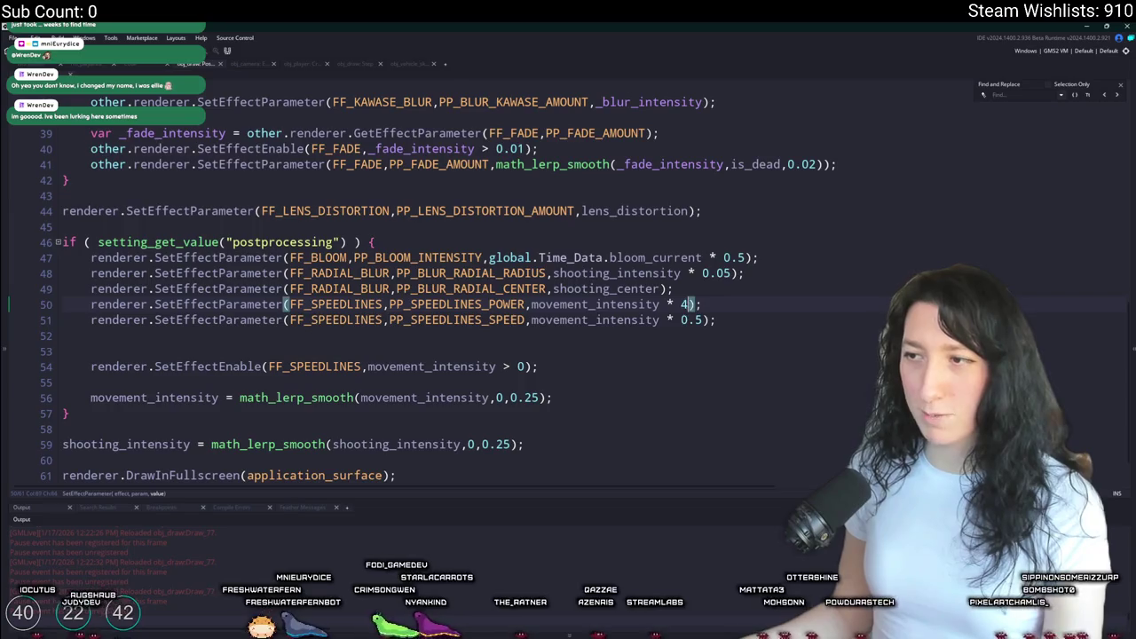
{"action": "key", "text": "alt+Tab"}
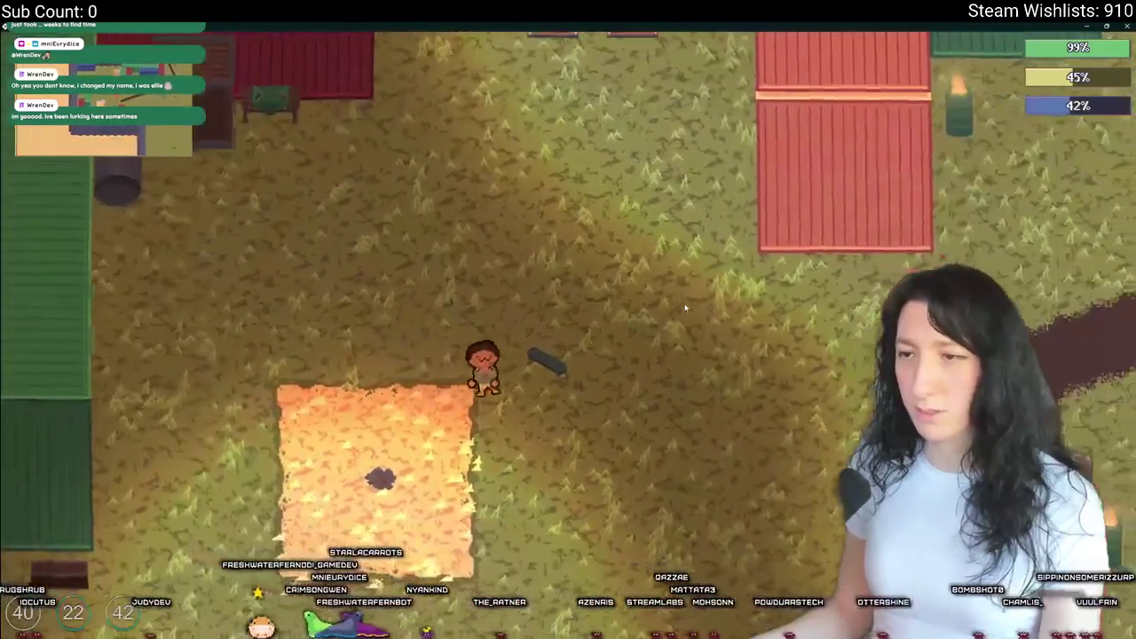
{"action": "key", "text": "alt+Tab"}
{"action": "key", "text": "ctrl+d"}
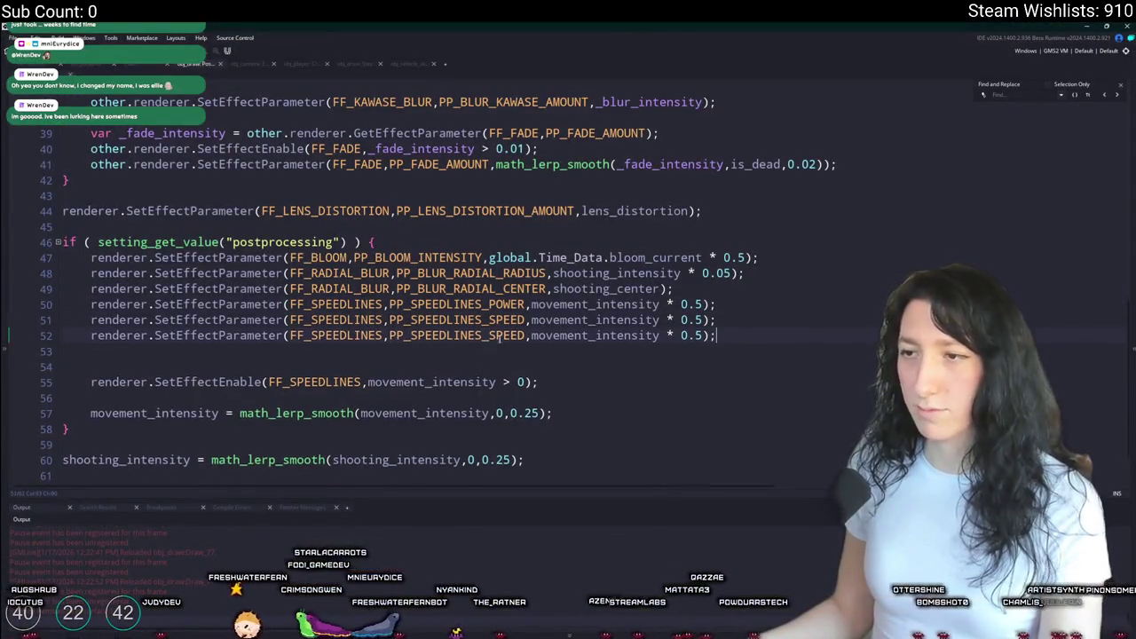
- Change the duplicated line 52 parameter to PP_SPEEDLINES_CONTRAST
{"action": "left_click", "coordinate": [487, 335]}
{"action": "key", "text": "Delete"}
{"action": "key", "text": "Delete"}
{"action": "key", "text": "Delete"}
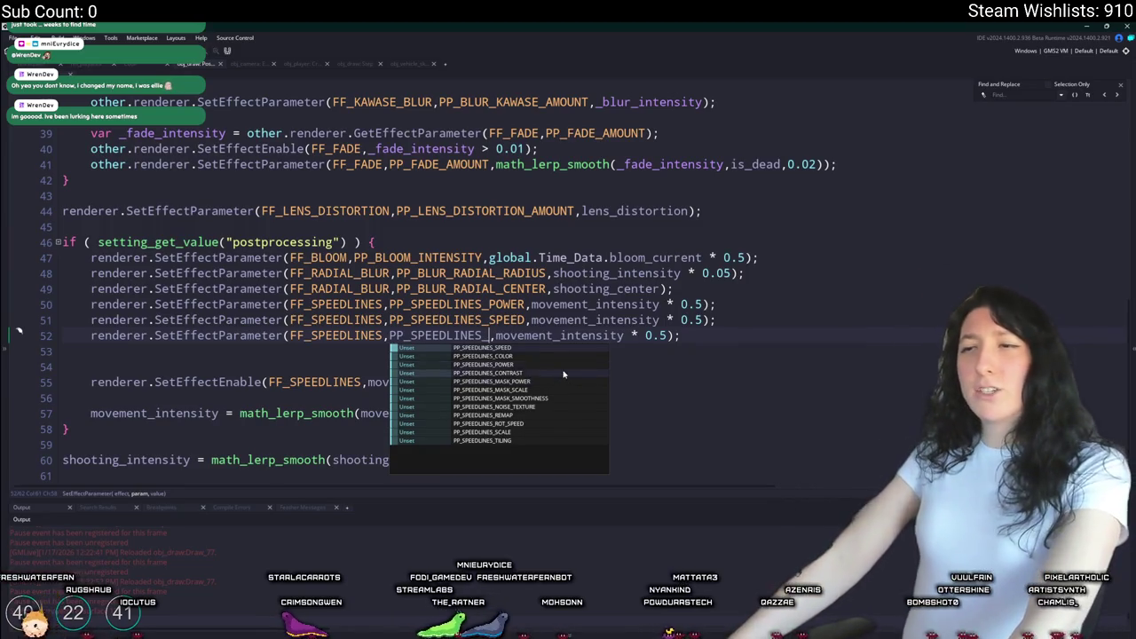
{"action": "type", "text": "2"}
{"action": "key", "text": "BackSpace"}
{"action": "type", "text": "CON"}
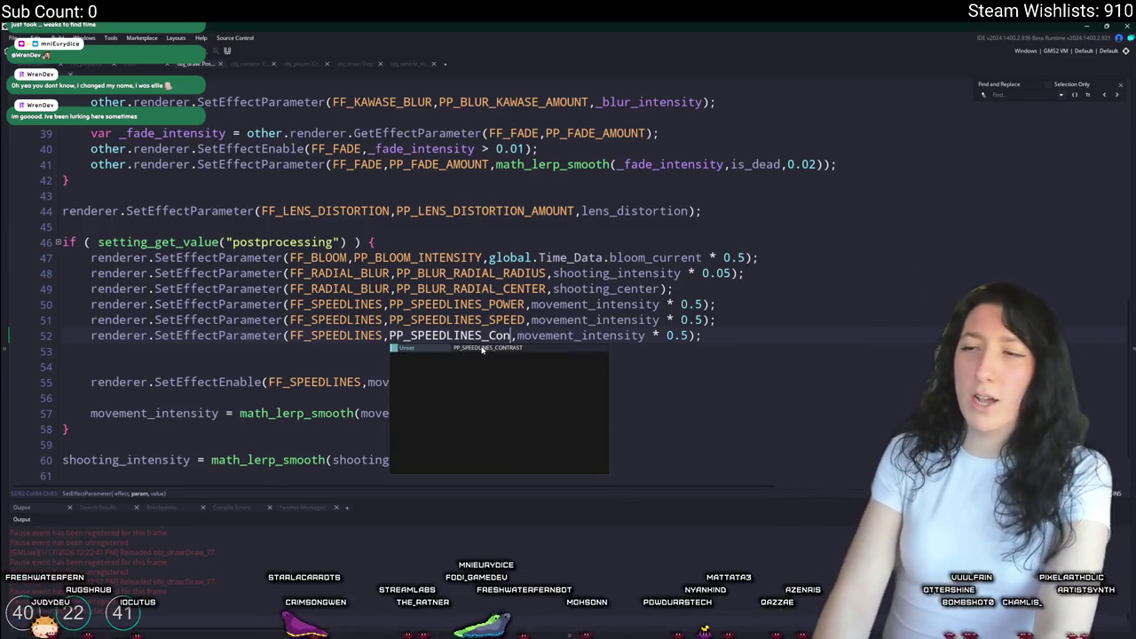
{"action": "key", "text": "Return"}
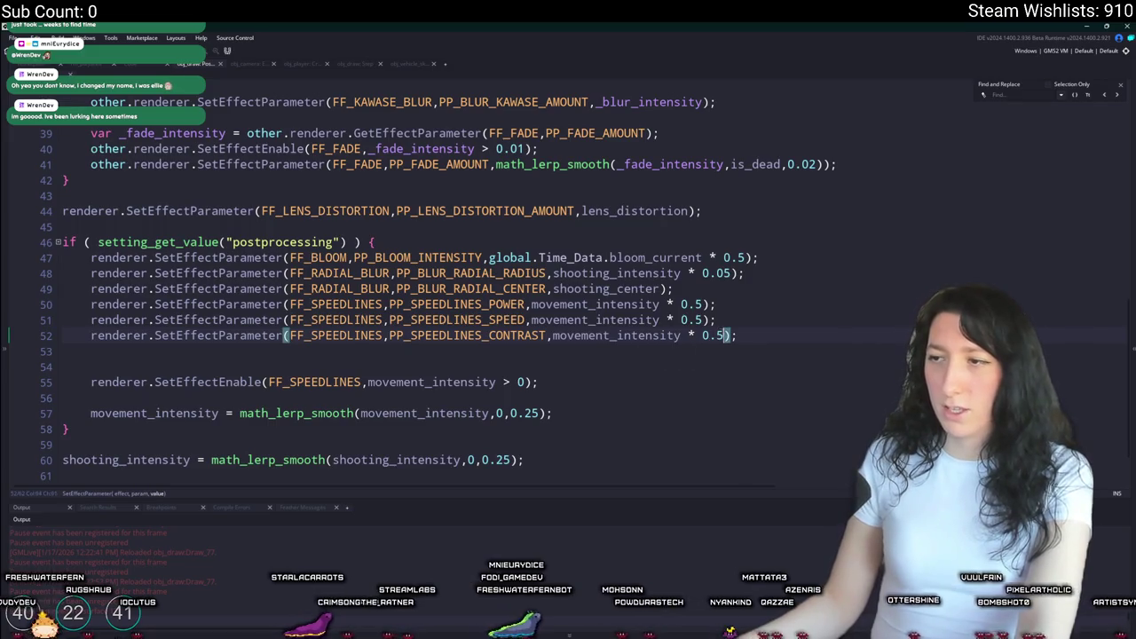
{"action": "left_click", "coordinate": [560, 339]}
- Test the speedlines in the running game, close it, and select the three SPEEDLINES lines
{"action": "key", "text": "alt+Tab"}
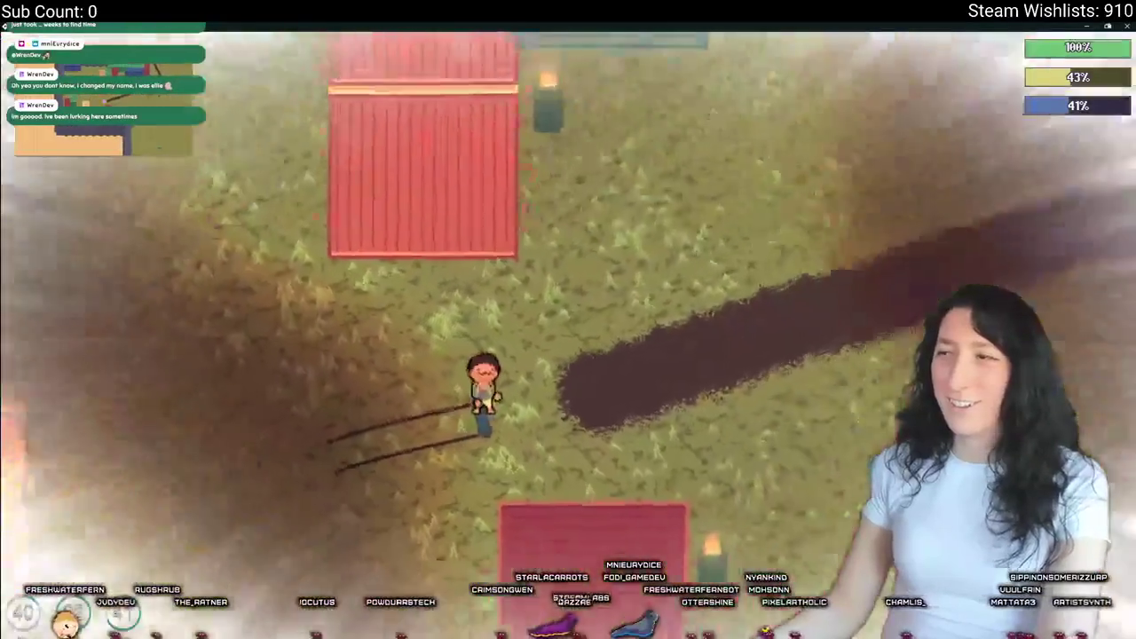
{"action": "key", "text": "Escape"}
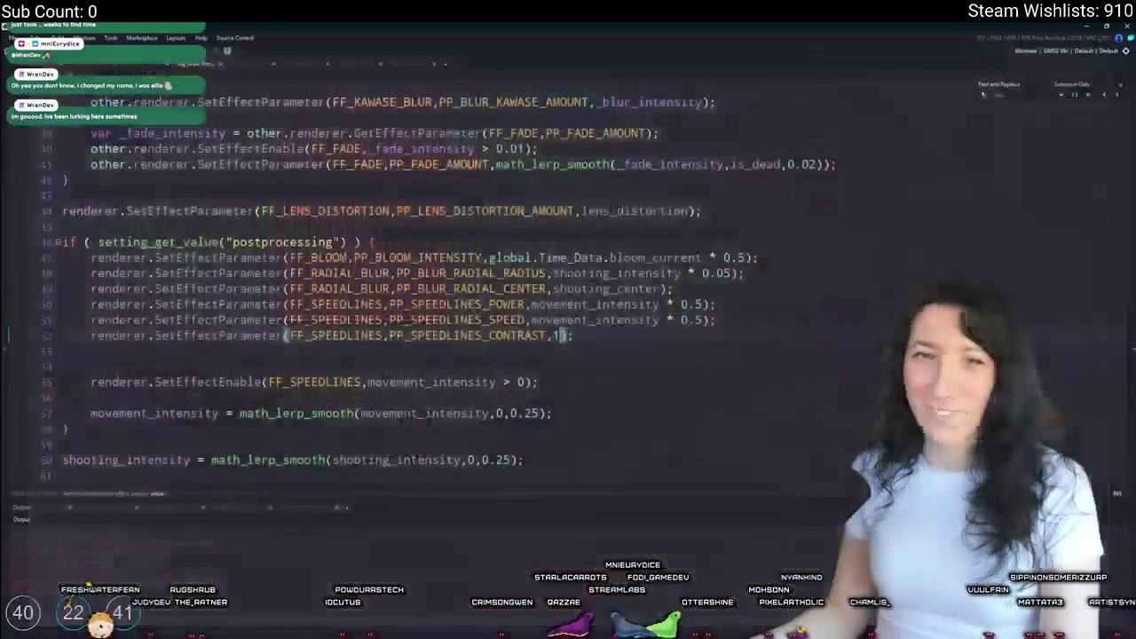
{"action": "left_click_drag", "start_coordinate": [677, 335], "coordinate": [178, 303]}
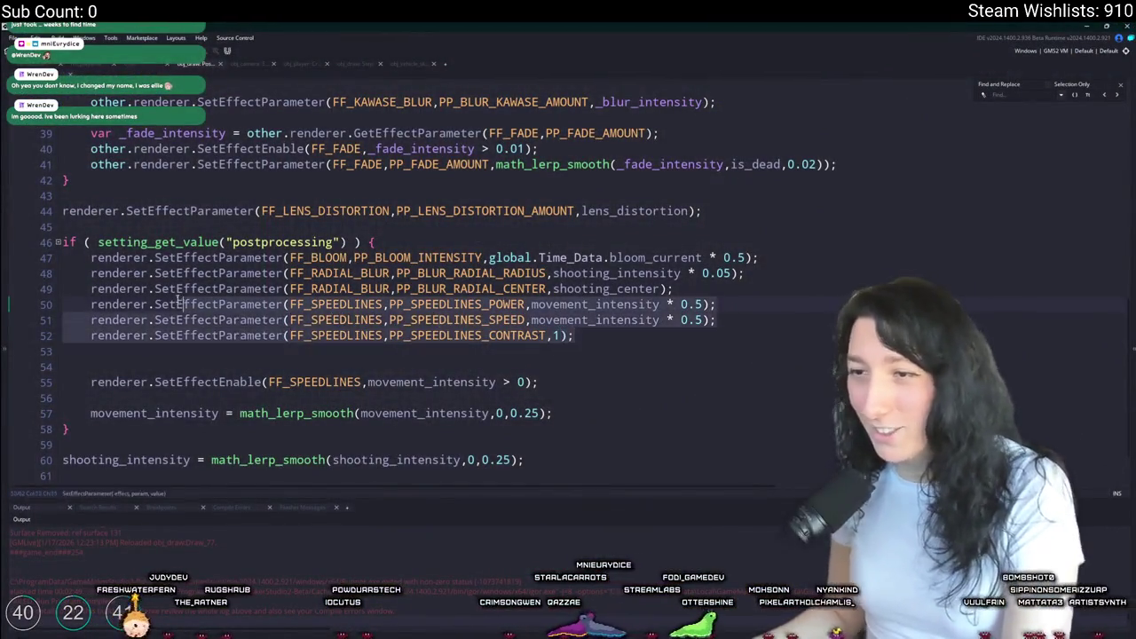
- Delete the SPEEDLINES parameter and enable lines from obj_draw's Draw event
{"action": "key", "text": "BackSpace"}
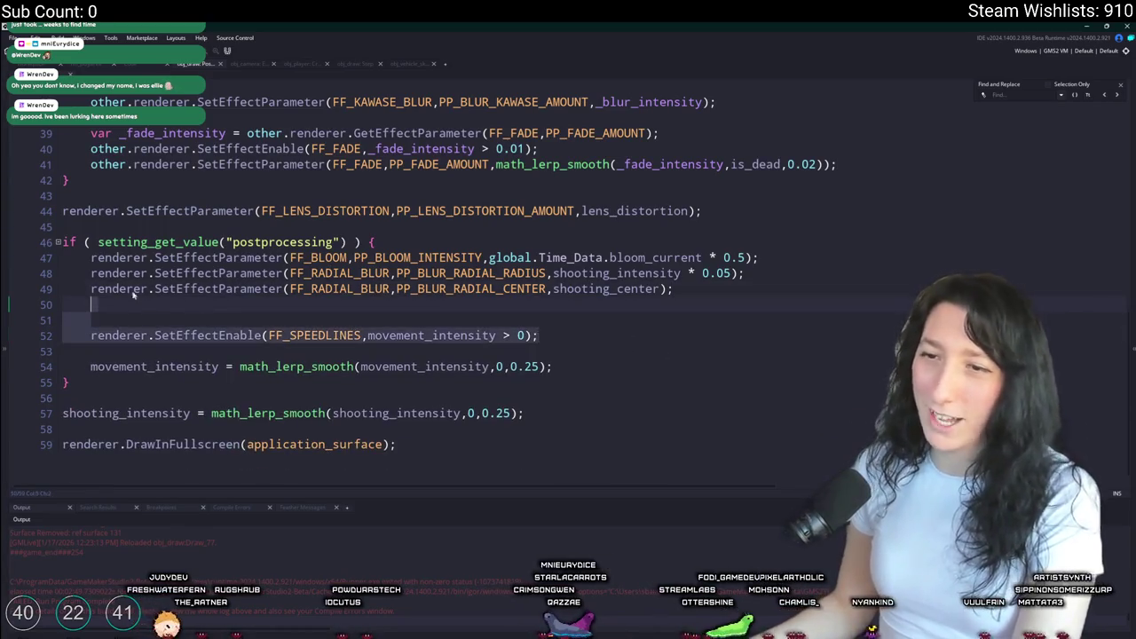
{"action": "left_click_drag", "start_coordinate": [91, 305], "coordinate": [585, 334]}
{"action": "key", "text": "BackSpace"}
{"action": "key", "text": "BackSpace"}
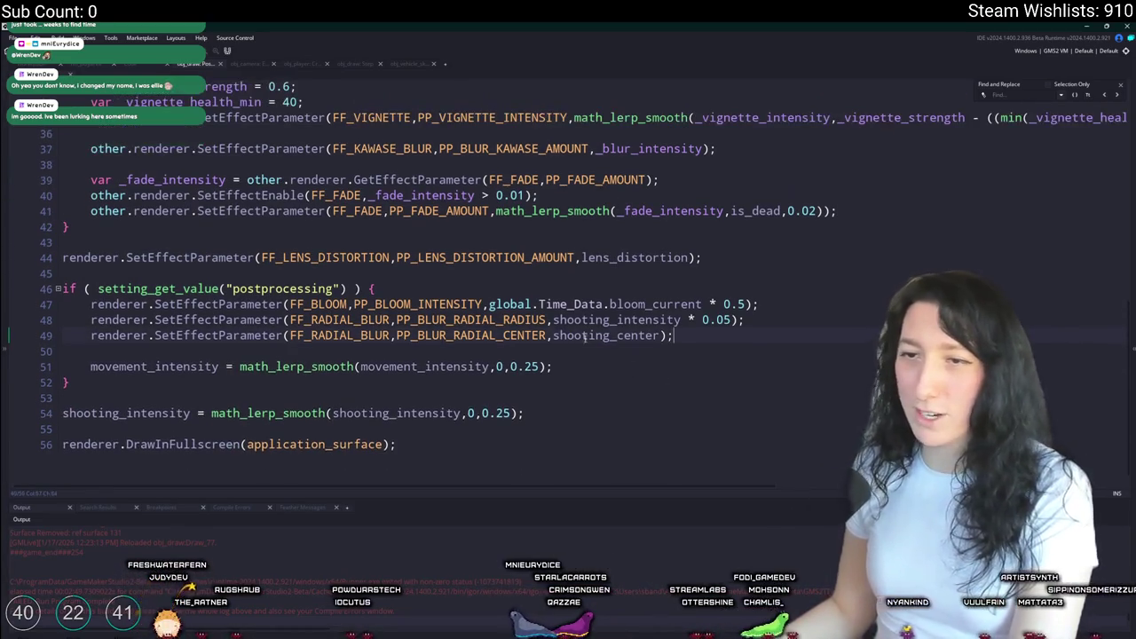
{"action": "key", "text": "BackSpace"}
{"action": "key", "text": "ctrl+w"}
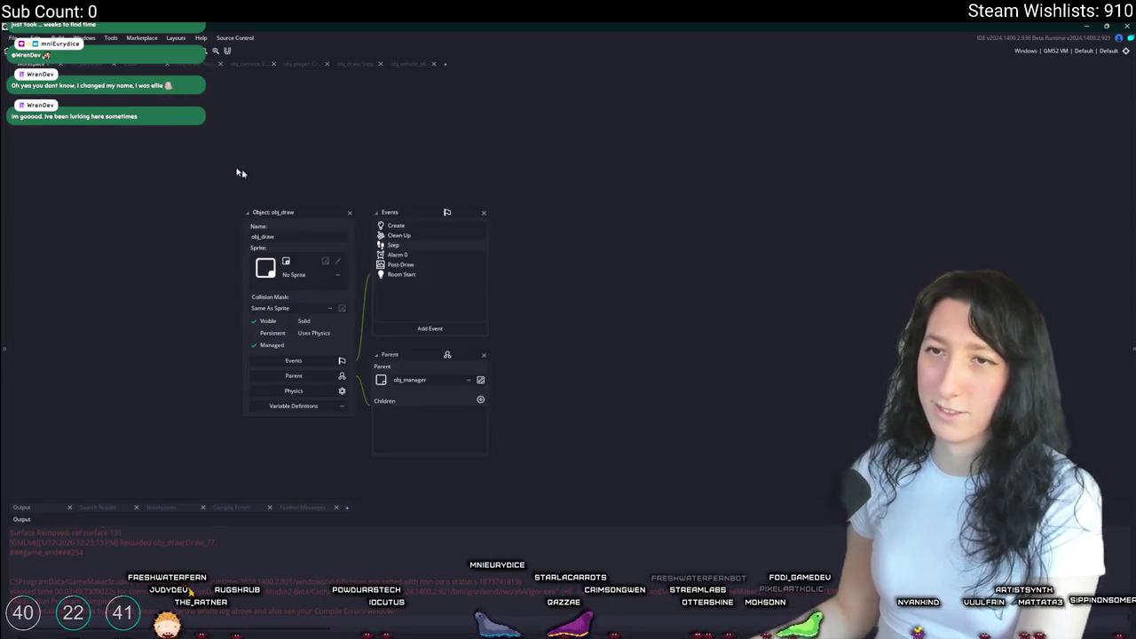
- Remove the SPEEDLINES disable and enable lines from obj_draw's Step event
{"action": "double_click", "coordinate": [404, 246]}
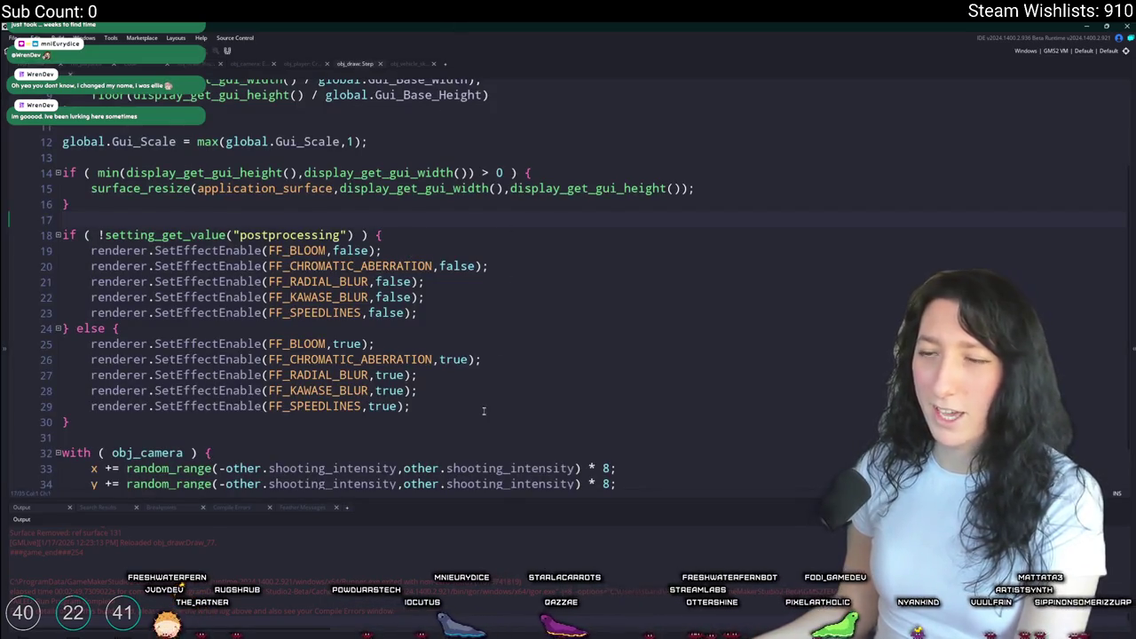
{"action": "left_click_drag", "start_coordinate": [484, 410], "coordinate": [479, 391]}
{"action": "key", "text": "BackSpace"}
{"action": "left_click_drag", "start_coordinate": [479, 312], "coordinate": [474, 293]}
{"action": "key", "text": "BackSpace"}
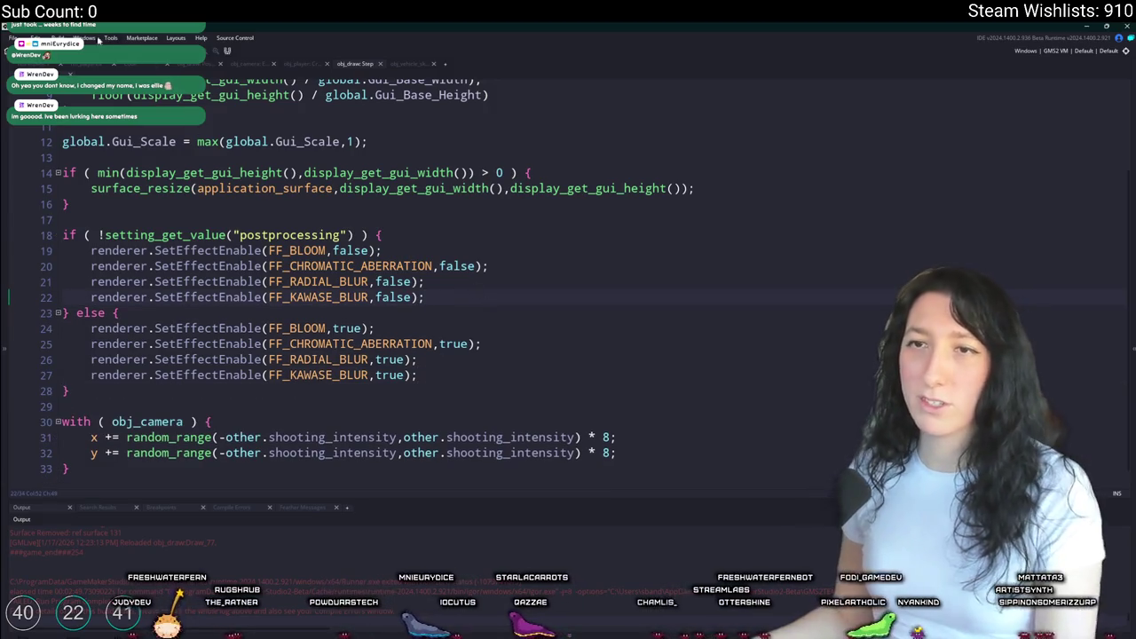
{"action": "key", "text": "ctrl+w"}
- Delete the FX_SpeedLines entry from the Create event's 'Game' PPFX profile
{"action": "double_click", "coordinate": [382, 224]}
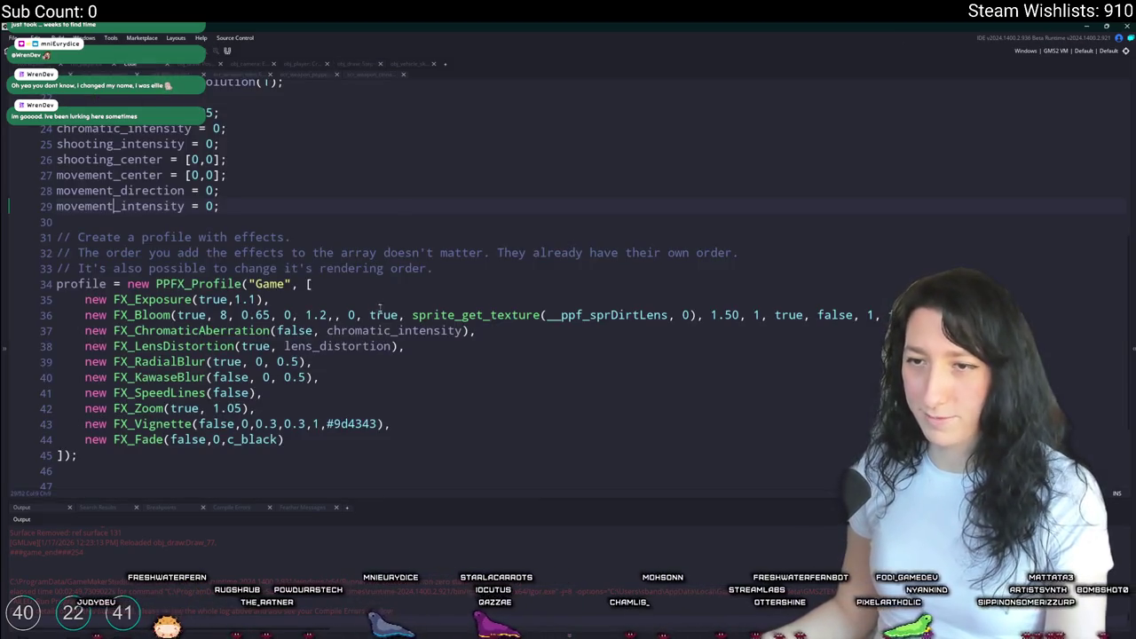
{"action": "left_click_drag", "start_coordinate": [479, 396], "coordinate": [475, 382]}
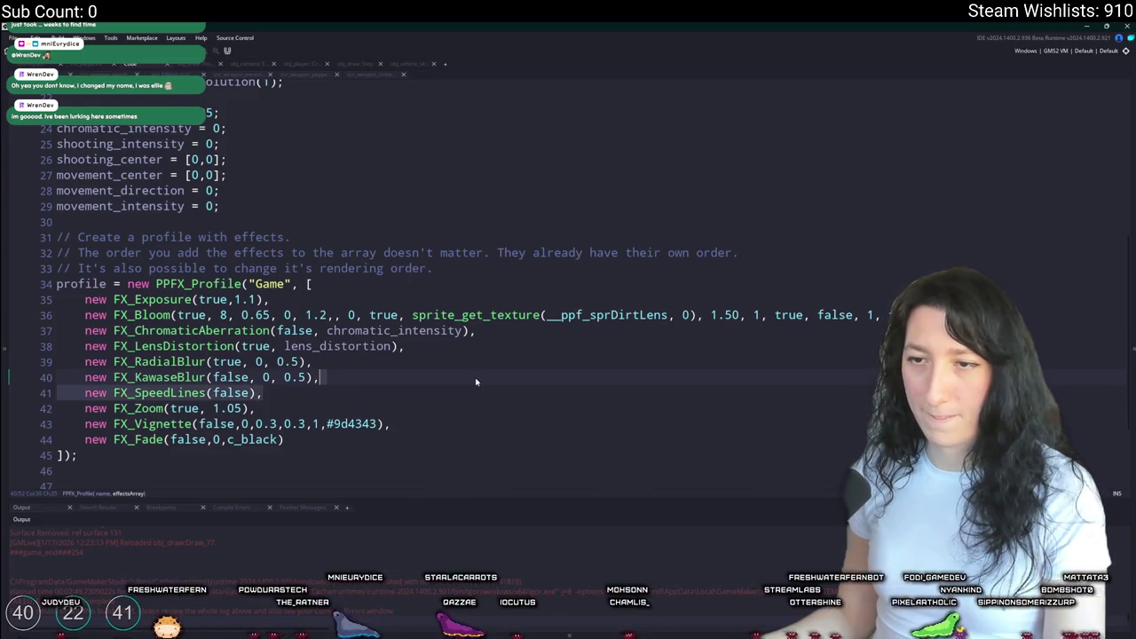
{"action": "key", "text": "BackSpace"}
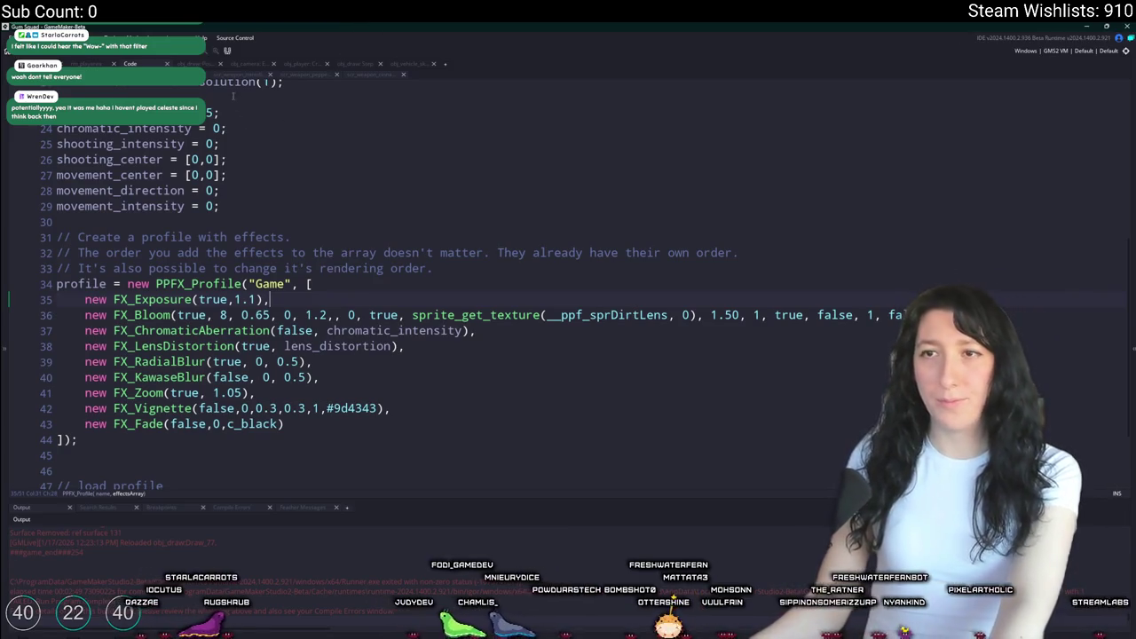
- Return to the obj_draw object view and close the two extra code tabs
{"action": "left_click", "coordinate": [139, 64]}
{"action": "left_click", "coordinate": [136, 66]}
{"action": "left_click", "coordinate": [133, 67]}
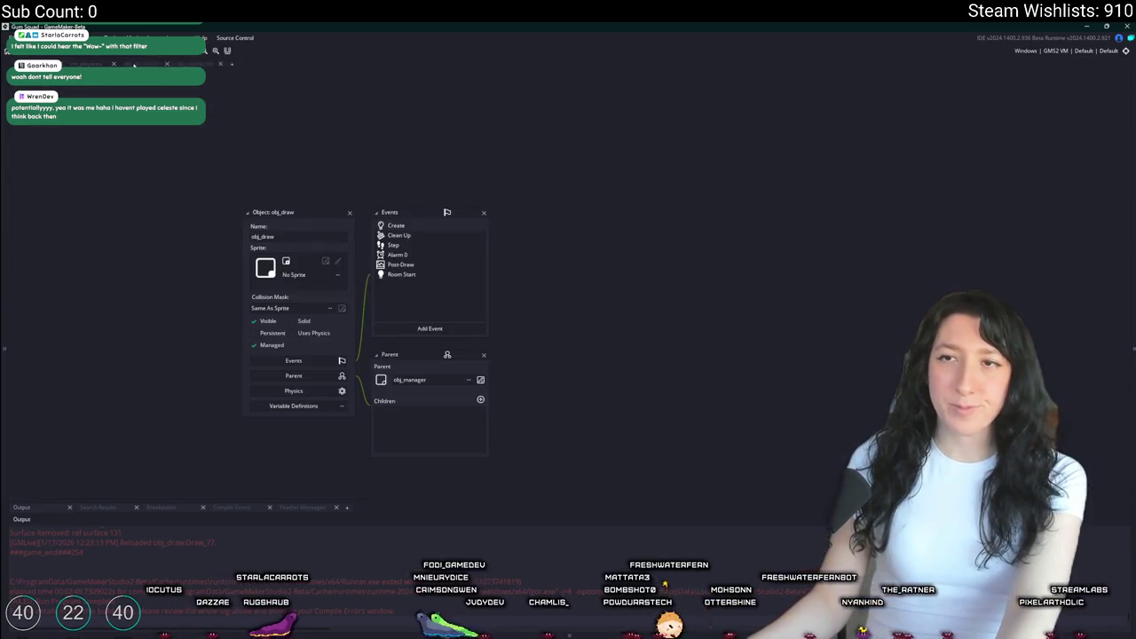
{"action": "middle_click", "coordinate": [133, 65]}
{"action": "middle_click", "coordinate": [133, 64]}
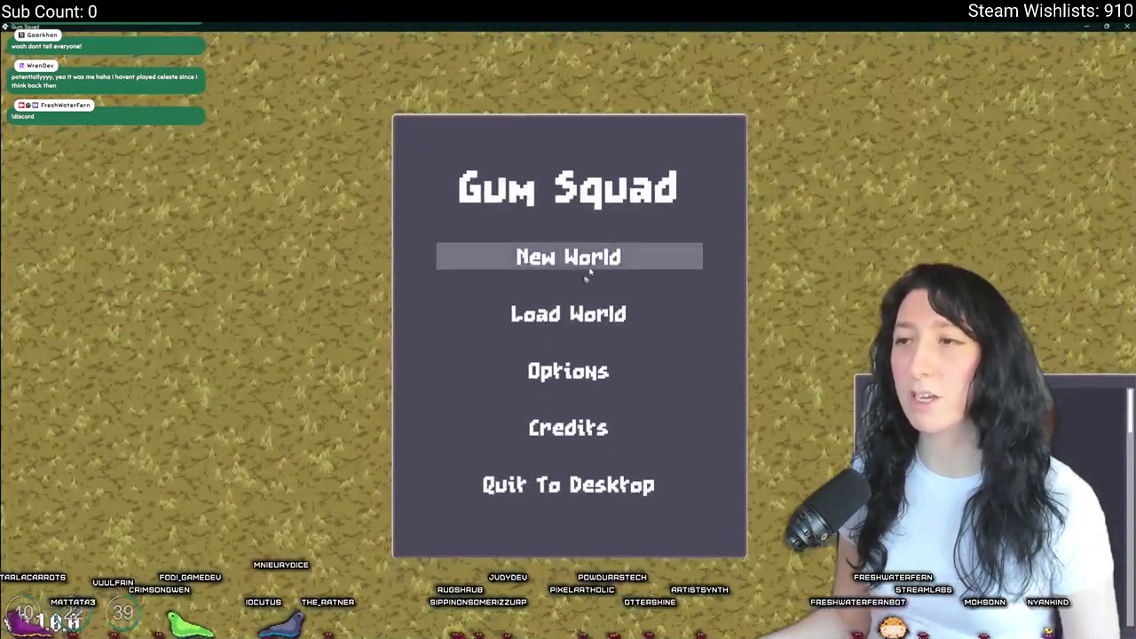
- Delete the LovelyAffair, LovelyGame and MoistCoffee saves plus one more, then return to the main menu
{"action": "left_click", "coordinate": [568, 311]}
{"action": "left_click", "coordinate": [710, 228]}
{"action": "left_click", "coordinate": [701, 548]}
{"action": "left_click", "coordinate": [531, 390]}
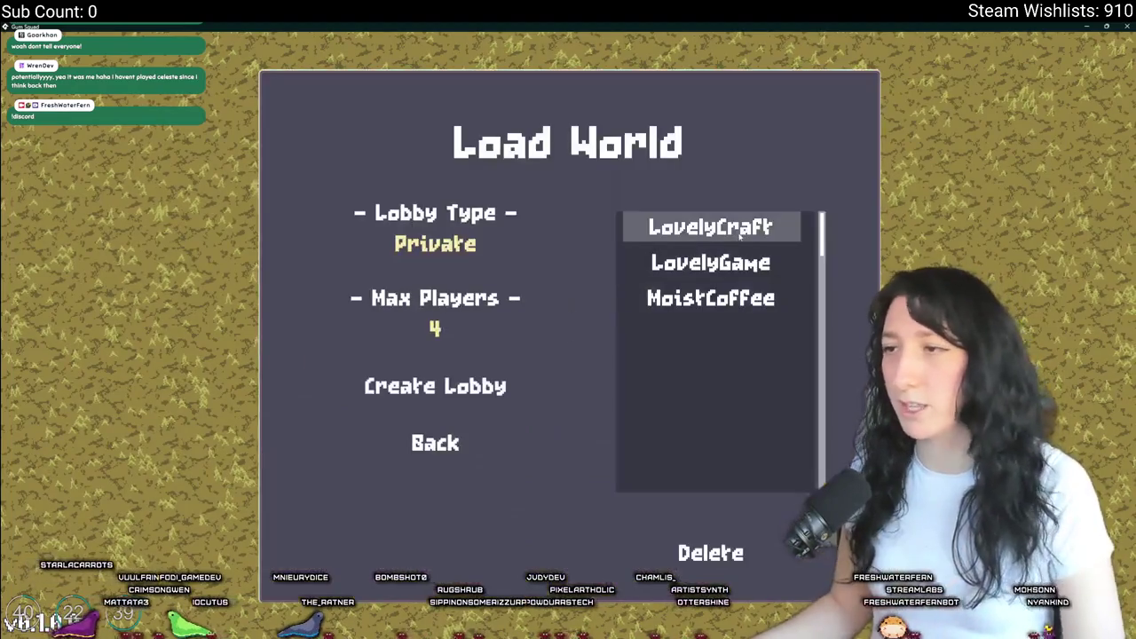
{"action": "left_click", "coordinate": [703, 550]}
{"action": "left_click", "coordinate": [484, 382]}
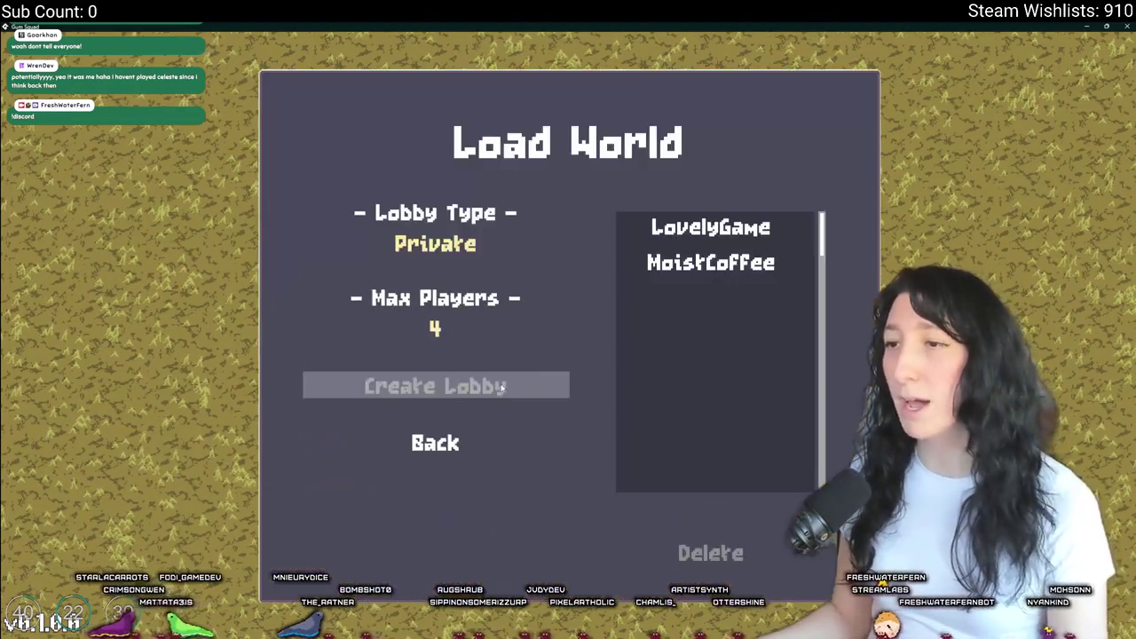
{"action": "left_click", "coordinate": [710, 226]}
{"action": "left_click", "coordinate": [710, 547]}
{"action": "left_click", "coordinate": [484, 382]}
{"action": "left_click", "coordinate": [709, 225]}
{"action": "left_click", "coordinate": [701, 548]}
{"action": "left_click", "coordinate": [530, 395]}
{"action": "left_click", "coordinate": [435, 442]}
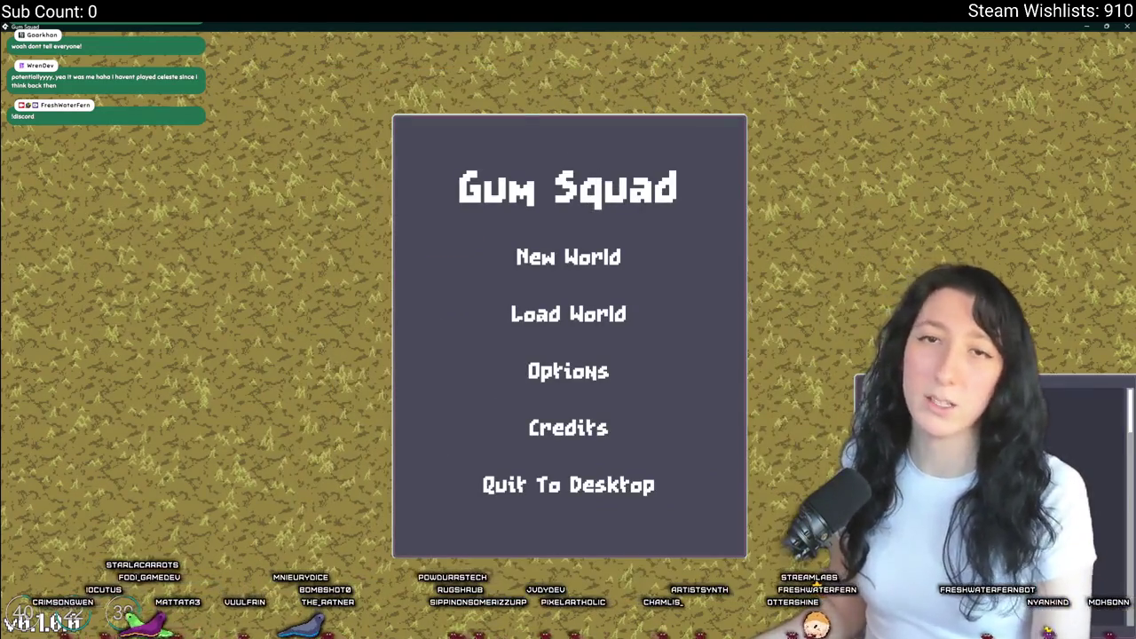
- Create a new world as the MajorBug lobby and equip the rifle from the inventory
{"action": "left_click", "coordinate": [567, 256]}
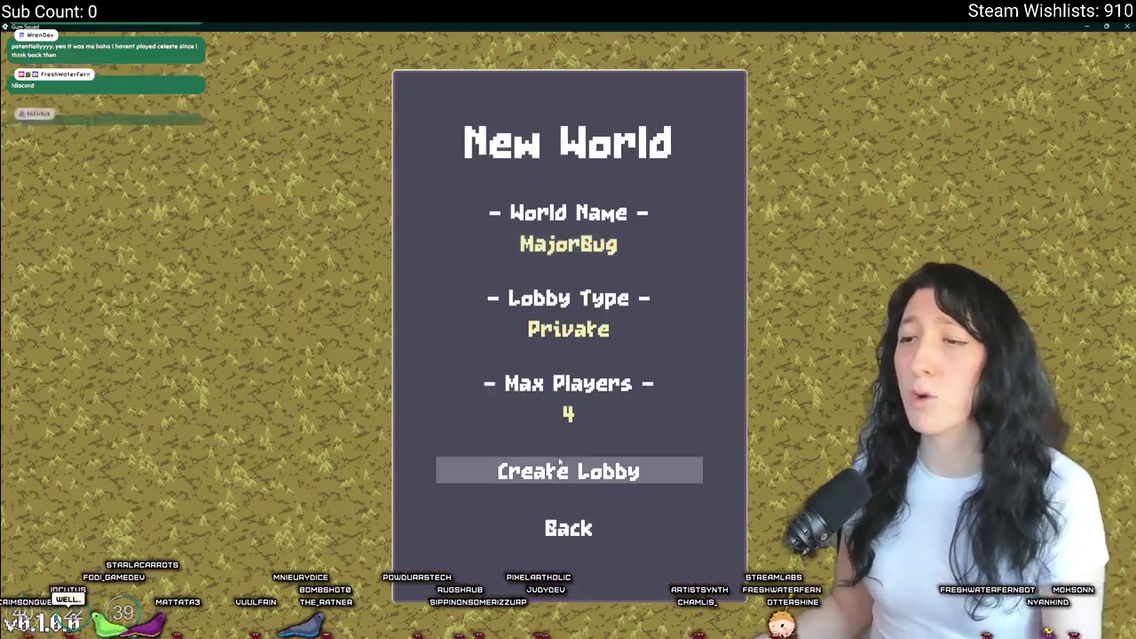
{"action": "left_click", "coordinate": [558, 468]}
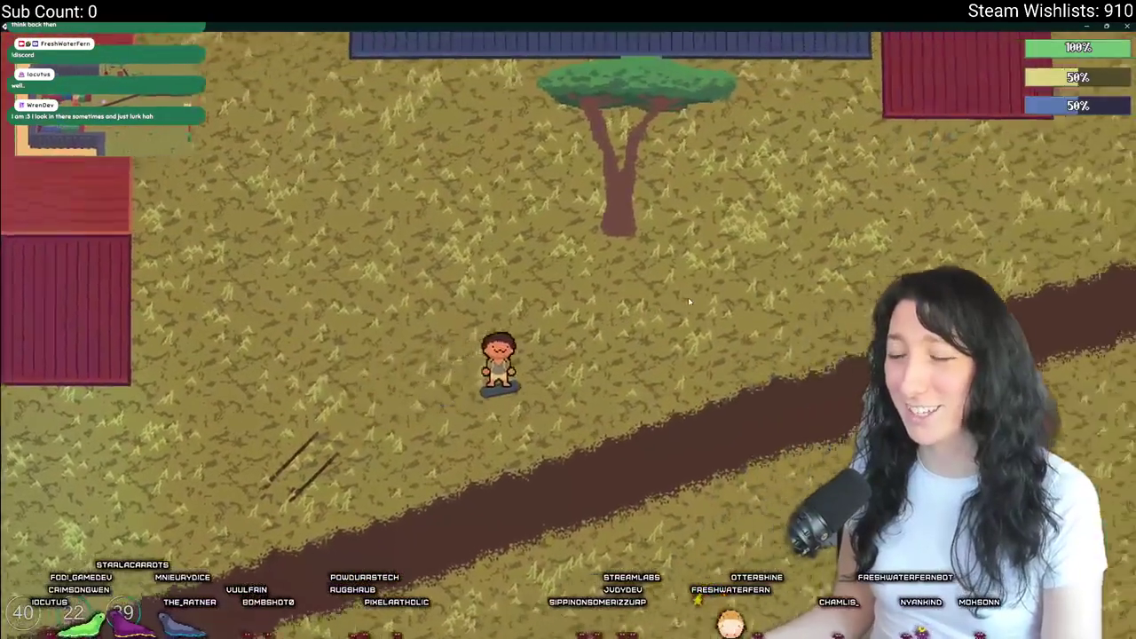
{"action": "key", "text": "i"}
{"action": "key", "text": "i"}
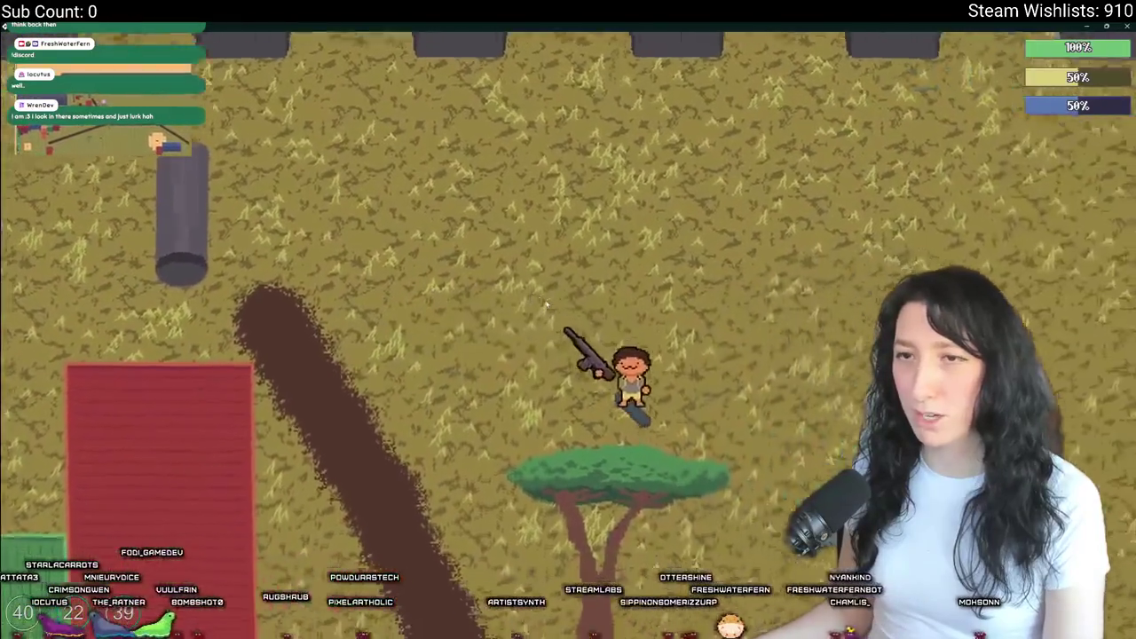
- Walk south past the sand and containers and fight the nearby enemies
{"action": "key", "text": "s"}
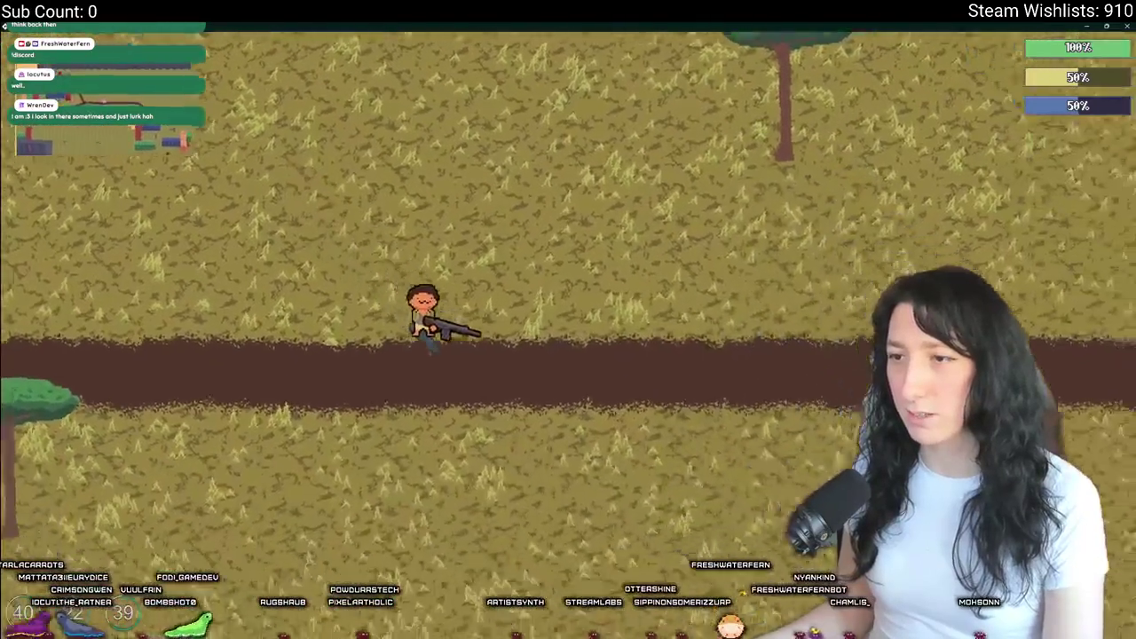
{"action": "key", "text": "d"}
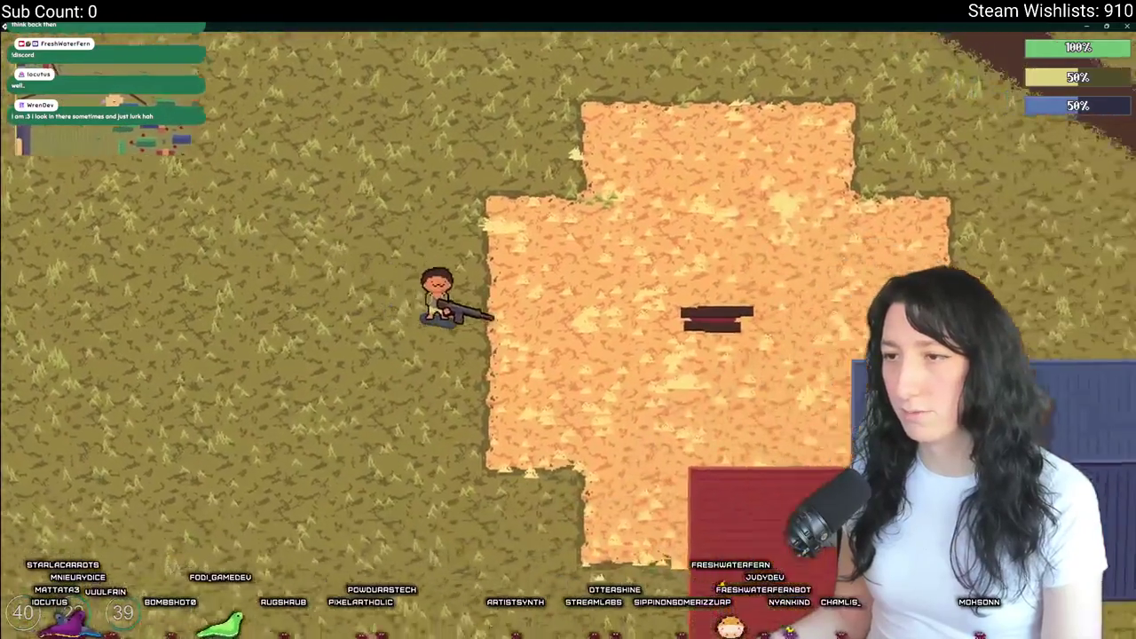
{"action": "key", "text": "s"}
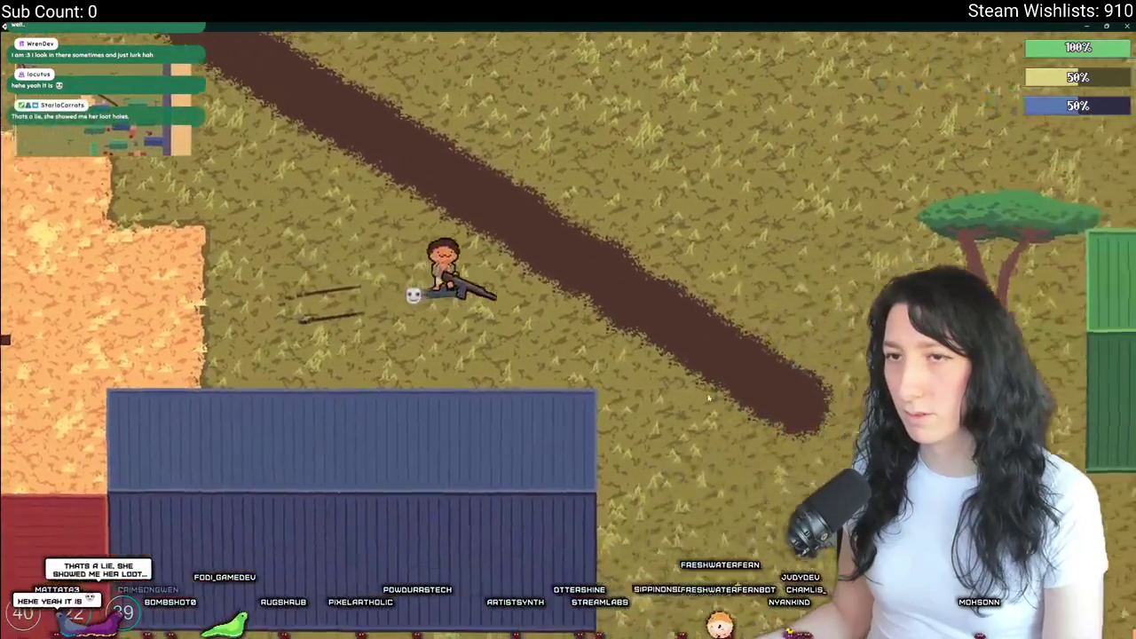
{"action": "key", "text": "s"}
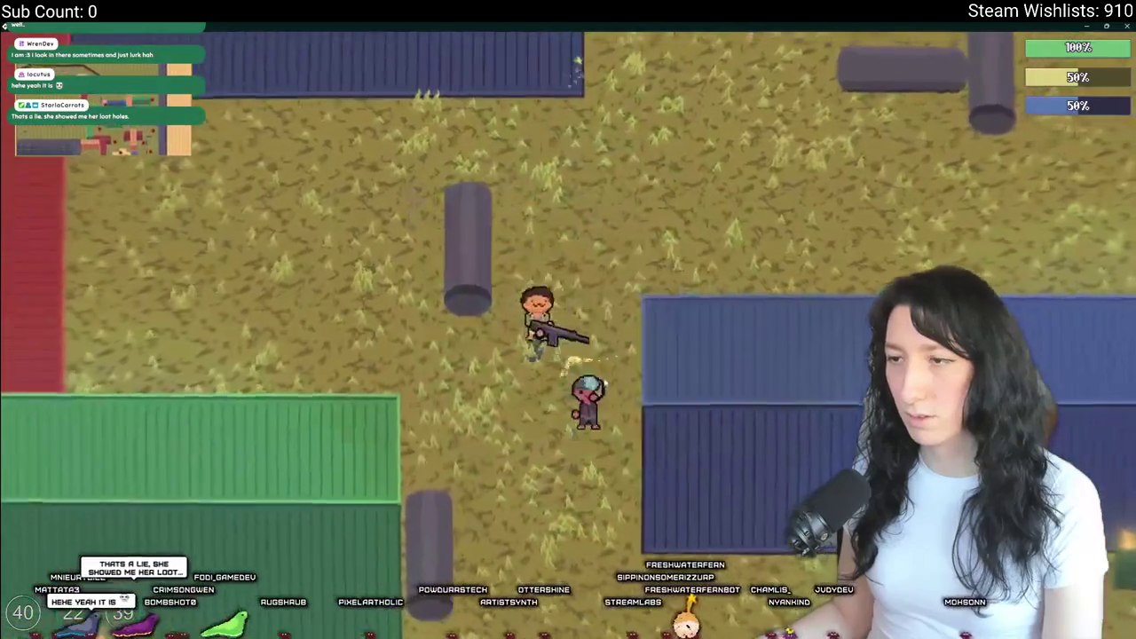
{"action": "key", "text": "a"}
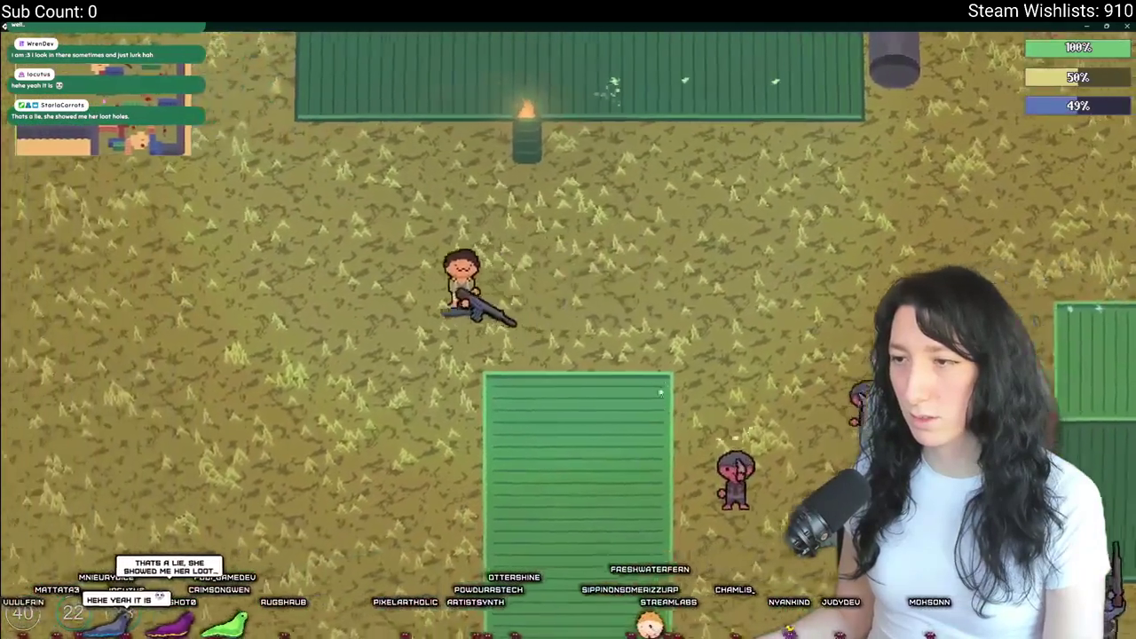
{"action": "key", "text": "s"}
{"action": "key", "text": "d"}
{"action": "key", "text": "w"}
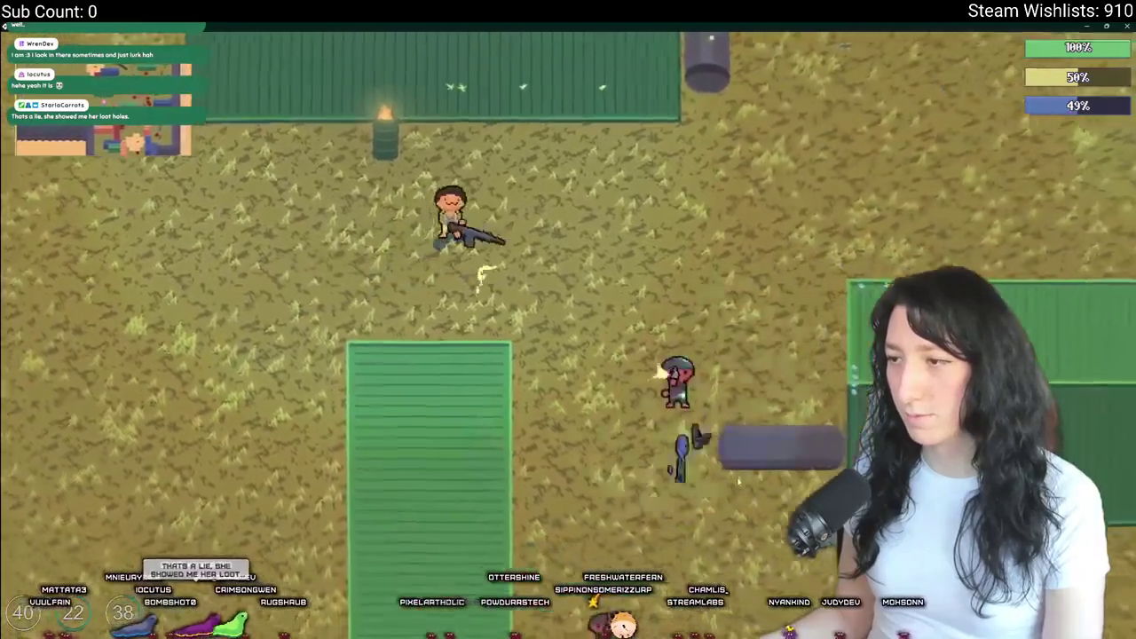
{"action": "key", "text": "w"}
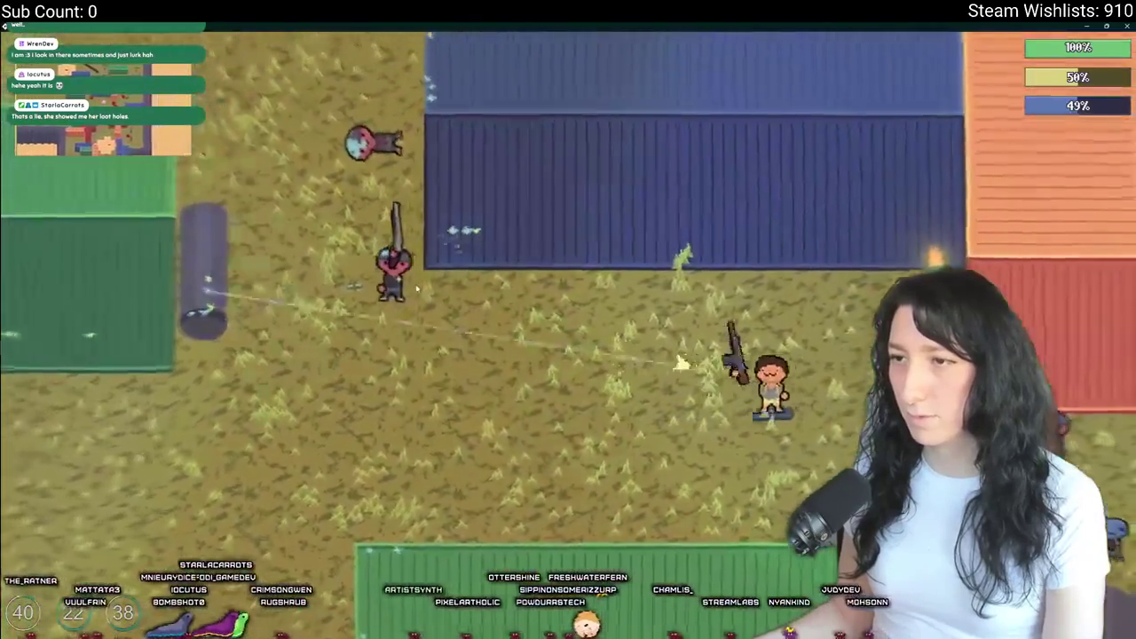
{"action": "key", "text": "a"}
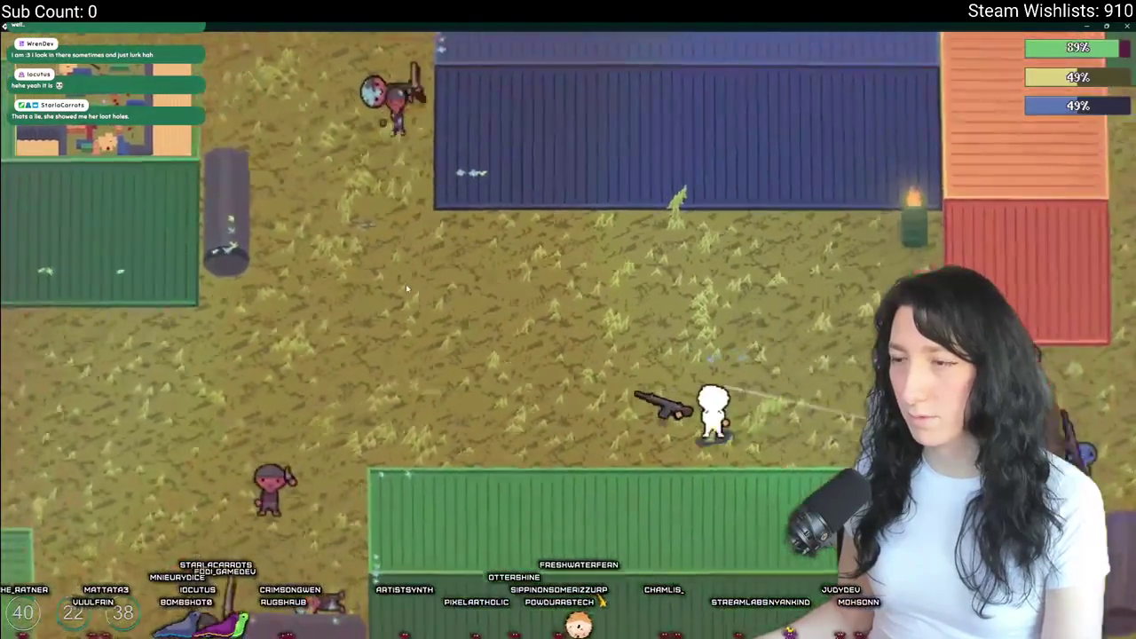
{"action": "key", "text": "w"}
{"action": "key", "text": "d"}
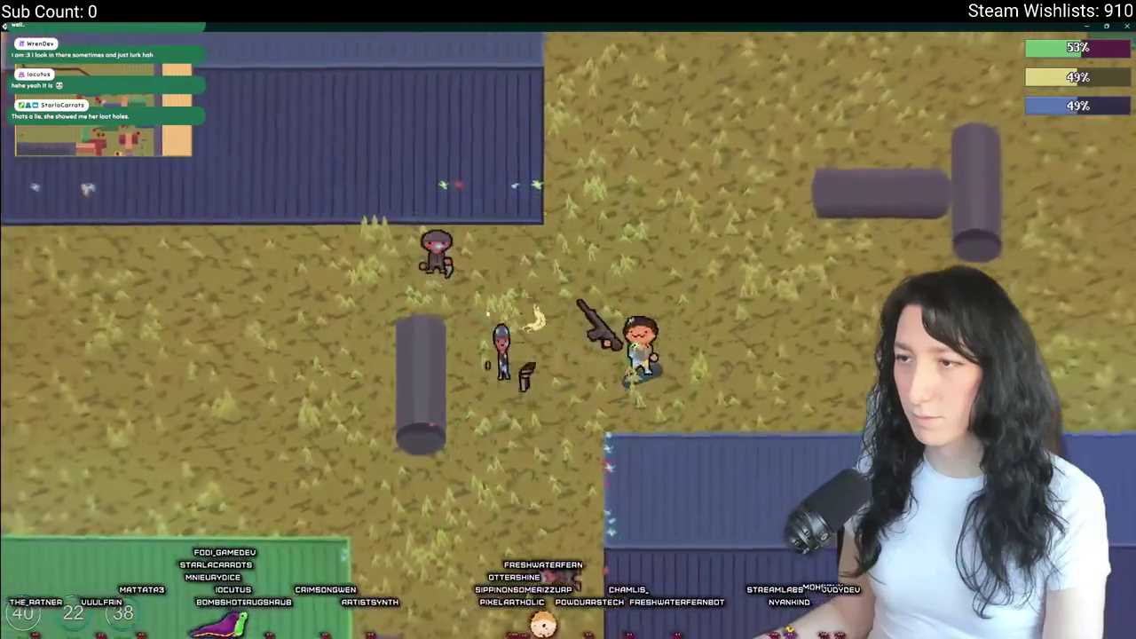
{"action": "key", "text": "w"}
{"action": "key", "text": "w"}
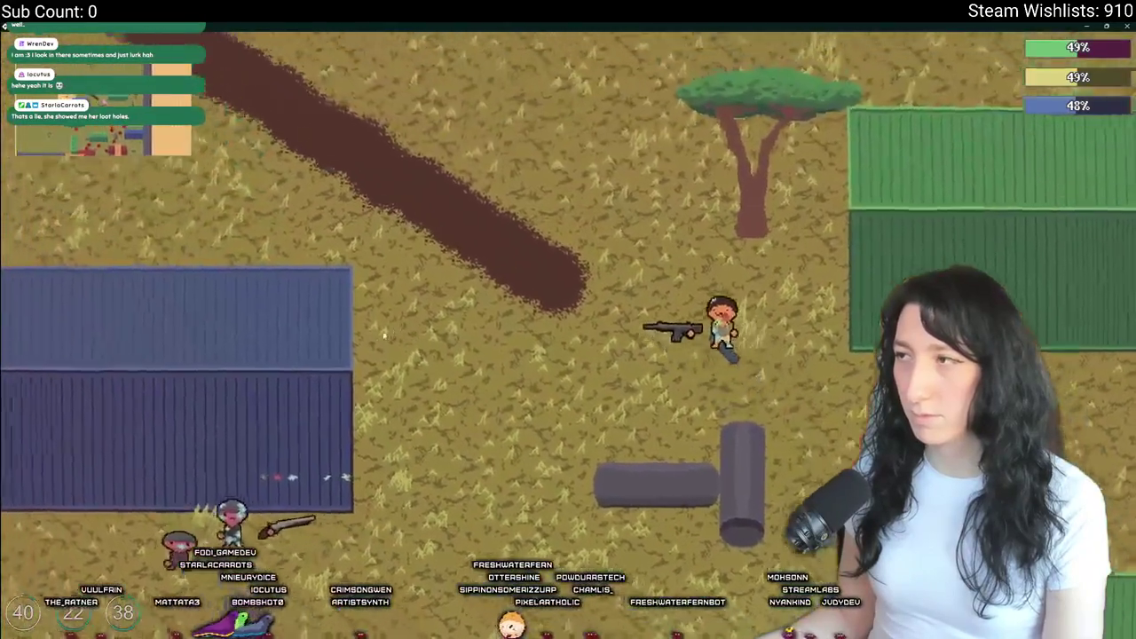
- Roam the field and fight the enemies until the character is downed, then close the game
{"action": "key", "text": "a"}
{"action": "key", "text": "a"}
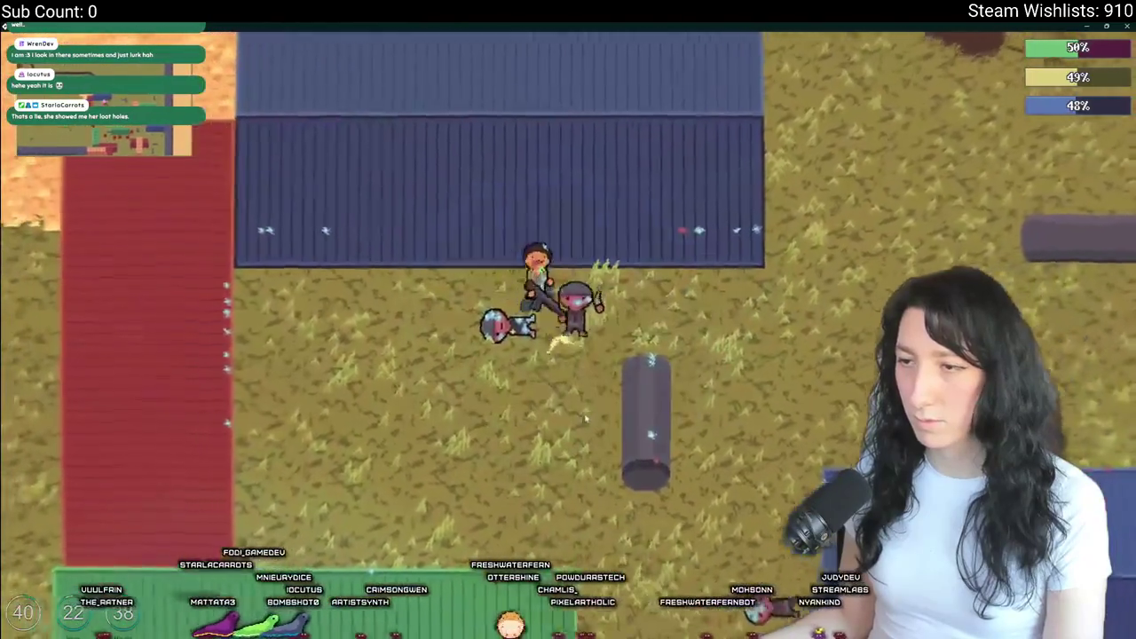
{"action": "key", "text": "s"}
{"action": "key", "text": "w"}
{"action": "key", "text": "d"}
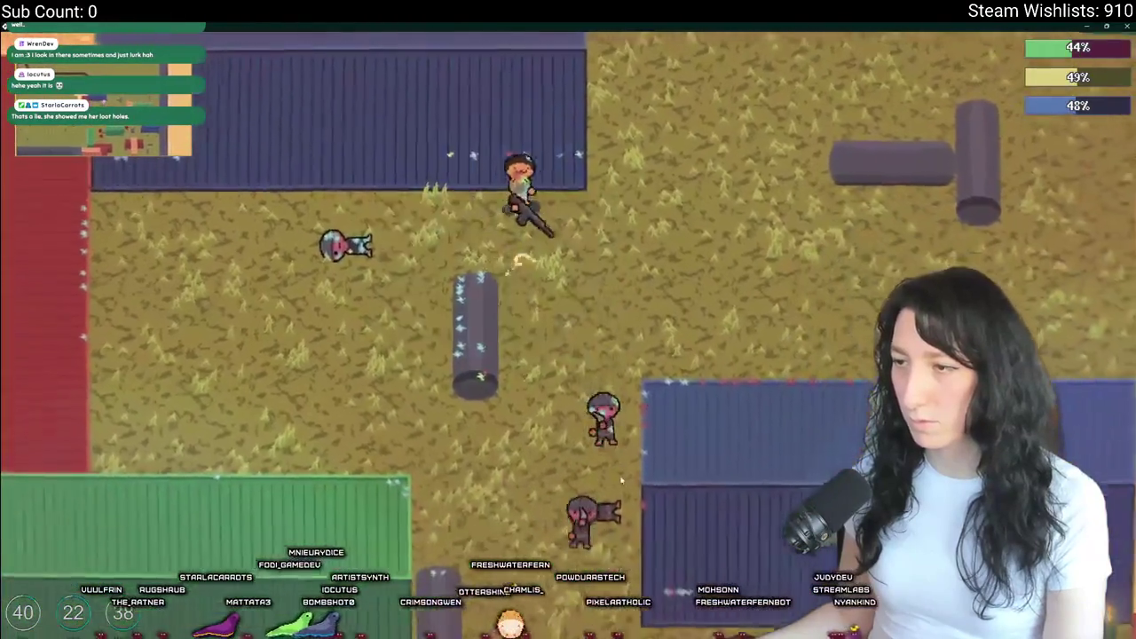
{"action": "key", "text": "w"}
{"action": "key", "text": "a"}
{"action": "key", "text": "w"}
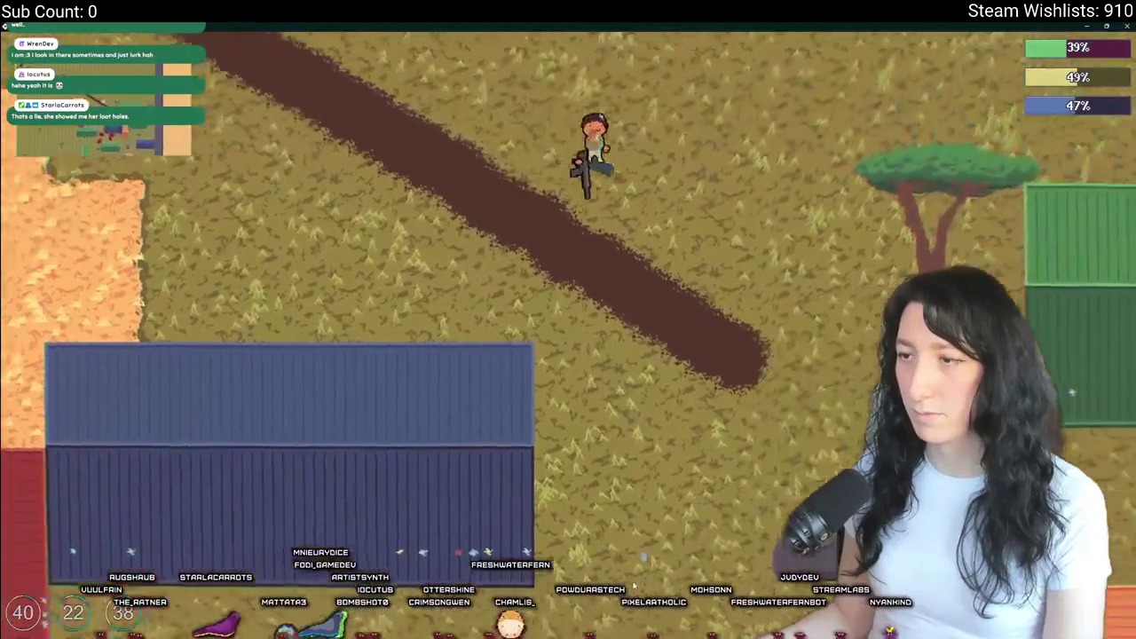
{"action": "key", "text": "s"}
{"action": "key", "text": "d"}
{"action": "key", "text": "s"}
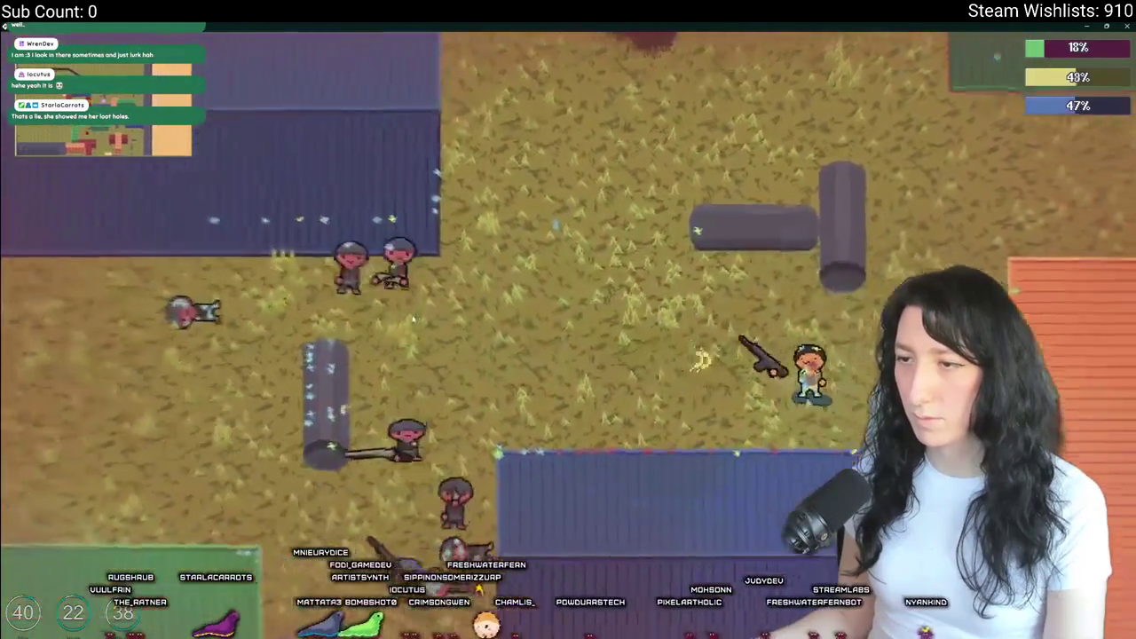
{"action": "key", "text": "w"}
{"action": "key", "text": "a"}
{"action": "key", "text": "a"}
{"action": "key", "text": "s"}
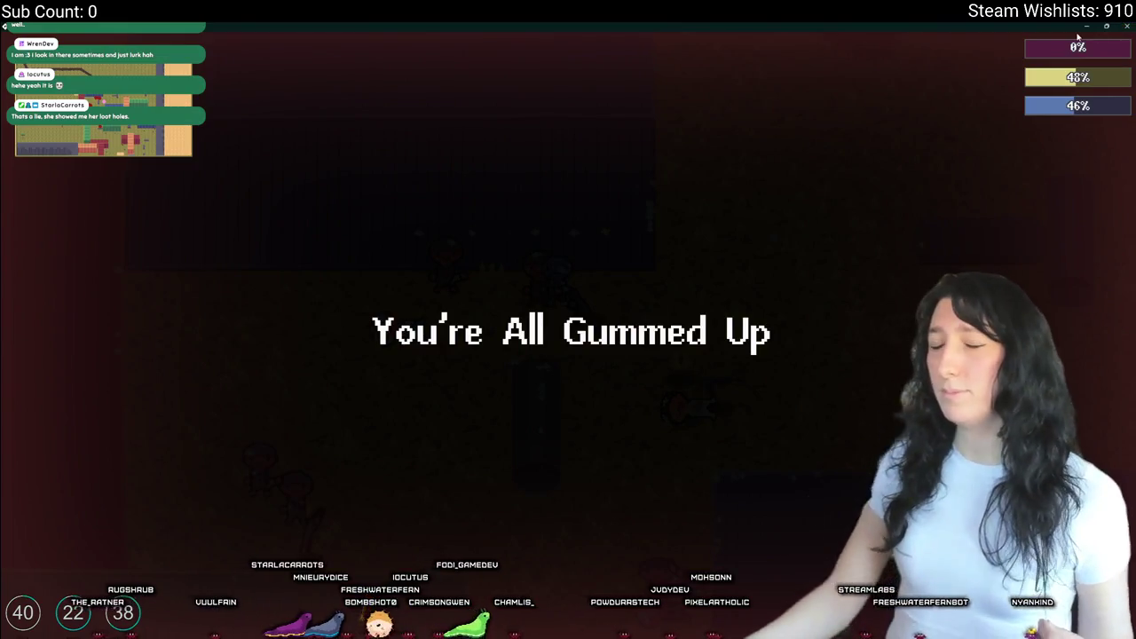
{"action": "left_click", "coordinate": [1125, 26]}
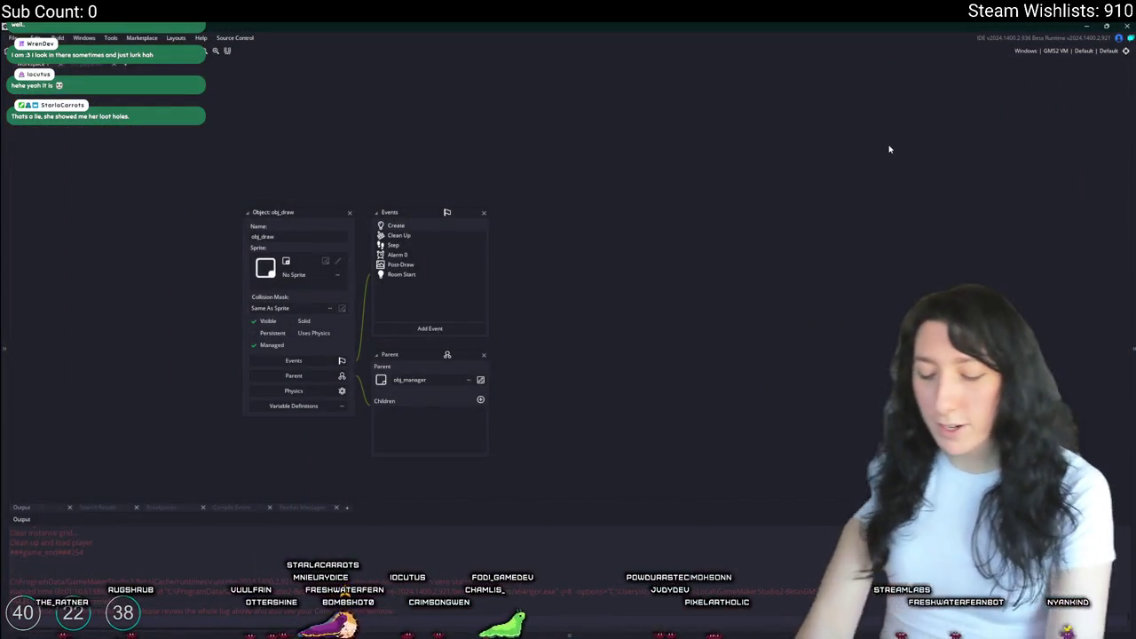
- Open obj_enemy_glummer's Create code from the asset search and maximise the editor
{"action": "key", "text": "ctrl+t"}
{"action": "type", "text": "obj_pla"}
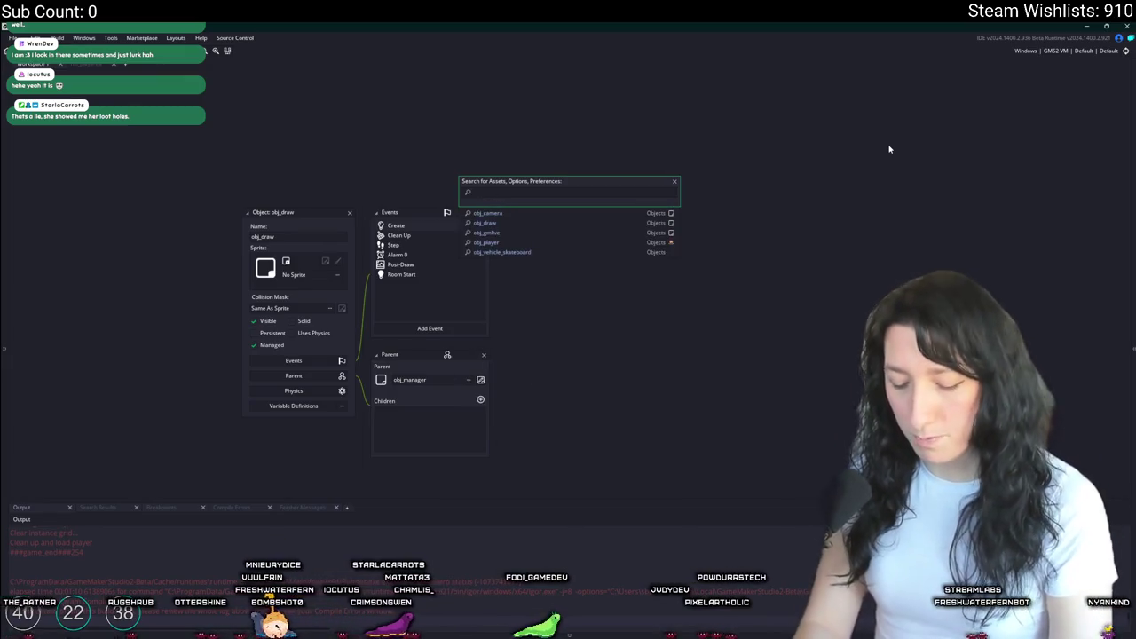
{"action": "type", "text": "y_glu"}
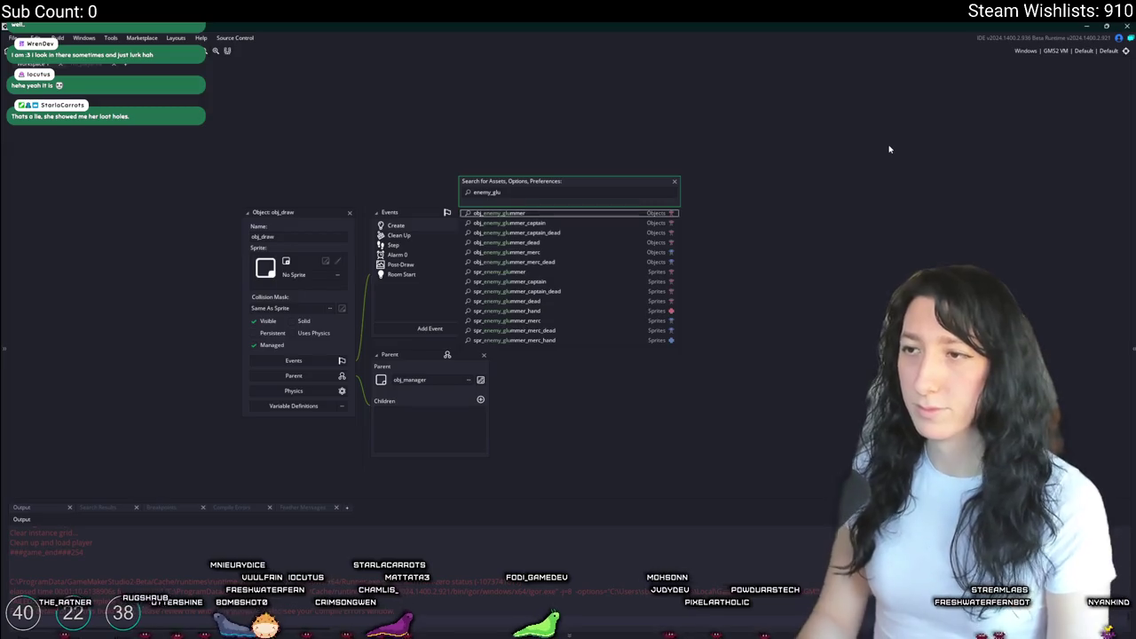
{"action": "key", "text": "Return"}
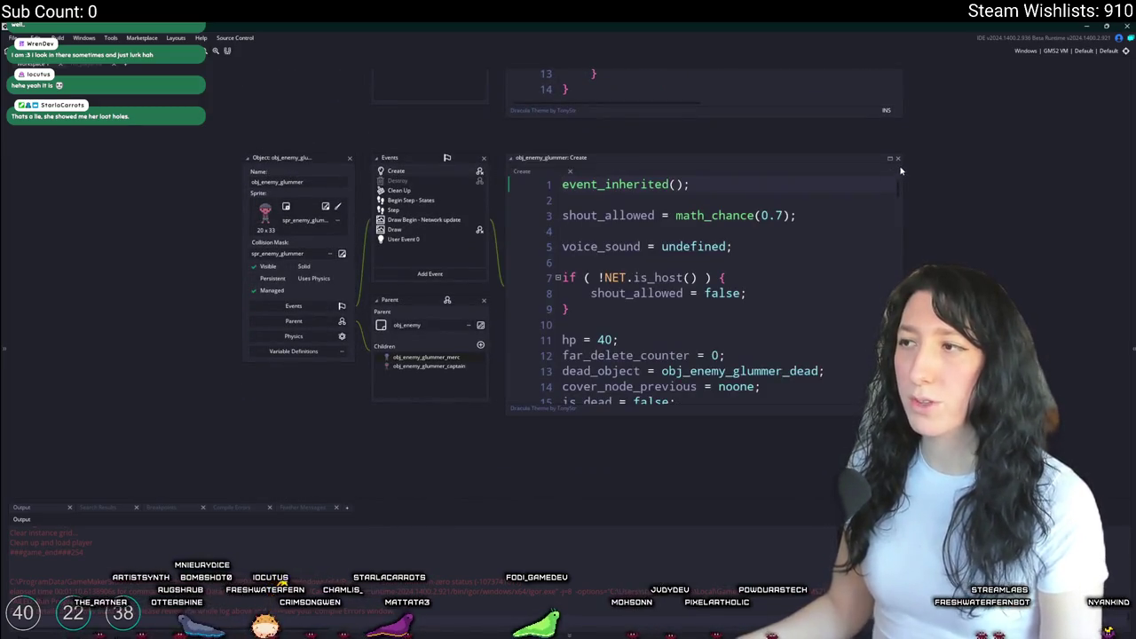
{"action": "left_click", "coordinate": [890, 160]}
- Find the 'hp -=' line, then search for the 'if ( NET.is_host()' check
{"action": "key", "text": "ctrl+f"}
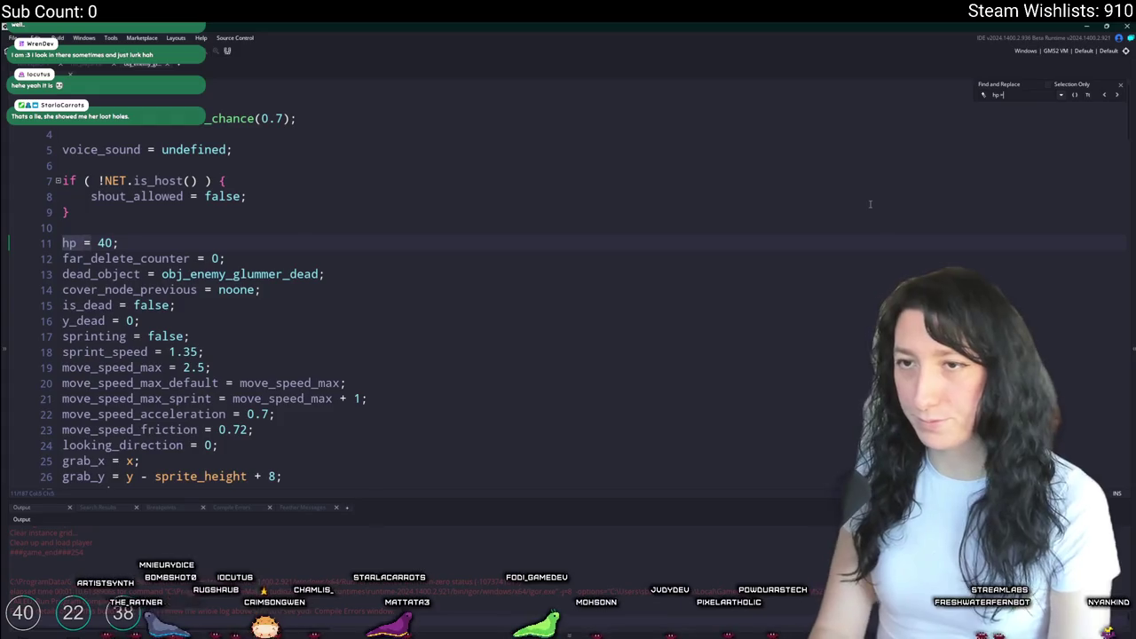
{"action": "type", "text": "-="}
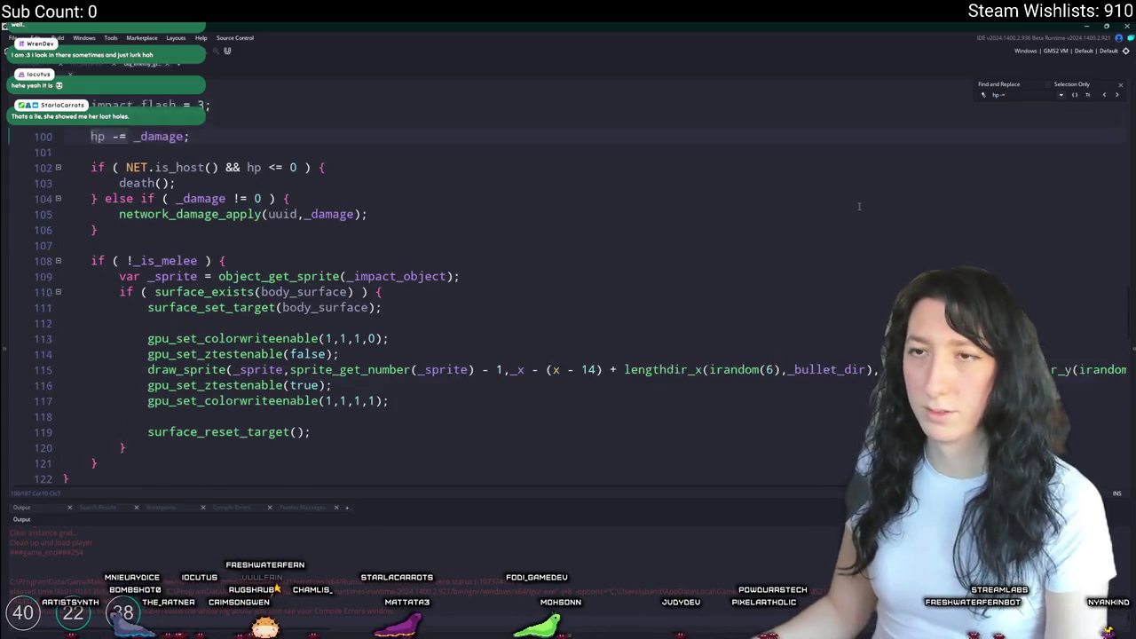
{"action": "scroll", "coordinate": [662, 246], "scroll_direction": "up", "scroll_amount": 2}
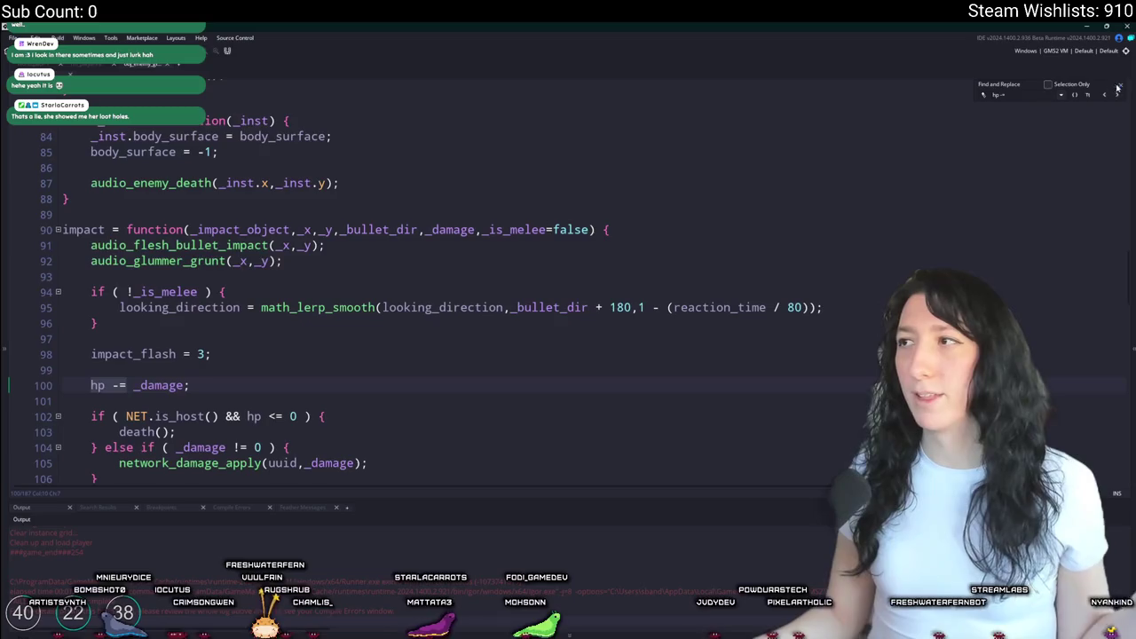
{"action": "scroll", "coordinate": [750, 251], "scroll_direction": "down", "scroll_amount": 3}
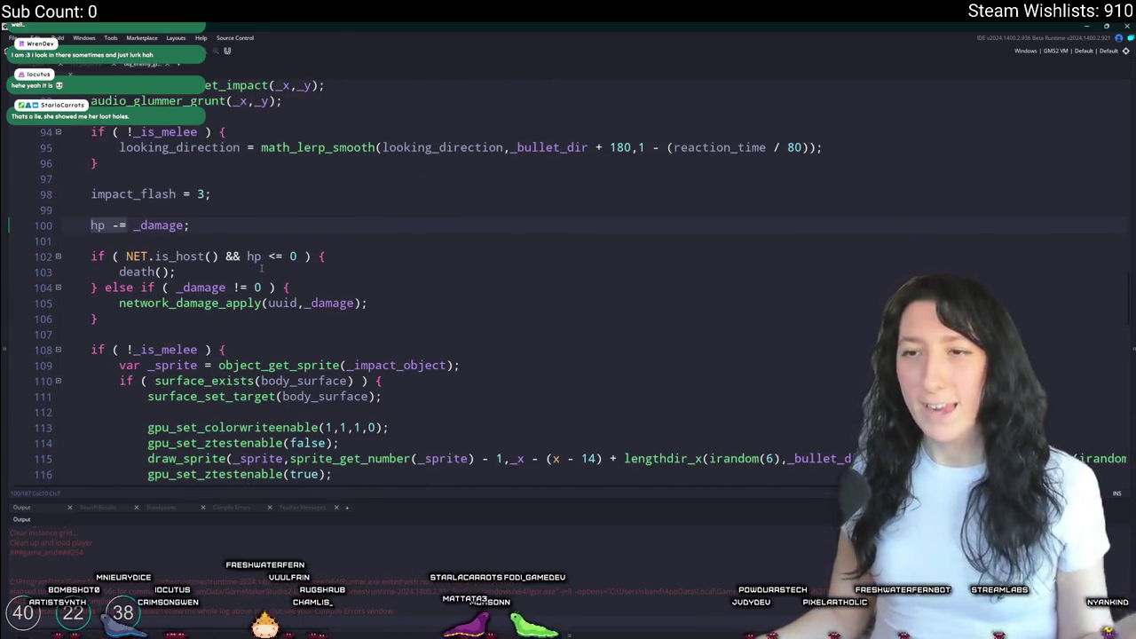
{"action": "scroll", "coordinate": [260, 269], "scroll_direction": "down", "scroll_amount": 5}
{"action": "scroll", "coordinate": [177, 357], "scroll_direction": "up", "scroll_amount": 8}
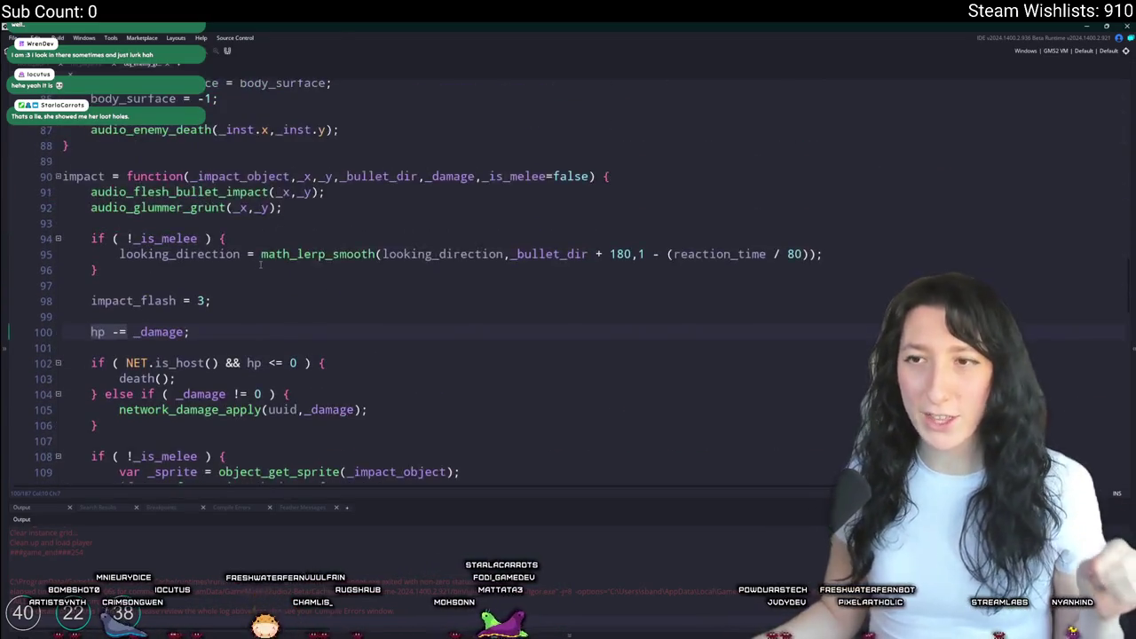
{"action": "left_click_drag", "start_coordinate": [90, 398], "coordinate": [219, 398]}
{"action": "key", "text": "ctrl+f"}
{"action": "left_click", "coordinate": [1107, 95]}
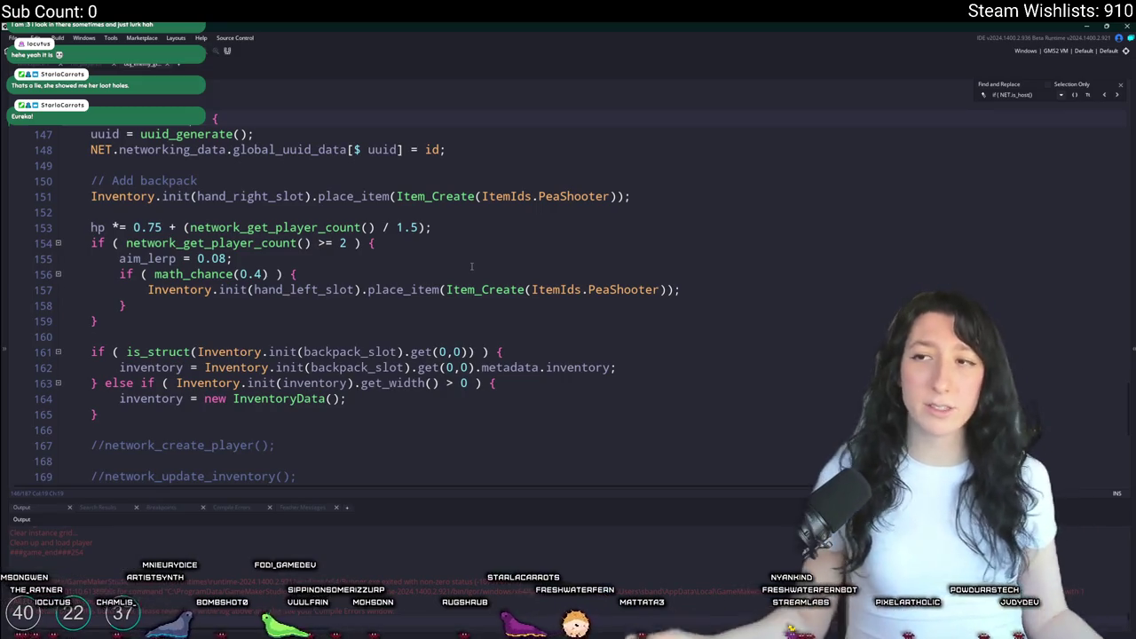
- Peek at the network_get_player_count definition and return to the glummer's Create code
{"action": "key", "text": "F12"}
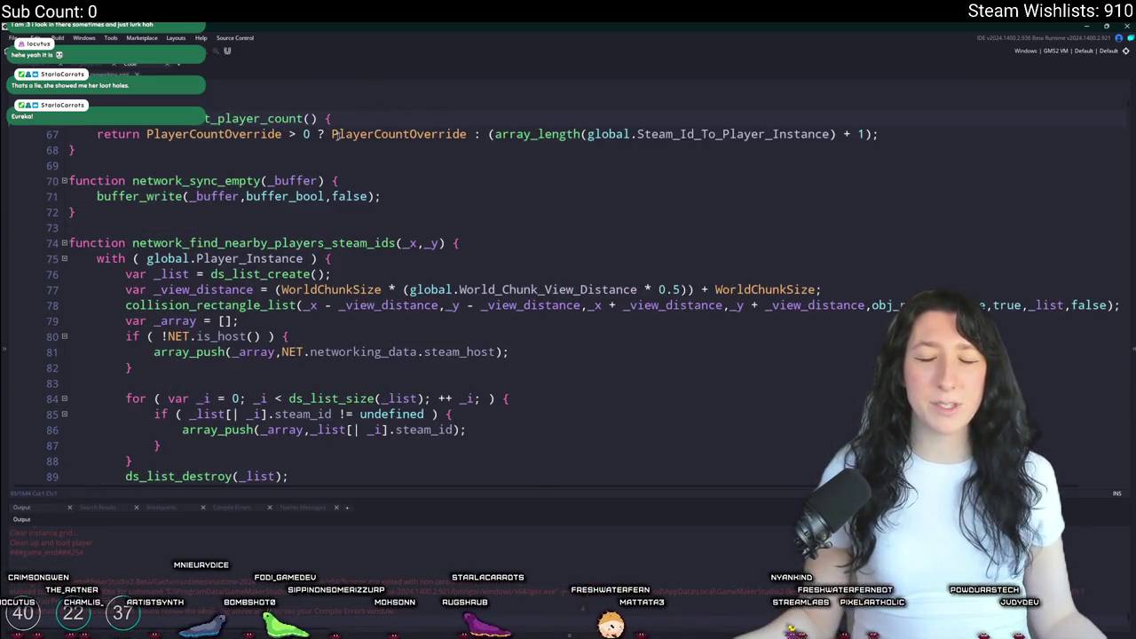
{"action": "mouse_move", "coordinate": [373, 133]}
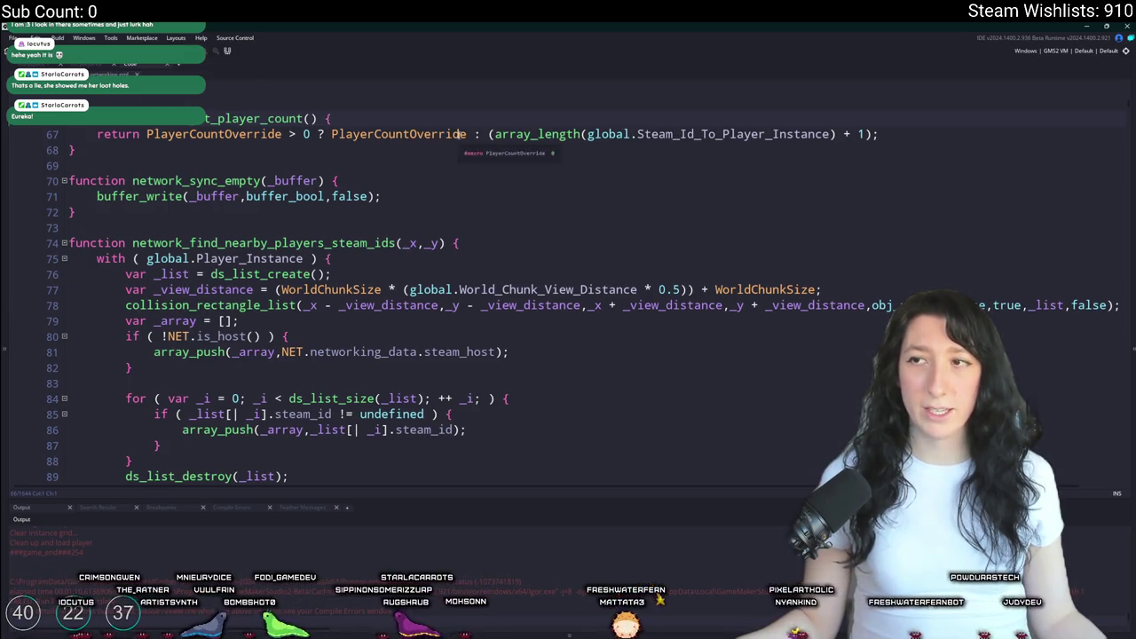
{"action": "key", "text": "alt+Left"}
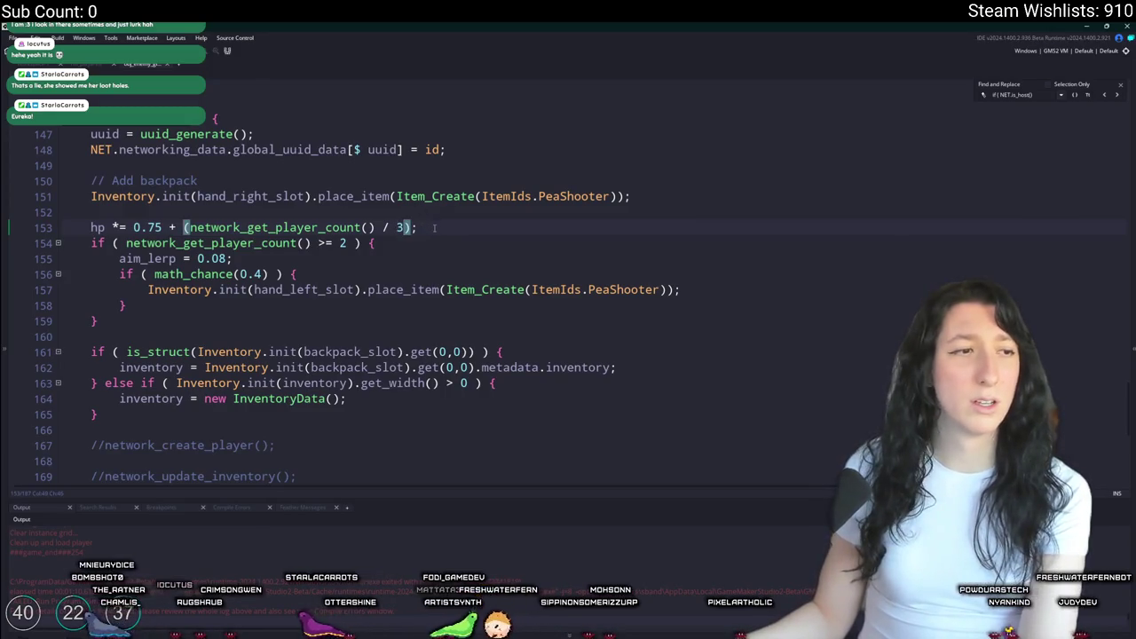
- Cut the hp scaling line out of the host-only block and paste it above the block
{"action": "left_click_drag", "start_coordinate": [434, 228], "coordinate": [90, 232]}
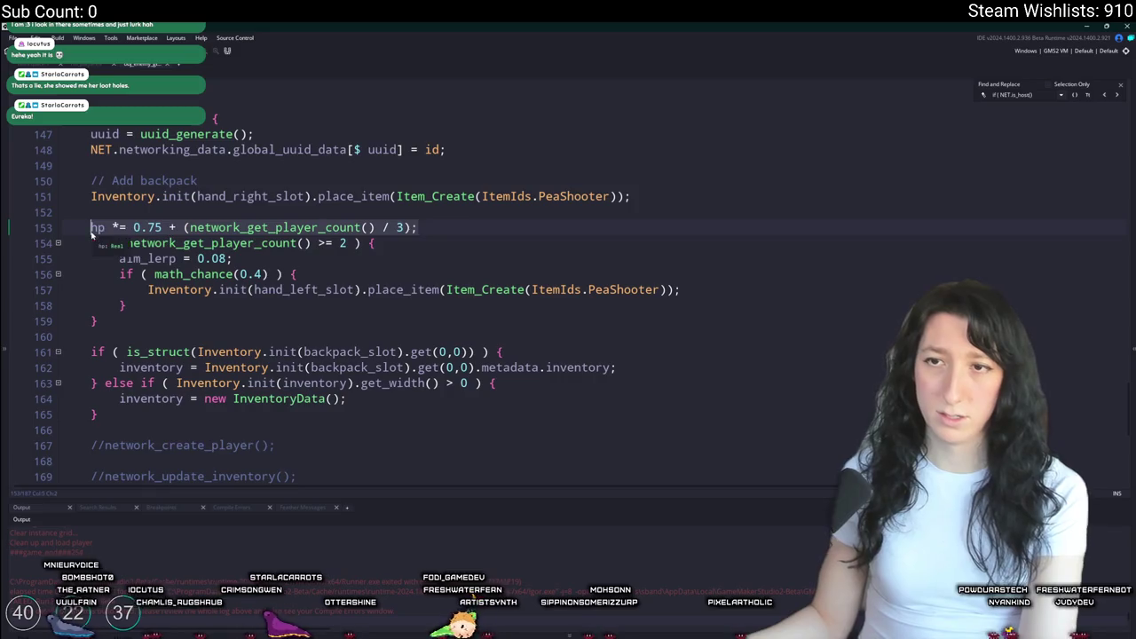
{"action": "mouse_move", "coordinate": [101, 315]}
{"action": "left_mouse_down"}
{"action": "mouse_move", "coordinate": [90, 229]}
{"action": "mouse_move", "coordinate": [266, 245]}
{"action": "mouse_move", "coordinate": [417, 229]}
{"action": "mouse_move", "coordinate": [26, 214]}
{"action": "left_mouse_up"}
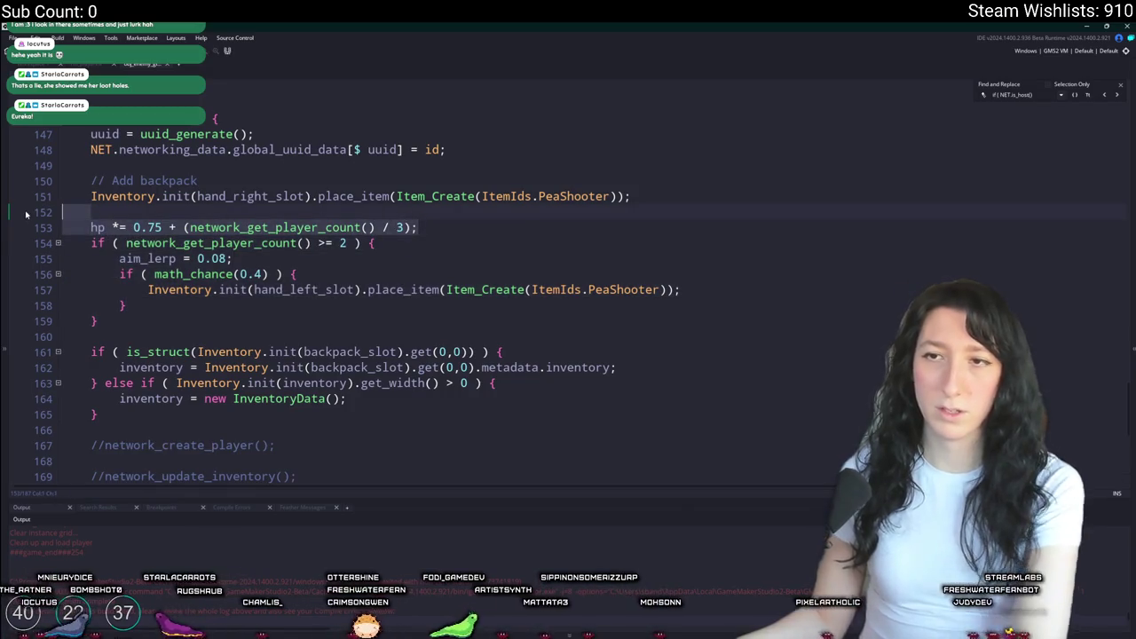
{"action": "key", "text": "ctrl+x"}
{"action": "key", "text": "BackSpace"}
{"action": "left_click", "coordinate": [713, 128]}
{"action": "key", "text": "ctrl+v"}
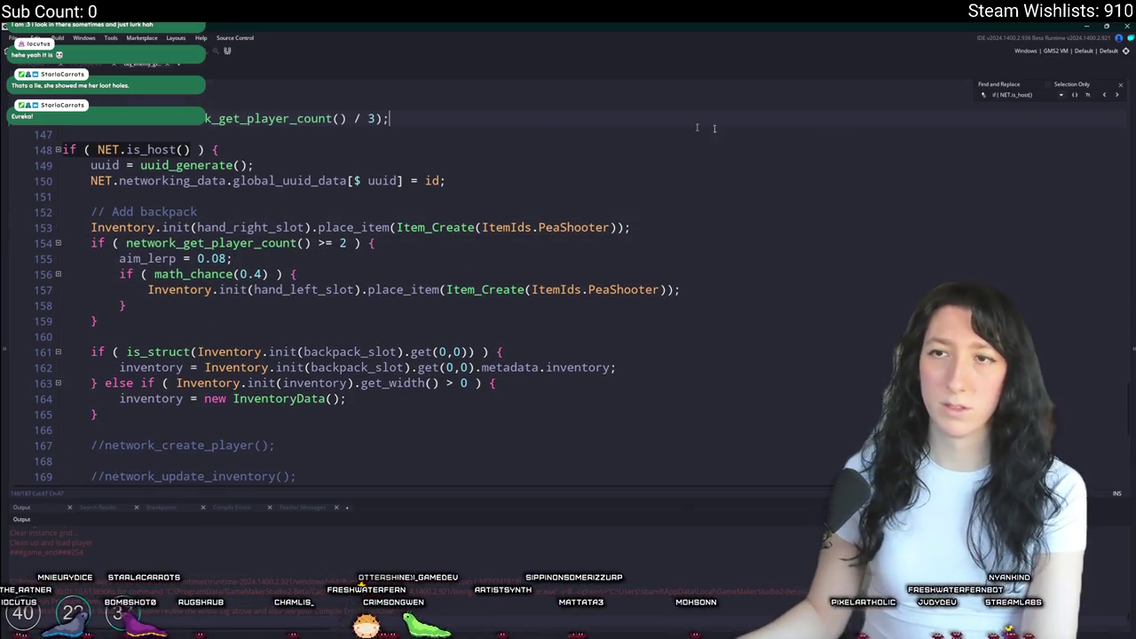
{"action": "left_click", "coordinate": [526, 242]}
- Check the relocated hp scaling line on line 146
{"action": "scroll", "coordinate": [526, 251], "scroll_direction": "up", "scroll_amount": 1}
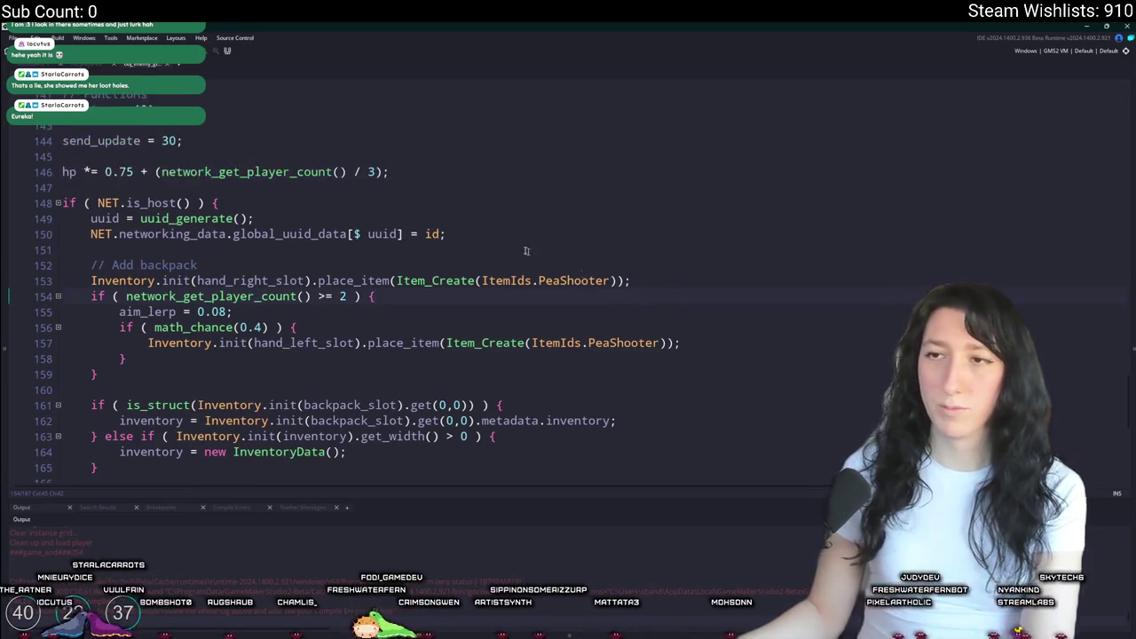
{"action": "scroll", "coordinate": [526, 251], "scroll_direction": "up", "scroll_amount": 1}
{"action": "left_click", "coordinate": [463, 228]}
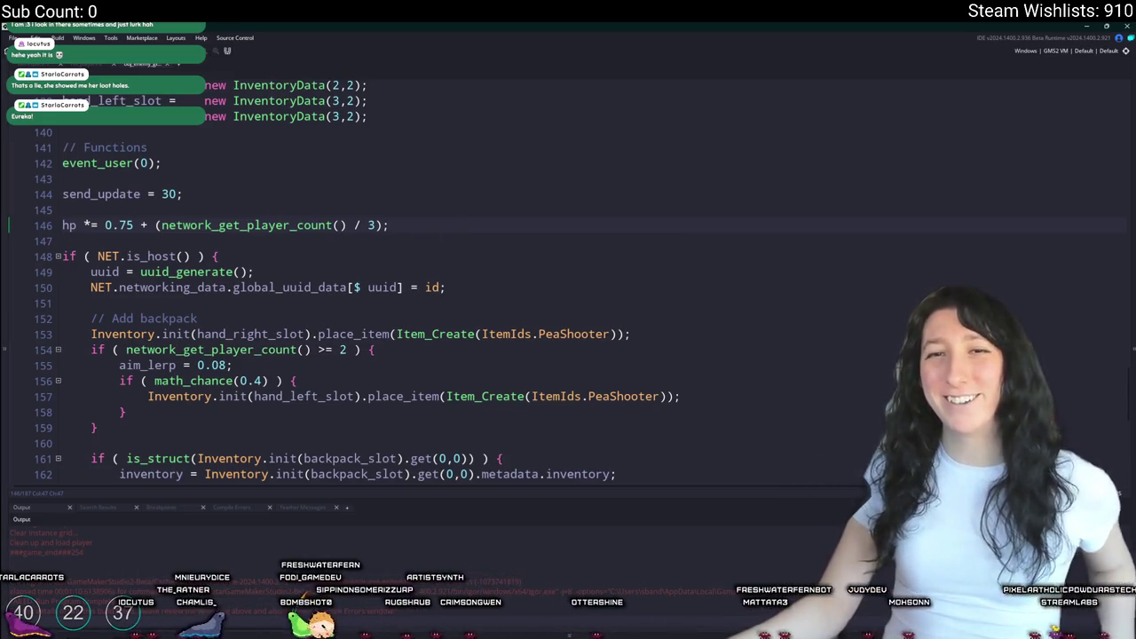
{"action": "scroll", "coordinate": [213, 397], "scroll_direction": "down", "scroll_amount": 3}
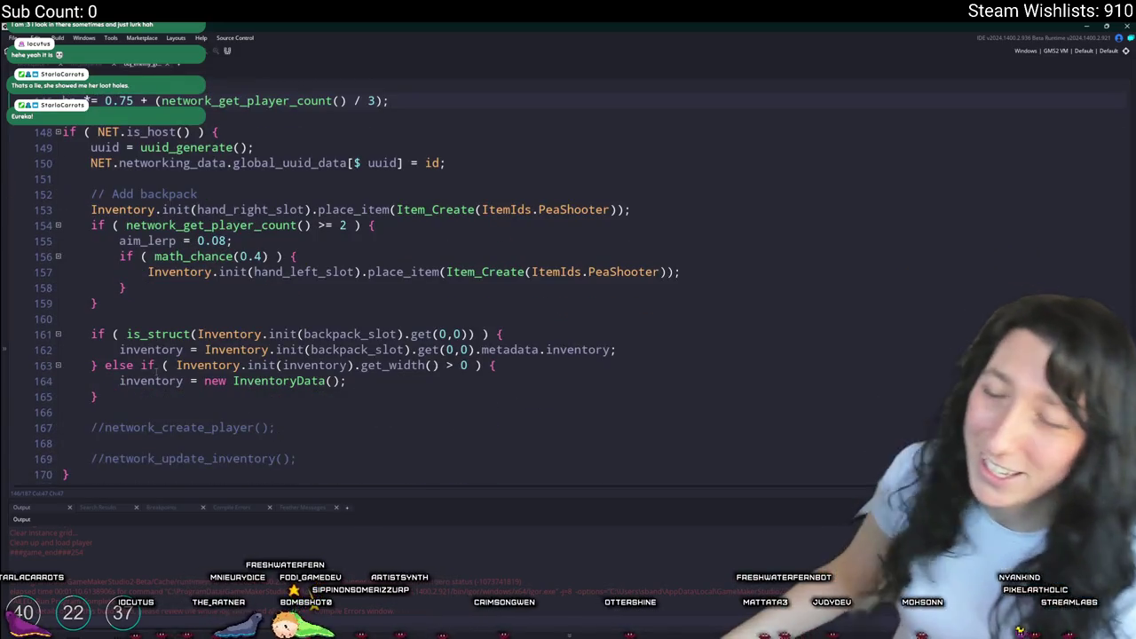
{"action": "scroll", "coordinate": [369, 309], "scroll_direction": "up", "scroll_amount": 2}
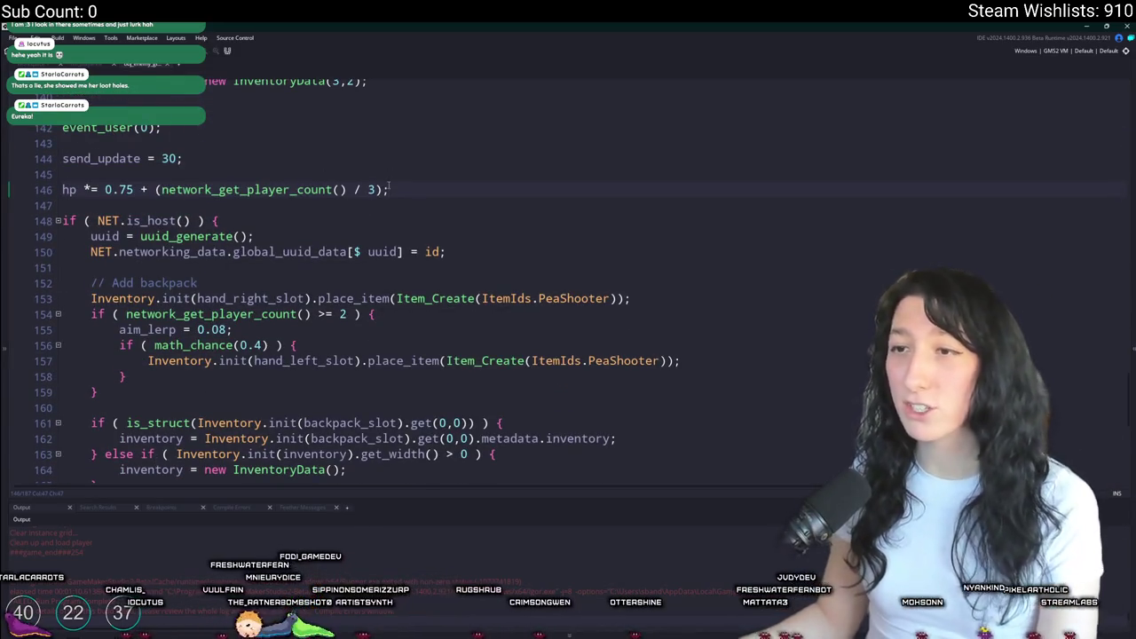
{"action": "left_click", "coordinate": [26, 193]}
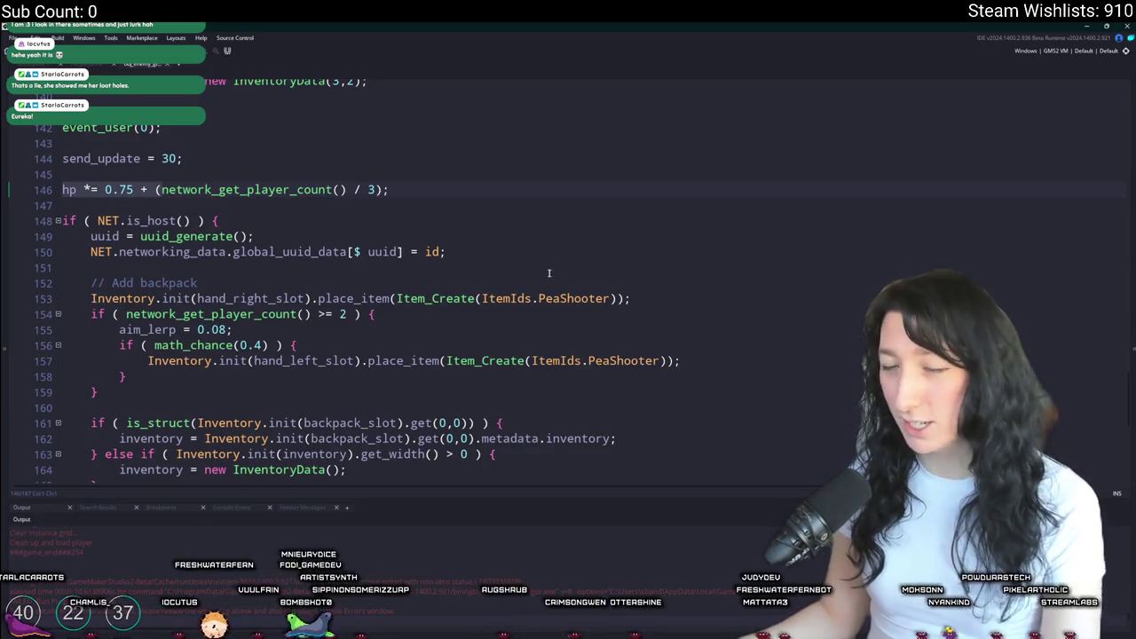
{"action": "scroll", "coordinate": [541, 274], "scroll_direction": "up", "scroll_amount": 4}
{"action": "key", "text": "ctrl+shift+f"}
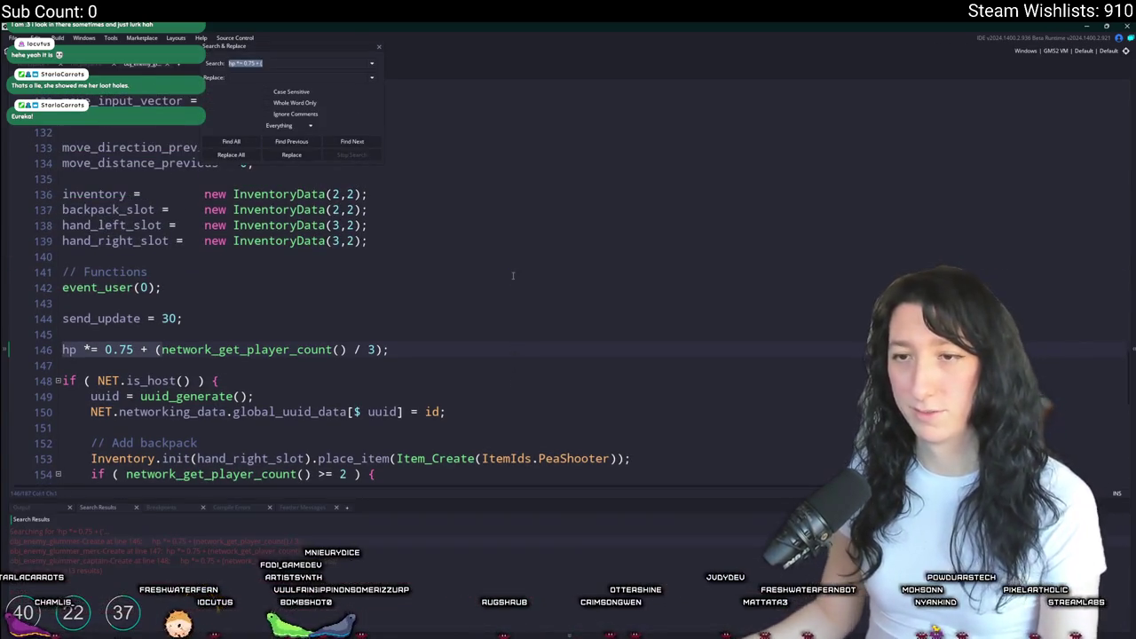
- Move the merc enemy's hp scaling line from inside the host block to below send_update
{"action": "key", "text": "Return"}
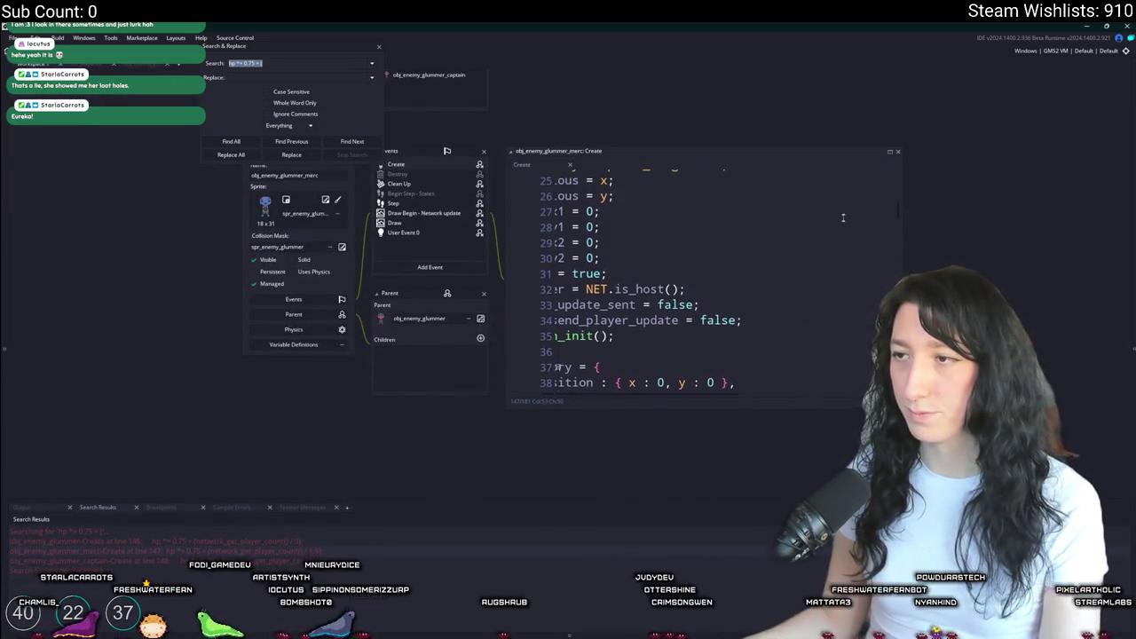
{"action": "key", "text": "alt+Return"}
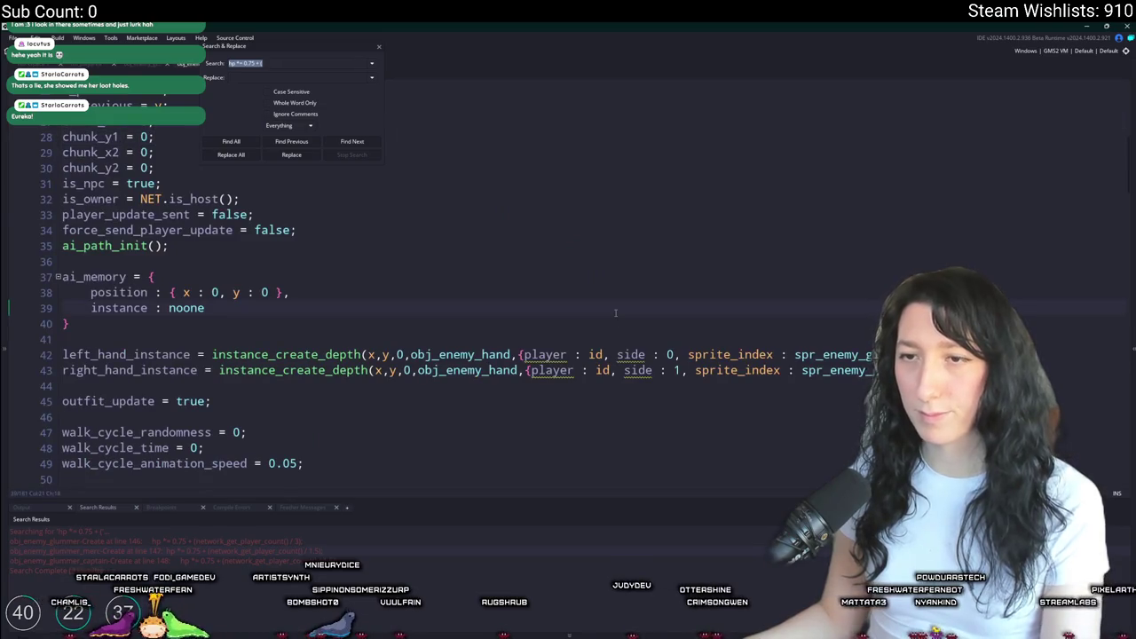
{"action": "double_click", "coordinate": [155, 544]}
{"action": "left_click", "coordinate": [379, 48]}
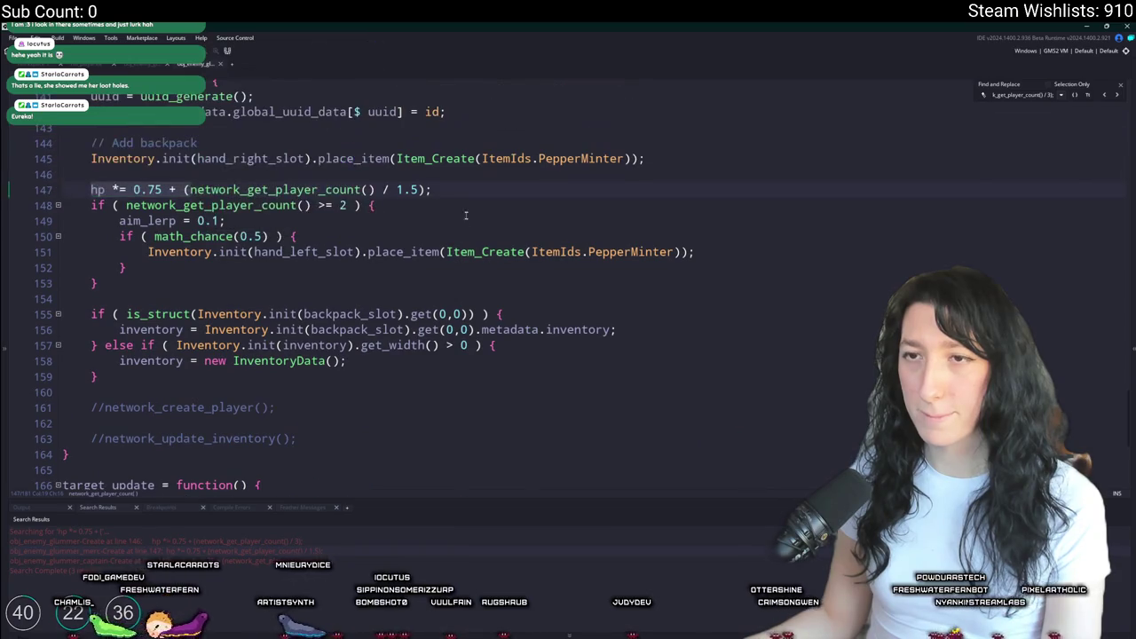
{"action": "key", "text": "shift+End"}
{"action": "key", "text": "Delete"}
{"action": "scroll", "coordinate": [346, 310], "scroll_direction": "up", "scroll_amount": 2}
{"action": "scroll", "coordinate": [209, 221], "scroll_direction": "up", "scroll_amount": 2}
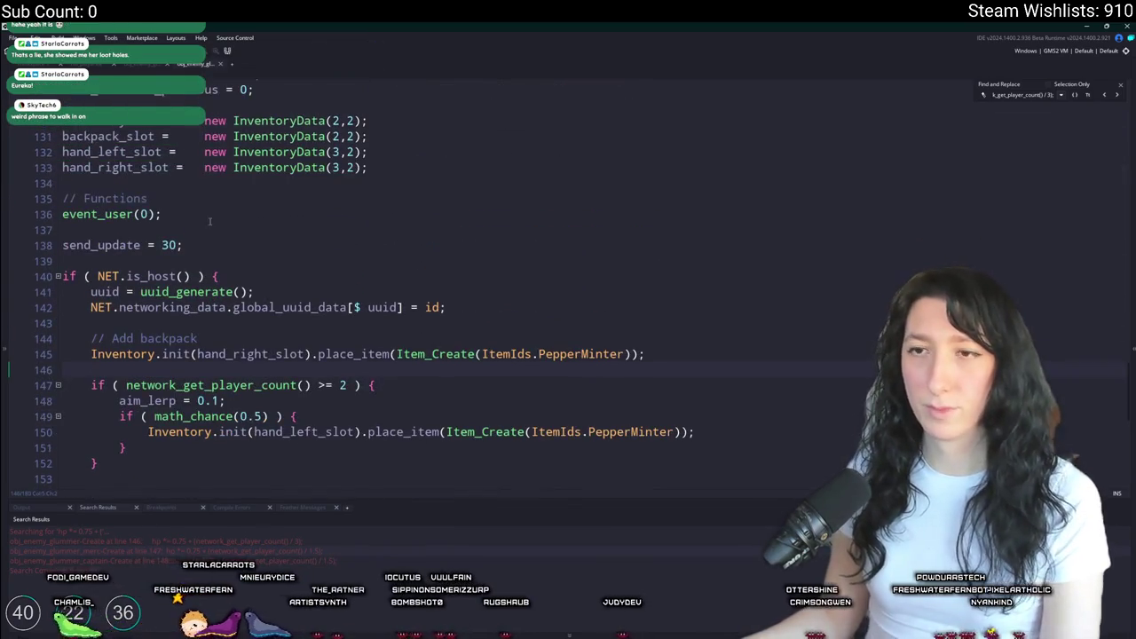
{"action": "scroll", "coordinate": [204, 247], "scroll_direction": "up", "scroll_amount": 2}
{"action": "key", "text": "Return"}
{"action": "key", "text": "Return"}
{"action": "key", "text": "ctrl+v"}
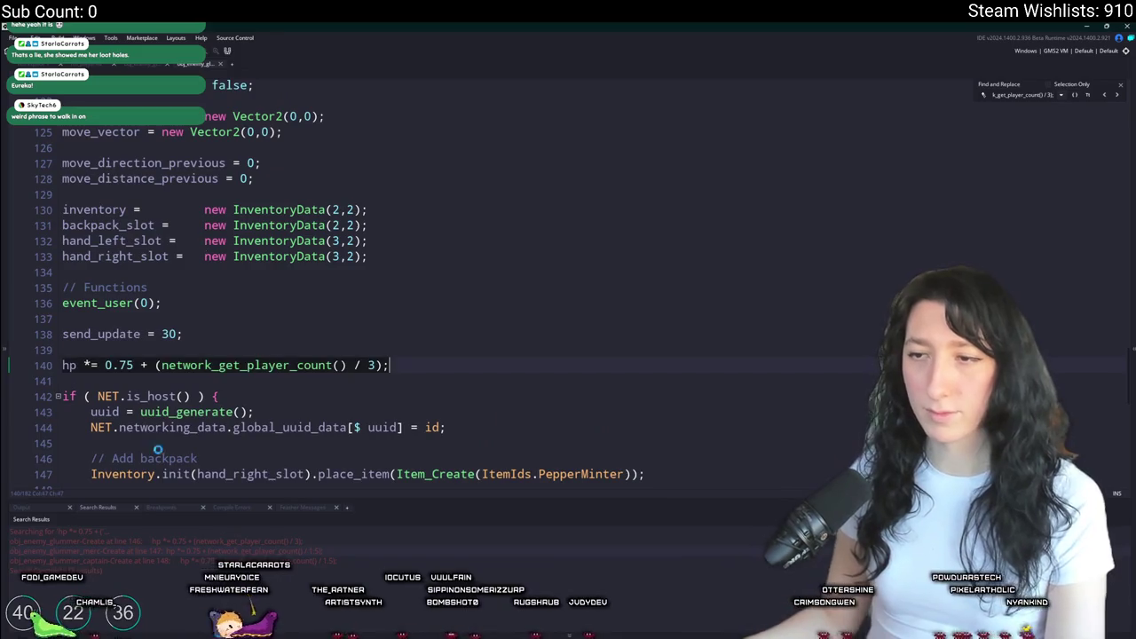
- Move the captain's hp scaling line above the host-only block, onto line 141
{"action": "double_click", "coordinate": [71, 560]}
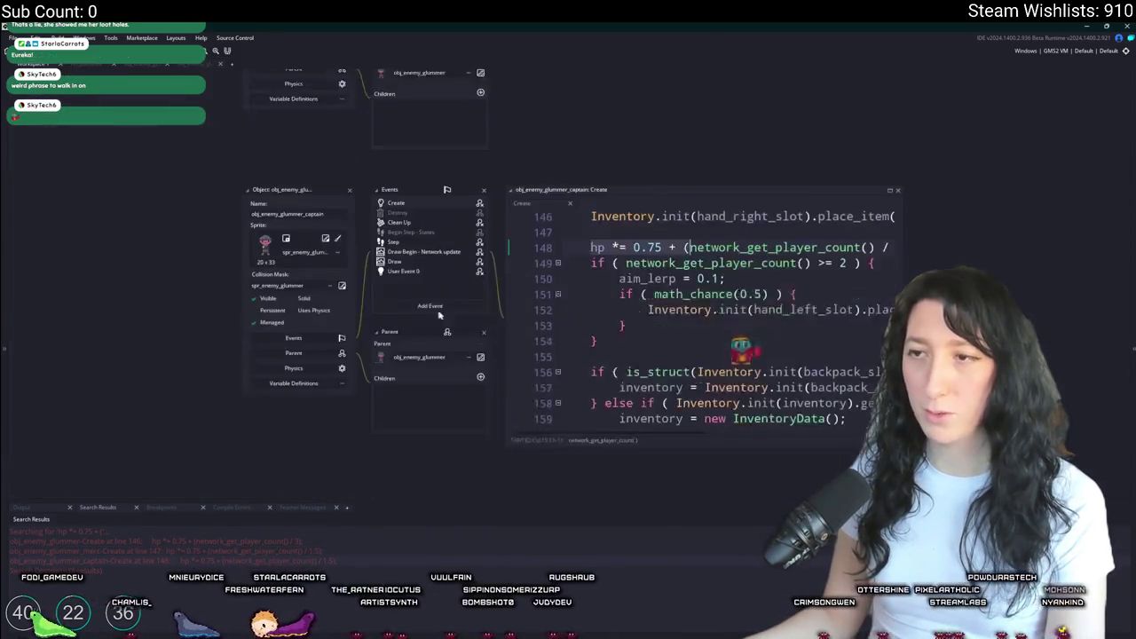
{"action": "key", "text": "End"}
{"action": "key", "text": "shift+Home"}
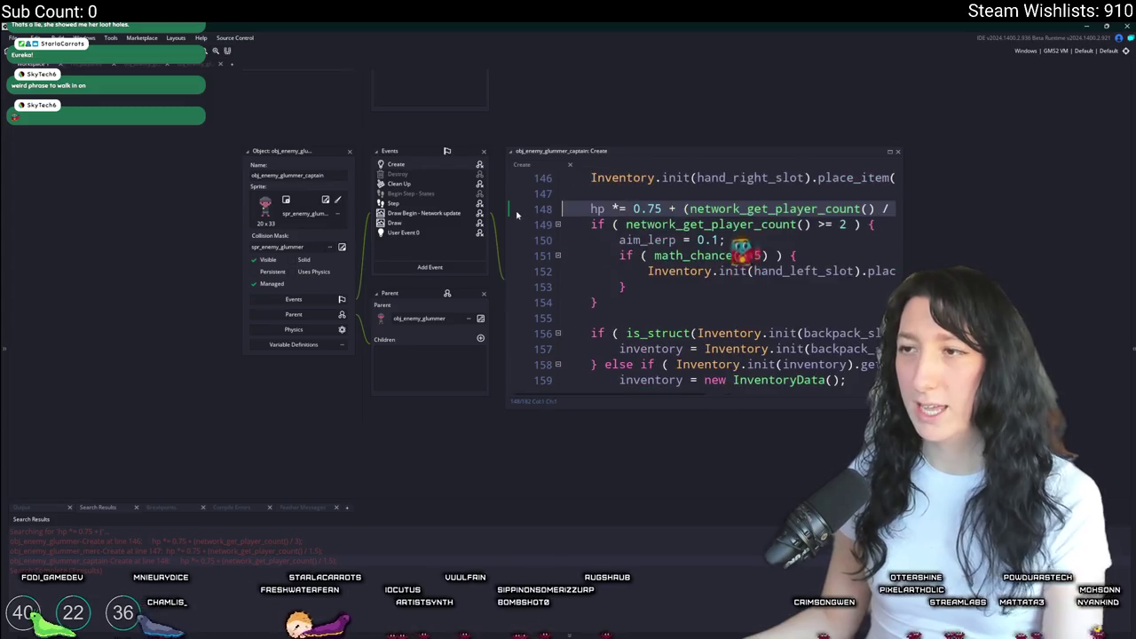
{"action": "key", "text": "BackSpace"}
{"action": "key", "text": "BackSpace"}
{"action": "scroll", "coordinate": [517, 215], "scroll_direction": "up", "scroll_amount": 3}
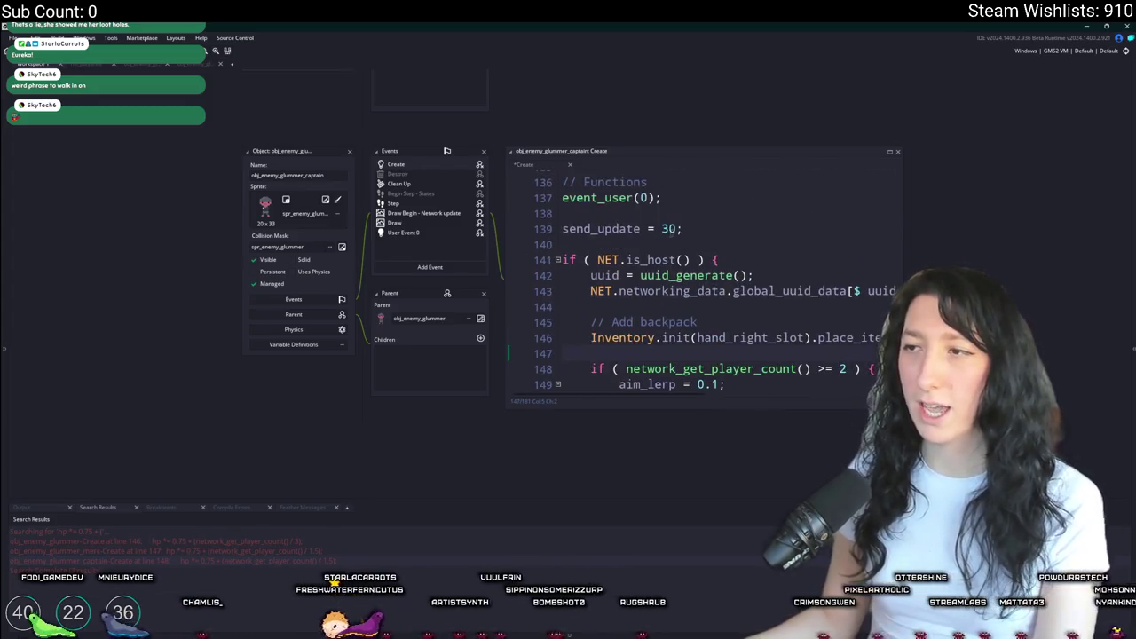
{"action": "key", "text": "Return"}
{"action": "key", "text": "Return"}
{"action": "key", "text": "ctrl+v"}
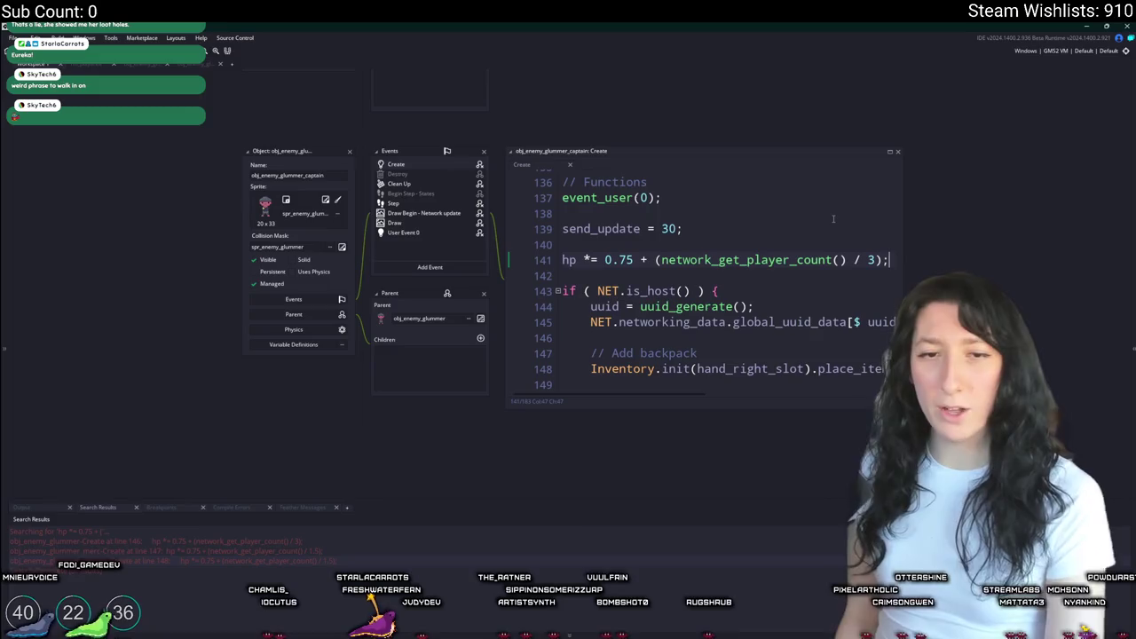
{"action": "left_click", "coordinate": [833, 219]}
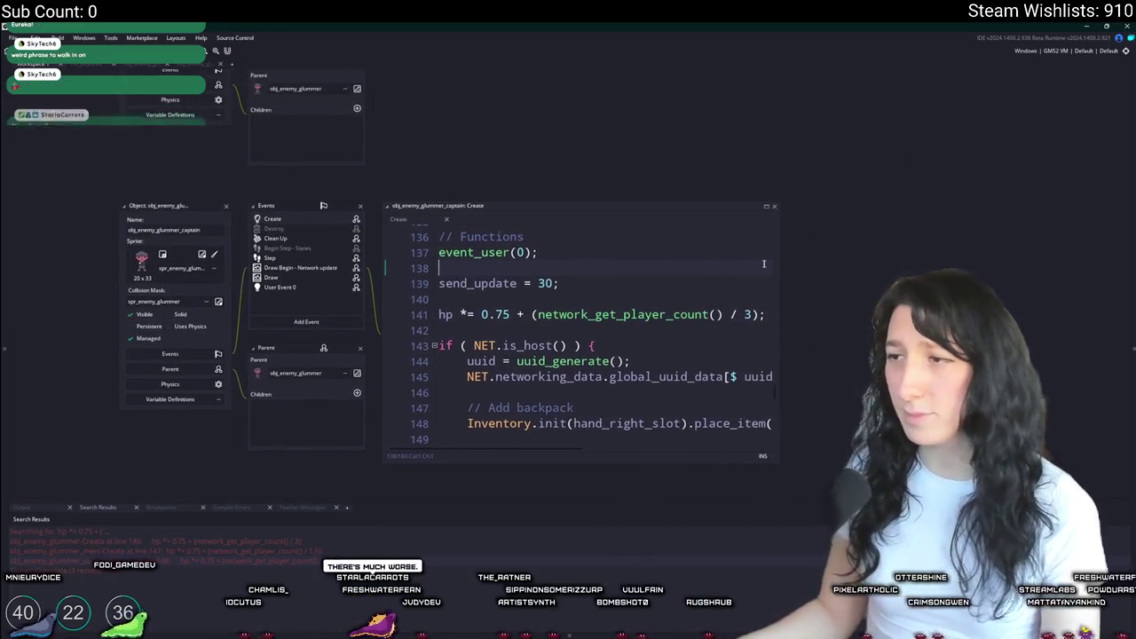
{"action": "left_click_drag", "start_coordinate": [779, 249], "coordinate": [912, 255]}
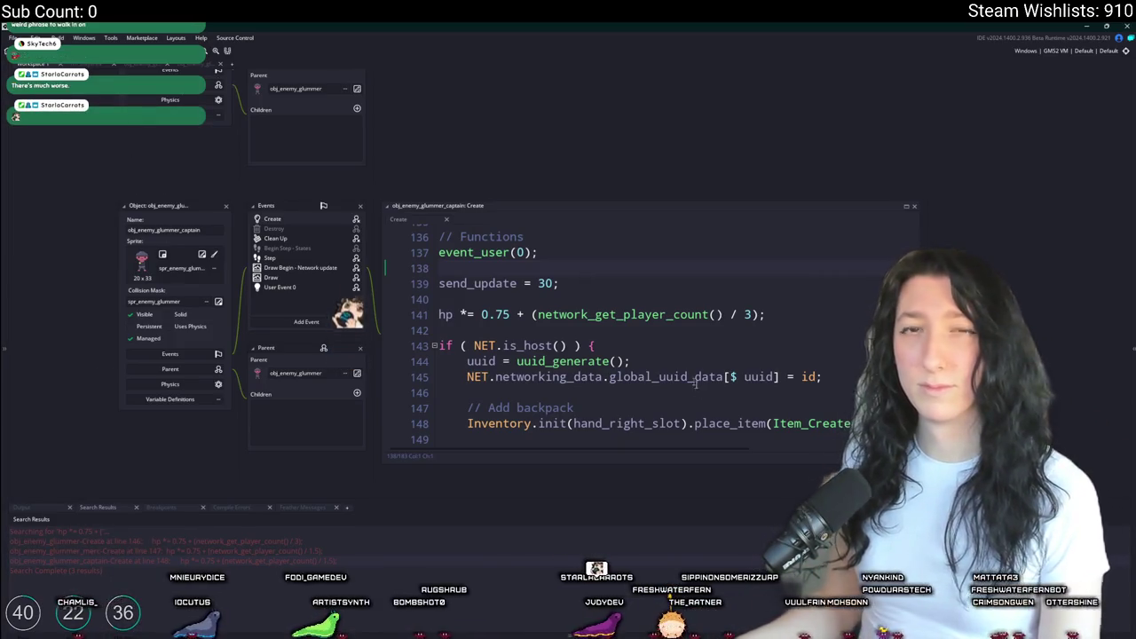
{"action": "left_click", "coordinate": [650, 289]}
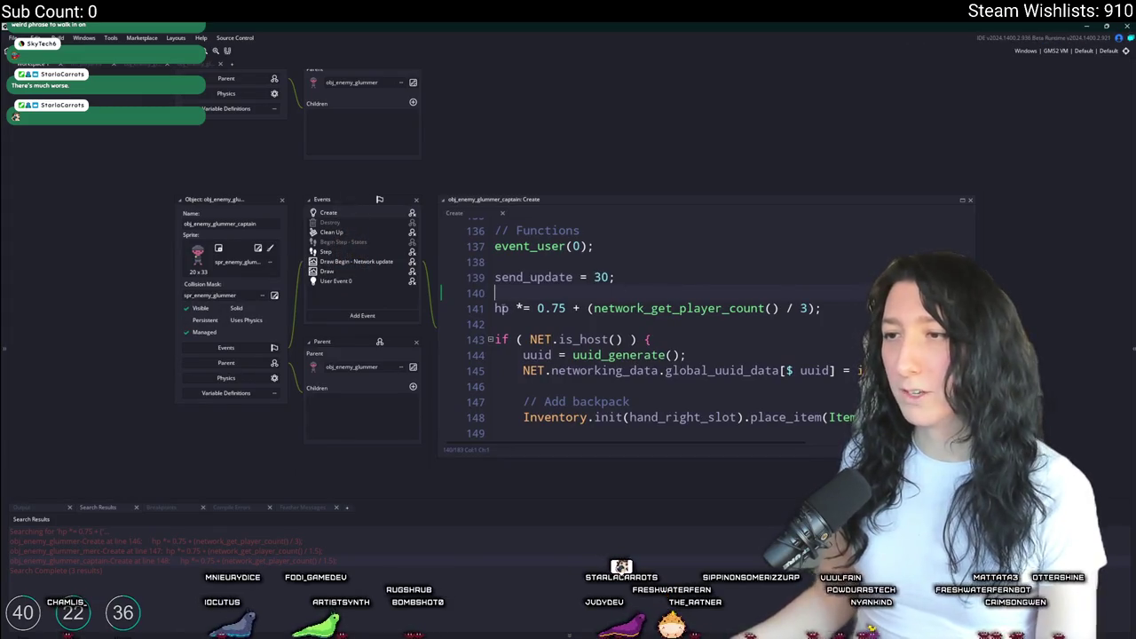
- Open scr_networking at network_get_player_count, showing its PlayerCountOverride return, in an enlarged window
{"action": "double_click", "coordinate": [501, 308]}
{"action": "middle_click", "coordinate": [726, 308]}
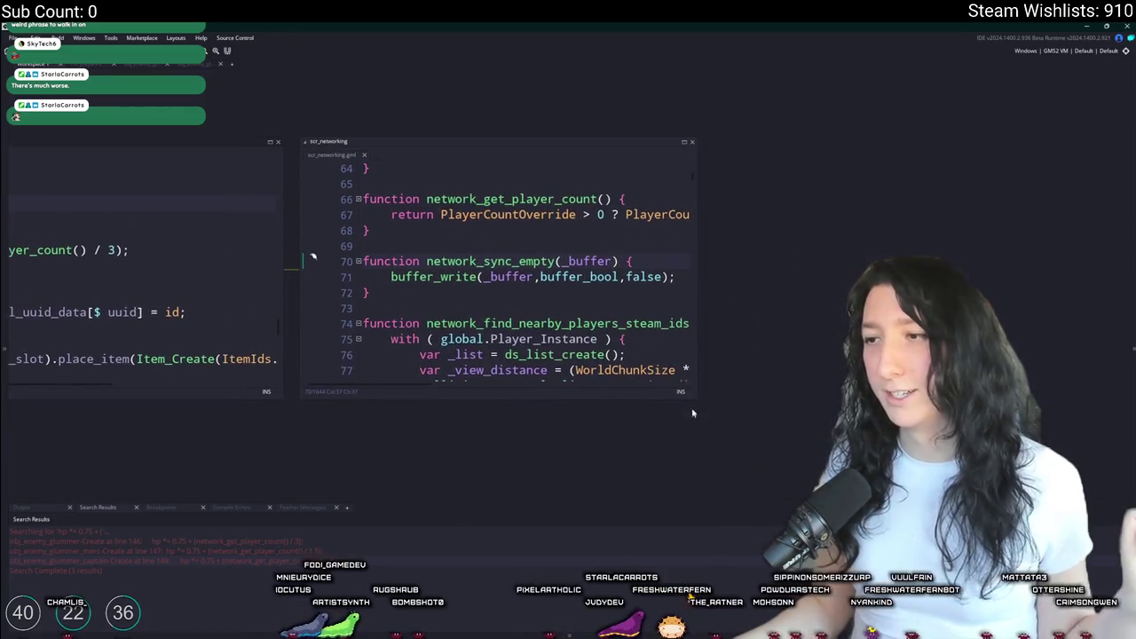
{"action": "double_click", "coordinate": [693, 400]}
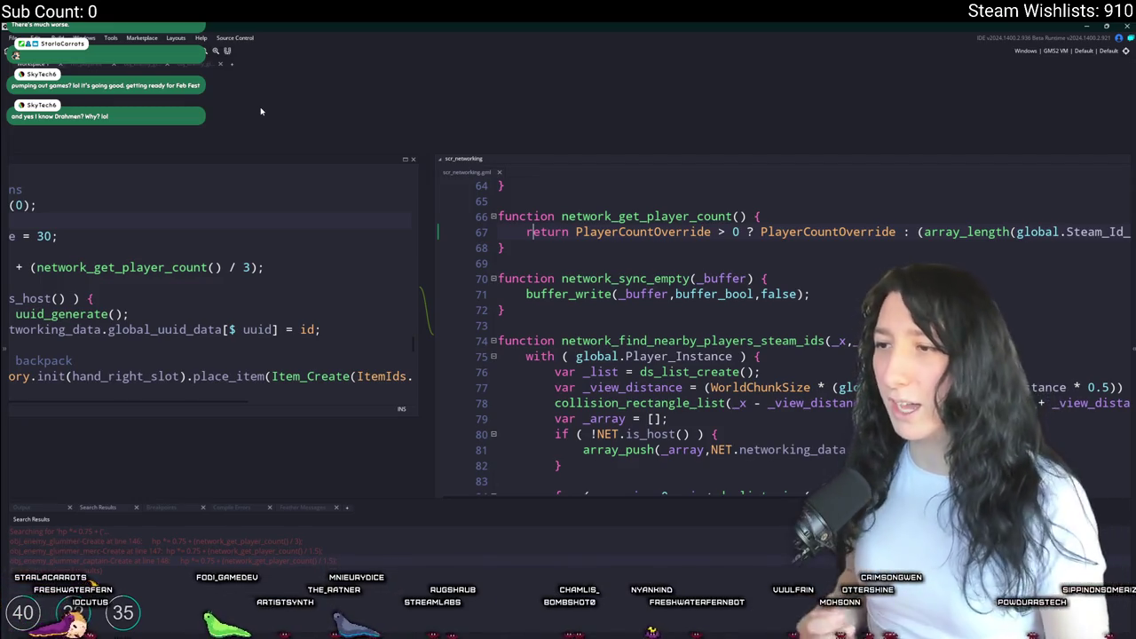
{"action": "scroll", "coordinate": [260, 111], "scroll_direction": "left", "scroll_amount": 2}
- Jump from the captain's network_damage_apply call to its definition in scr_networking
{"action": "scroll", "coordinate": [399, 292], "scroll_direction": "down", "scroll_amount": 10}
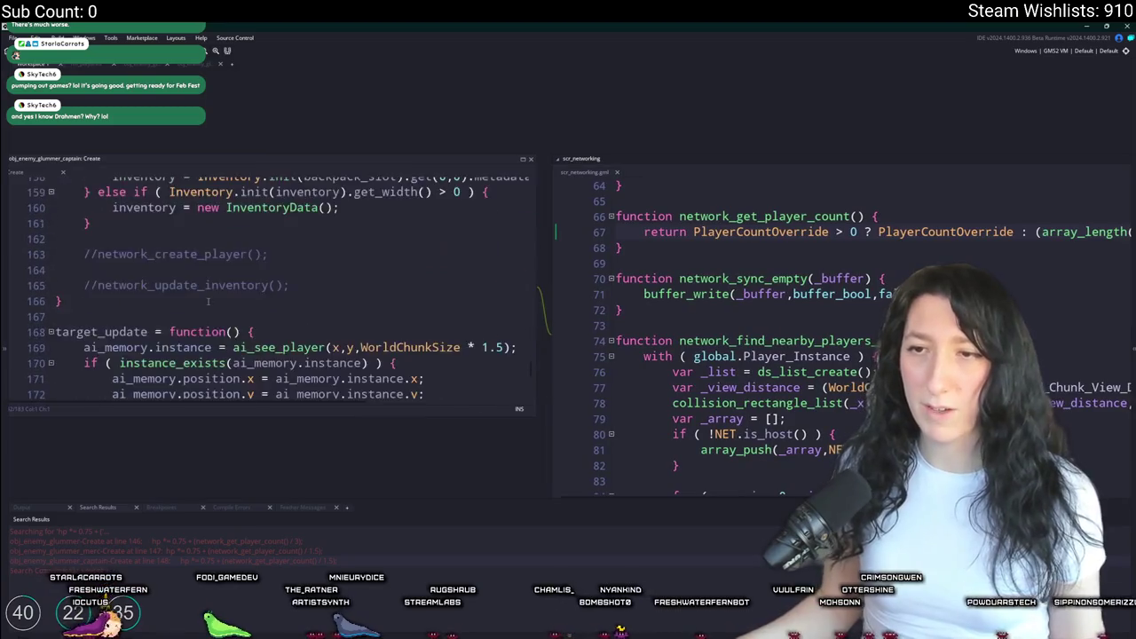
{"action": "scroll", "coordinate": [399, 292], "scroll_direction": "left", "scroll_amount": 6}
{"action": "scroll", "coordinate": [398, 292], "scroll_direction": "up", "scroll_amount": 15}
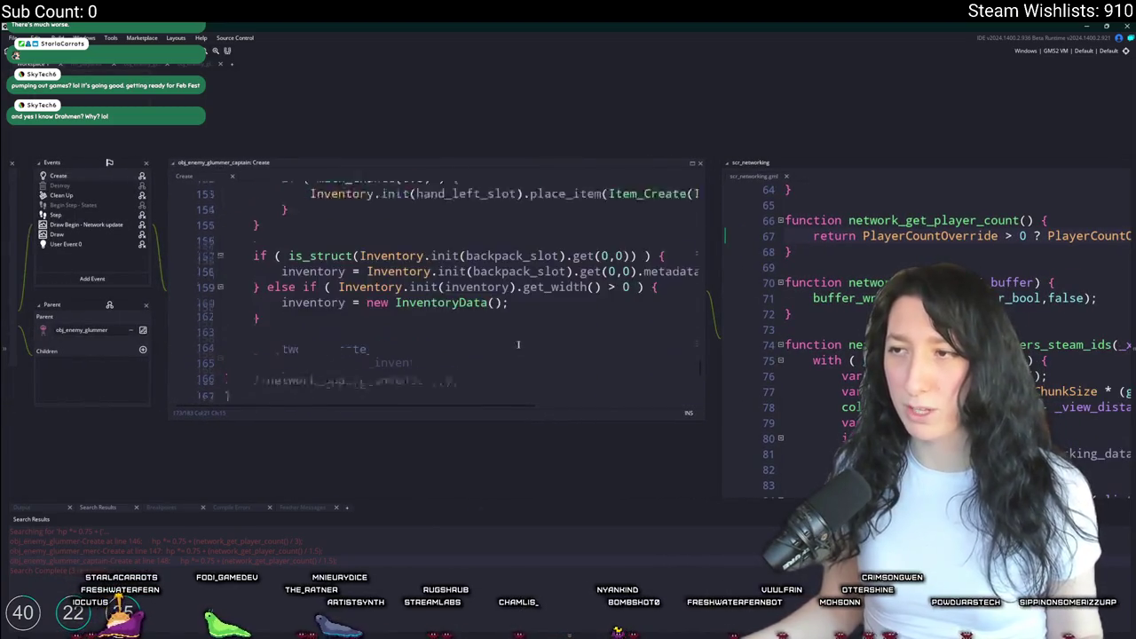
{"action": "scroll", "coordinate": [532, 349], "scroll_direction": "up", "scroll_amount": 12}
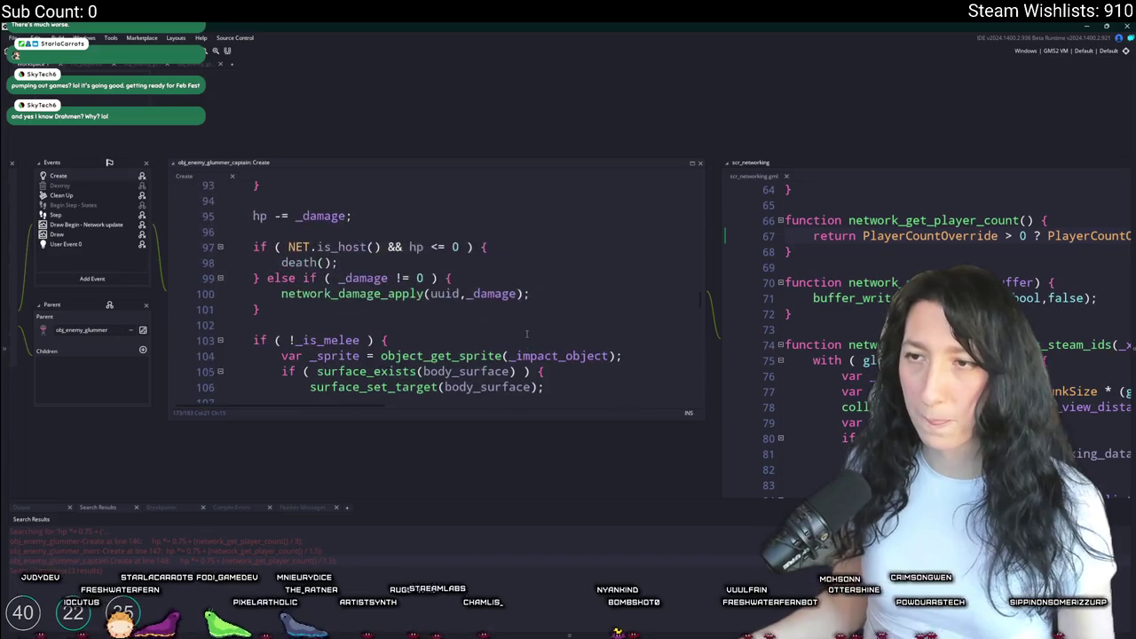
{"action": "scroll", "coordinate": [526, 333], "scroll_direction": "down", "scroll_amount": 3}
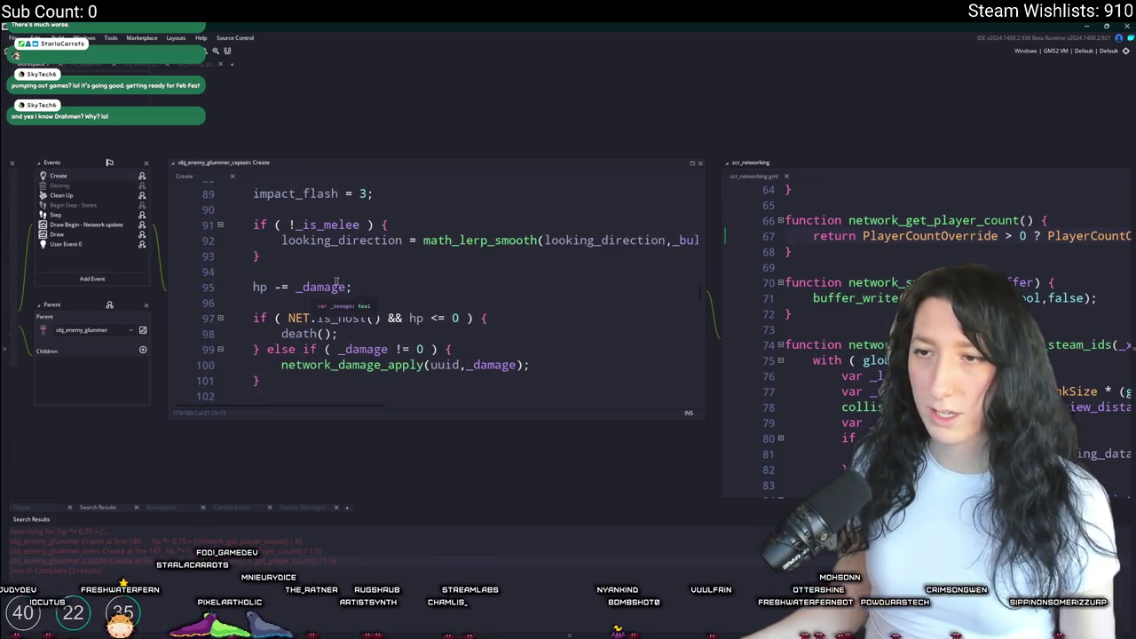
{"action": "left_click", "coordinate": [261, 328]}
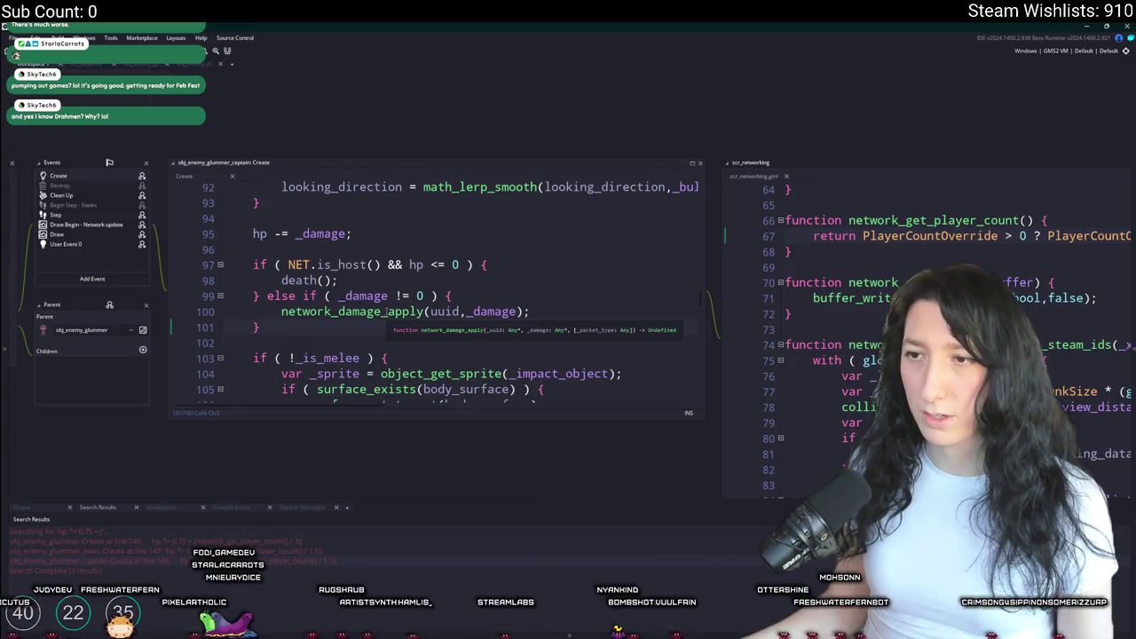
{"action": "middle_click", "coordinate": [385, 311]}
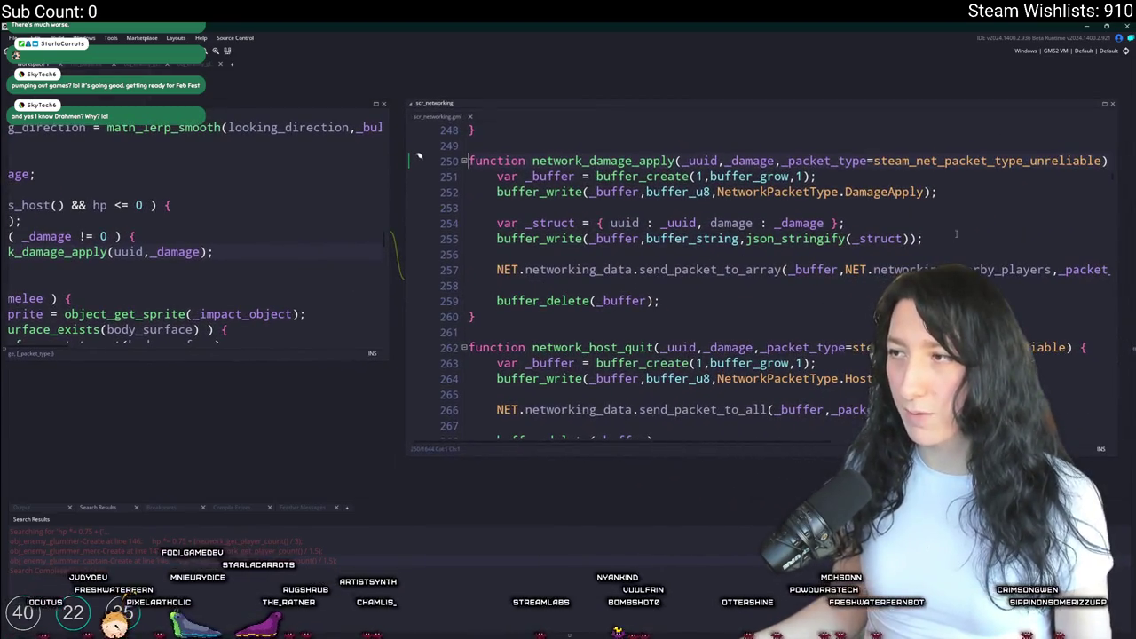
{"action": "left_click", "coordinate": [727, 250]}
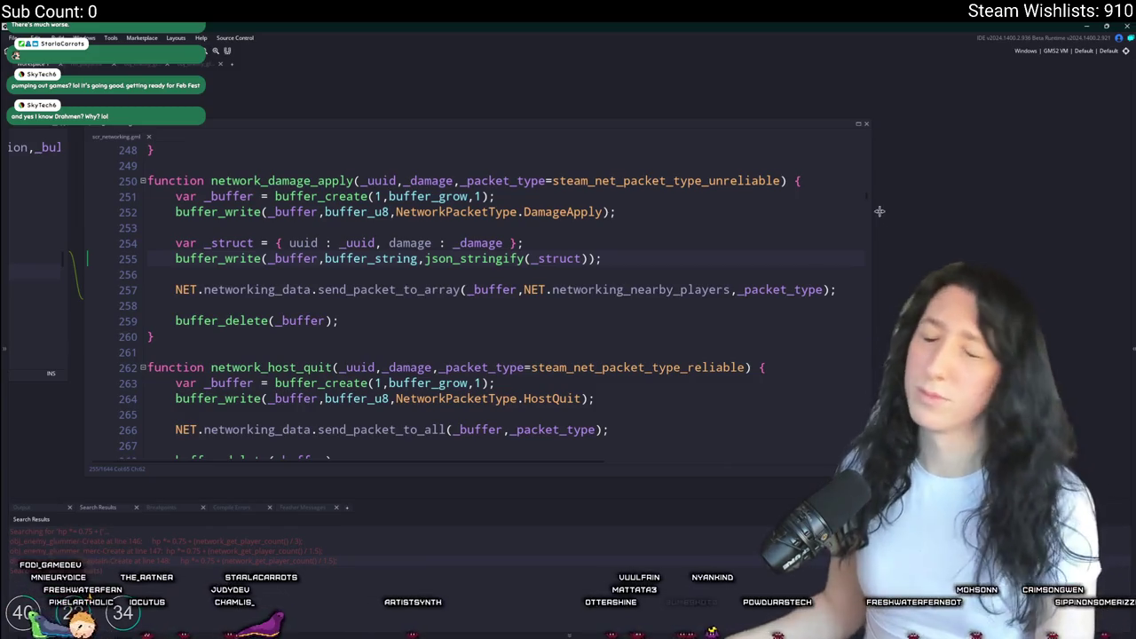
{"action": "left_click", "coordinate": [690, 245]}
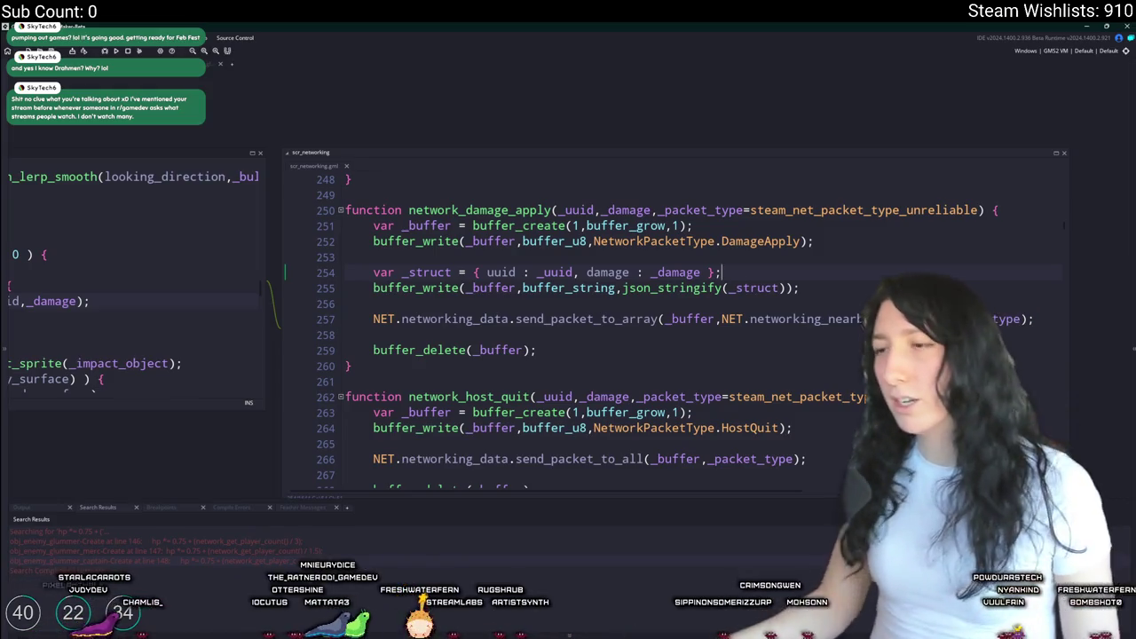
{"action": "left_click", "coordinate": [622, 319]}
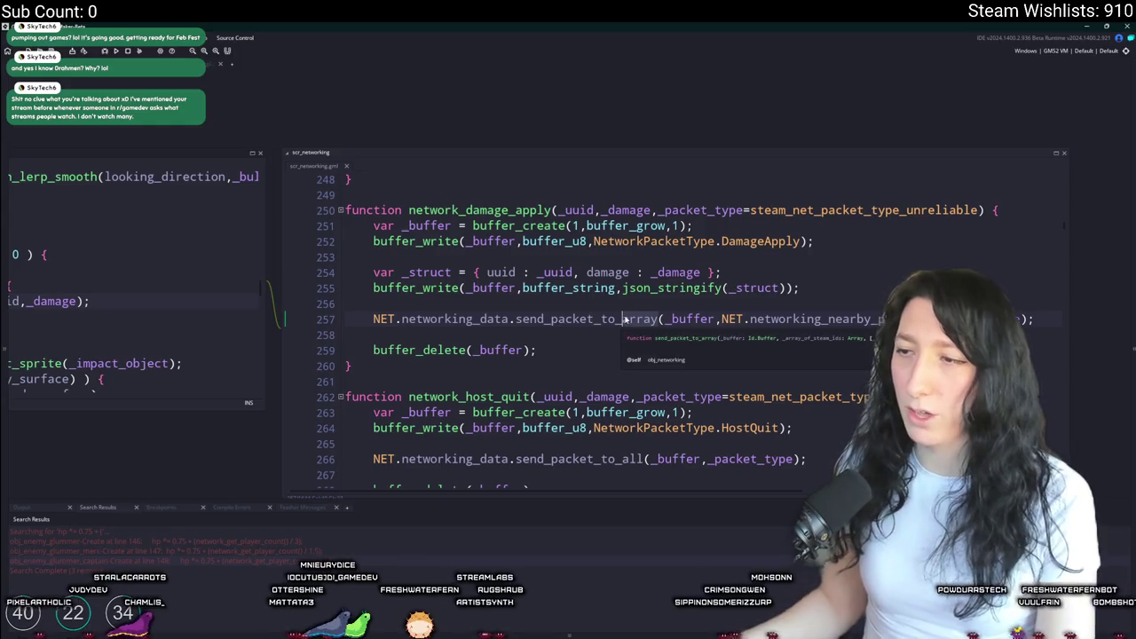
- Send the damage packet to the host instead of the nearby players array
{"action": "key", "text": "ctrl+Delete"}
{"action": "type", "text": "host"}
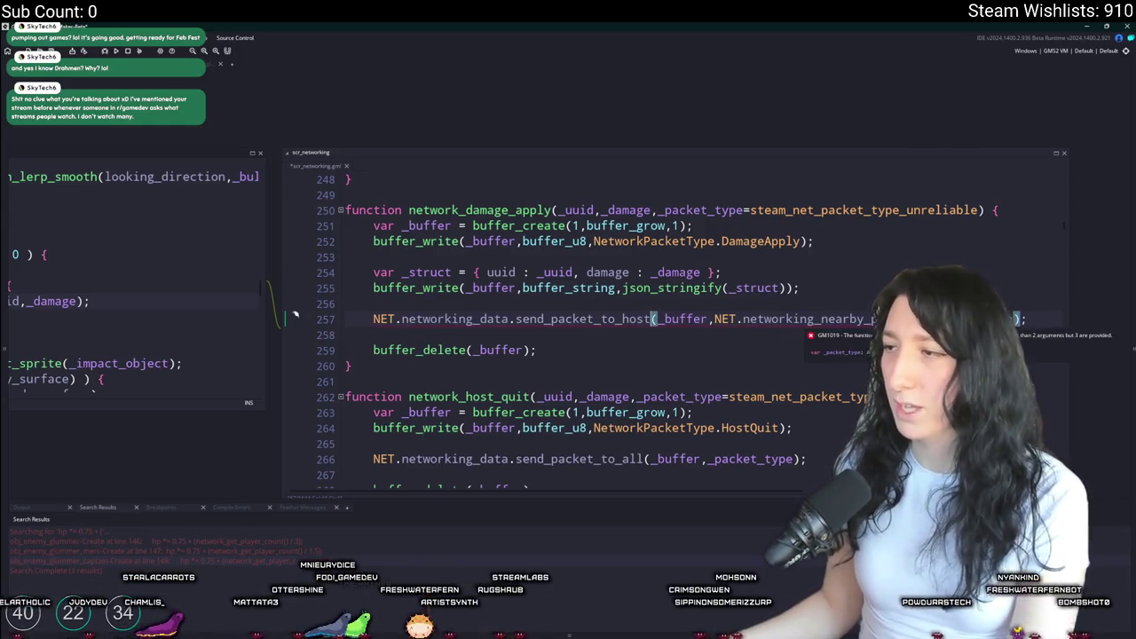
{"action": "left_click_drag", "start_coordinate": [927, 318], "coordinate": [715, 319]}
{"action": "key", "text": "BackSpace"}
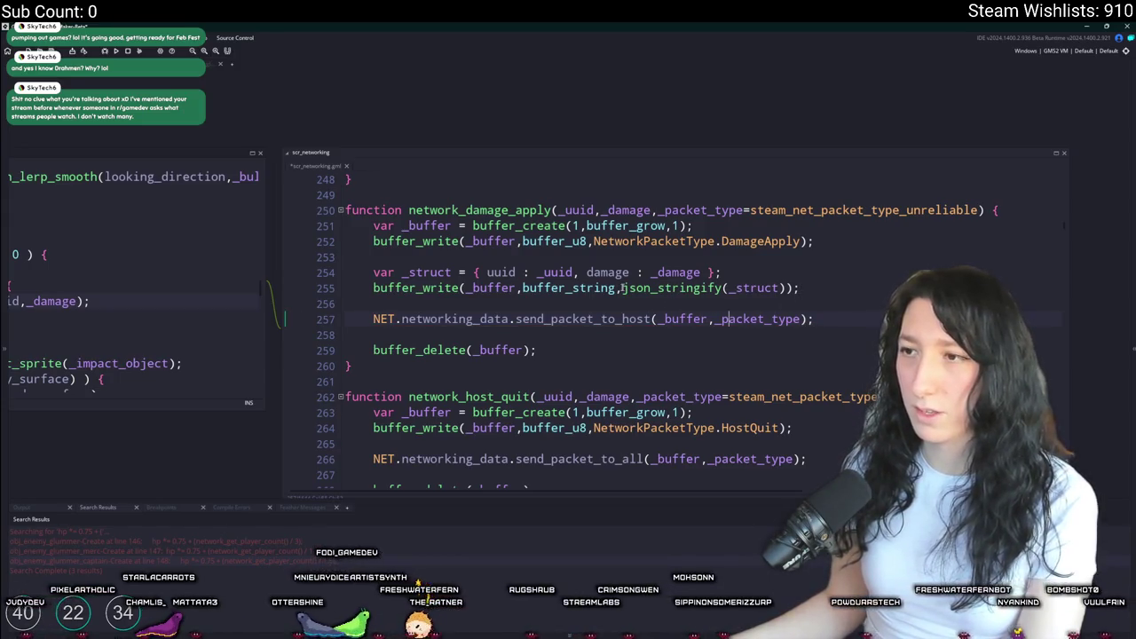
- Add a buffer_write(buffer_string, uuid) line after line 255 and duplicate it
{"action": "left_click", "coordinate": [606, 272]}
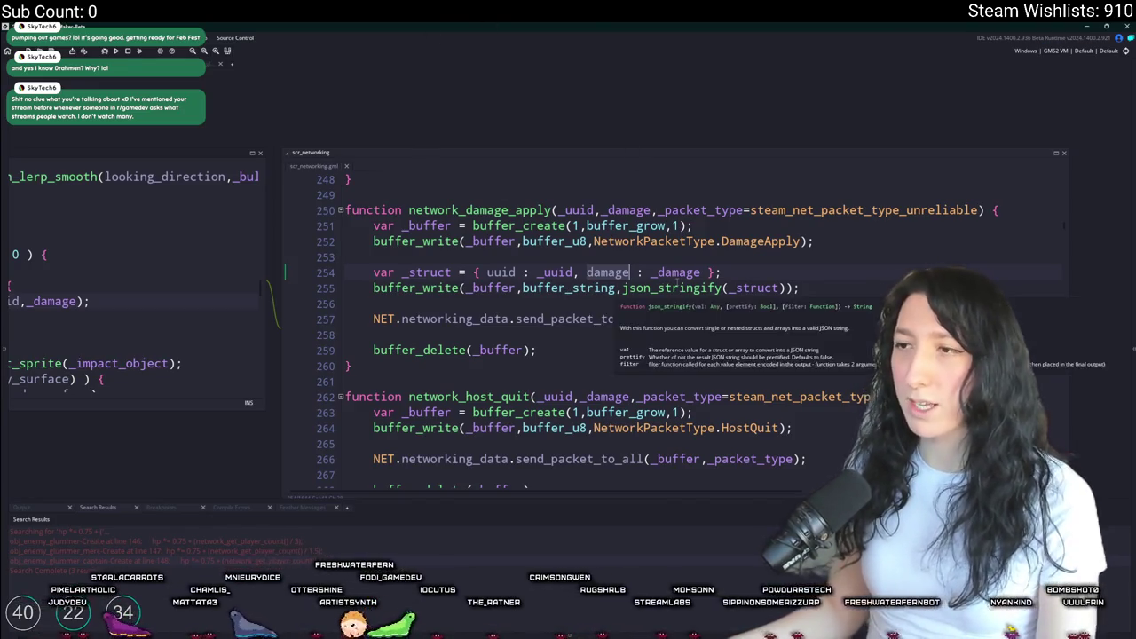
{"action": "left_click", "coordinate": [838, 290]}
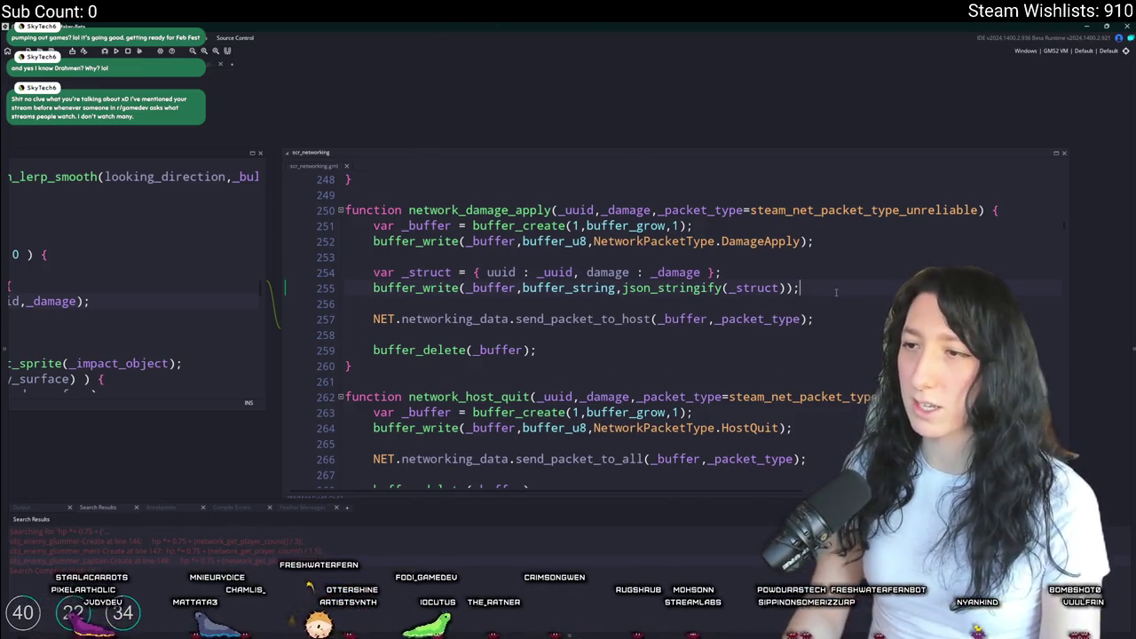
{"action": "key", "text": "Return"}
{"action": "type", "text": "bufferi"}
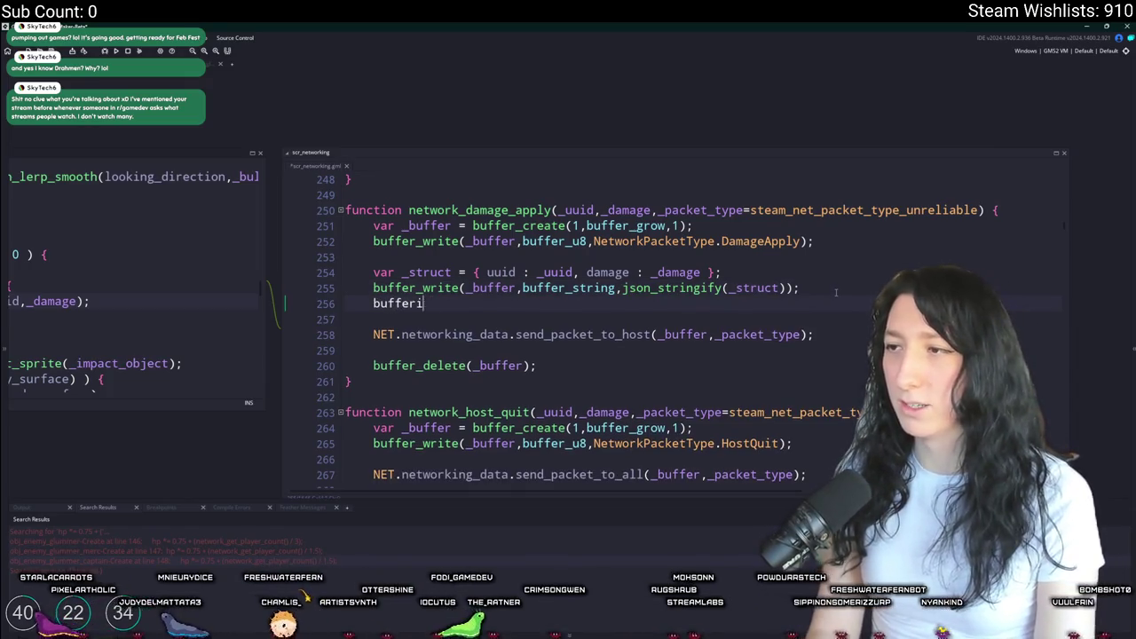
{"action": "type", "text": "_write(_buffer,_buffe"}
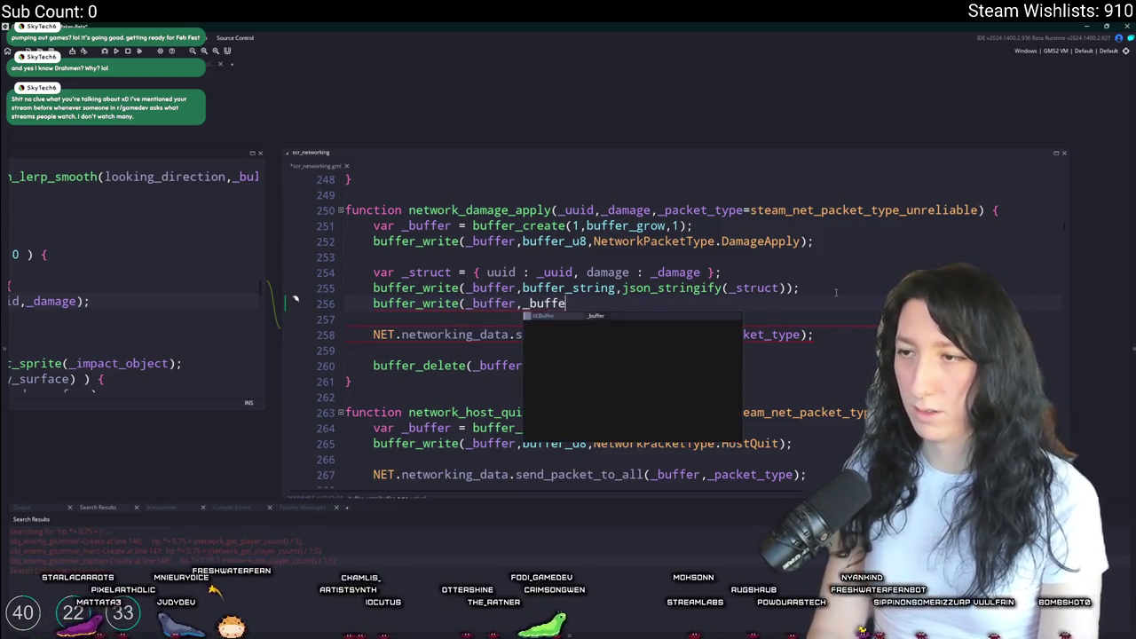
{"action": "key", "text": "BackSpace"}
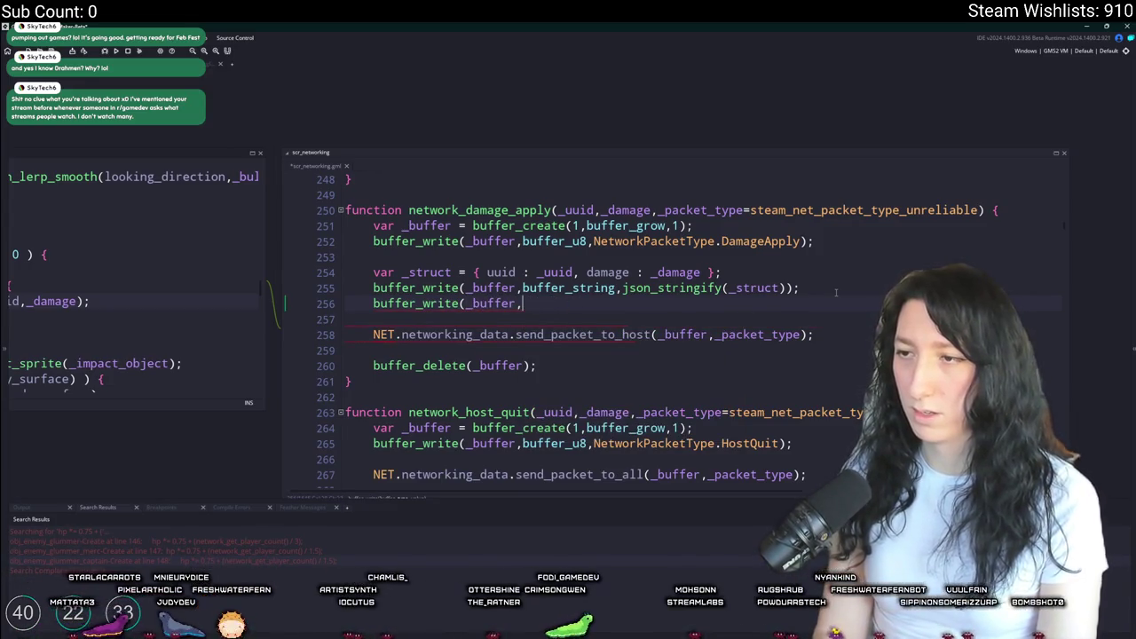
{"action": "type", "text": "buffer_string"}
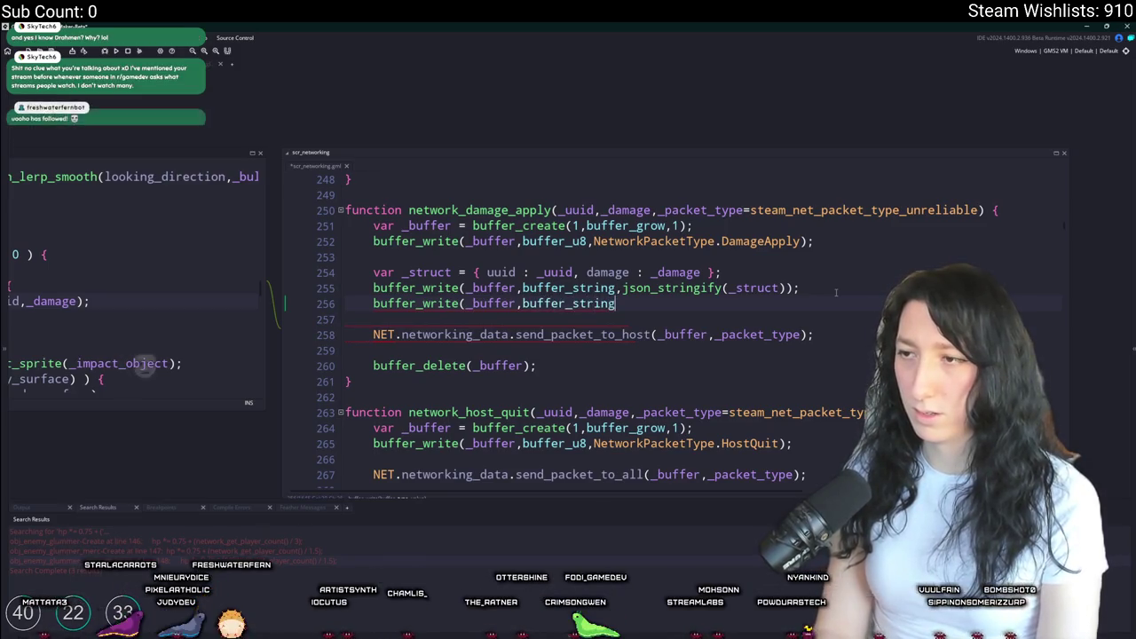
{"action": "type", "text": ",uuid);"}
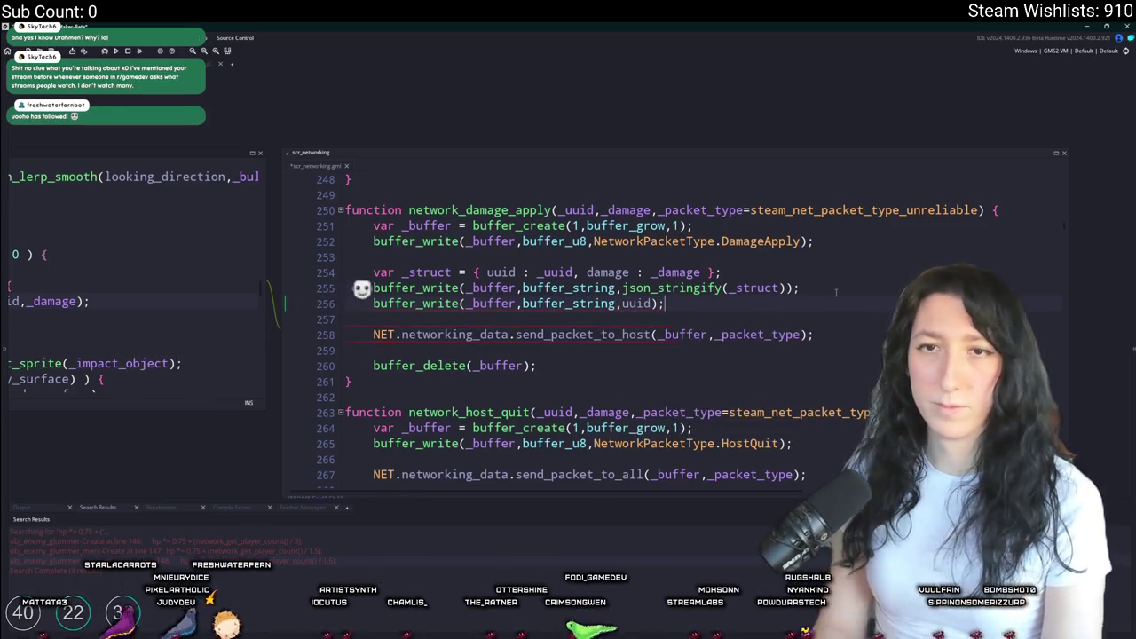
{"action": "key", "text": "ctrl+d"}
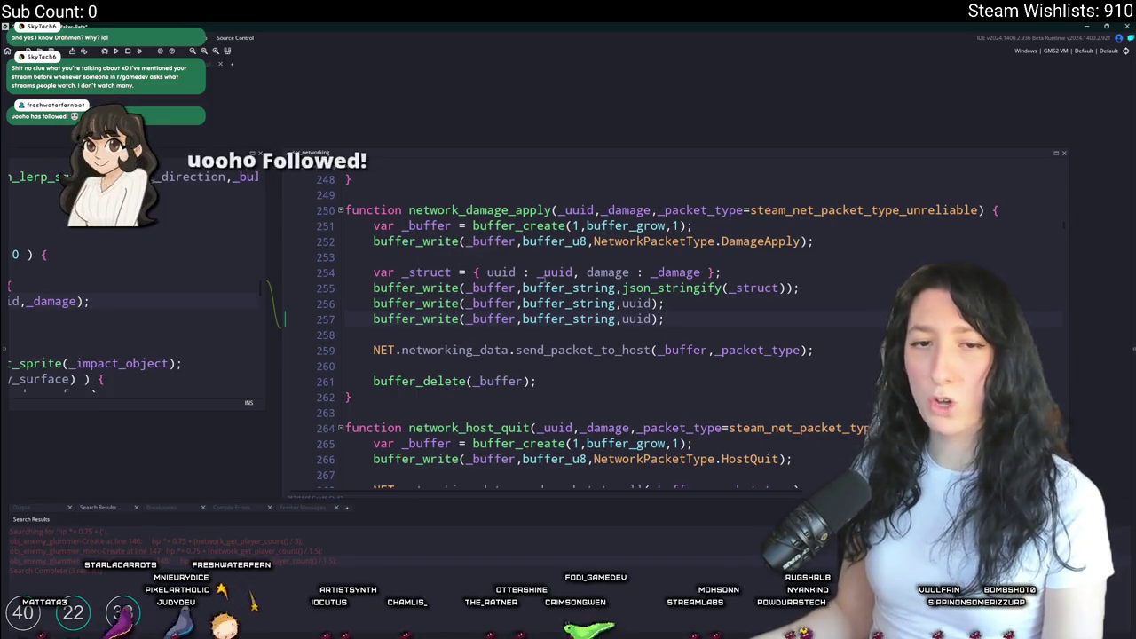
- Turn the duplicate into a buffer_s16 write of damage and use the _uuid parameter
{"action": "key", "text": "Up"}
{"action": "key", "text": "Up"}
{"action": "key", "text": "Up"}
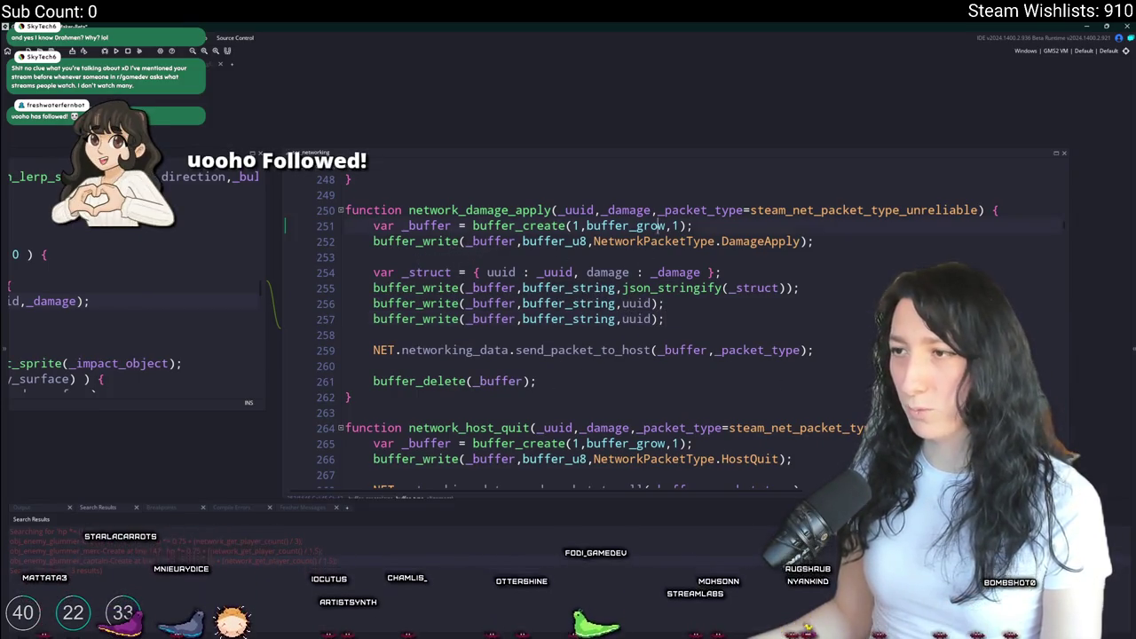
{"action": "left_click", "coordinate": [629, 272]}
{"action": "double_click", "coordinate": [634, 318]}
{"action": "type", "text": "damage"}
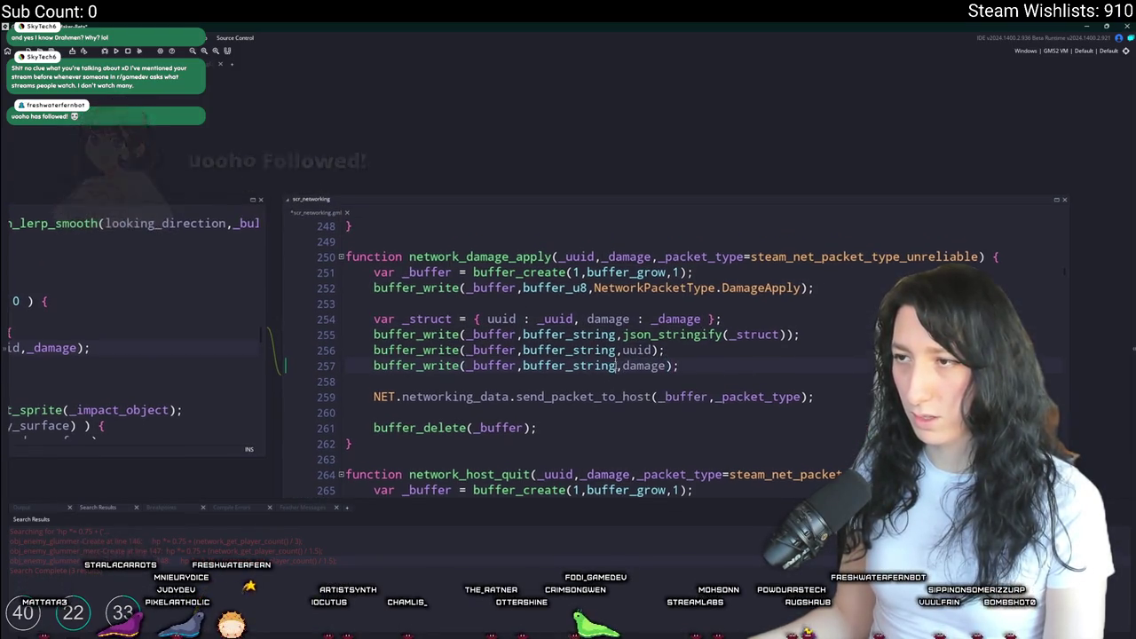
{"action": "left_click", "coordinate": [592, 256]}
{"action": "left_click", "coordinate": [645, 350]}
{"action": "type", "text": "_"}
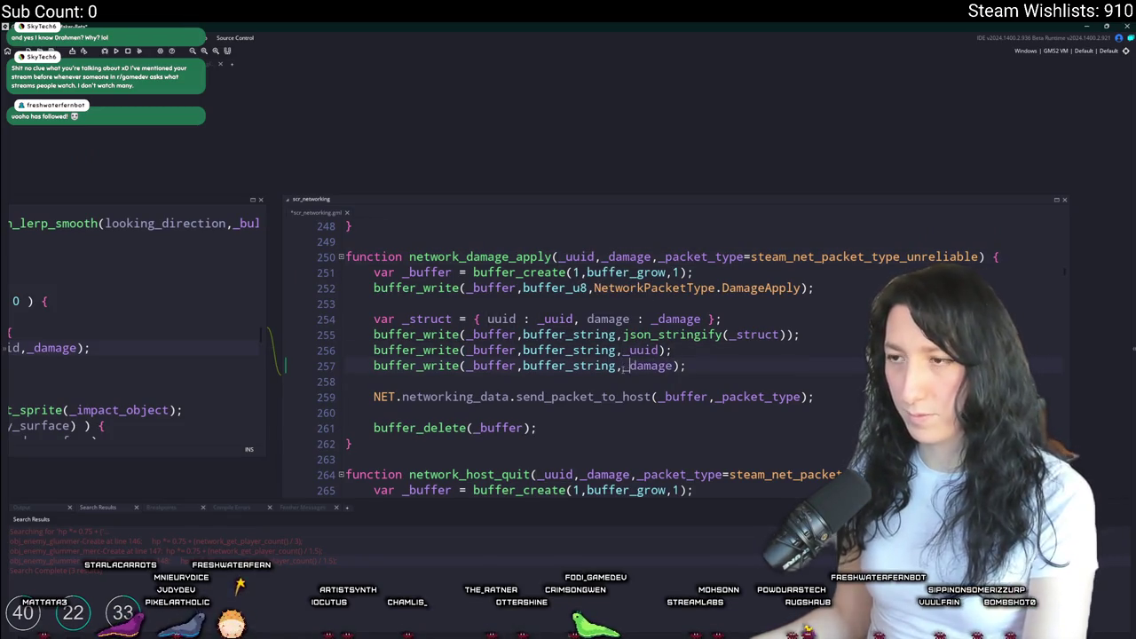
{"action": "key", "text": "ctrl+Delete"}
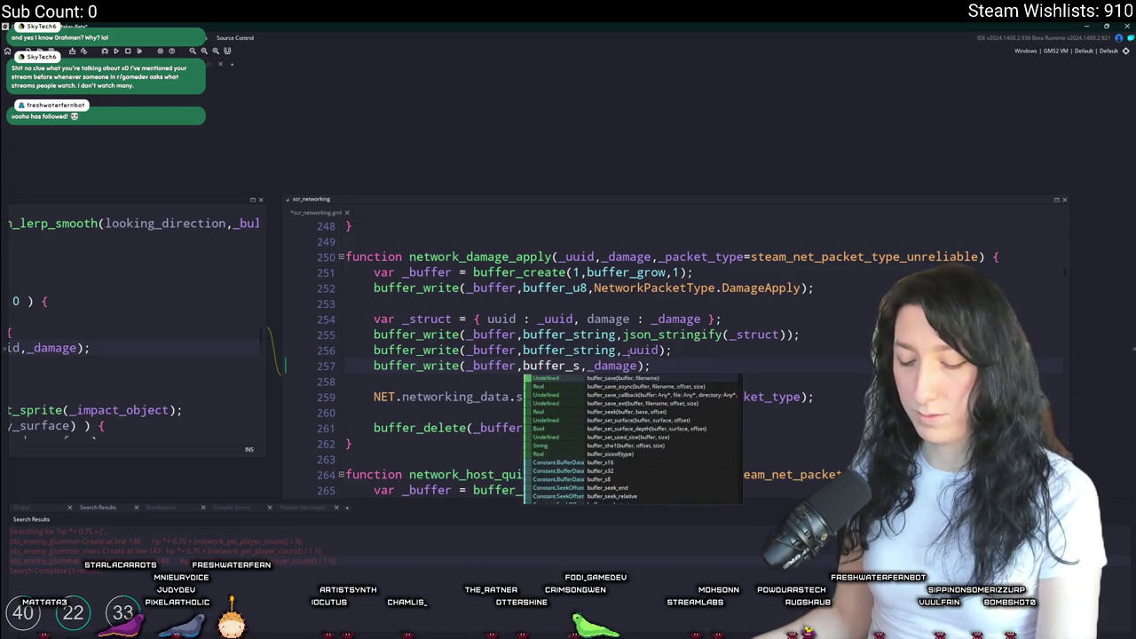
{"action": "type", "text": "18"}
{"action": "key", "text": "BackSpace"}
{"action": "type", "text": "6"}
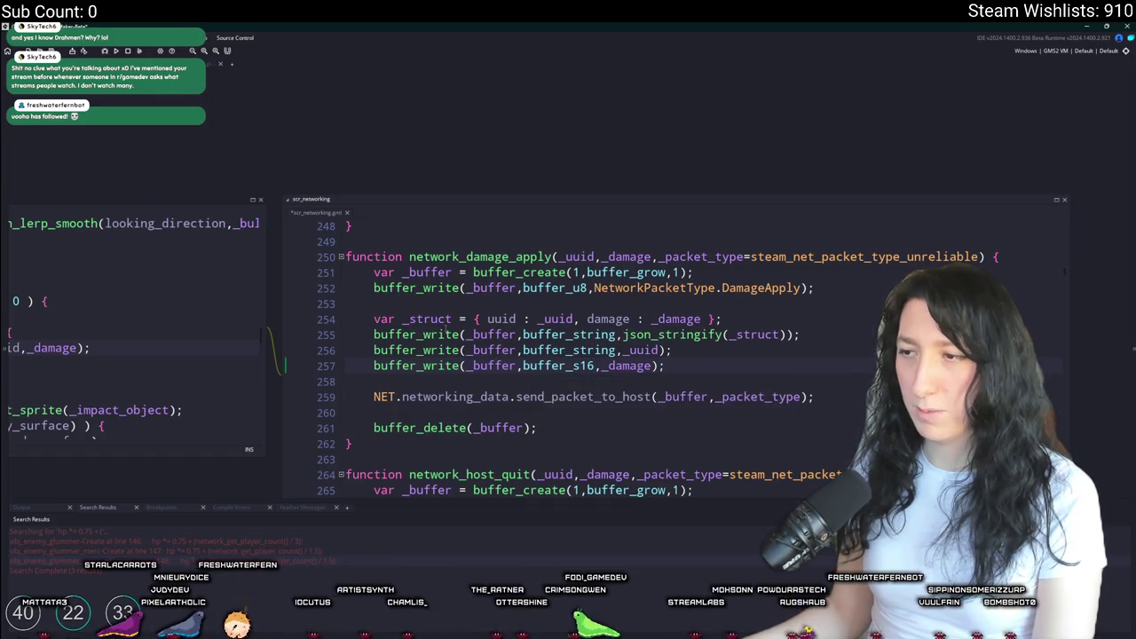
- Delete the _struct and json_stringify lines and select the DamageApply name on line 252
{"action": "mouse_move", "coordinate": [803, 335]}
{"action": "left_mouse_down"}
{"action": "mouse_move", "coordinate": [372, 304]}
{"action": "mouse_move", "coordinate": [813, 287]}
{"action": "left_mouse_up"}
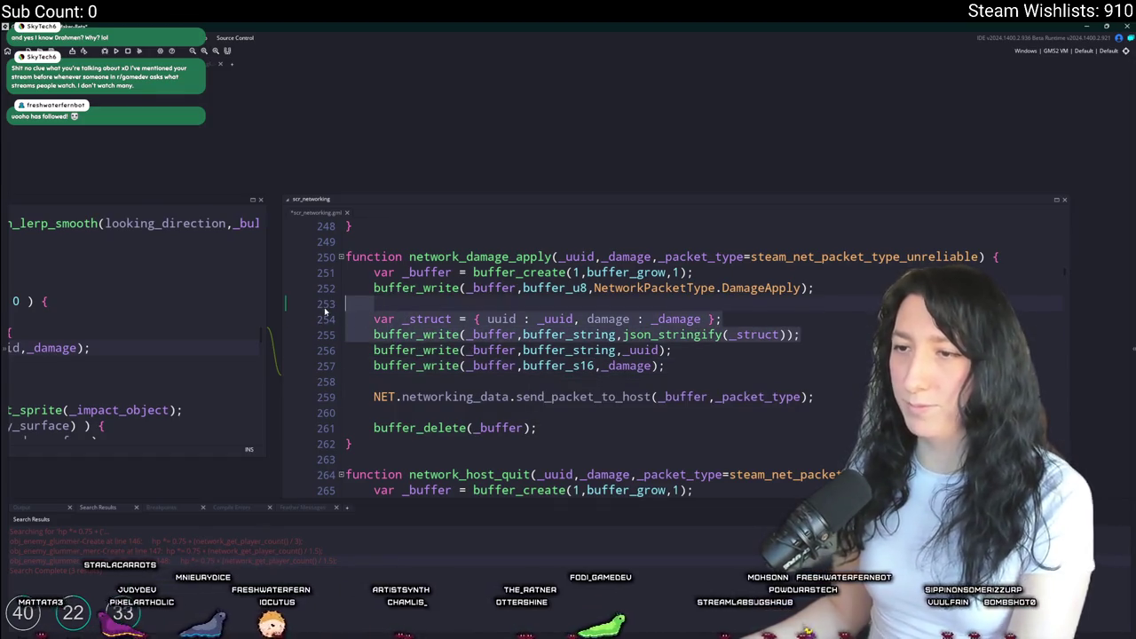
{"action": "key", "text": "BackSpace"}
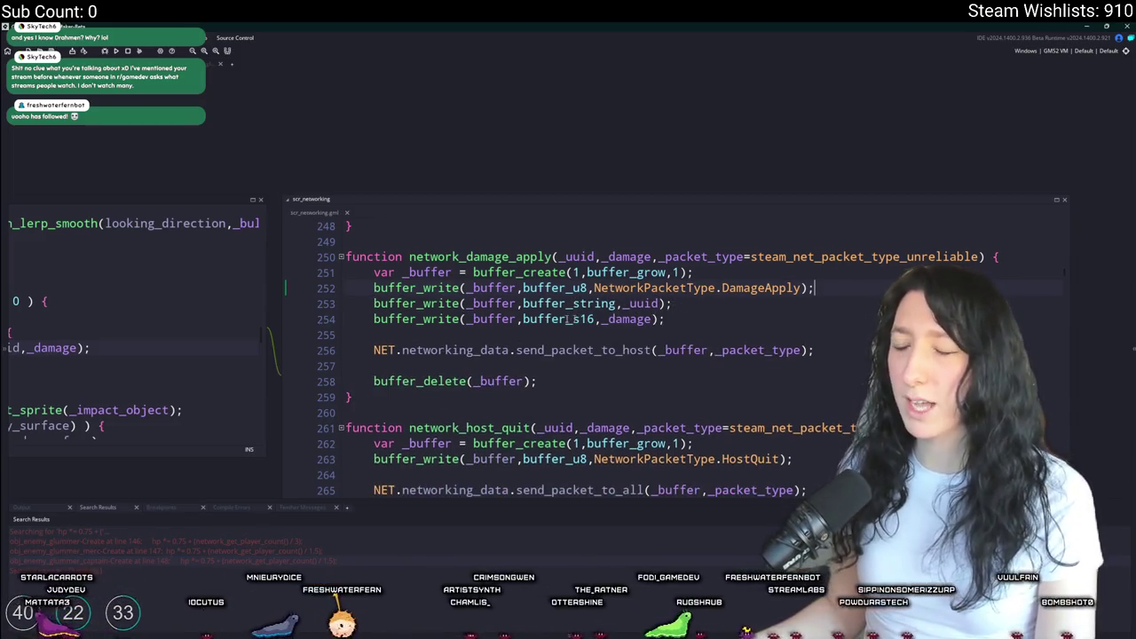
{"action": "key", "text": "Down"}
{"action": "scroll", "coordinate": [586, 266], "scroll_direction": "down", "scroll_amount": 2}
{"action": "double_click", "coordinate": [750, 201]}
{"action": "key", "text": "ctrl+shift+f"}
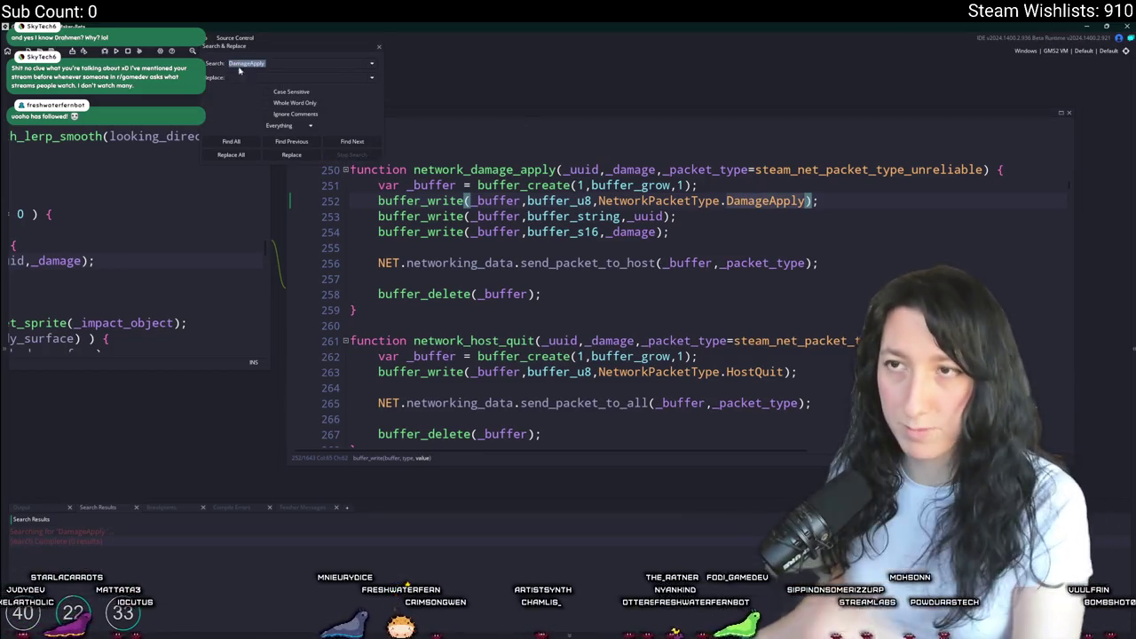
- List all DamageApply matches and open the packet handler at line 1080
{"action": "key", "text": "Return"}
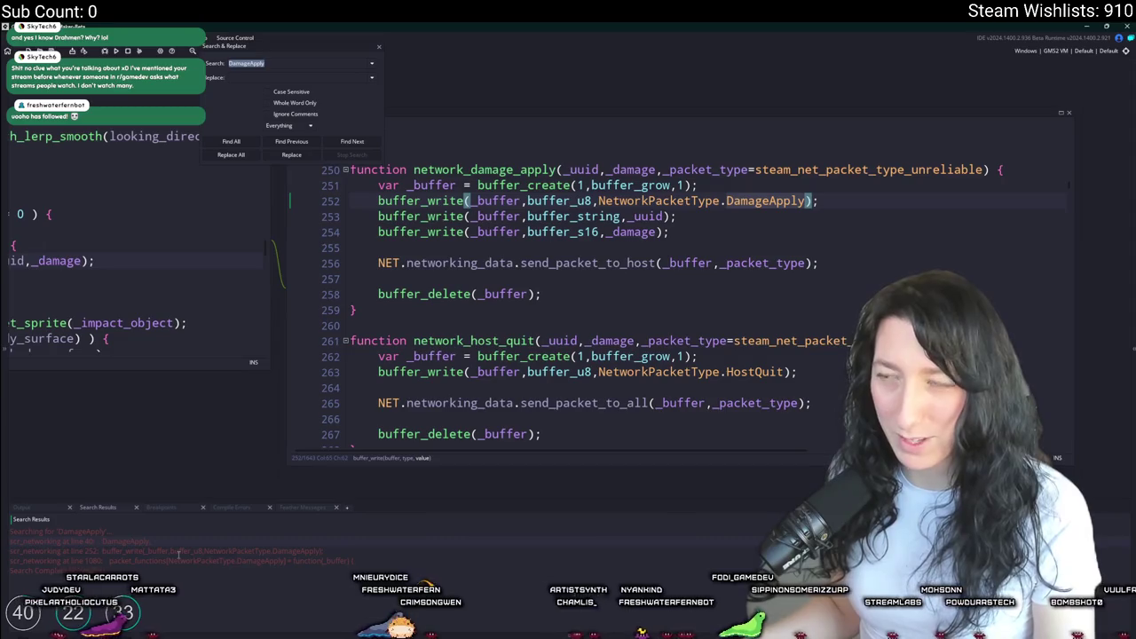
{"action": "left_click", "coordinate": [184, 560]}
{"action": "left_click", "coordinate": [185, 550]}
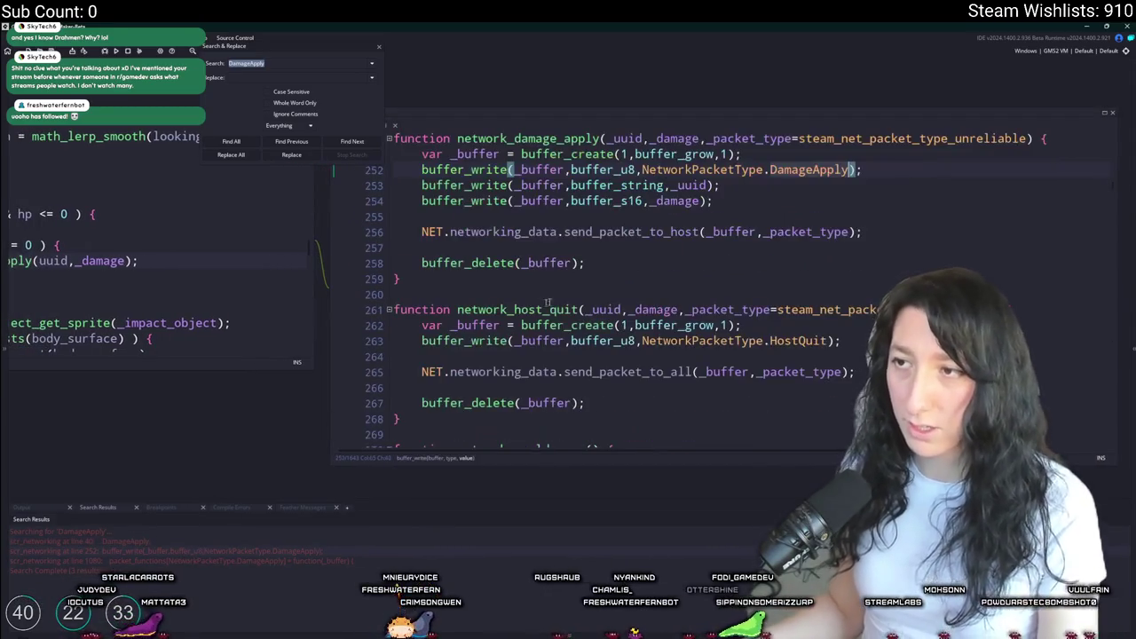
{"action": "left_click", "coordinate": [645, 294]}
{"action": "left_click", "coordinate": [351, 141]}
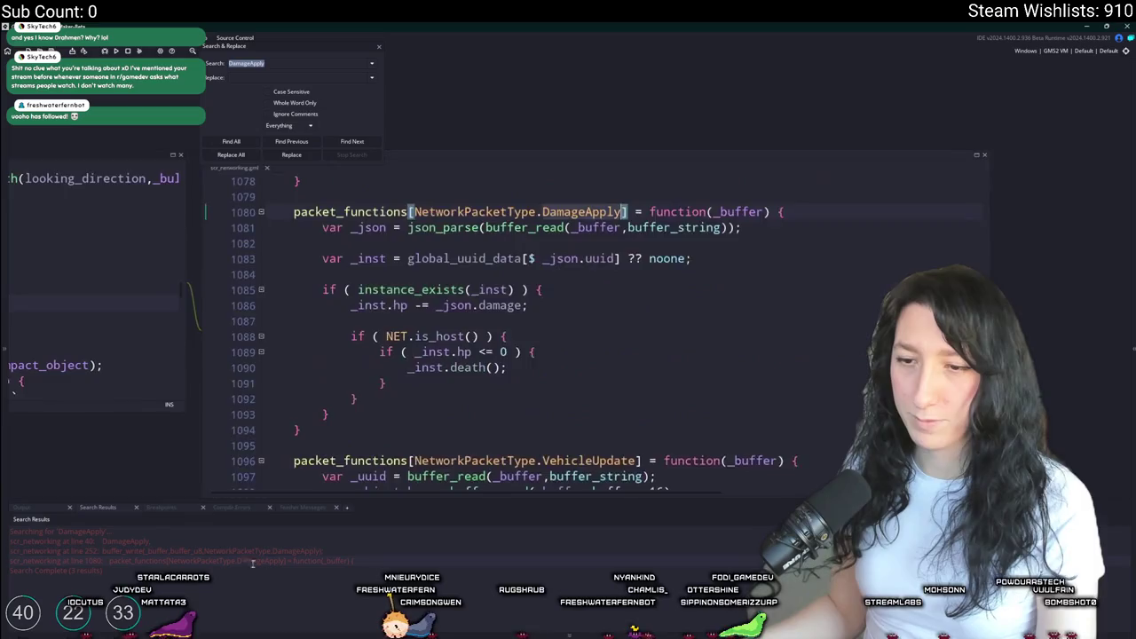
- Rename _json to _uuid and strip the json_parse wrapper from the buffer_string read
{"action": "left_click", "coordinate": [380, 49]}
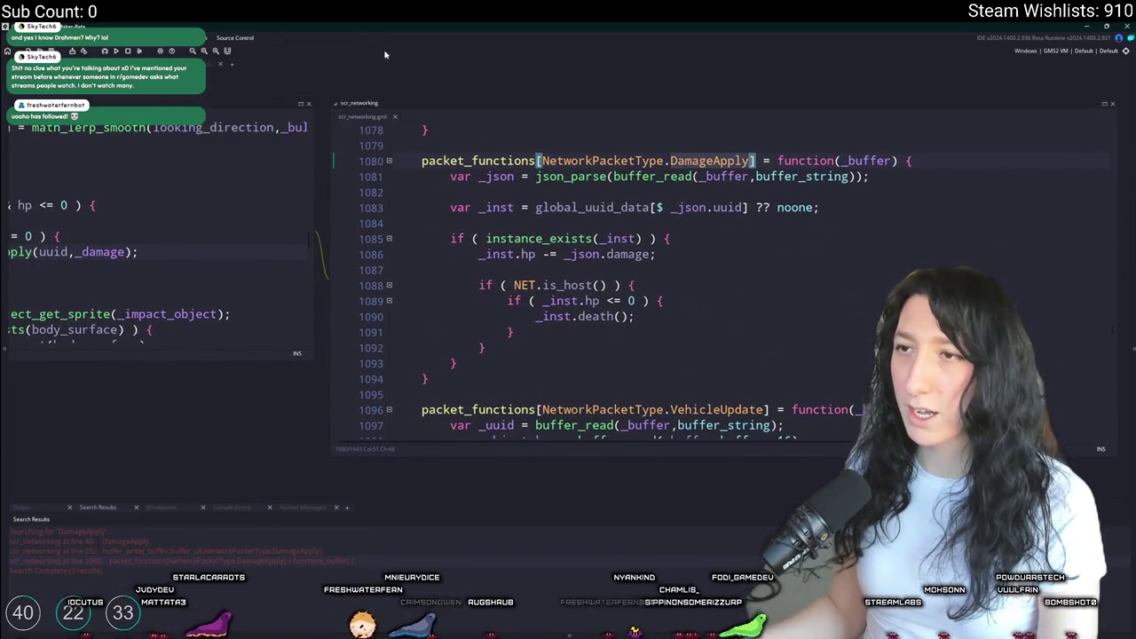
{"action": "left_click", "coordinate": [792, 241]}
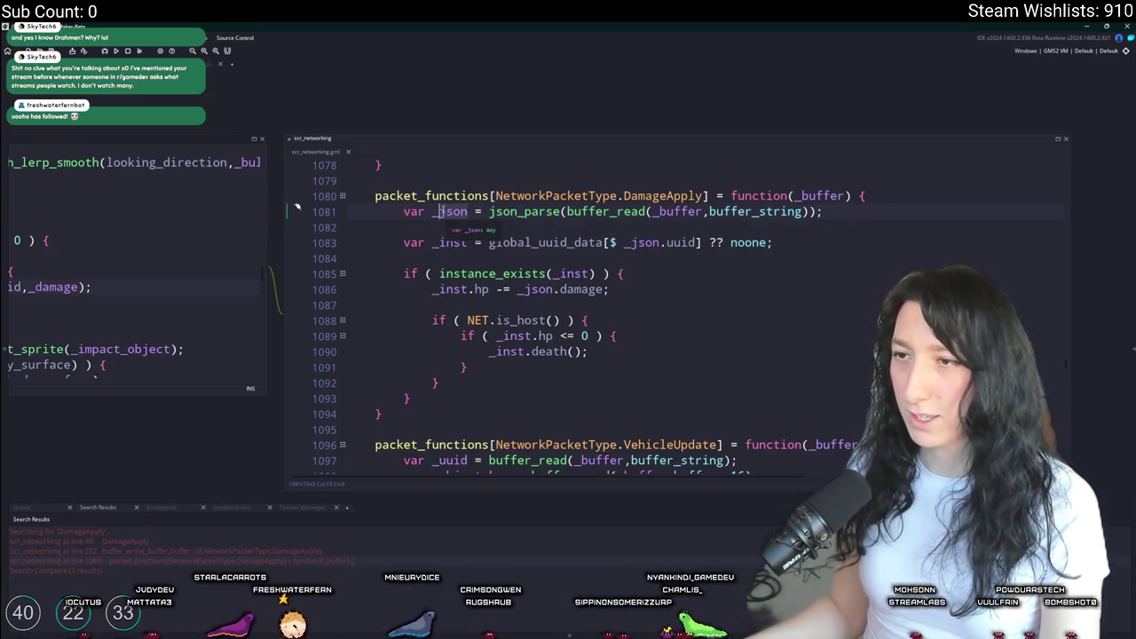
{"action": "type", "text": "uuid"}
{"action": "key", "text": "Delete"}
{"action": "key", "text": "Delete"}
{"action": "key", "text": "Delete"}
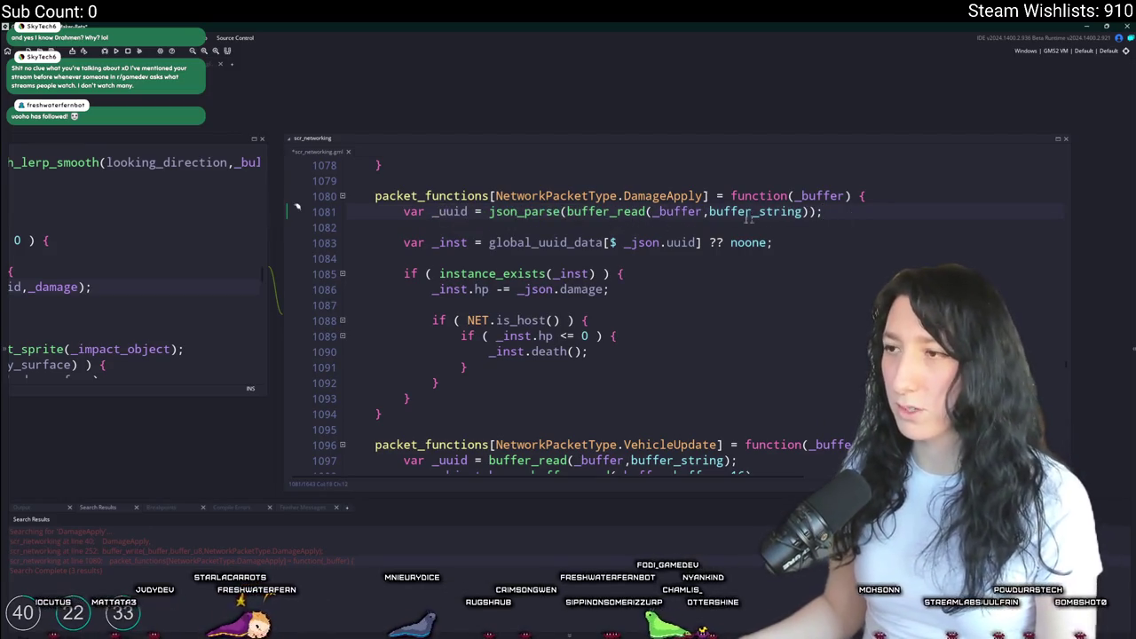
{"action": "double_click", "coordinate": [559, 211]}
{"action": "key", "text": "Delete"}
{"action": "key", "text": "Delete"}
{"action": "left_click", "coordinate": [733, 211]}
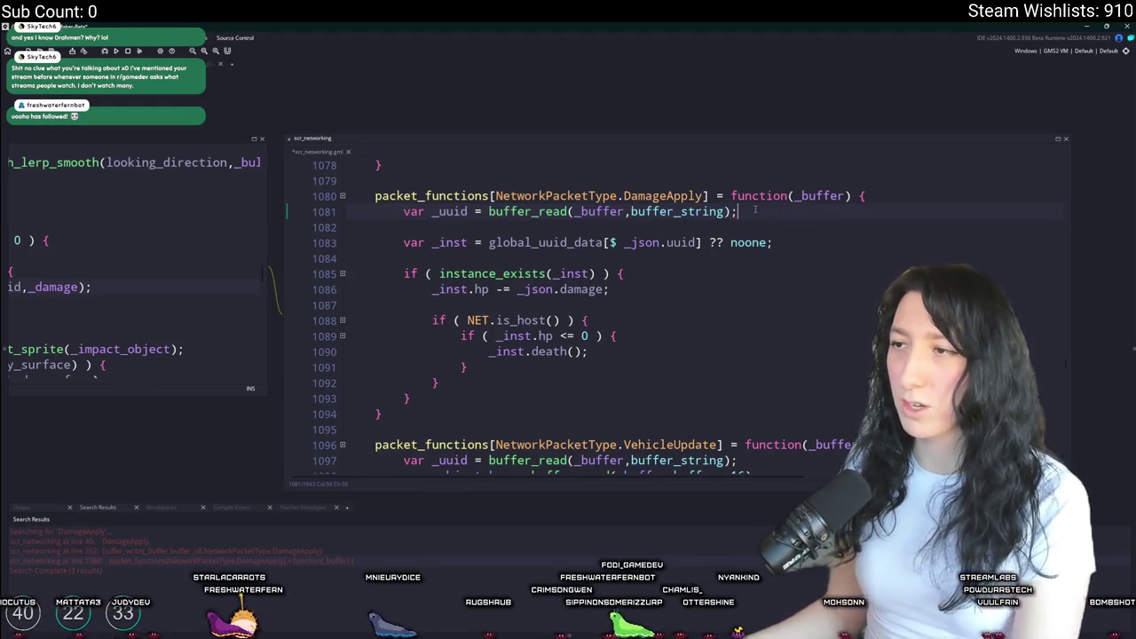
{"action": "key", "text": "BackSpace"}
{"action": "key", "text": "End"}
- Add the line var _damage = buffer_read(_buffer,buffer_s16); below the uuid read
{"action": "key", "text": "Return"}
{"action": "type", "text": "var _damage"}
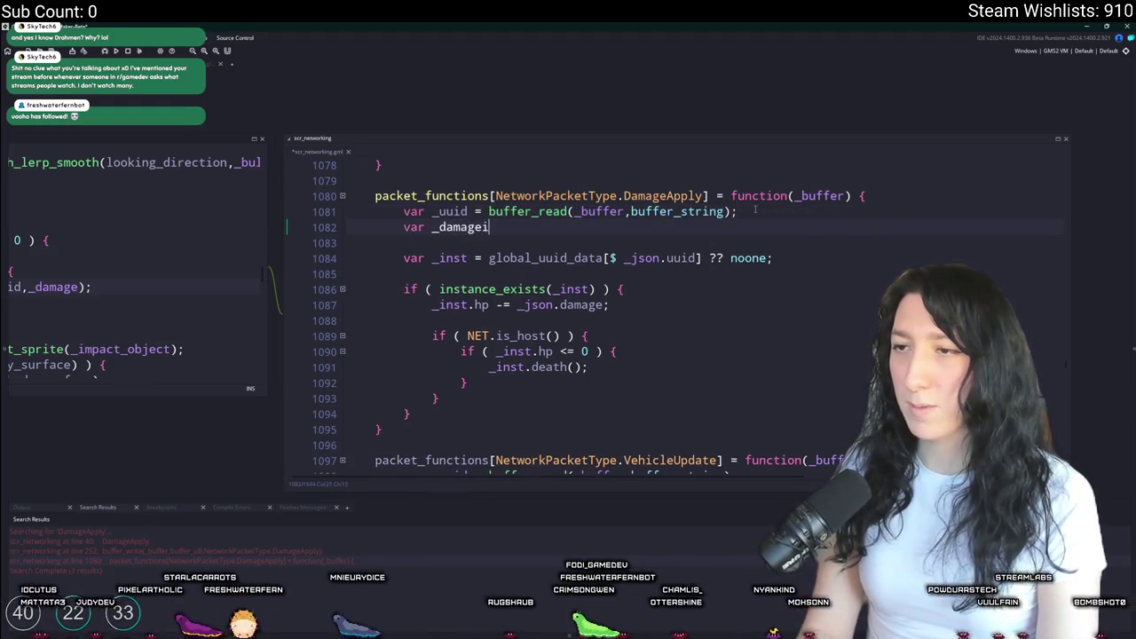
{"action": "type", "text": " = bufefr"}
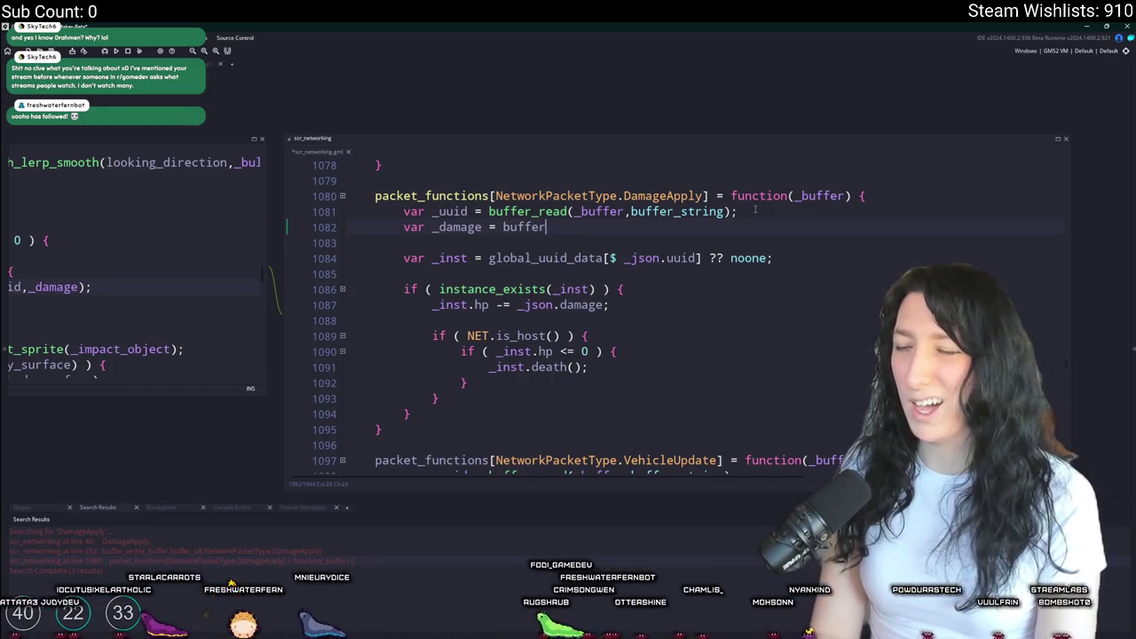
{"action": "type", "text": "(_buffer,bu"}
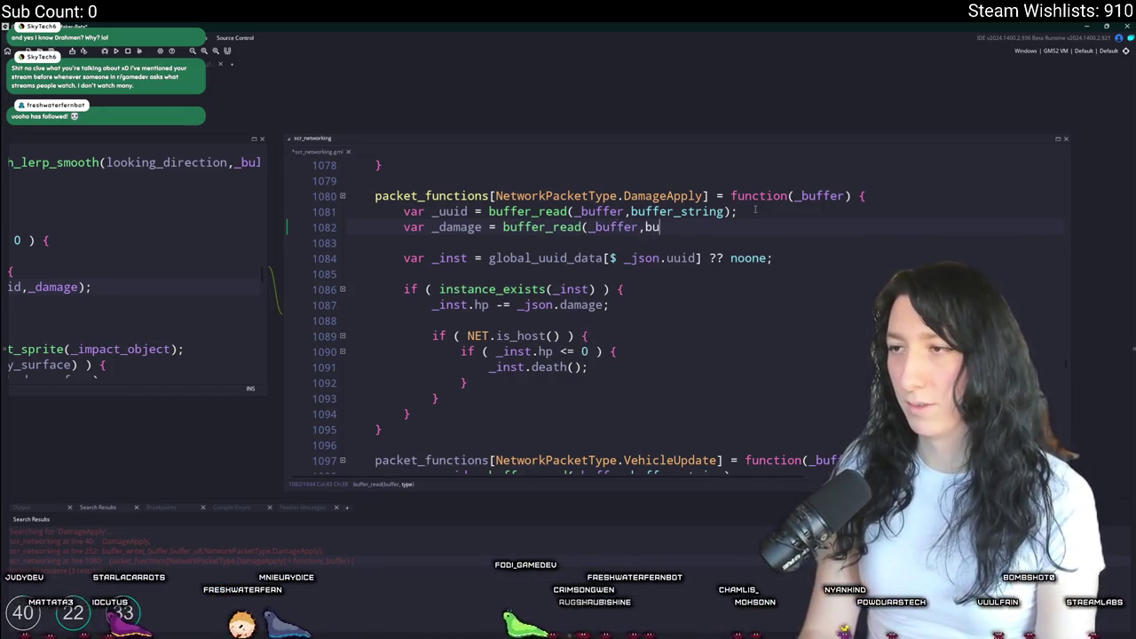
{"action": "type", "text": "s16);"}
{"action": "left_click", "coordinate": [455, 226]}
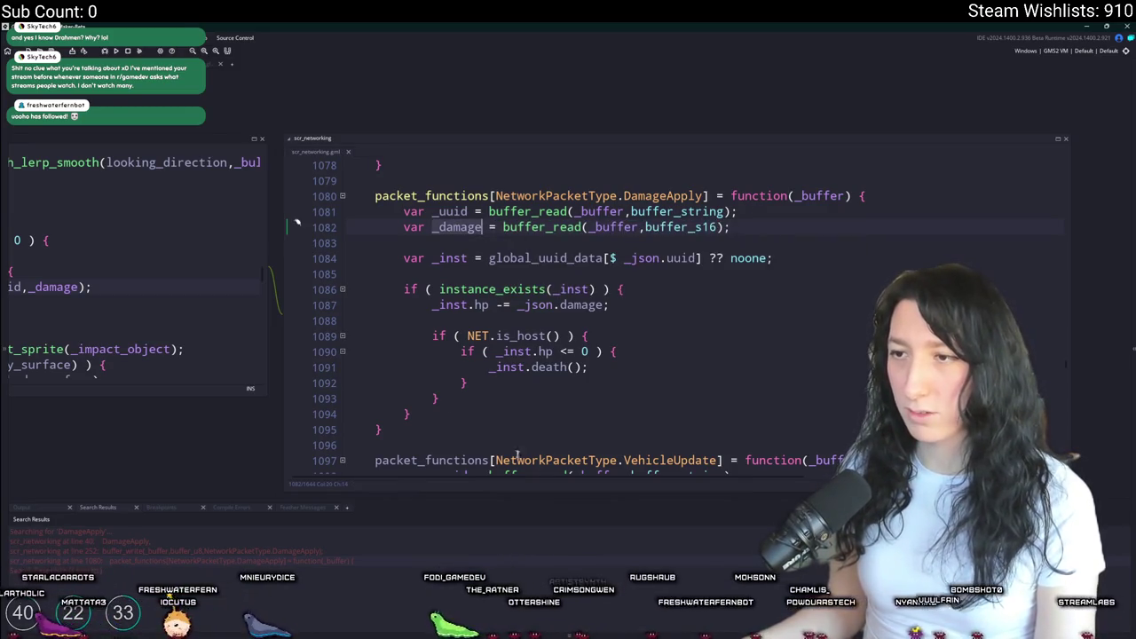
- Replace _json.damage with _damage in the HP loss and _json.uuid with _uuid in the lookup
{"action": "left_click_drag", "start_coordinate": [516, 304], "coordinate": [607, 304]}
{"action": "type", "text": "_damage"}
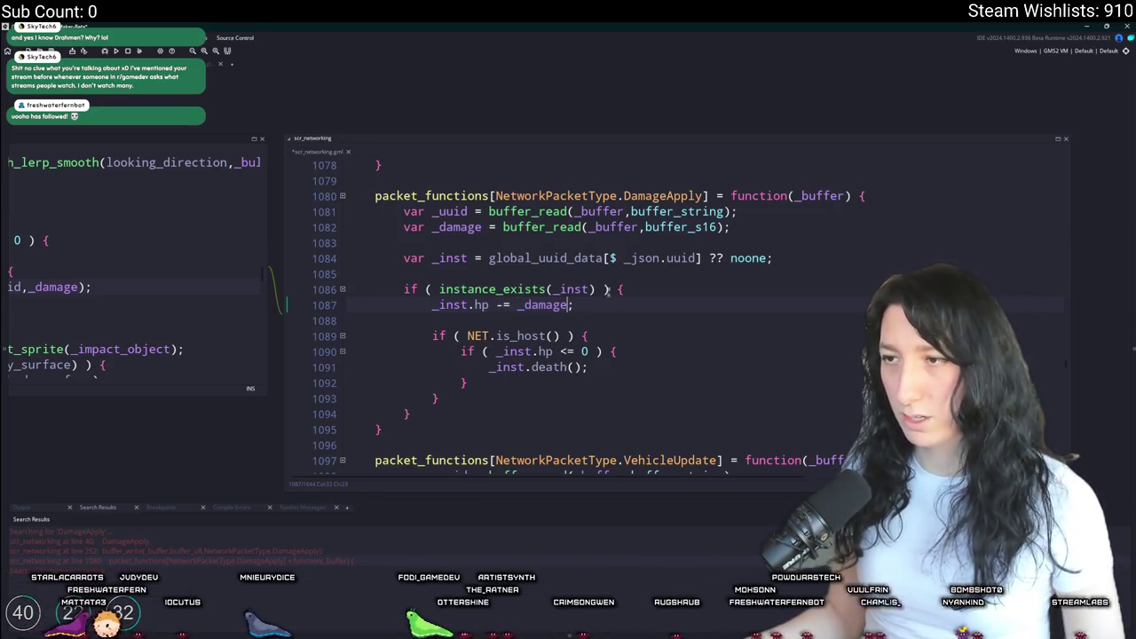
{"action": "left_click_drag", "start_coordinate": [700, 257], "coordinate": [624, 258]}
{"action": "type", "text": "_uuid"}
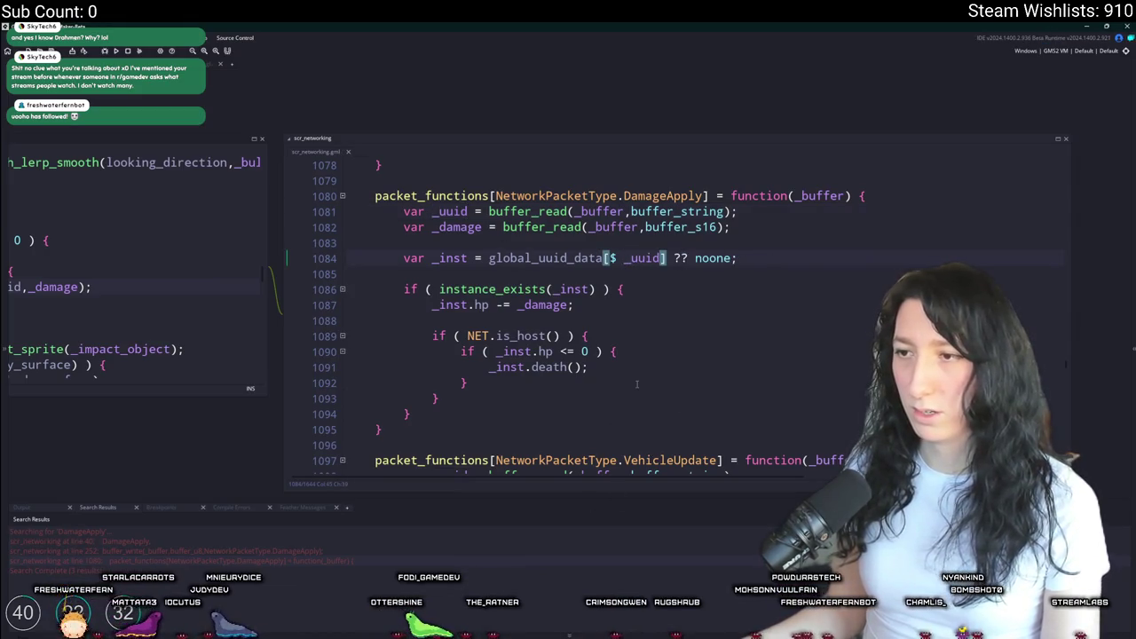
{"action": "scroll", "coordinate": [644, 368], "scroll_direction": "down", "scroll_amount": 1}
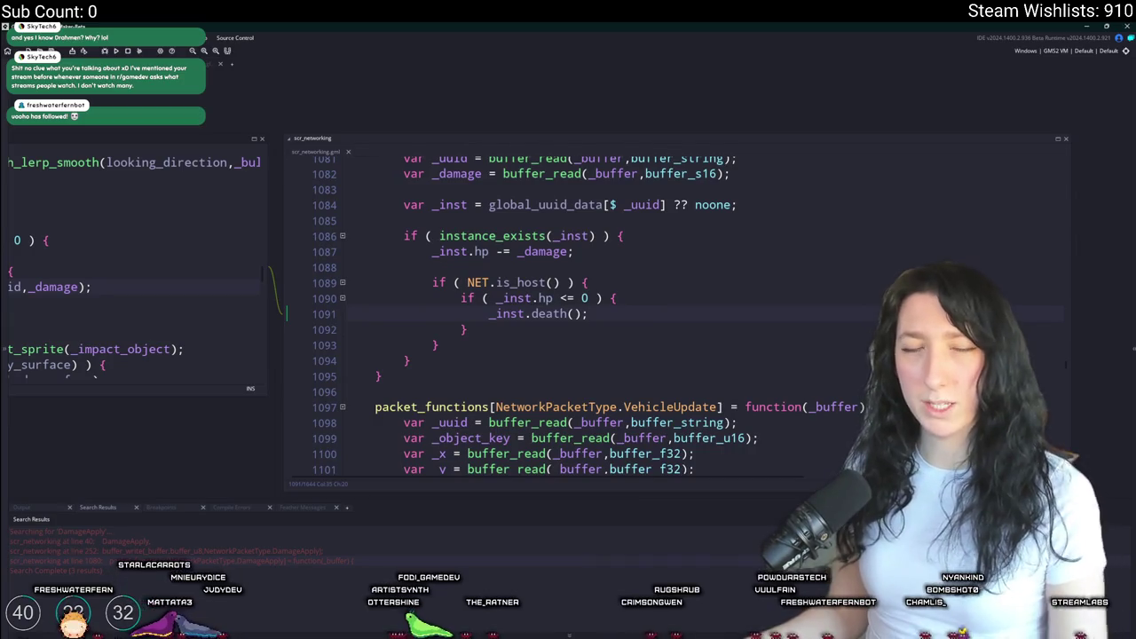
{"action": "scroll", "coordinate": [585, 319], "scroll_direction": "up", "scroll_amount": 1}
{"action": "left_click", "coordinate": [623, 290]}
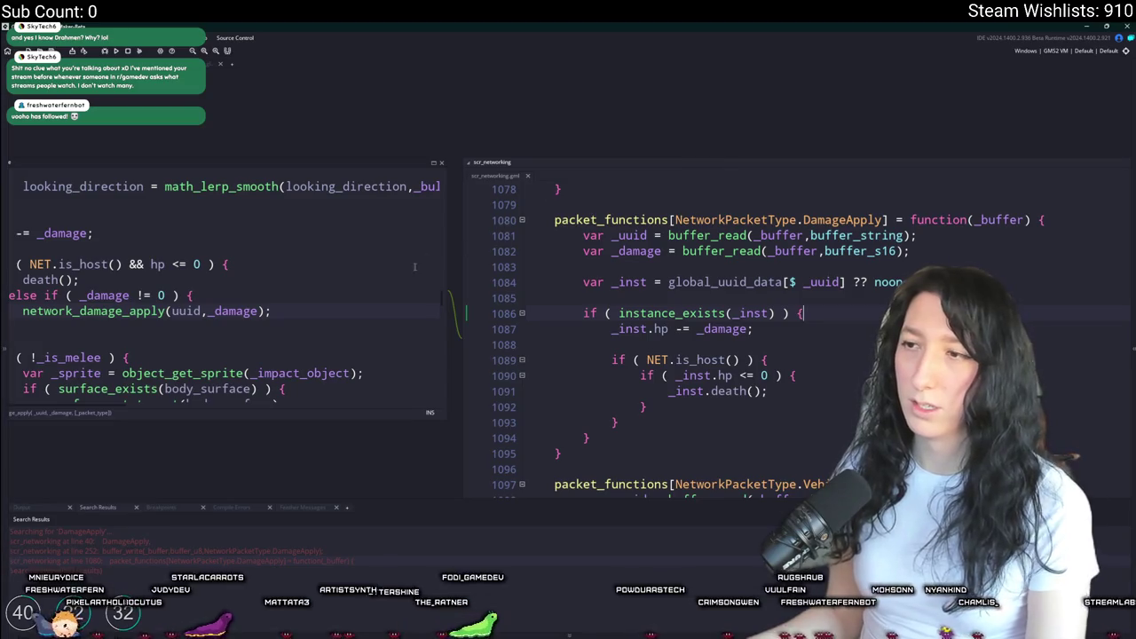
- Scroll through the edited DamageApply handler to review the hp damage line
{"action": "scroll", "coordinate": [621, 337], "scroll_direction": "down", "scroll_amount": 5}
{"action": "left_click_drag", "start_coordinate": [163, 308], "coordinate": [598, 240]}
{"action": "scroll", "coordinate": [598, 239], "scroll_direction": "up", "scroll_amount": 4}
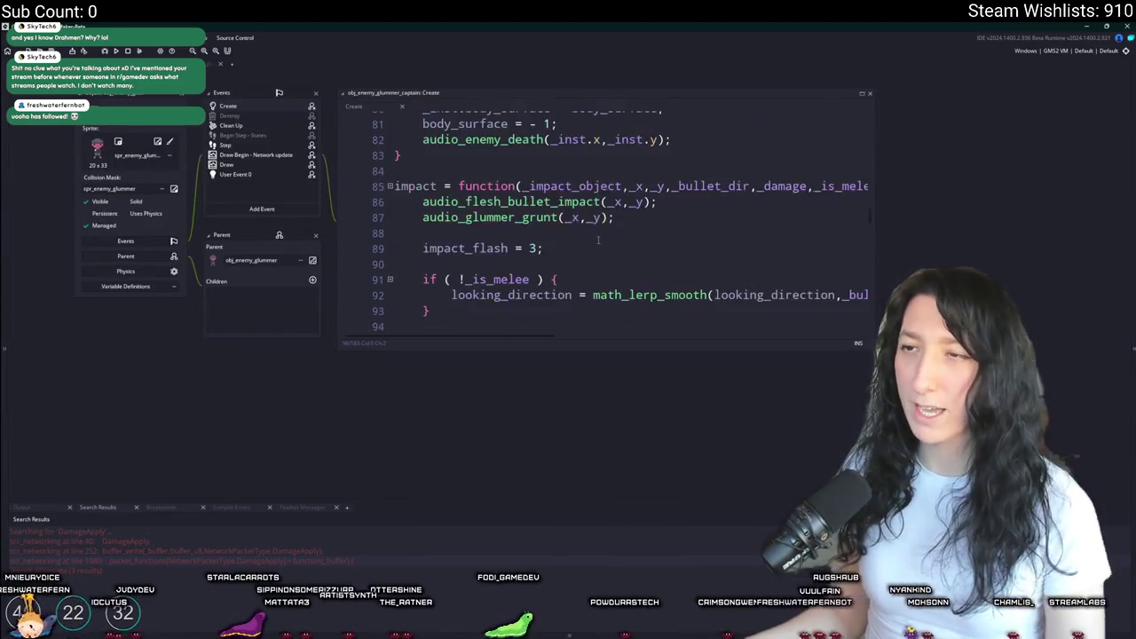
{"action": "scroll", "coordinate": [598, 240], "scroll_direction": "down", "scroll_amount": 2}
{"action": "left_click_drag", "start_coordinate": [873, 351], "coordinate": [552, 248]}
{"action": "scroll", "coordinate": [735, 373], "scroll_direction": "up", "scroll_amount": 5}
{"action": "scroll", "coordinate": [621, 355], "scroll_direction": "left", "scroll_amount": 3}
{"action": "left_click", "coordinate": [574, 366]}
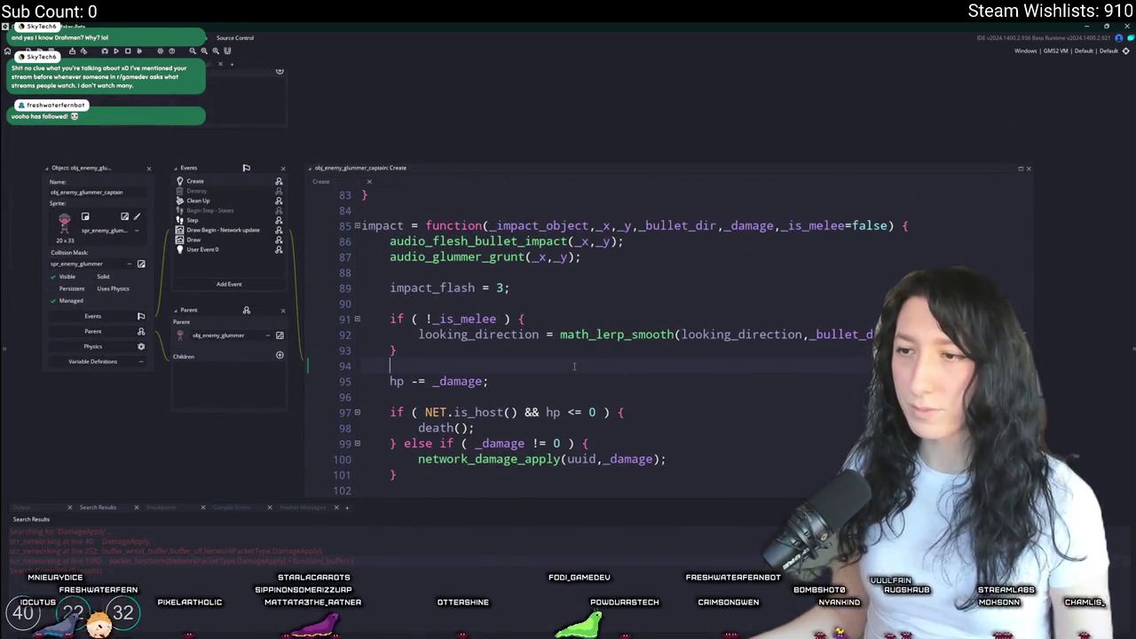
{"action": "scroll", "coordinate": [574, 366], "scroll_direction": "down", "scroll_amount": 2}
{"action": "scroll", "coordinate": [574, 366], "scroll_direction": "right", "scroll_amount": 1}
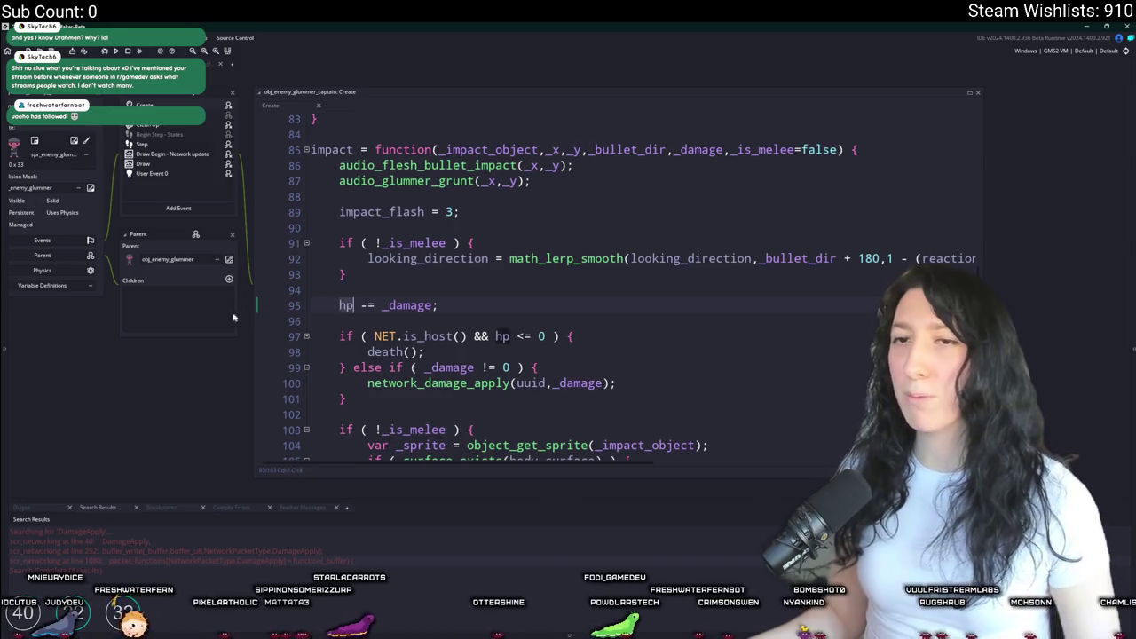
{"action": "scroll", "coordinate": [233, 317], "scroll_direction": "left", "scroll_amount": 2}
- Open the network_update_npc function definition and enlarge the networking script
{"action": "key", "text": "ctrl+t"}
{"action": "type", "text": "net"}
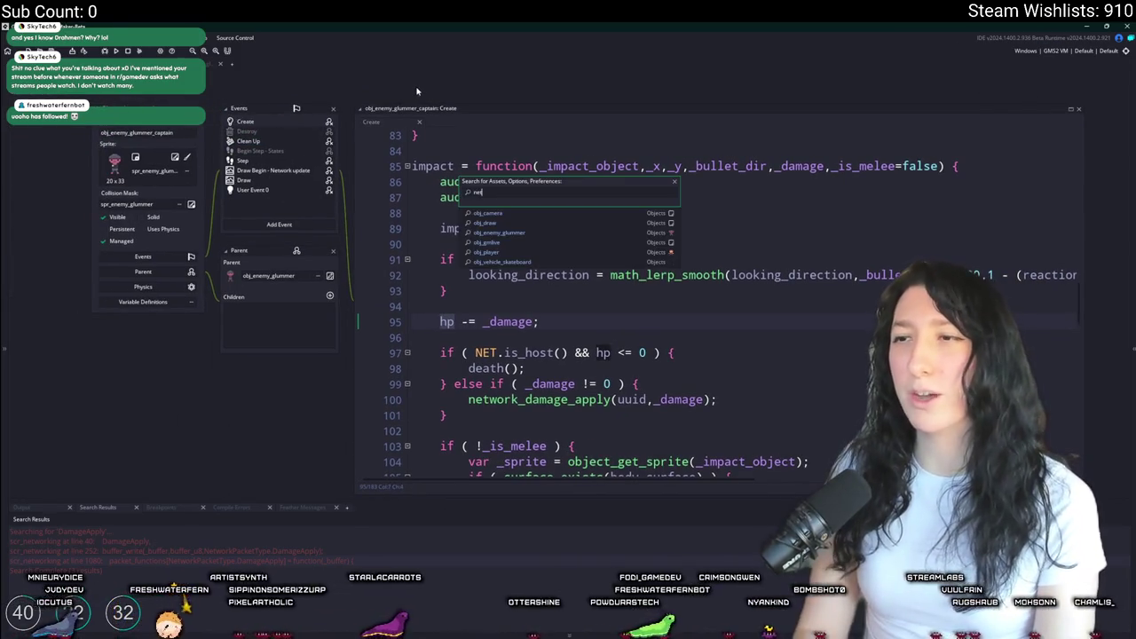
{"action": "type", "text": "work_update_npc"}
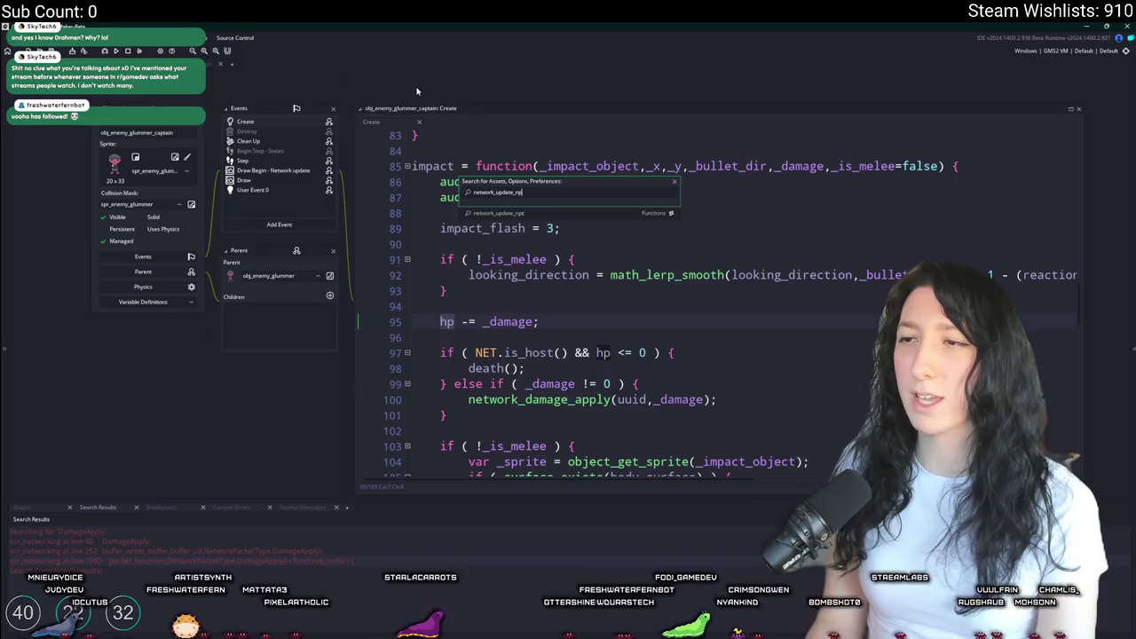
{"action": "key", "text": "Return"}
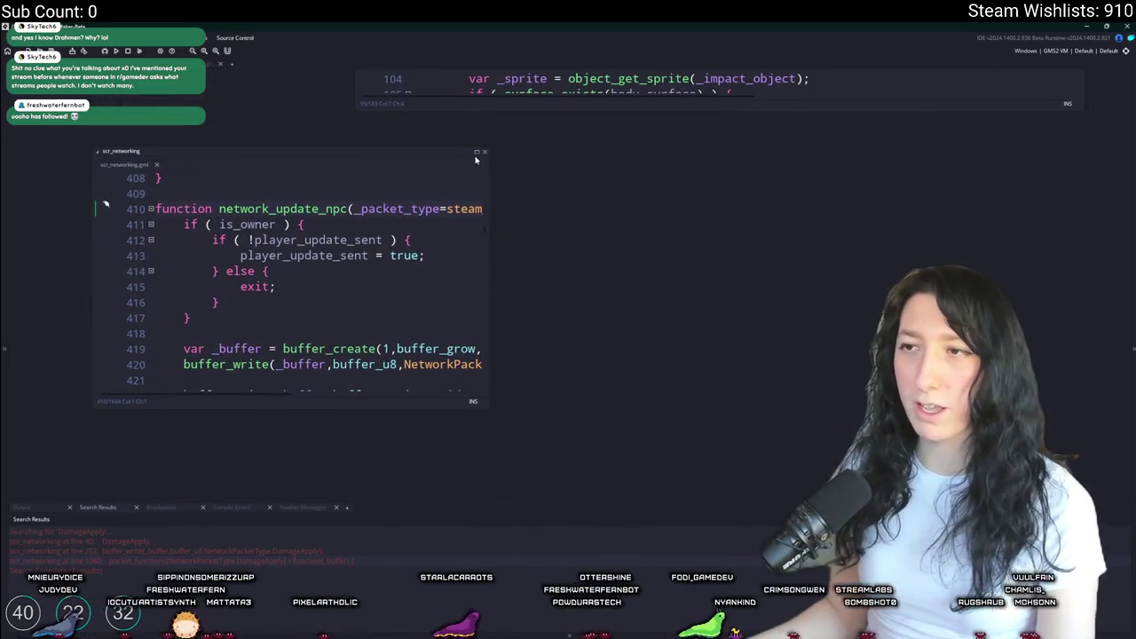
{"action": "left_click", "coordinate": [476, 153]}
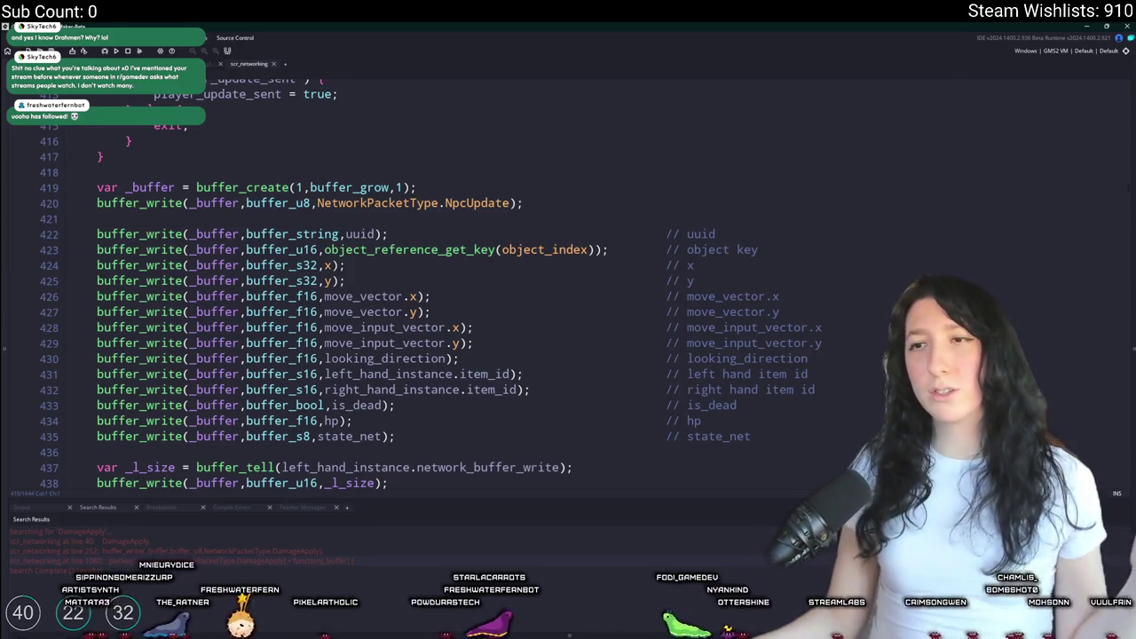
{"action": "scroll", "coordinate": [18, 168], "scroll_direction": "up", "scroll_amount": 3}
- Find all network_update_npc calls, then open the merc's and the glummer's Draw Begin code
{"action": "key", "text": "ctrl+f"}
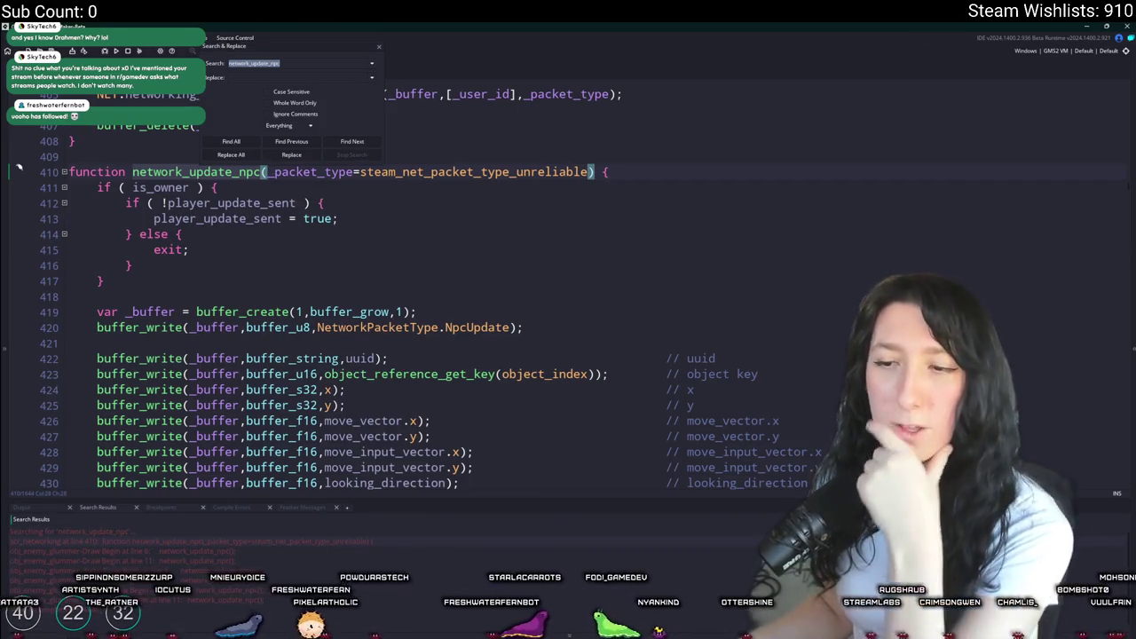
{"action": "scroll", "coordinate": [399, 284], "scroll_direction": "down", "scroll_amount": 1}
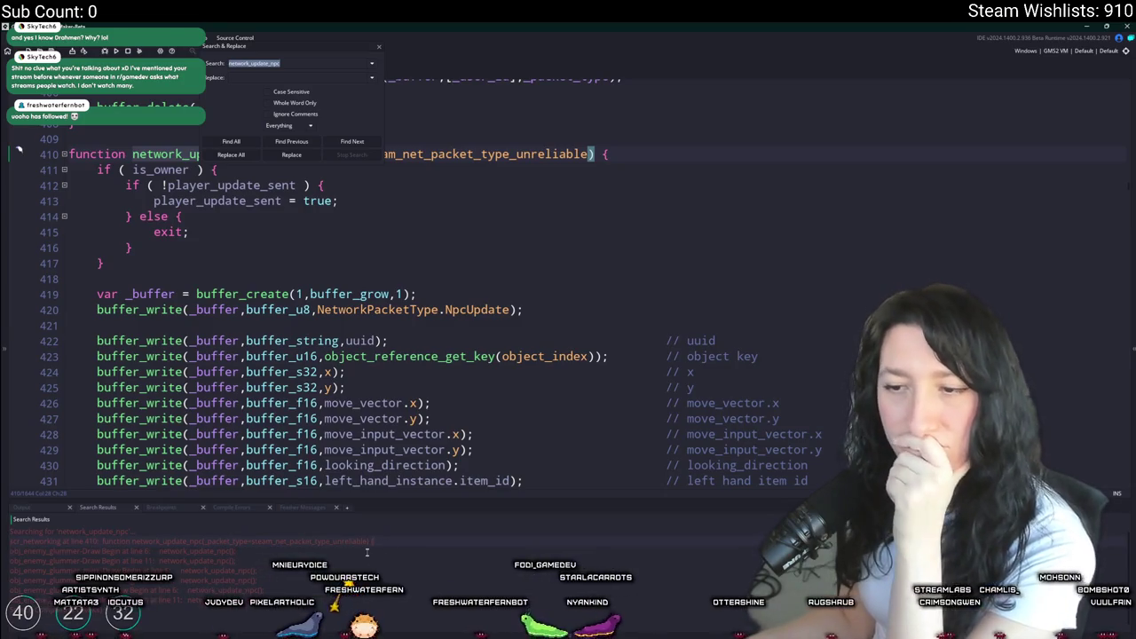
{"action": "scroll", "coordinate": [561, 81], "scroll_direction": "down", "scroll_amount": 2}
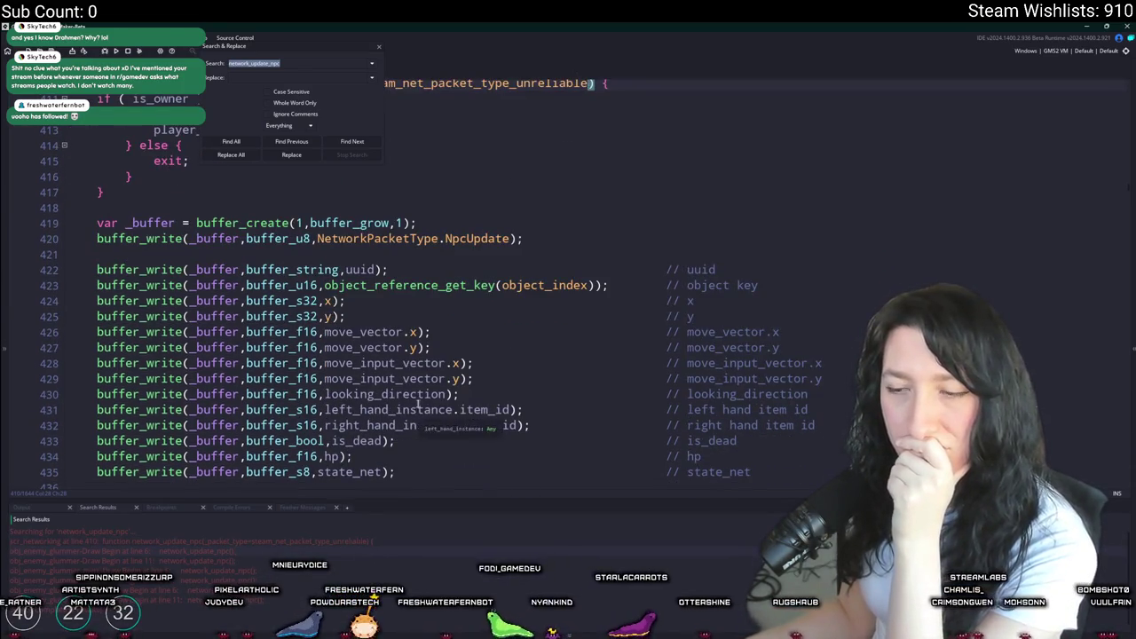
{"action": "double_click", "coordinate": [284, 566]}
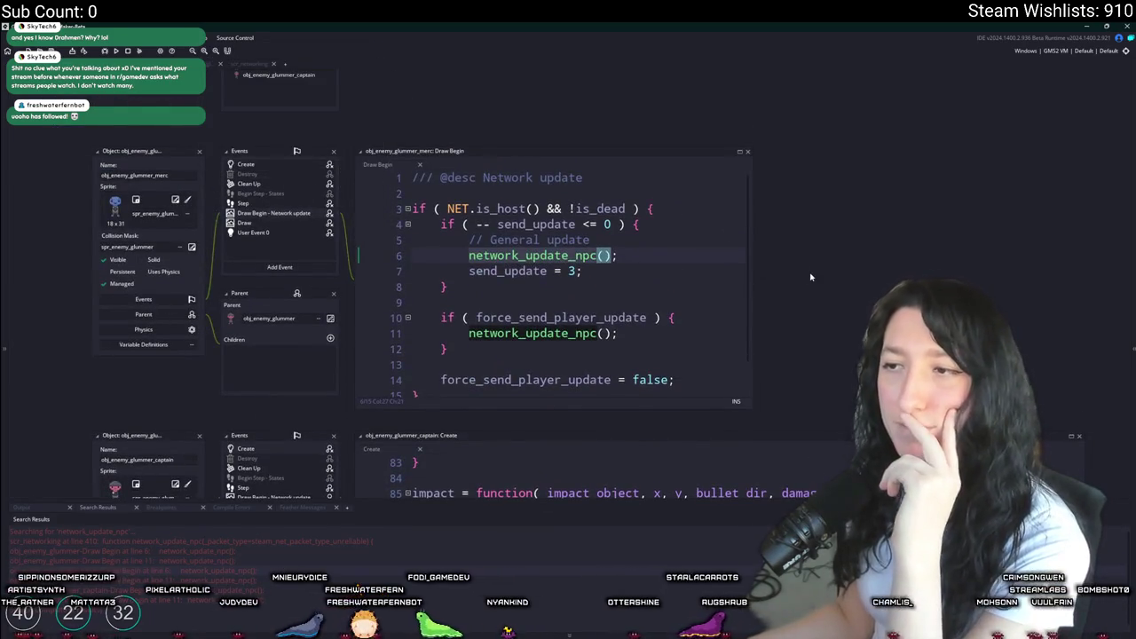
{"action": "left_click", "coordinate": [622, 164]}
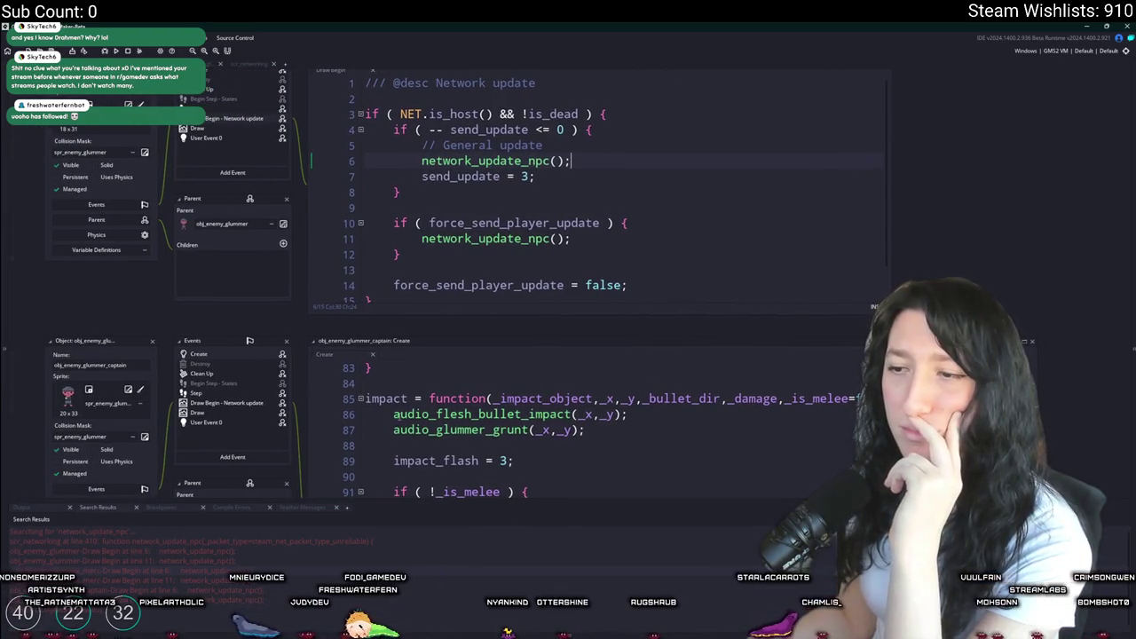
{"action": "double_click", "coordinate": [252, 552]}
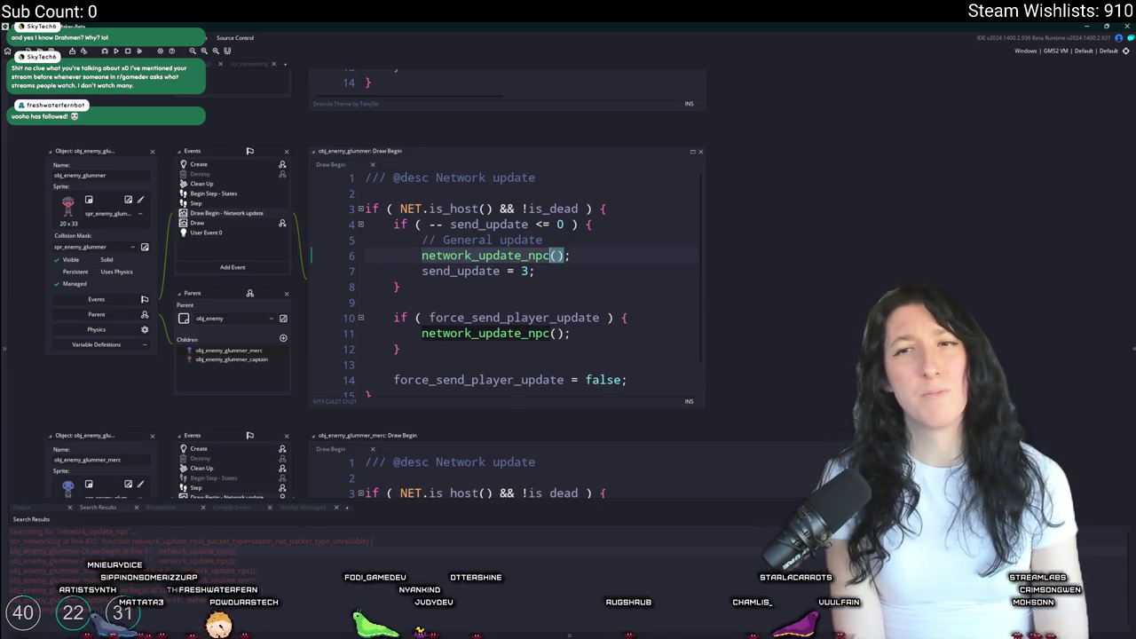
- In the glummer's Create event, move the hp *= line into the if (NET.is_host()) block
{"action": "left_click", "coordinate": [202, 167]}
{"action": "scroll", "coordinate": [374, 336], "scroll_direction": "down", "scroll_amount": 1}
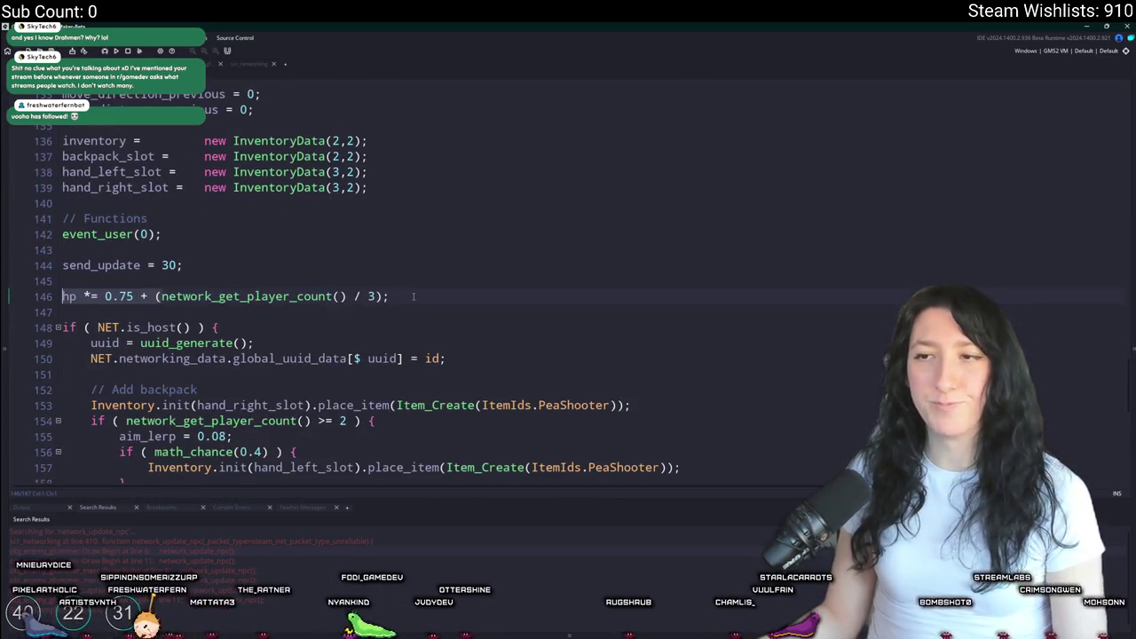
{"action": "left_click_drag", "start_coordinate": [390, 296], "coordinate": [62, 296]}
{"action": "key", "text": "BackSpace"}
{"action": "key", "text": "Delete"}
{"action": "key", "text": "Delete"}
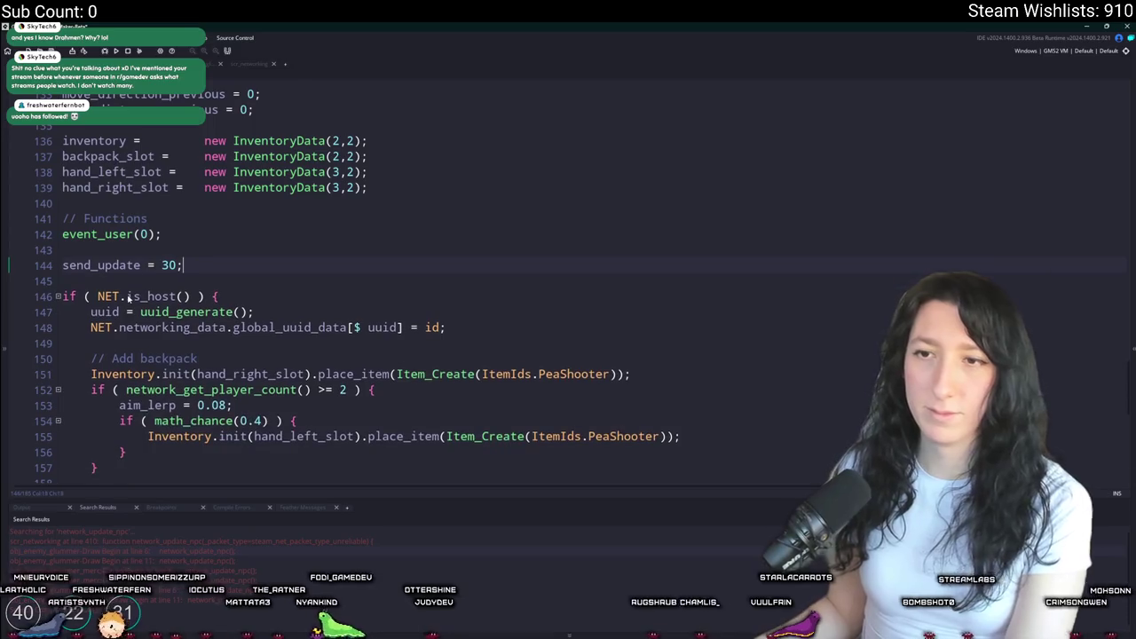
{"action": "left_click", "coordinate": [541, 328]}
{"action": "key", "text": "Return"}
{"action": "key", "text": "Return"}
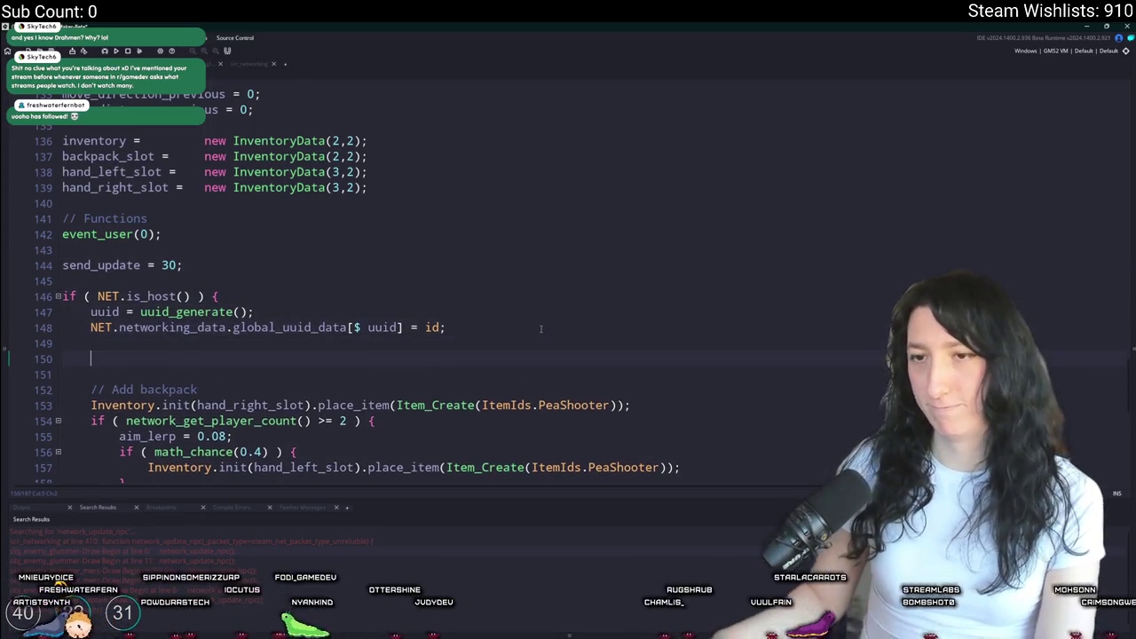
{"action": "type", "text": "hp *= 0.75 + (network_get_player_count() / 3);"}
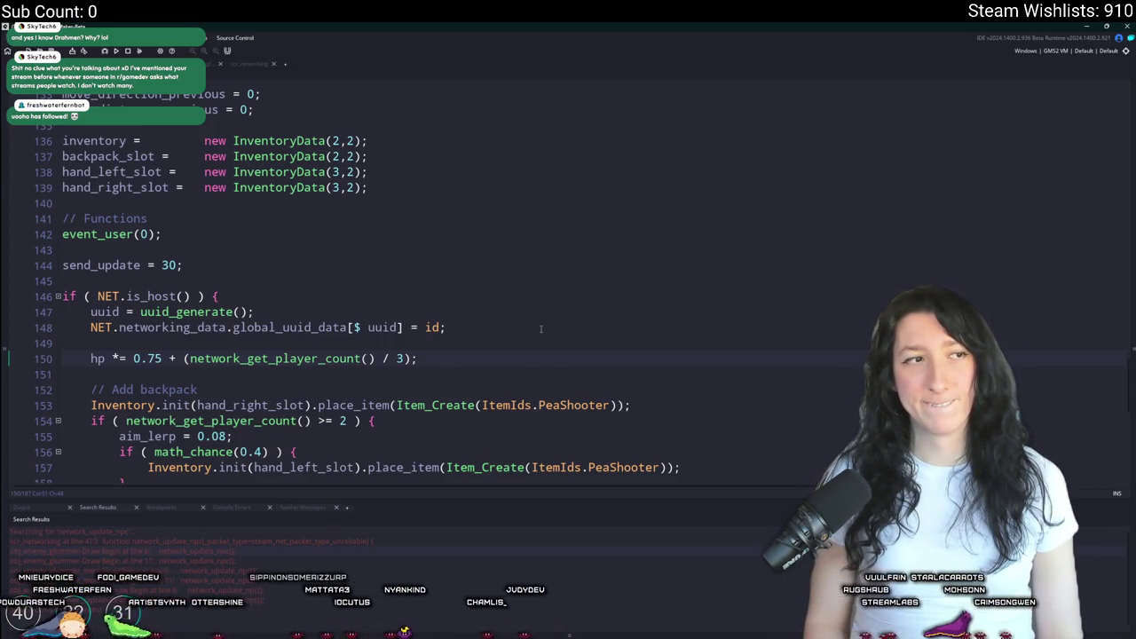
- Select the hp scaling statement and search the whole project for it
{"action": "scroll", "coordinate": [548, 332], "scroll_direction": "down", "scroll_amount": 1}
{"action": "scroll", "coordinate": [549, 333], "scroll_direction": "down", "scroll_amount": 3}
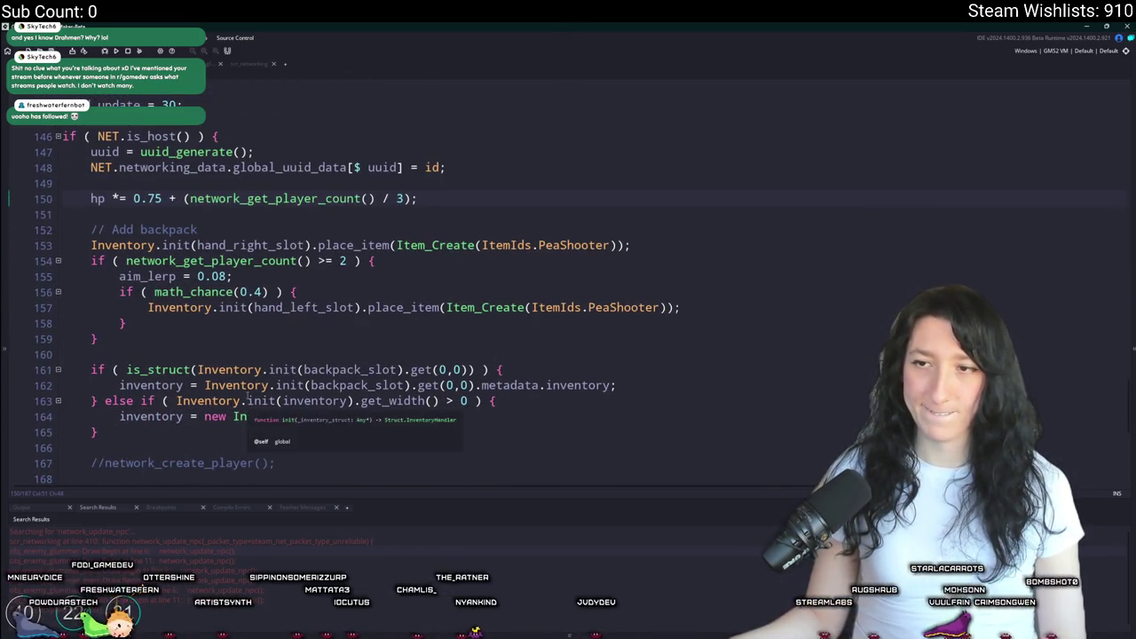
{"action": "scroll", "coordinate": [284, 31], "scroll_direction": "down", "scroll_amount": 1}
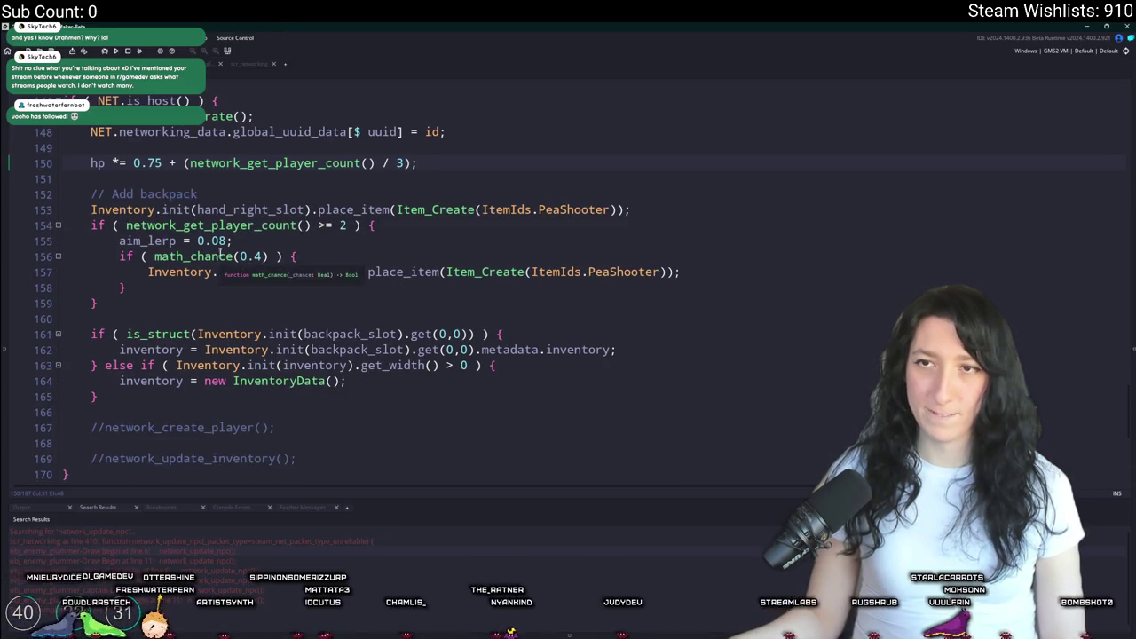
{"action": "scroll", "coordinate": [270, 230], "scroll_direction": "up", "scroll_amount": 3}
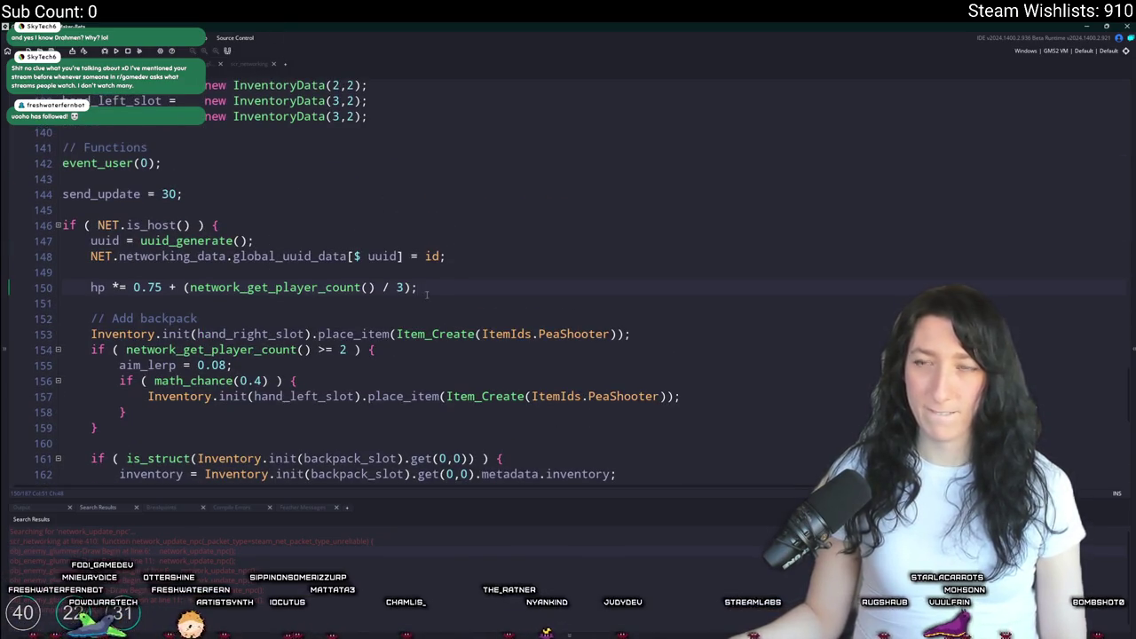
{"action": "left_click_drag", "start_coordinate": [445, 284], "coordinate": [90, 287]}
{"action": "key", "text": "ctrl+c"}
{"action": "key", "text": "ctrl+shift+f"}
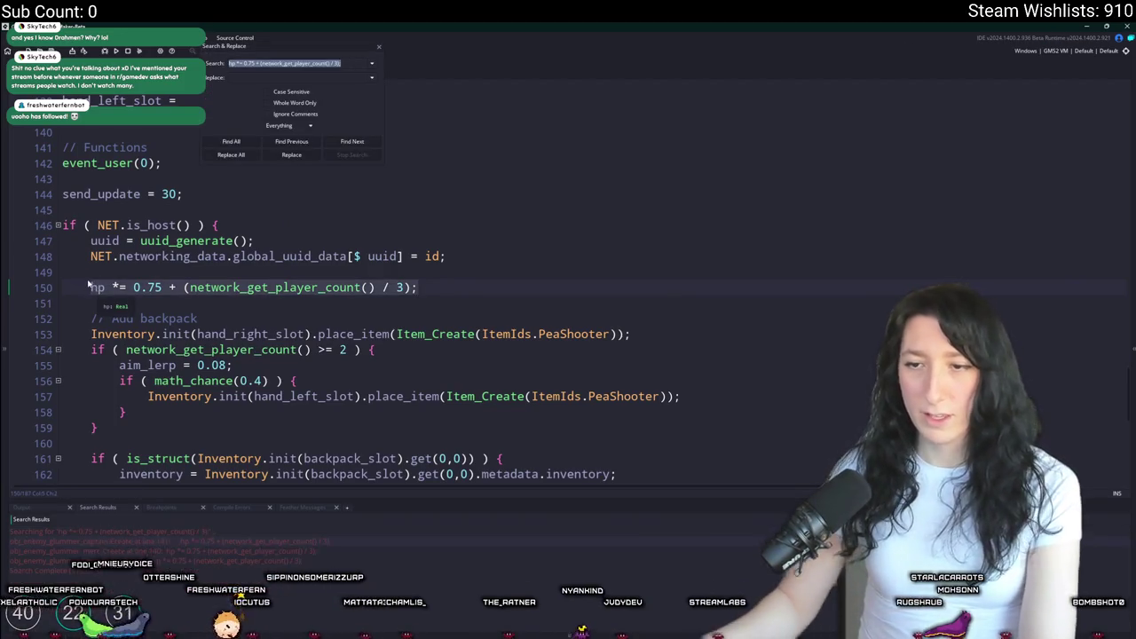
- List all hp scaling matches and move the glummer merc's hp line into its host-only block at line 144
{"action": "key", "text": "Return"}
{"action": "double_click", "coordinate": [213, 550]}
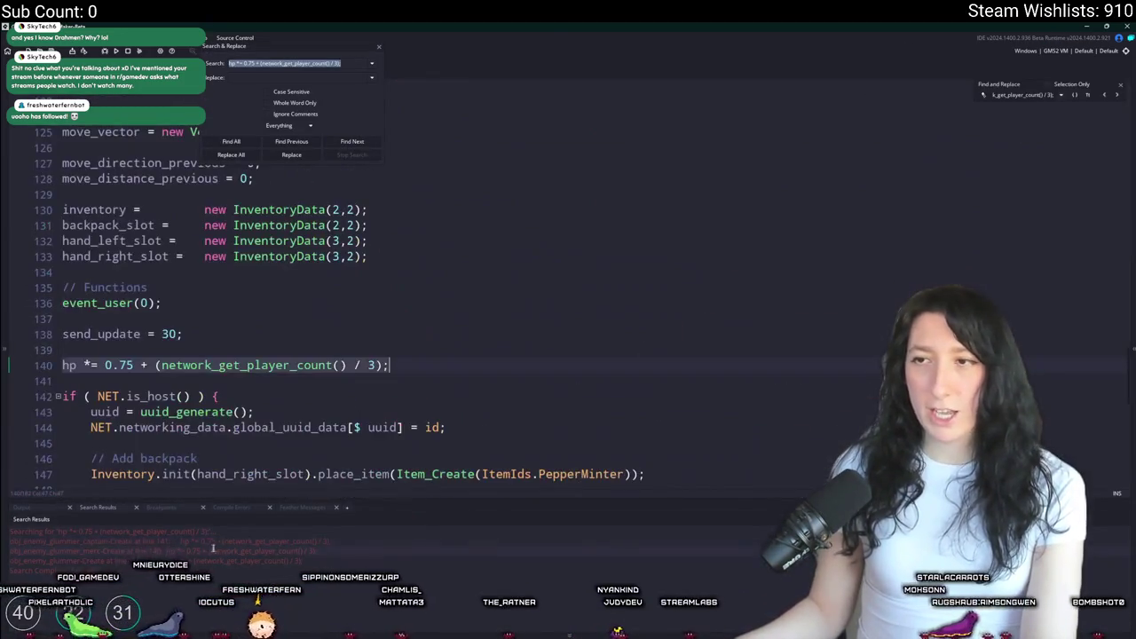
{"action": "key", "text": "BackSpace"}
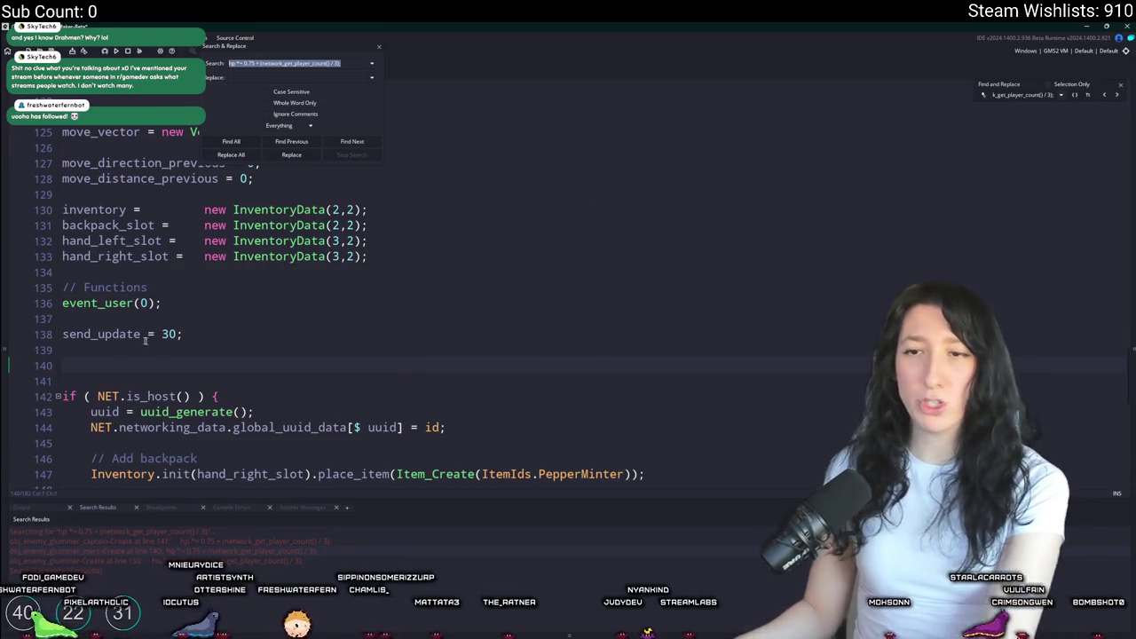
{"action": "key", "text": "BackSpace"}
{"action": "key", "text": "BackSpace"}
{"action": "key", "text": "Return"}
{"action": "key", "text": "Return"}
{"action": "key", "text": "ctrl+v"}
- Open the next enemy's hp scaling line and extend the selection up to line 149
{"action": "scroll", "coordinate": [370, 449], "scroll_direction": "down", "scroll_amount": 2}
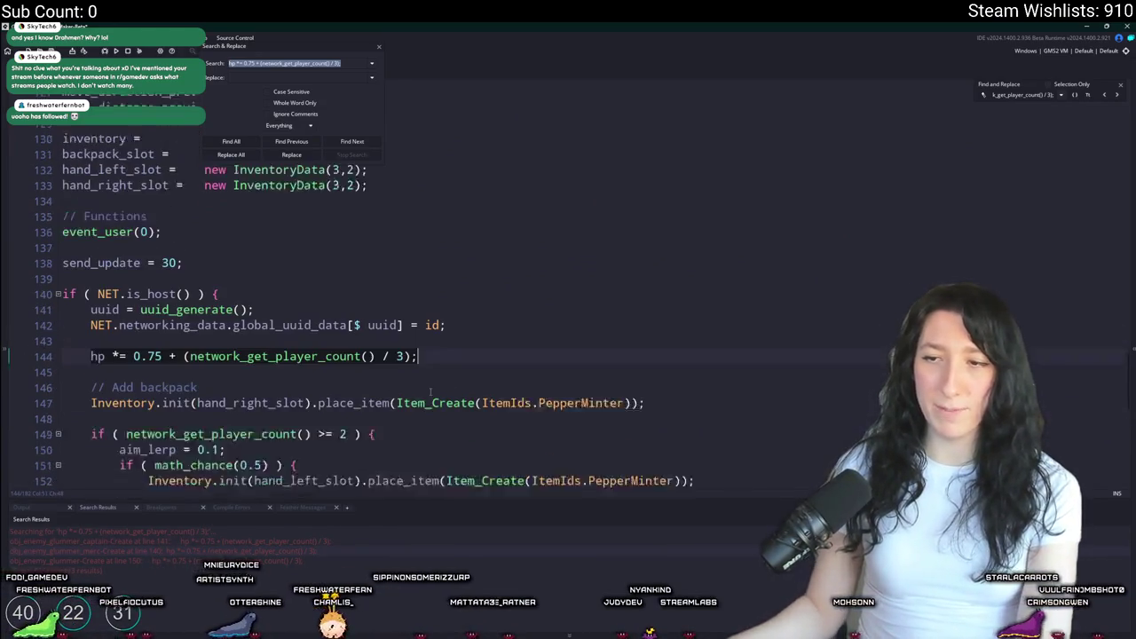
{"action": "double_click", "coordinate": [222, 560]}
{"action": "key", "text": "shift+Up"}
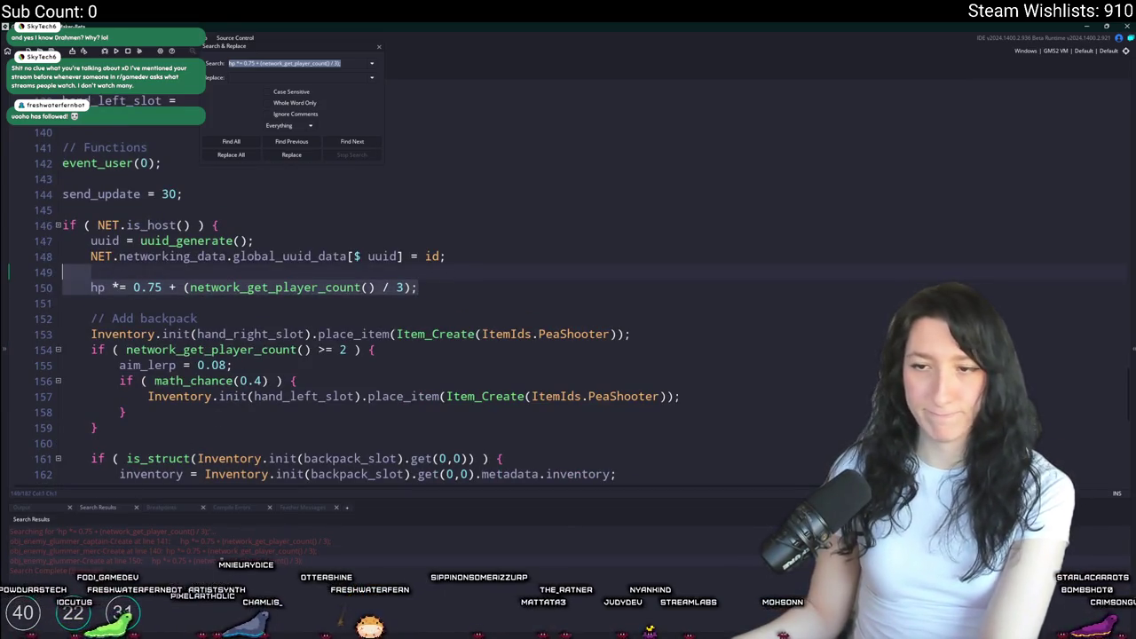